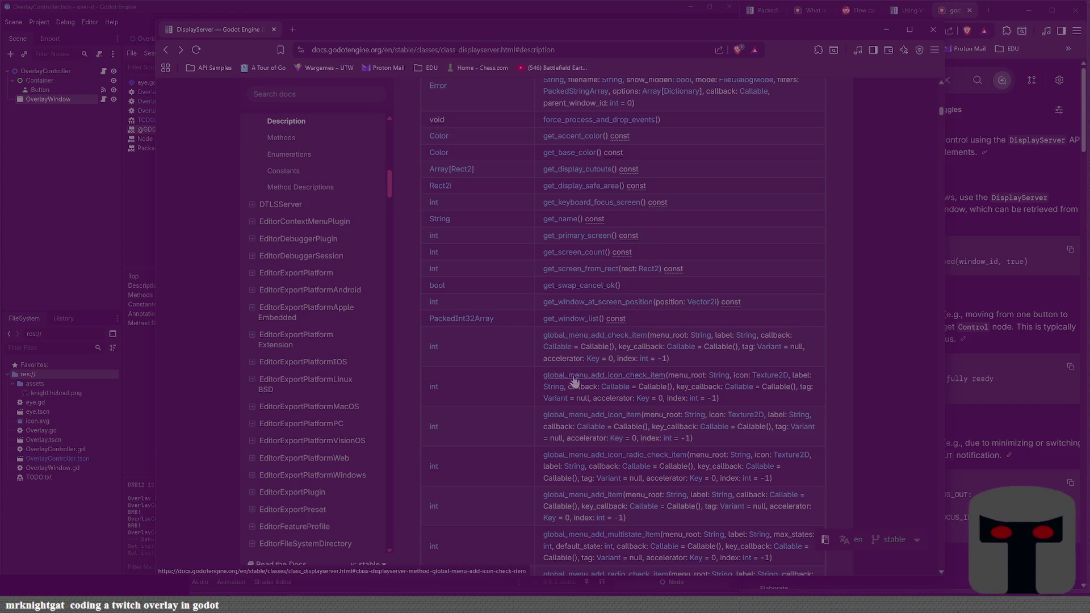
Scroll down through the DisplayServer methods table in the docs.
{"action": "scroll", "coordinate": [574, 381], "scroll_direction": "down", "scroll_amount": 15}
{"action": "scroll", "coordinate": [574, 381], "scroll_direction": "down", "scroll_amount": 2}
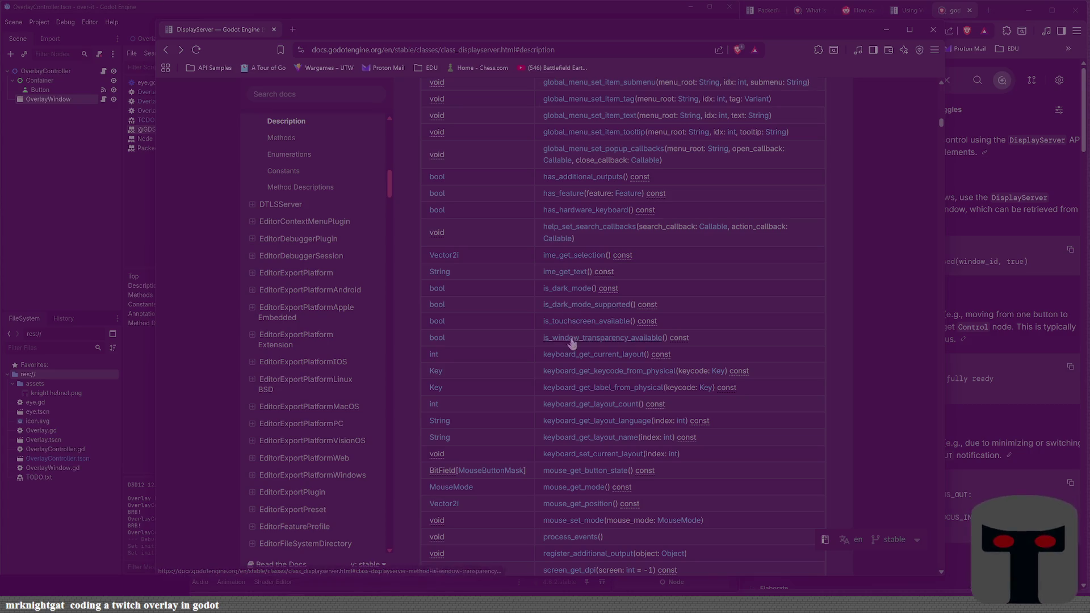
{"action": "scroll", "coordinate": [581, 394], "scroll_direction": "down", "scroll_amount": 5}
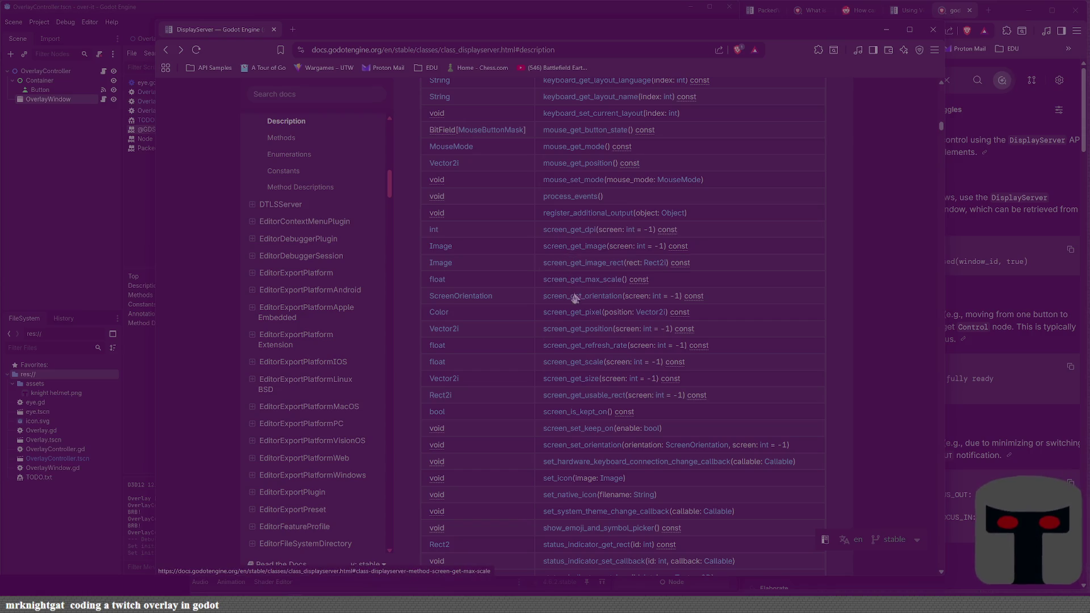
{"action": "scroll", "coordinate": [576, 306], "scroll_direction": "down", "scroll_amount": 6}
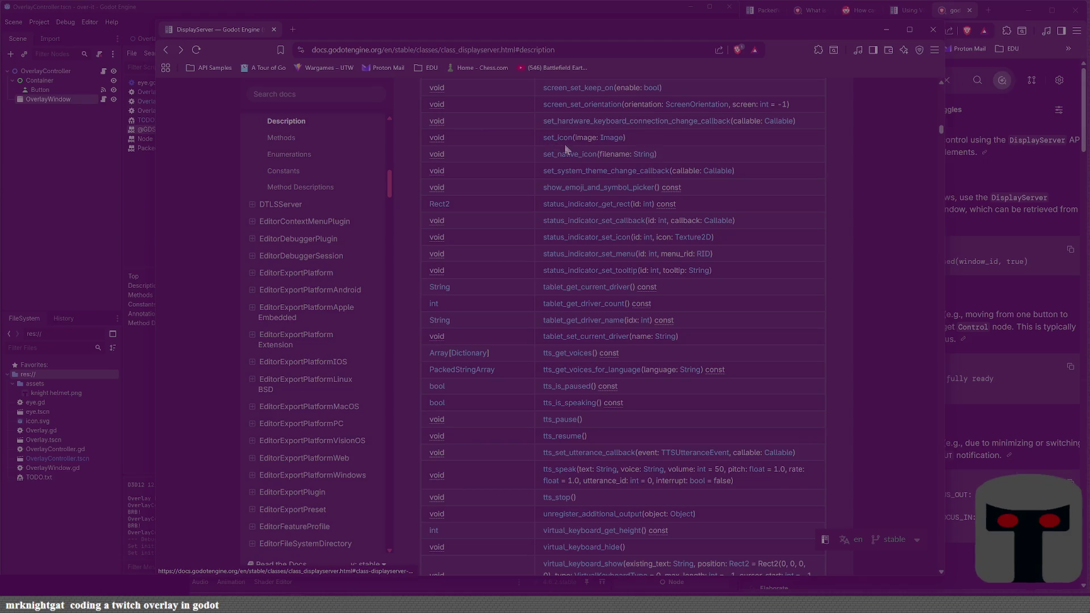
{"action": "scroll", "coordinate": [579, 278], "scroll_direction": "down", "scroll_amount": 3}
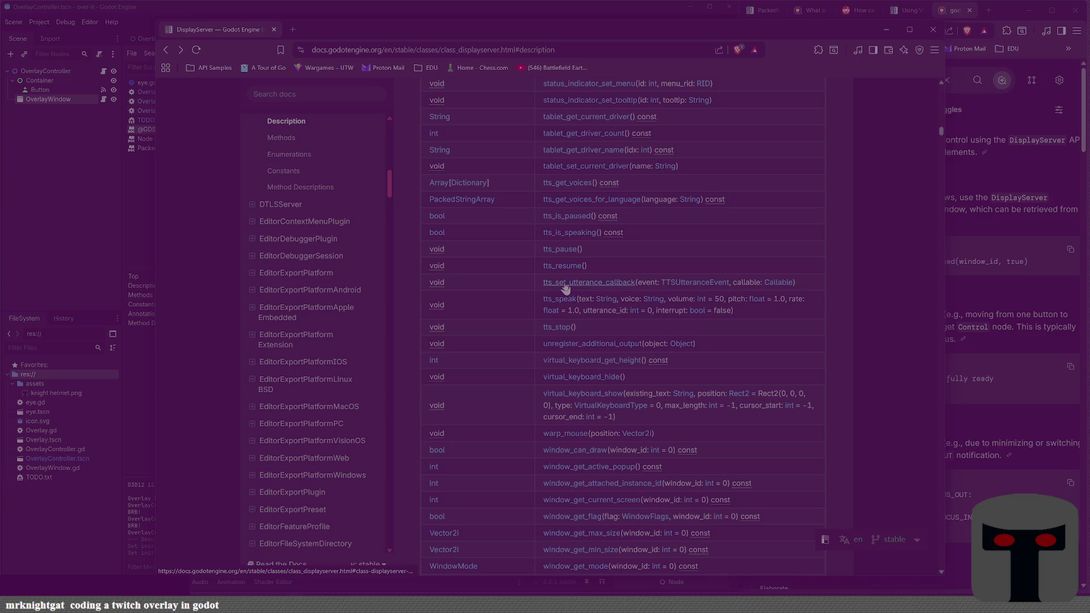
{"action": "scroll", "coordinate": [561, 218], "scroll_direction": "down", "scroll_amount": 3}
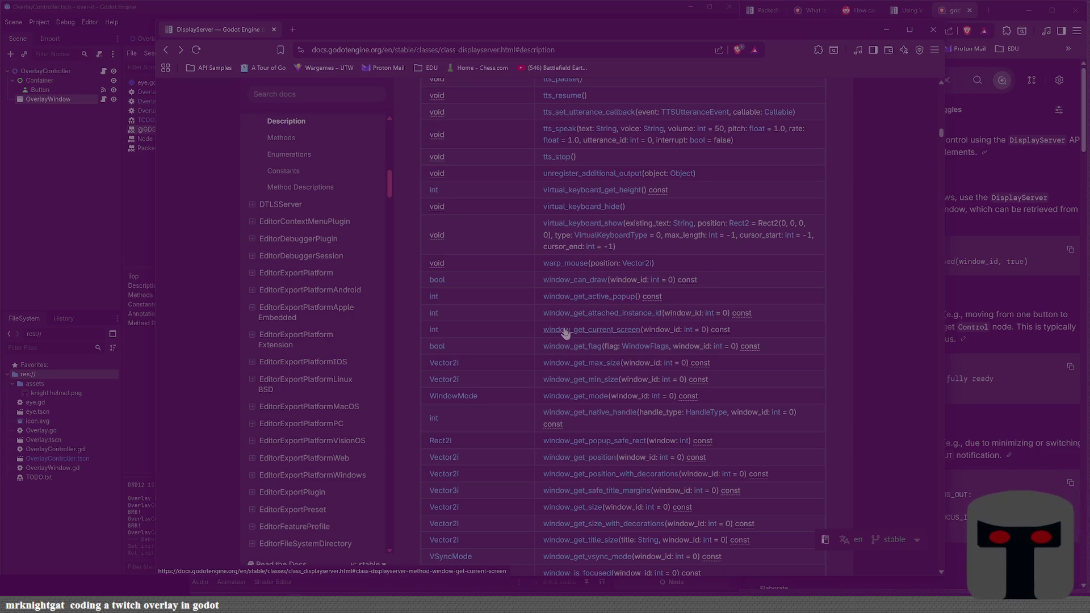
{"action": "scroll", "coordinate": [566, 333], "scroll_direction": "down", "scroll_amount": 3}
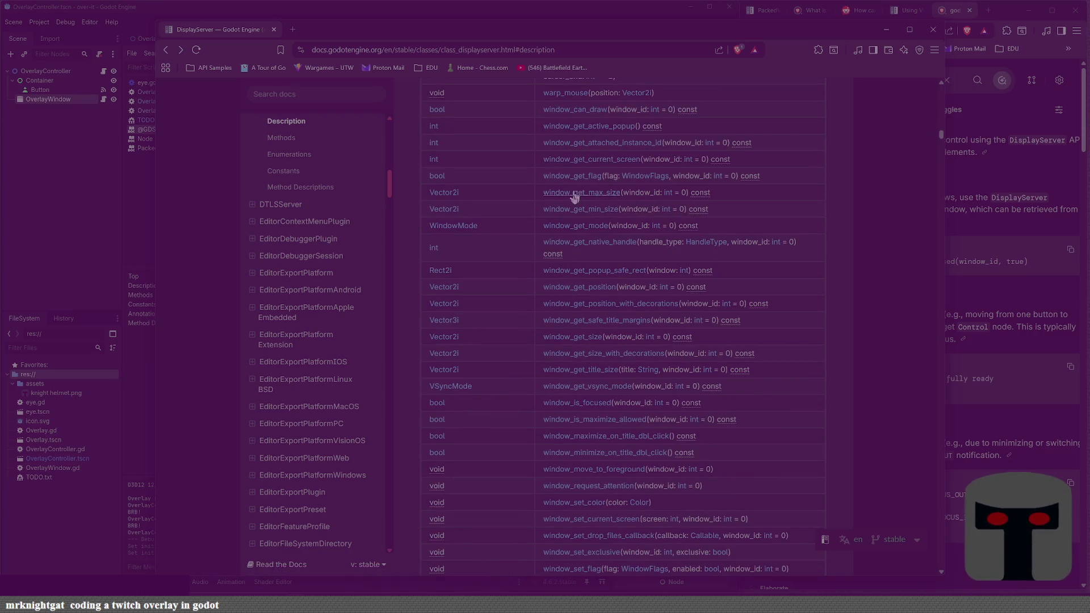
{"action": "scroll", "coordinate": [575, 214], "scroll_direction": "up", "scroll_amount": 3}
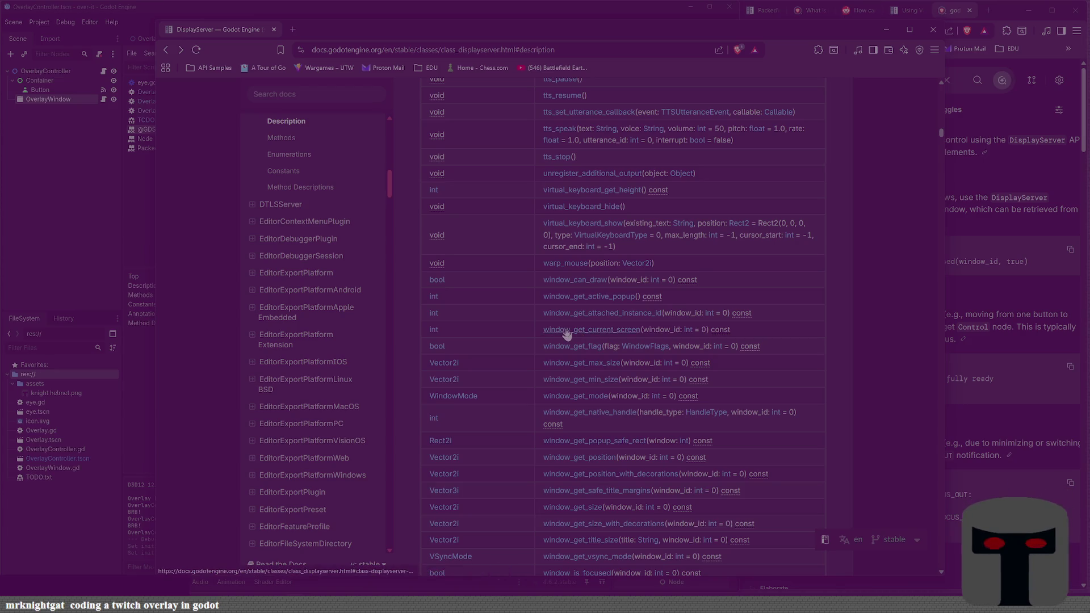
{"action": "scroll", "coordinate": [568, 334], "scroll_direction": "down", "scroll_amount": 3}
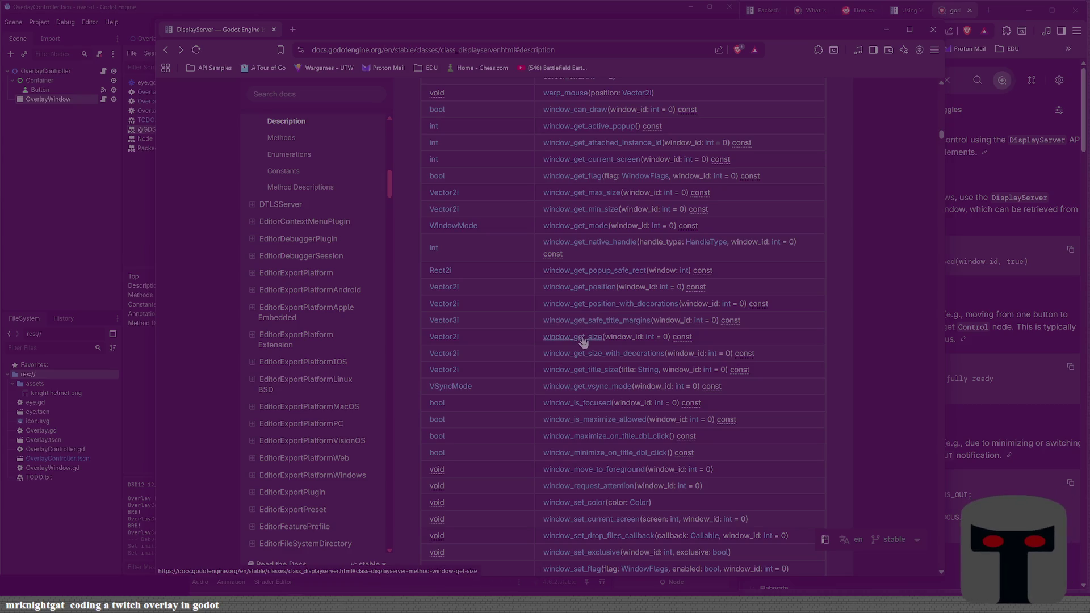
{"action": "scroll", "coordinate": [583, 341], "scroll_direction": "down", "scroll_amount": 3}
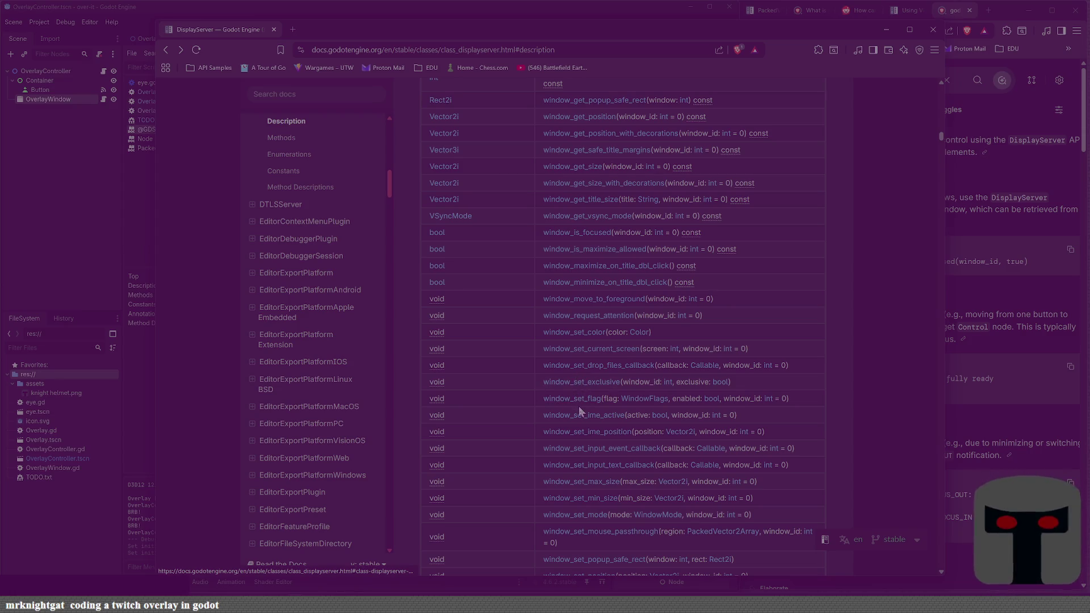
{"action": "scroll", "coordinate": [579, 440], "scroll_direction": "down", "scroll_amount": 3}
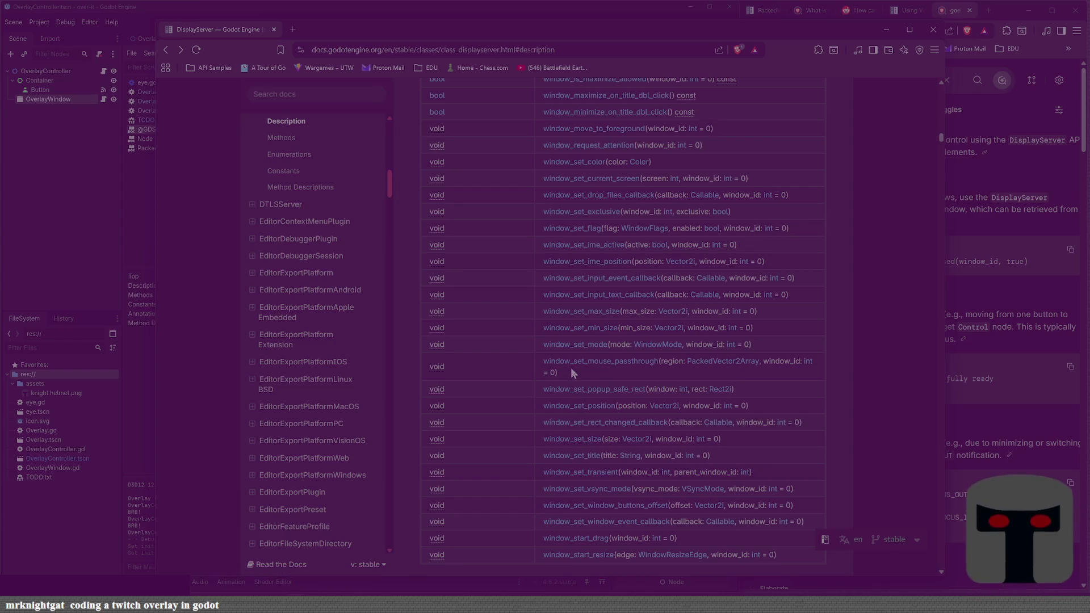
{"action": "scroll", "coordinate": [583, 374], "scroll_direction": "down", "scroll_amount": 3}
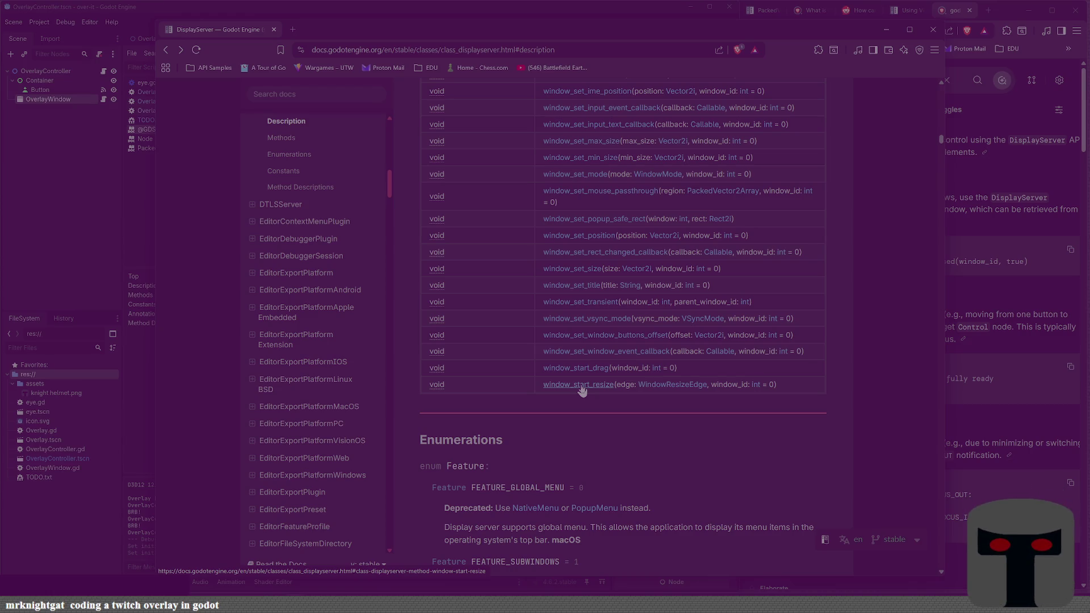
Read the window_start_resize and window_set_size method descriptions.
{"action": "left_click", "coordinate": [580, 386]}
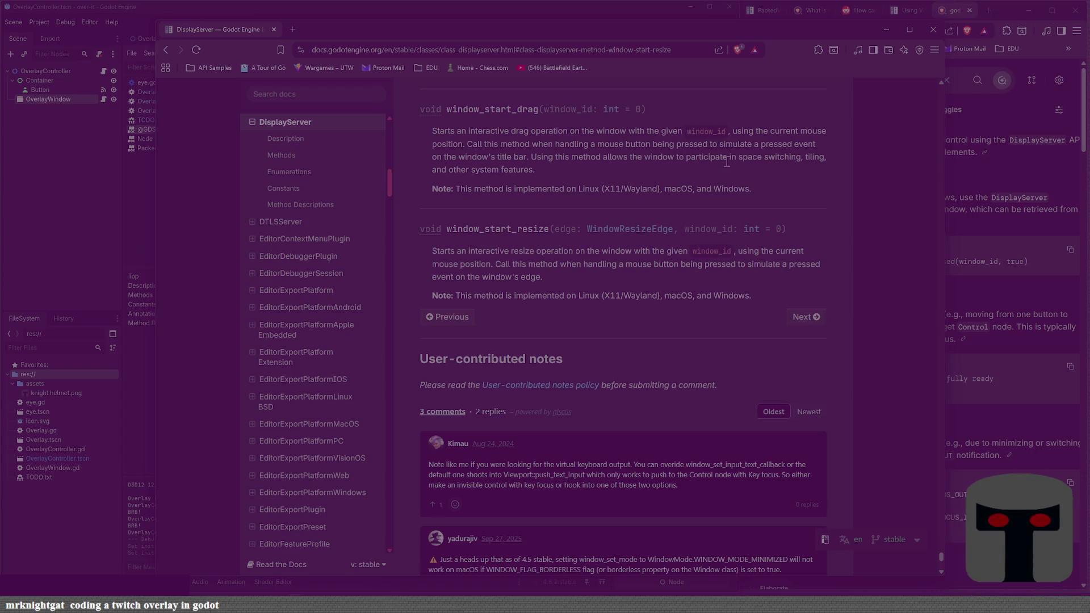
{"action": "left_click", "coordinate": [170, 52]}
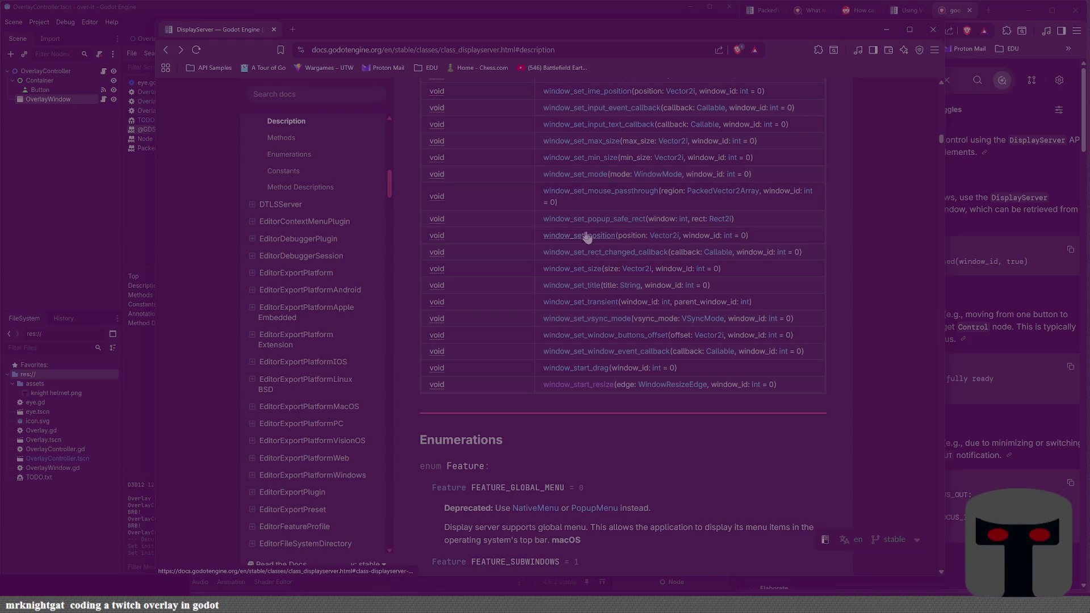
{"action": "left_click", "coordinate": [566, 270]}
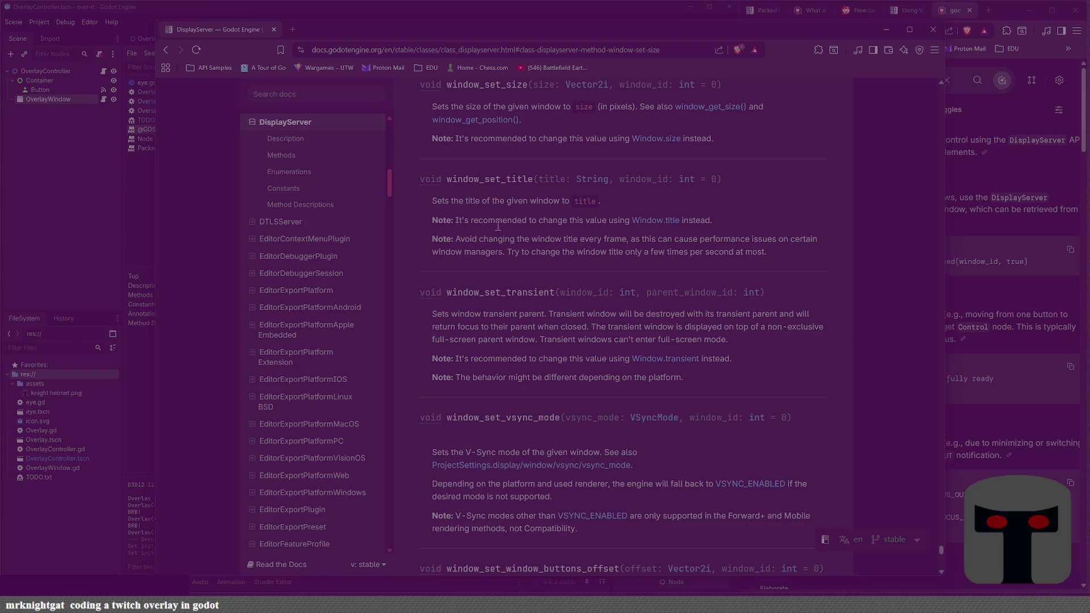
{"action": "left_click", "coordinate": [166, 50]}
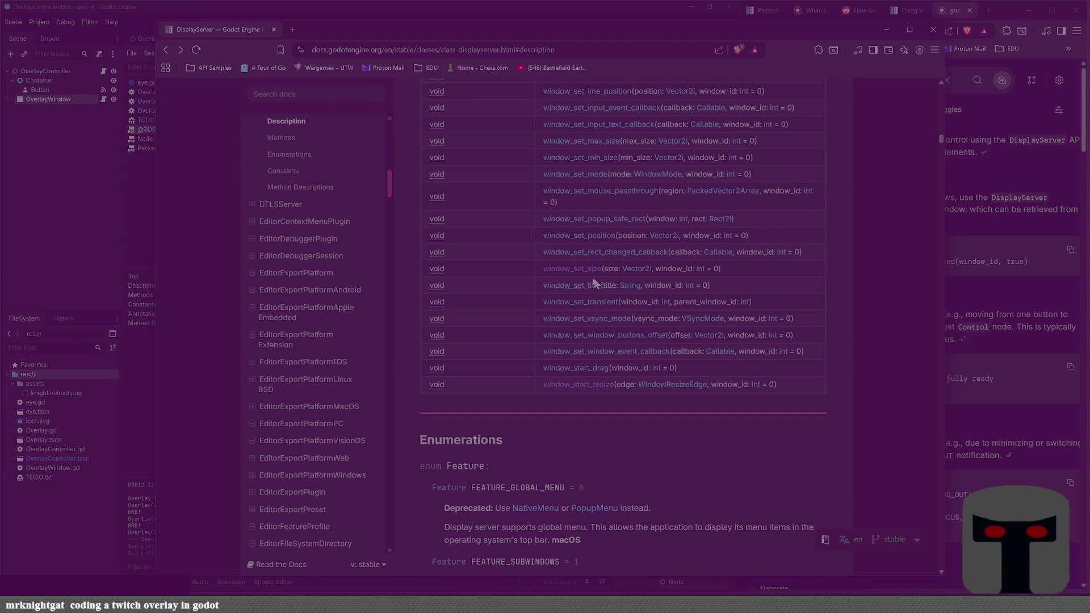
Read the window_set_ime_position description and the WindowFlags enumeration it references.
{"action": "scroll", "coordinate": [594, 278], "scroll_direction": "up", "scroll_amount": 6}
{"action": "scroll", "coordinate": [585, 278], "scroll_direction": "up", "scroll_amount": 6}
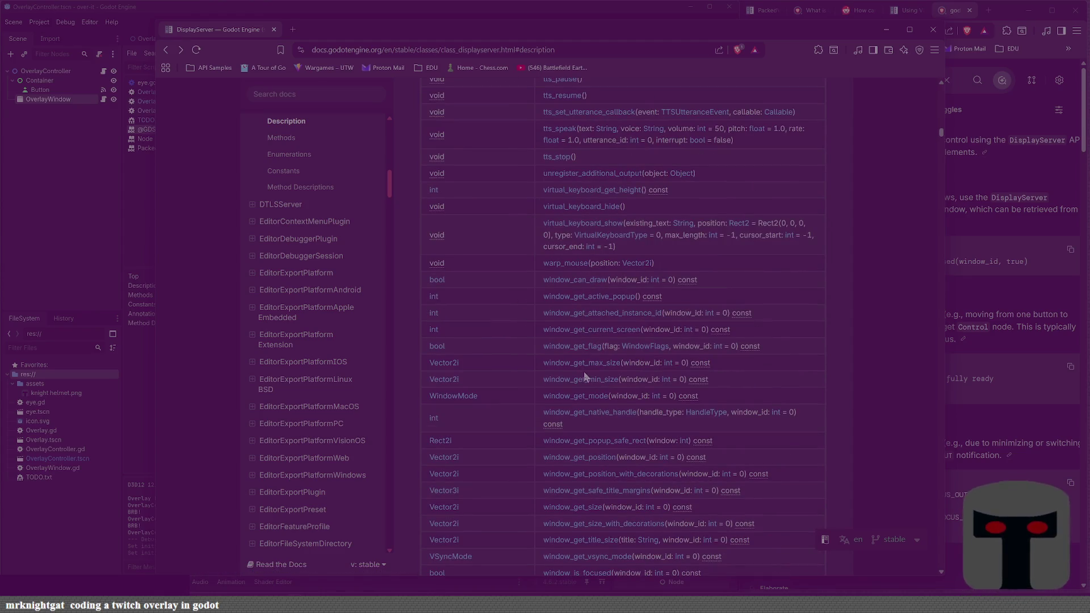
{"action": "scroll", "coordinate": [584, 372], "scroll_direction": "down", "scroll_amount": 6}
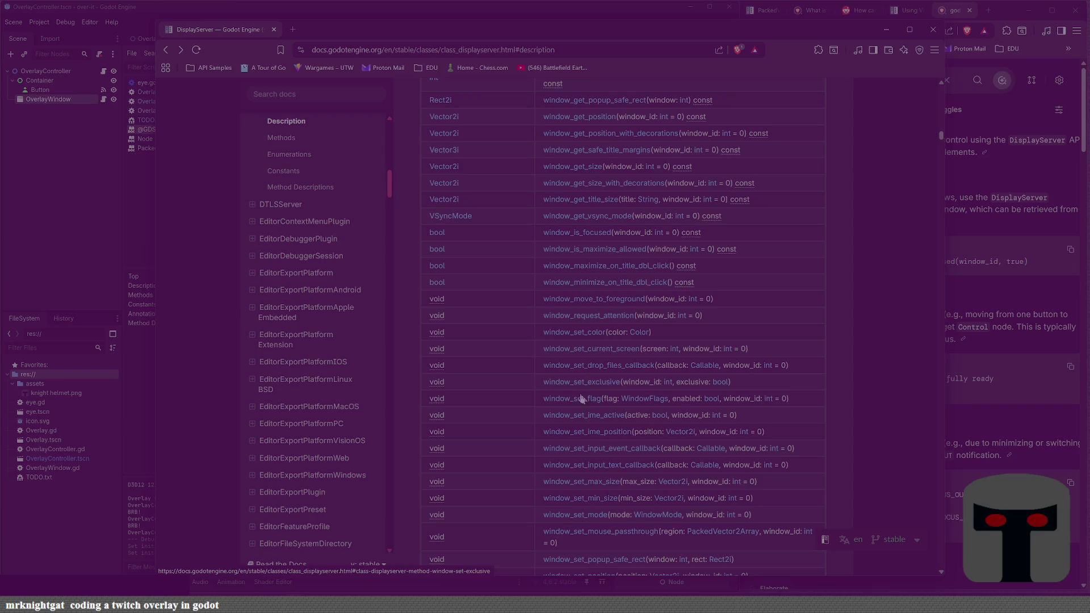
{"action": "scroll", "coordinate": [584, 420], "scroll_direction": "down", "scroll_amount": 3}
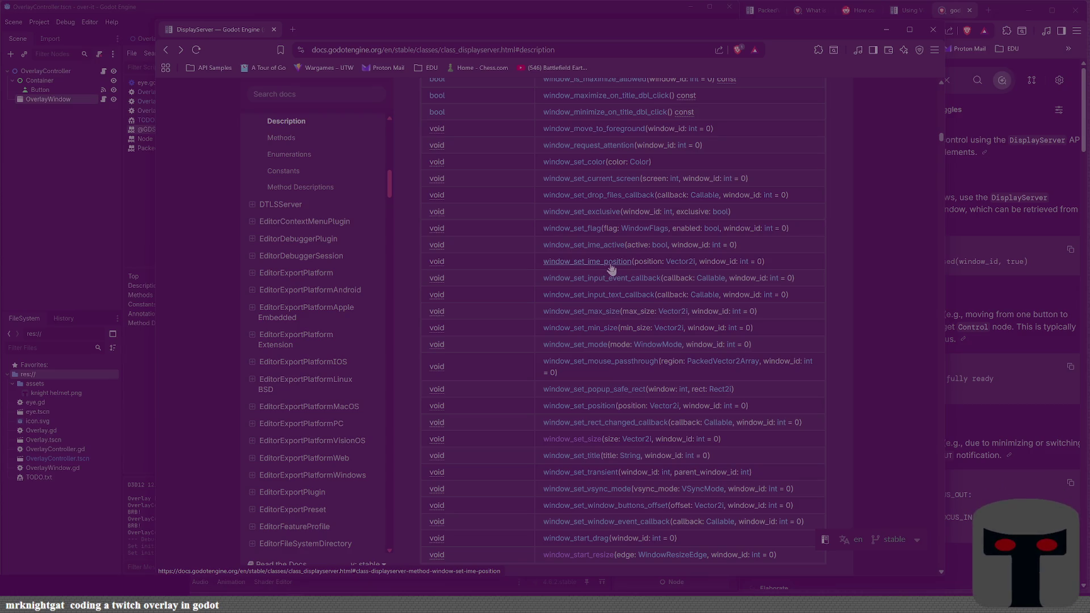
{"action": "left_click", "coordinate": [611, 264]}
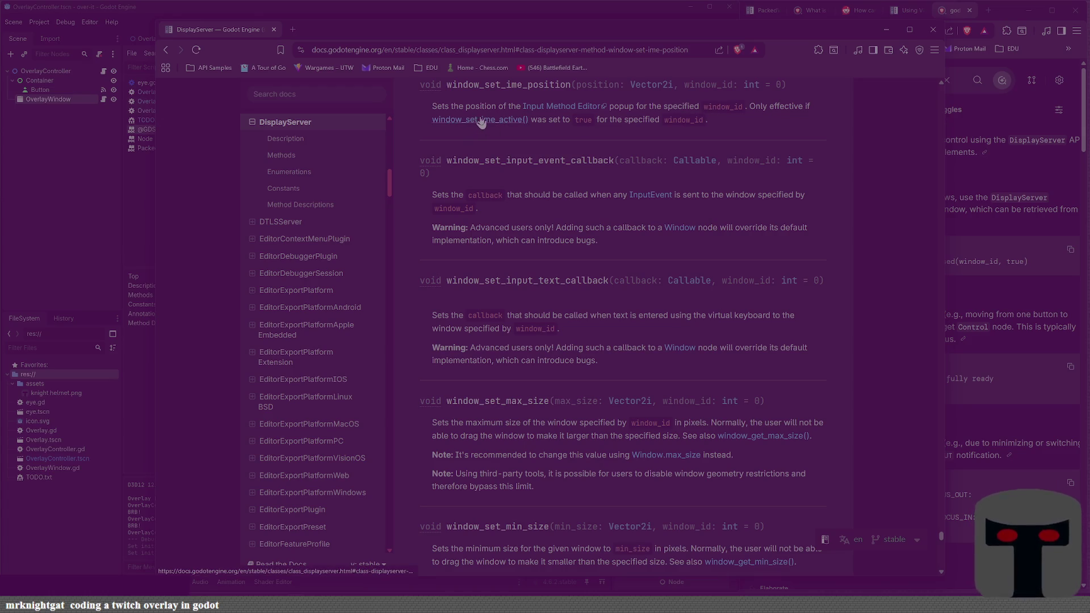
{"action": "scroll", "coordinate": [536, 227], "scroll_direction": "up", "scroll_amount": 3}
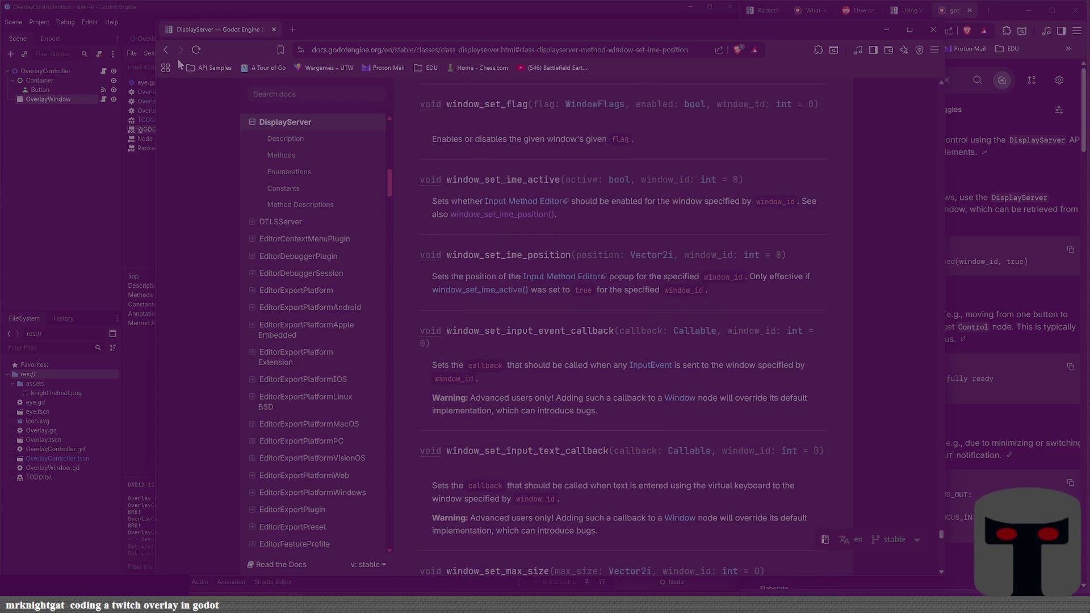
{"action": "left_click", "coordinate": [570, 105]}
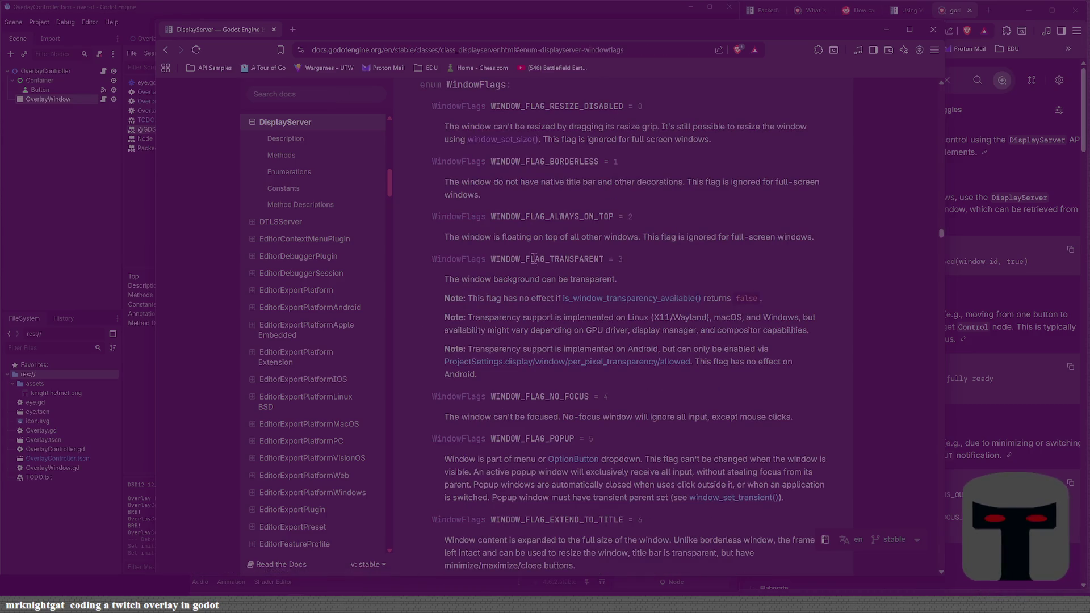
{"action": "left_click", "coordinate": [170, 50]}
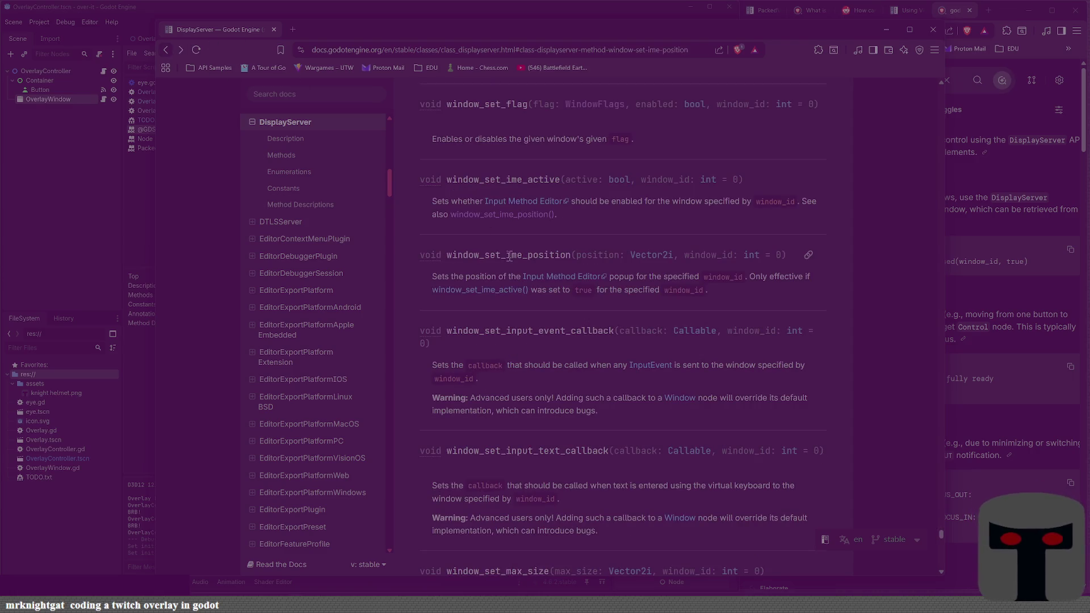
{"action": "left_click", "coordinate": [170, 50]}
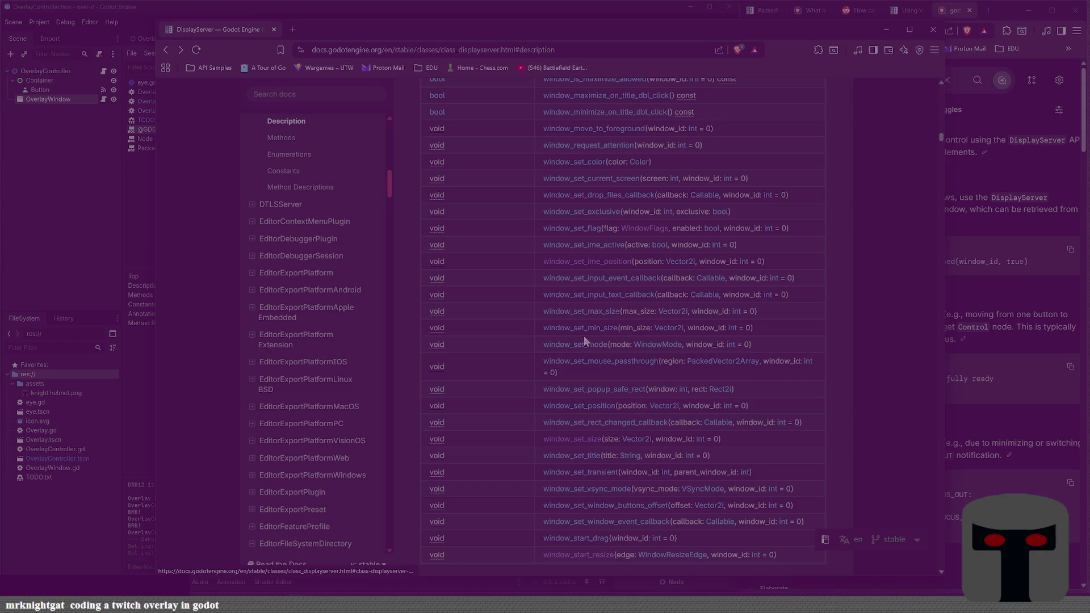
Read the window_set_position description, then minimize the Godot Docs window.
{"action": "scroll", "coordinate": [583, 338], "scroll_direction": "up", "scroll_amount": 3}
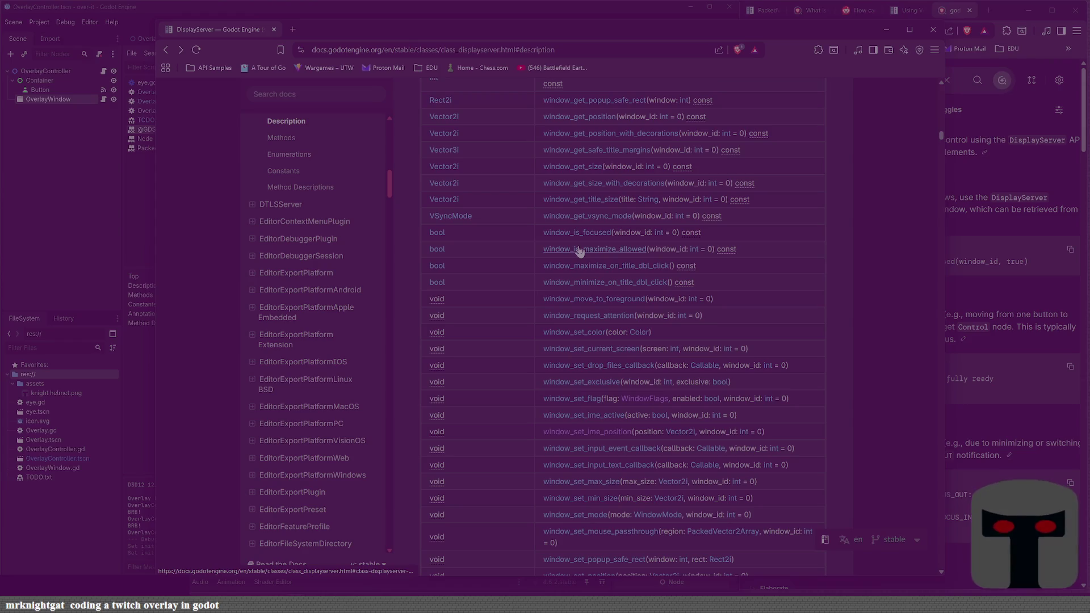
{"action": "scroll", "coordinate": [584, 252], "scroll_direction": "down", "scroll_amount": 3}
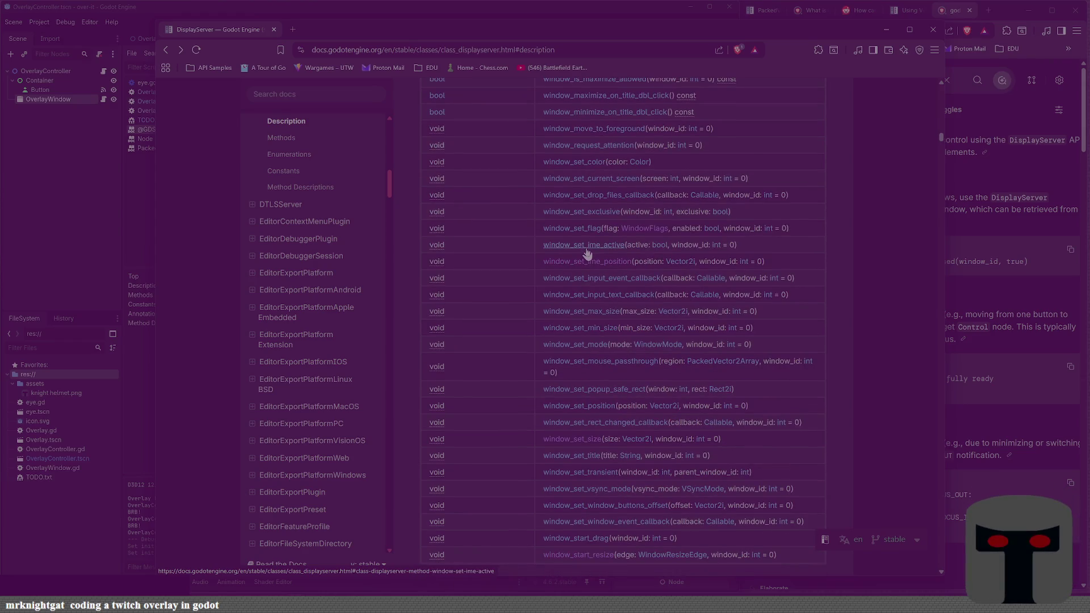
{"action": "scroll", "coordinate": [585, 250], "scroll_direction": "down", "scroll_amount": 3}
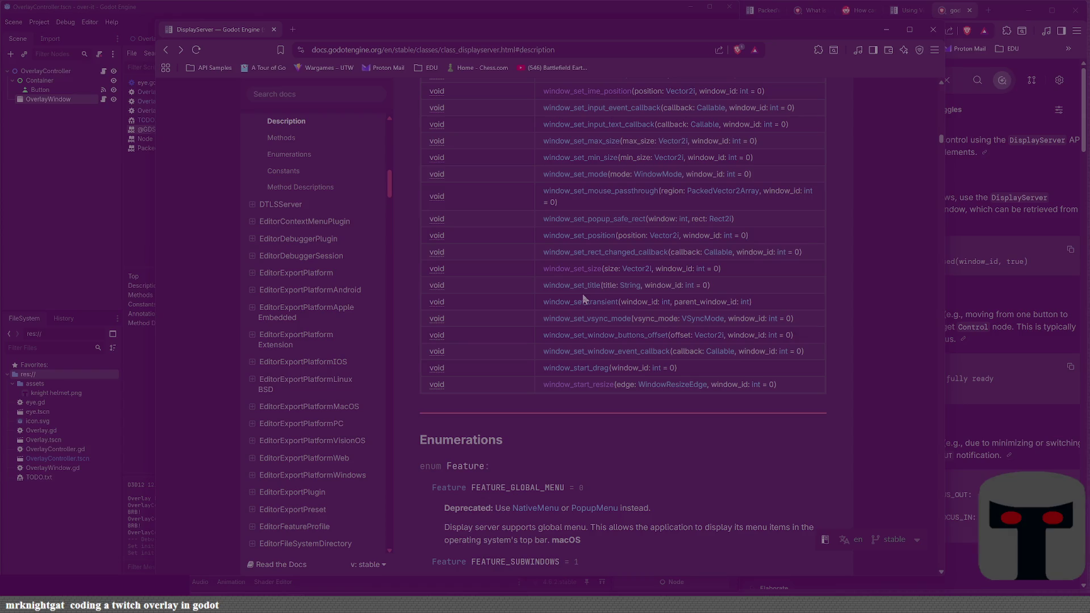
{"action": "left_click", "coordinate": [581, 239]}
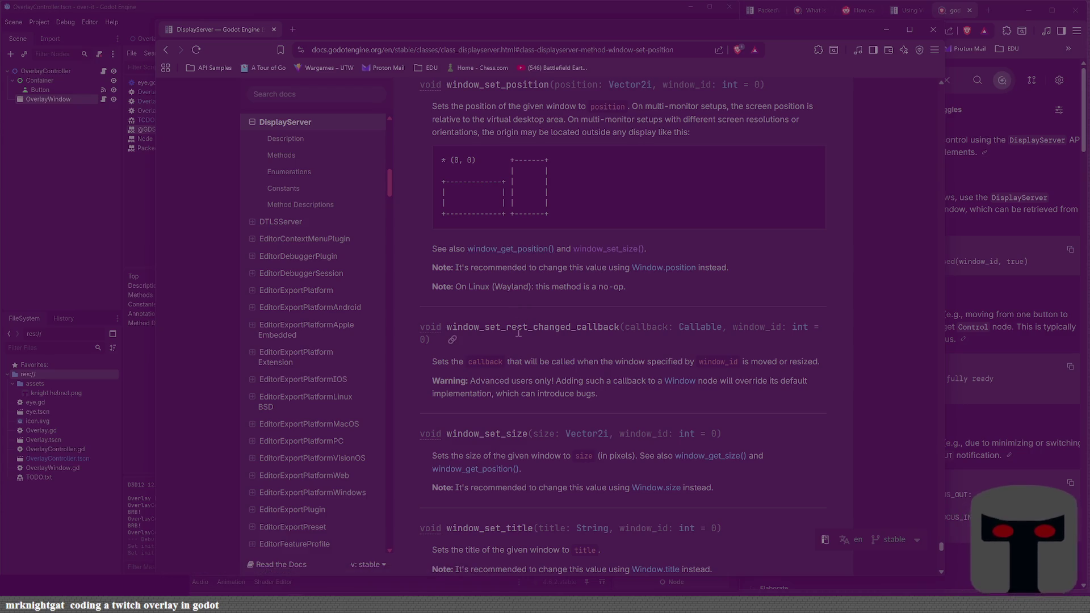
{"action": "left_click", "coordinate": [881, 29]}
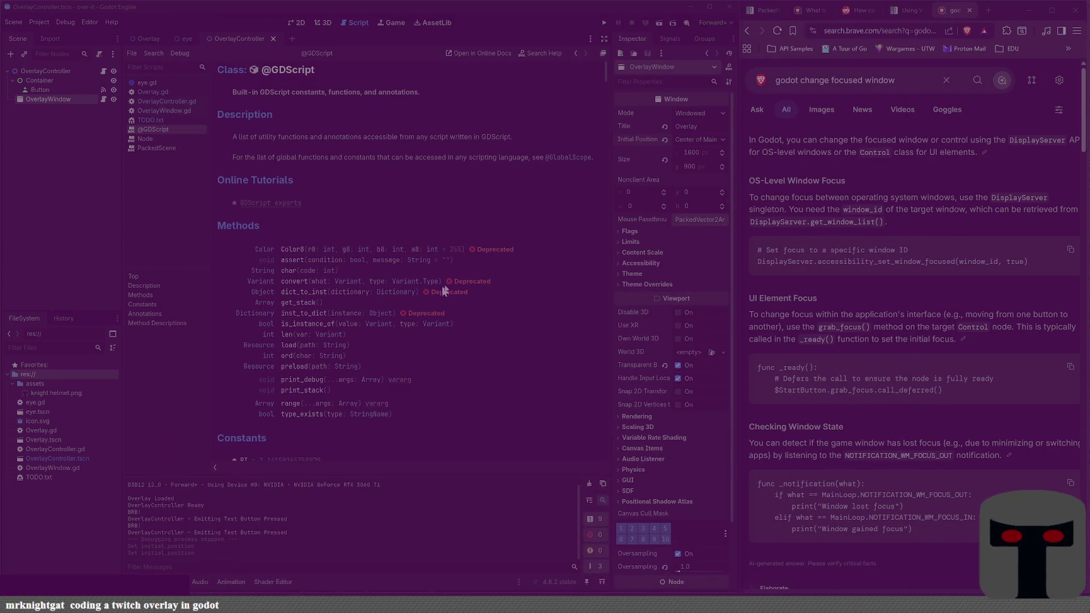
Replace the web search query with 'DisplayServer'.
{"action": "left_click", "coordinate": [407, 222]}
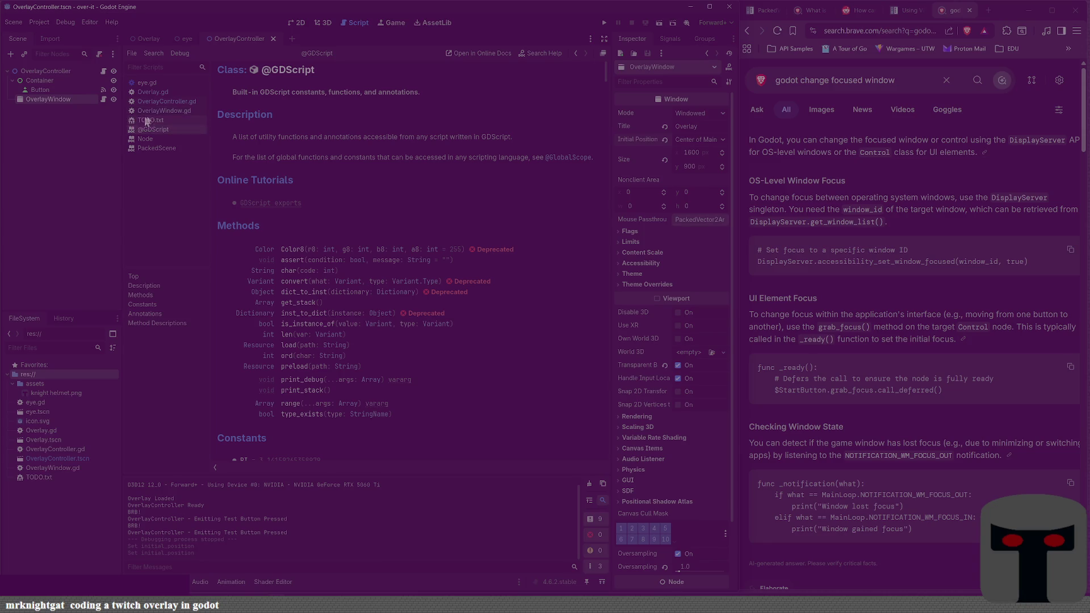
{"action": "left_click", "coordinate": [801, 83]}
{"action": "key", "text": "shift+End"}
{"action": "type", "text": "DisplayServer"}
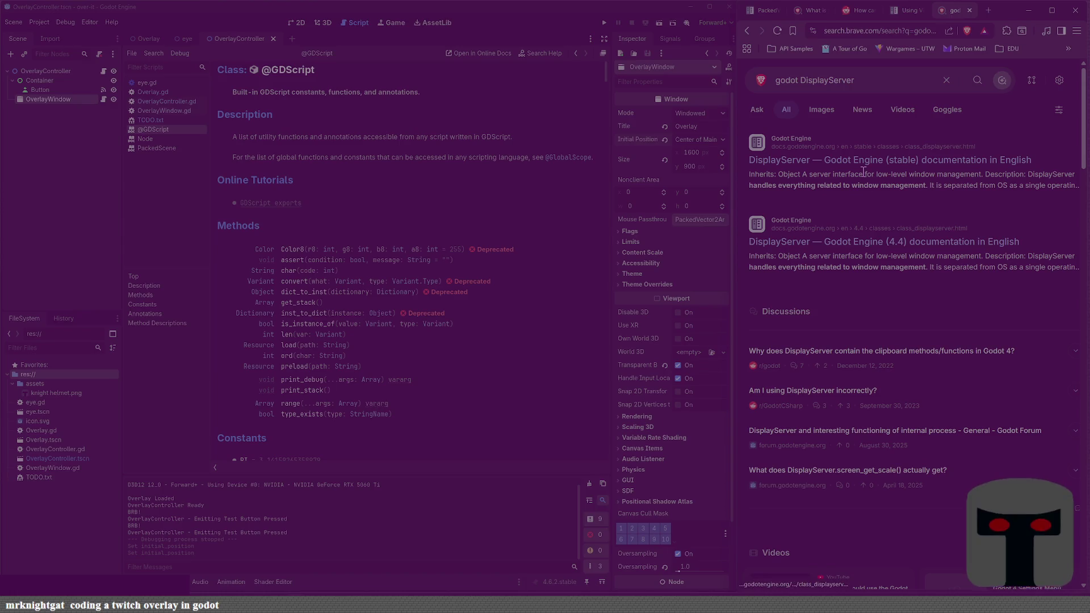
Open the DisplayServer docs down to the Feature constants, and open OverlayController.gd.
{"action": "left_click", "coordinate": [868, 165]}
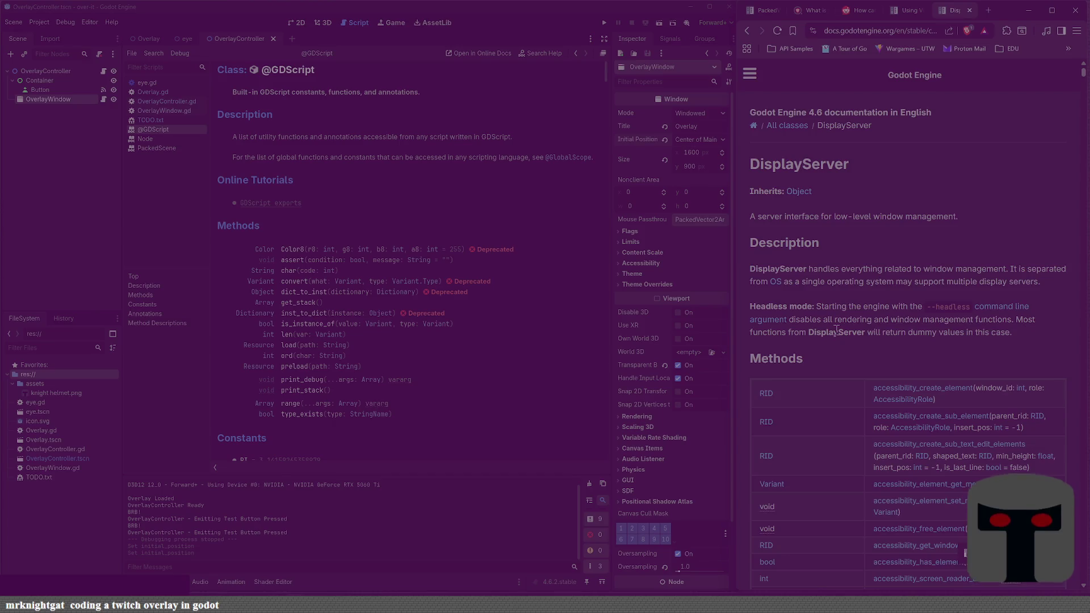
{"action": "scroll", "coordinate": [836, 335], "scroll_direction": "down", "scroll_amount": 20}
{"action": "scroll", "coordinate": [836, 335], "scroll_direction": "down", "scroll_amount": 15}
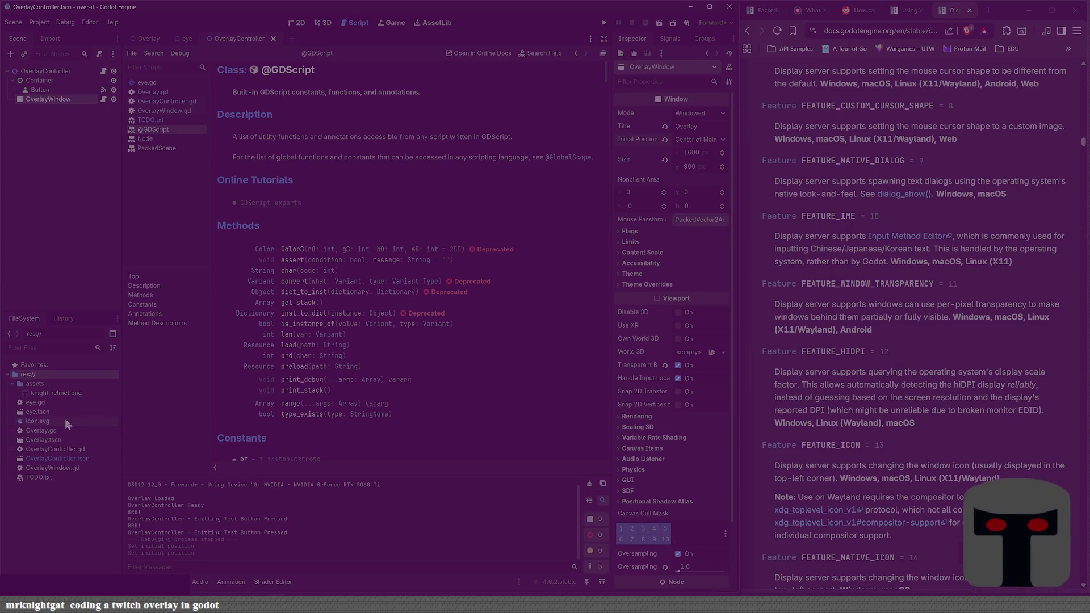
{"action": "double_click", "coordinate": [63, 448]}
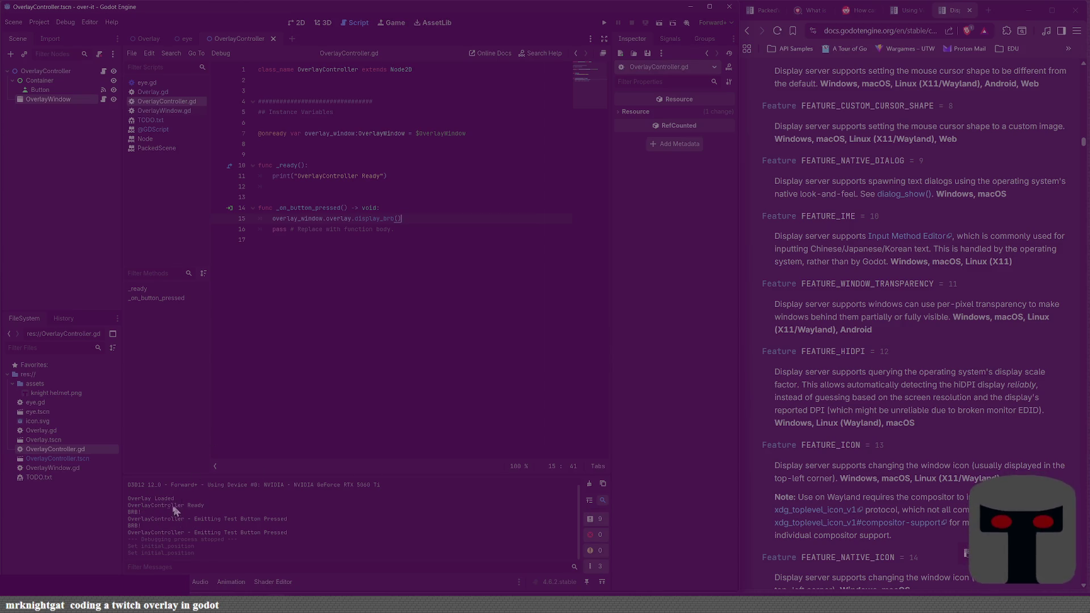
Add a DisplayServer.window_get_position() call on the empty line in _ready.
{"action": "left_click", "coordinate": [430, 190]}
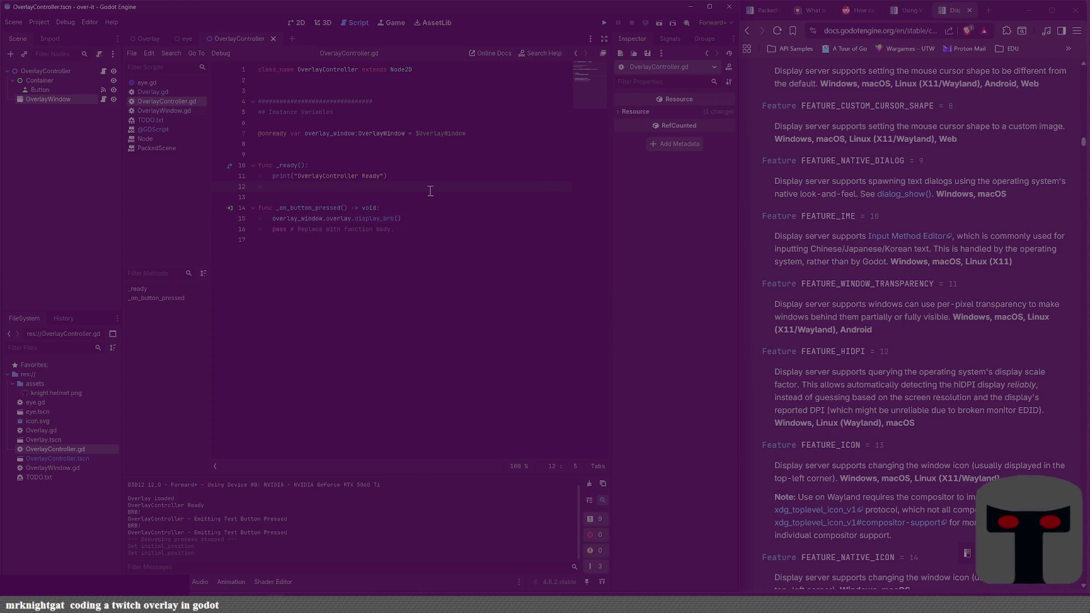
{"action": "type", "text": "DisplayServe"}
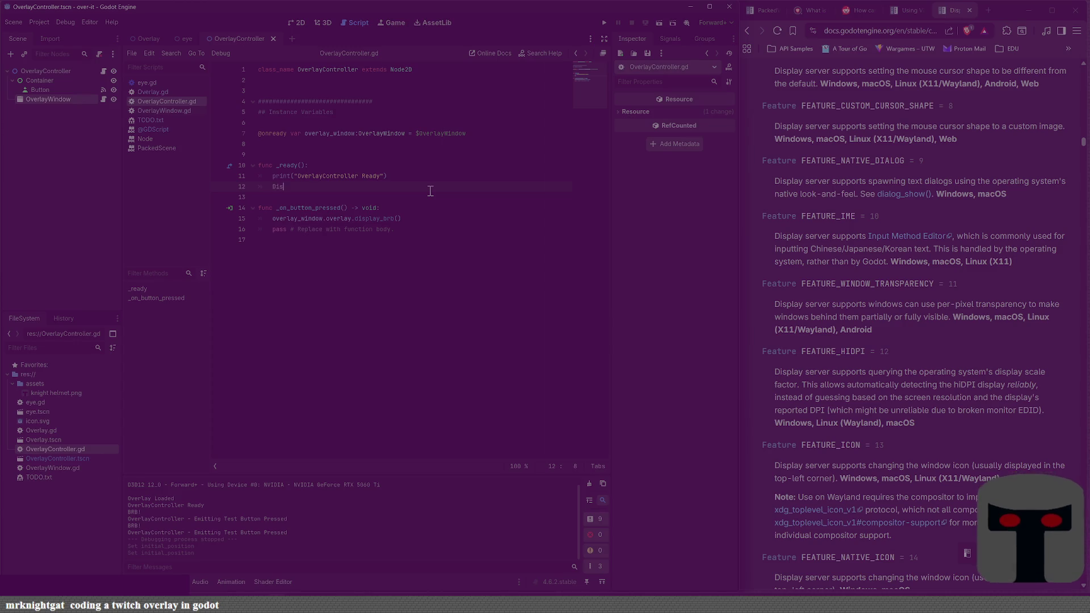
{"action": "type", "text": "r."}
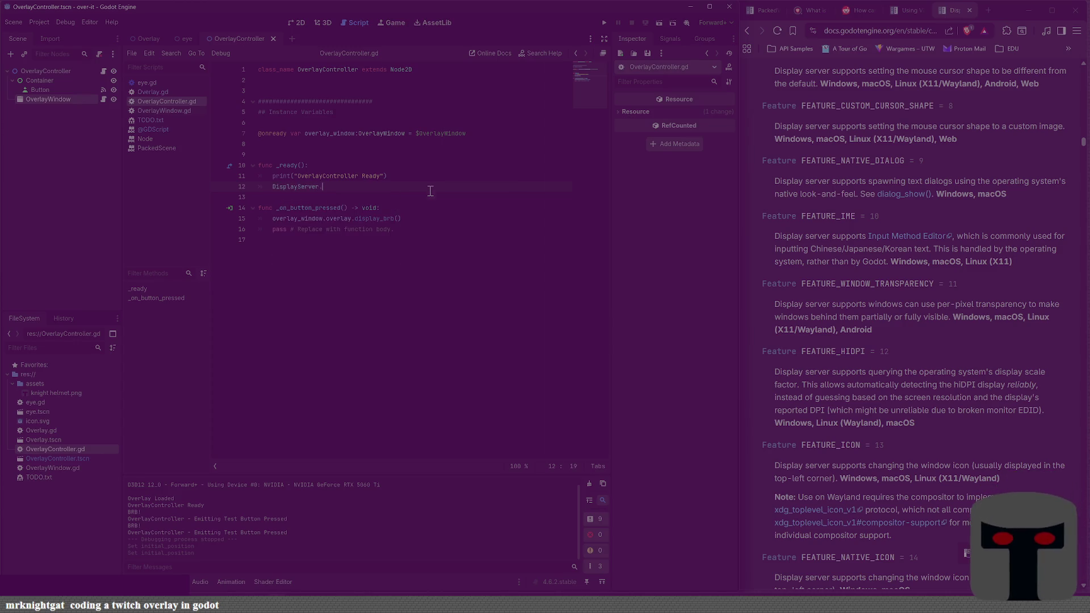
{"action": "type", "text": "get_wi"}
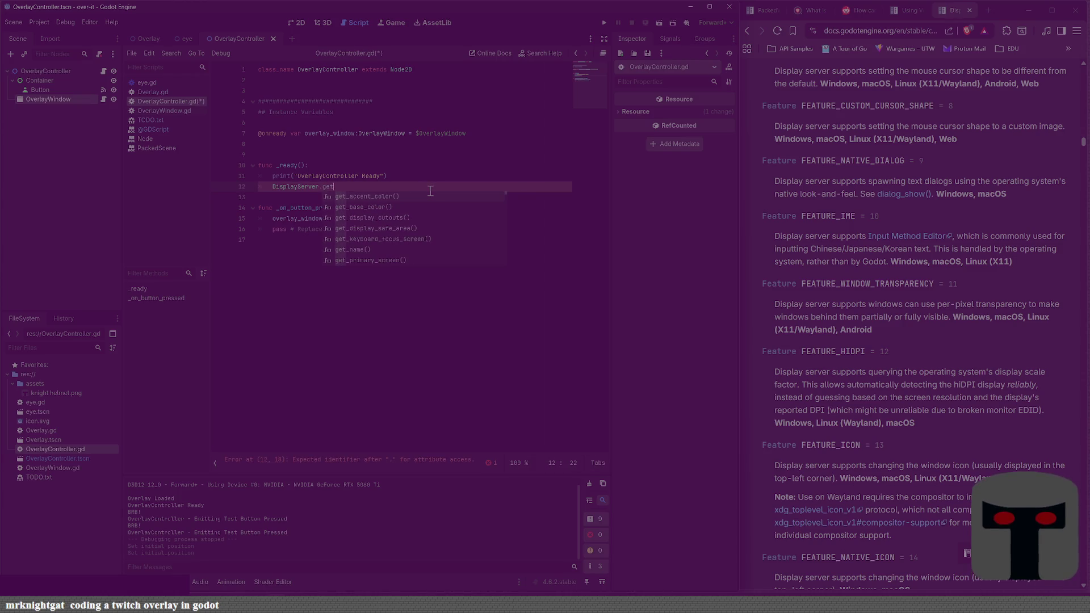
{"action": "type", "text": "n"}
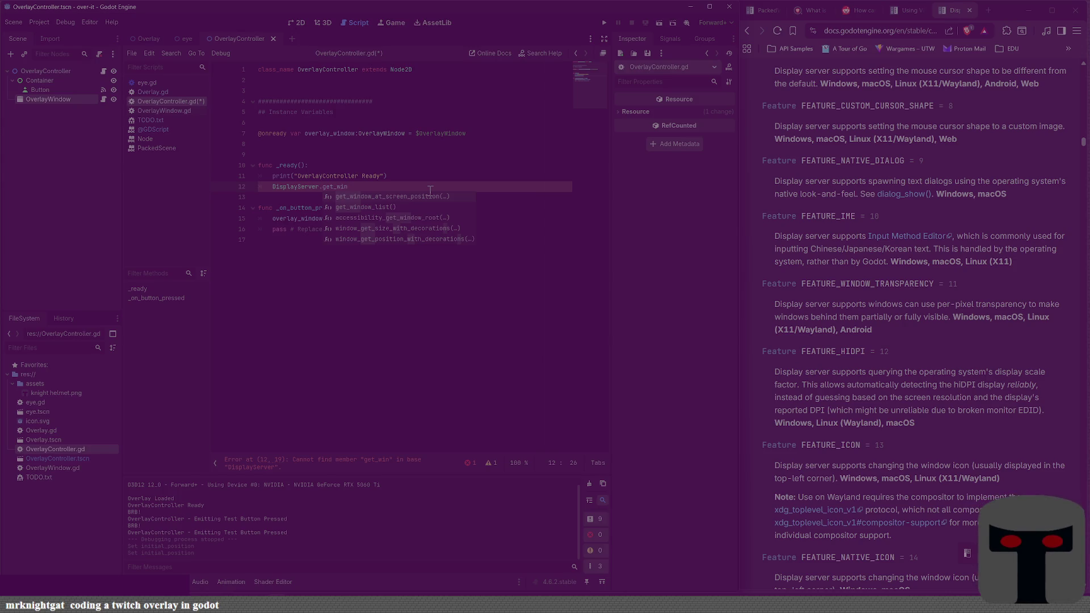
{"action": "key", "text": "BackSpace"}
{"action": "key", "text": "BackSpace"}
{"action": "key", "text": "BackSpace"}
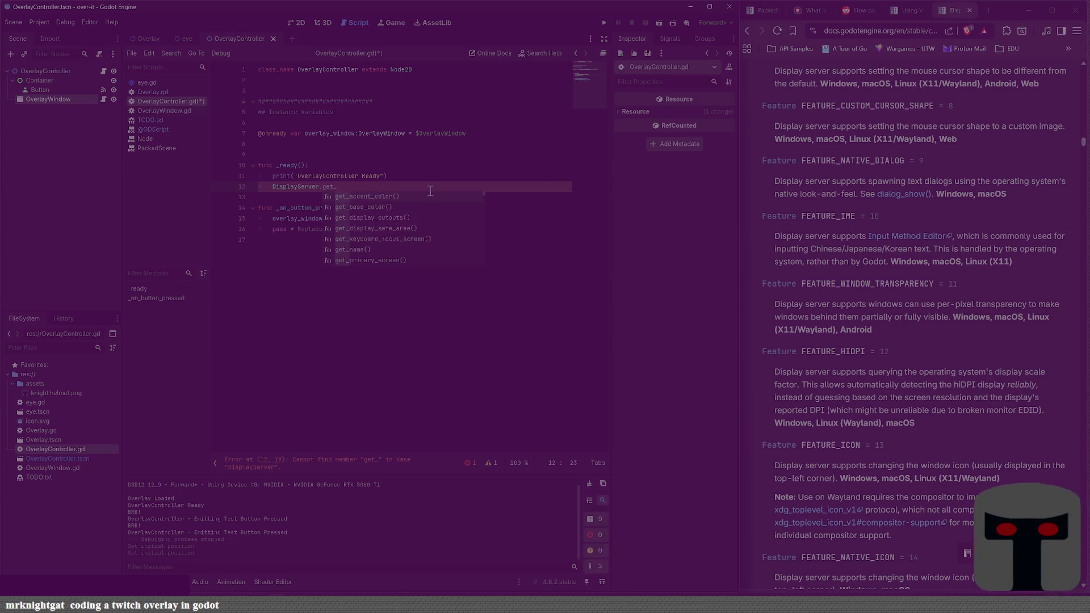
{"action": "key", "text": "BackSpace"}
{"action": "key", "text": "BackSpace"}
{"action": "key", "text": "BackSpace"}
{"action": "type", "text": "position"}
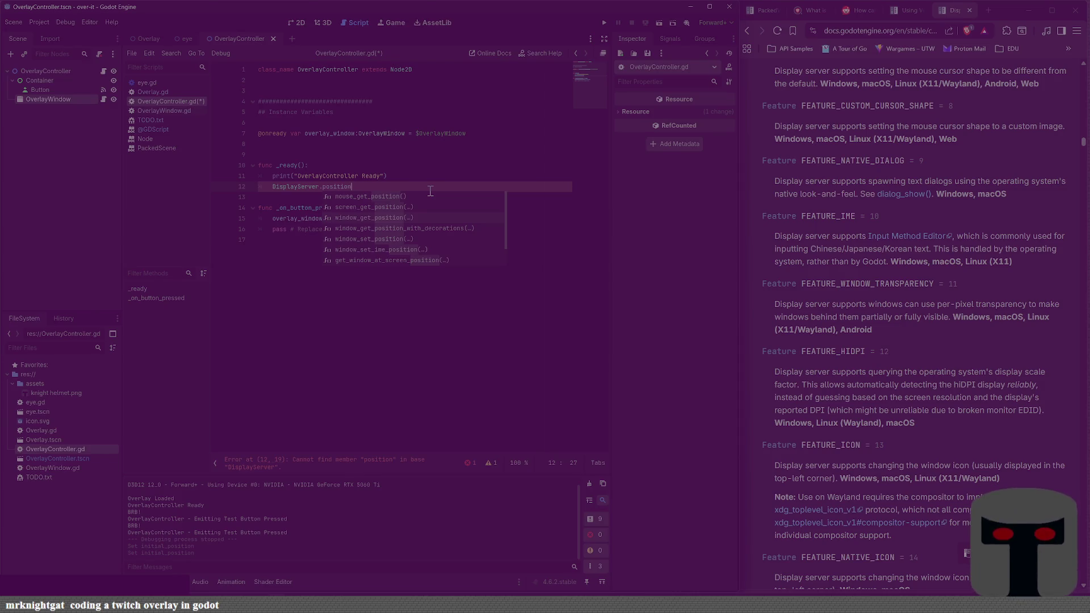
{"action": "key", "text": "Return"}
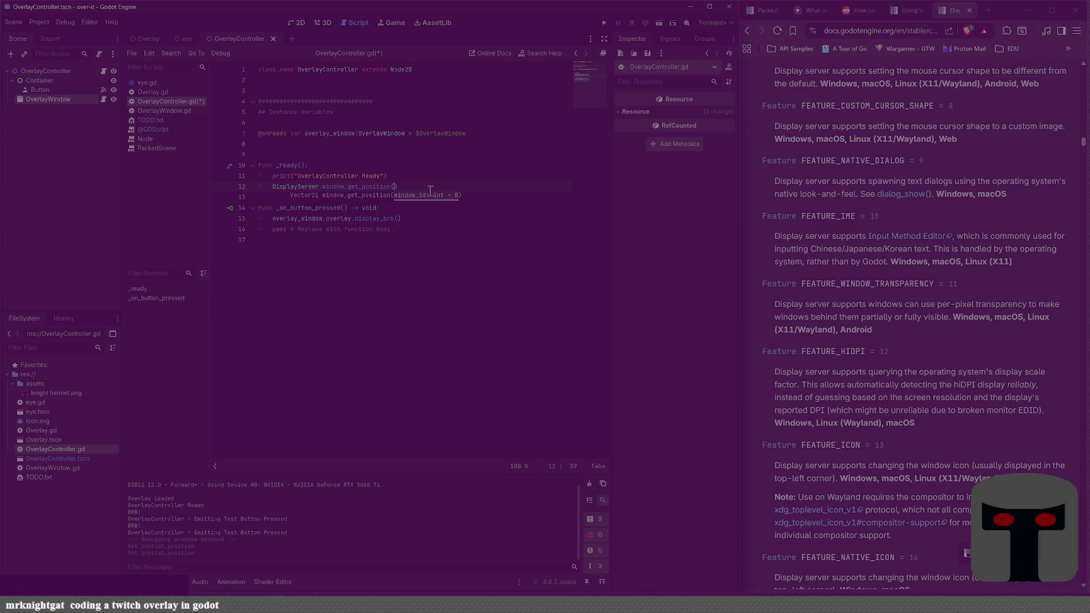
Insert a get_window().get_window_id() line above the position call.
{"action": "key", "text": "Up"}
{"action": "key", "text": "Return"}
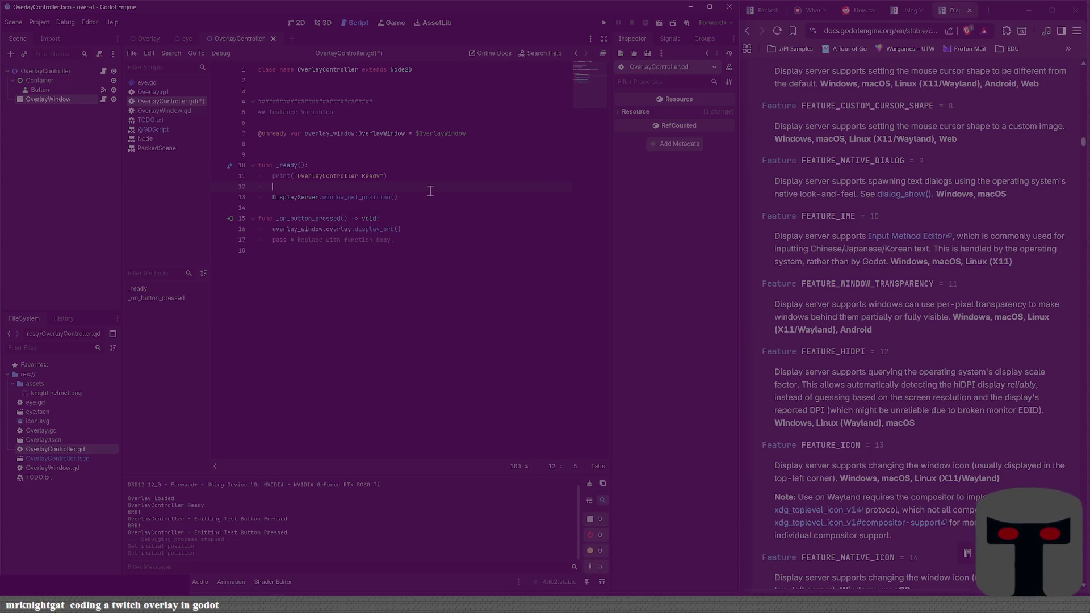
{"action": "type", "text": "et_mai"}
{"action": "key", "text": "BackSpace"}
{"action": "key", "text": "BackSpace"}
{"action": "key", "text": "BackSpace"}
{"action": "type", "text": "win"}
{"action": "key", "text": "Return"}
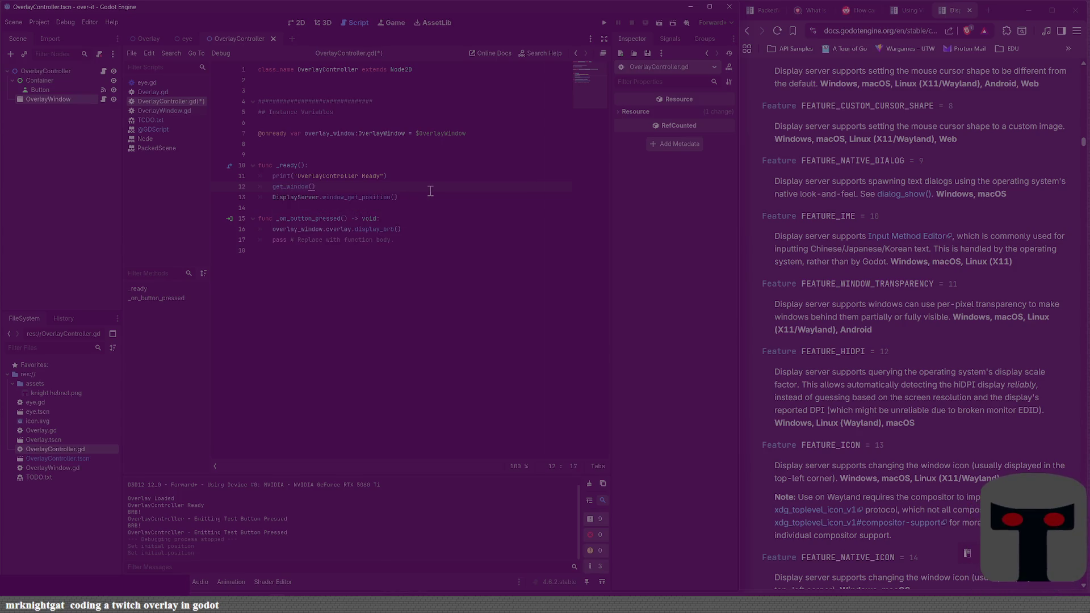
{"action": "type", "text": ".i"}
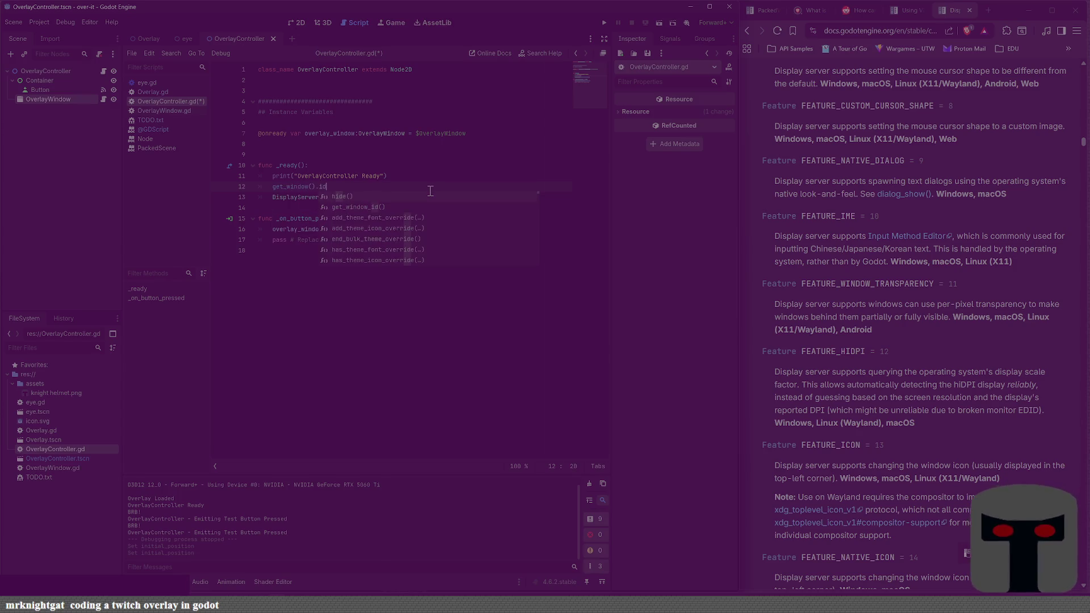
{"action": "key", "text": "BackSpace"}
{"action": "type", "text": "get_wind"}
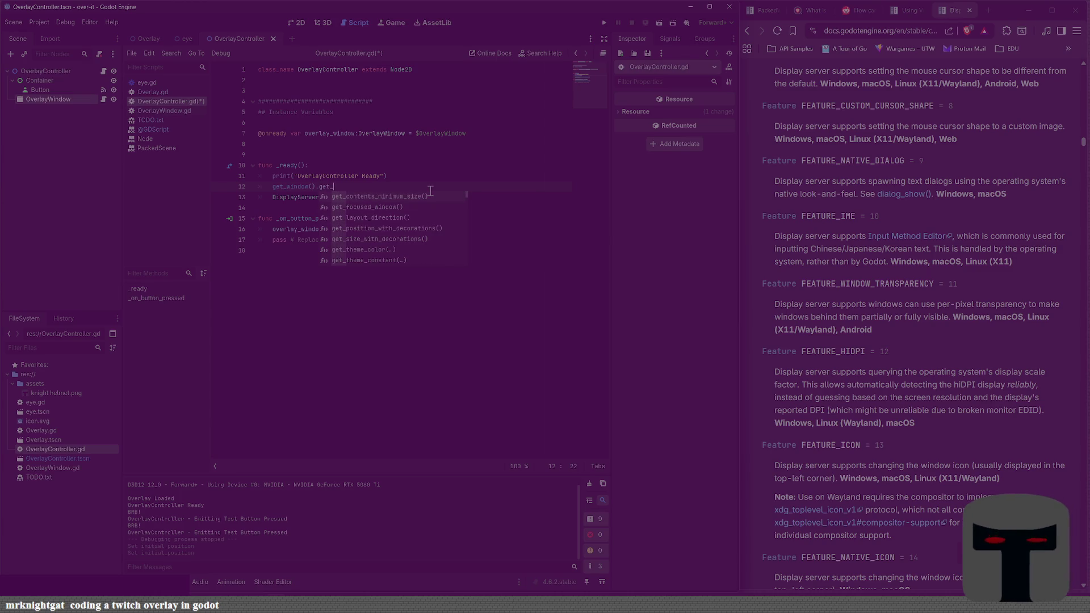
{"action": "key", "text": "Return"}
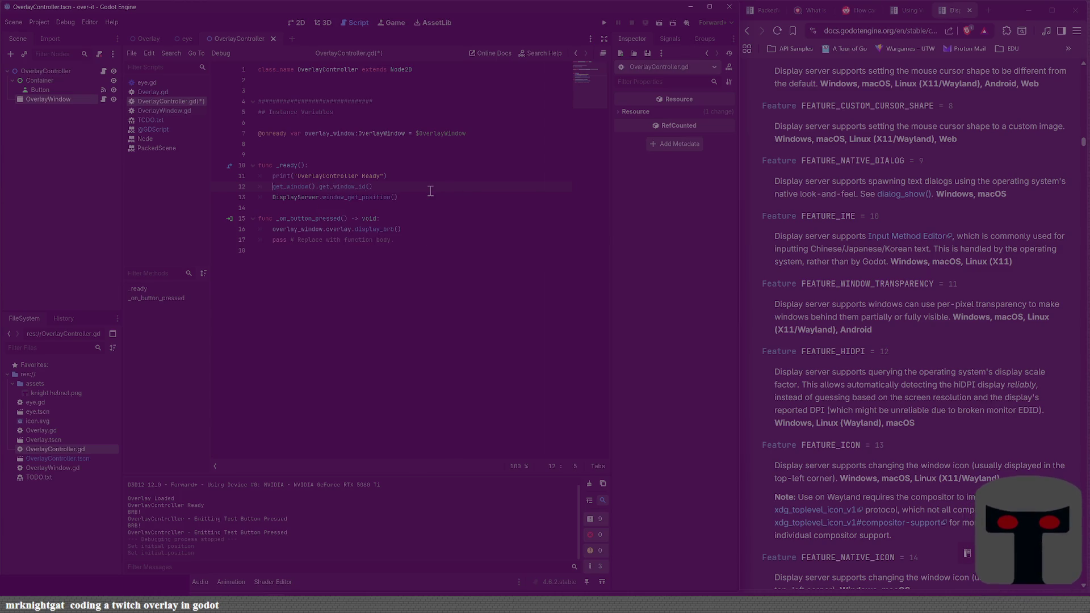
{"action": "key", "text": "Return"}
{"action": "type", "text": "@onready var main"}
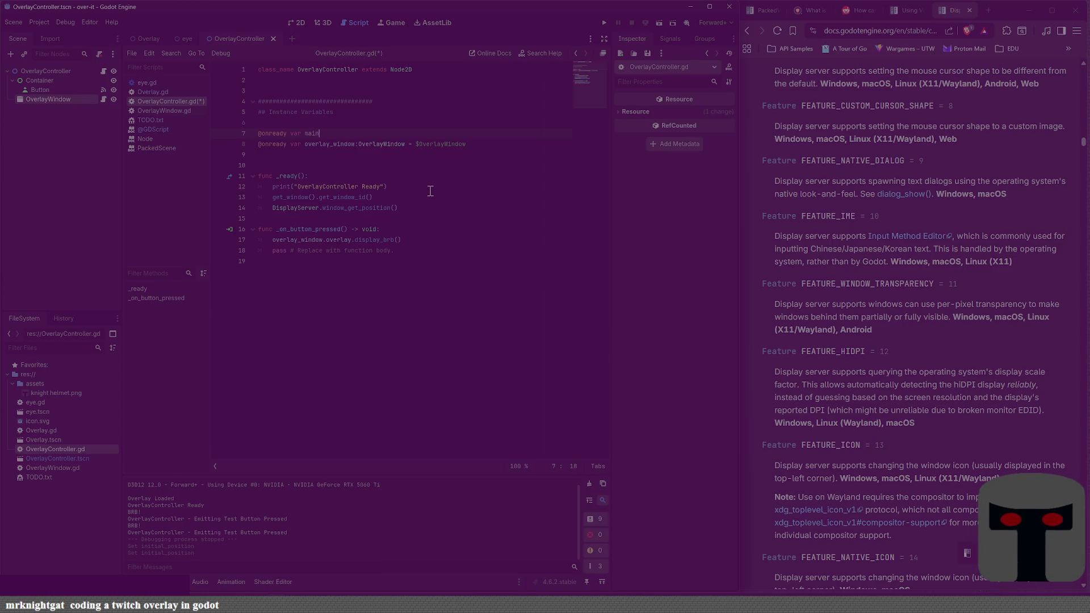
{"action": "key", "text": "BackSpace"}
{"action": "key", "text": "BackSpace"}
{"action": "type", "text": "controller_w"}
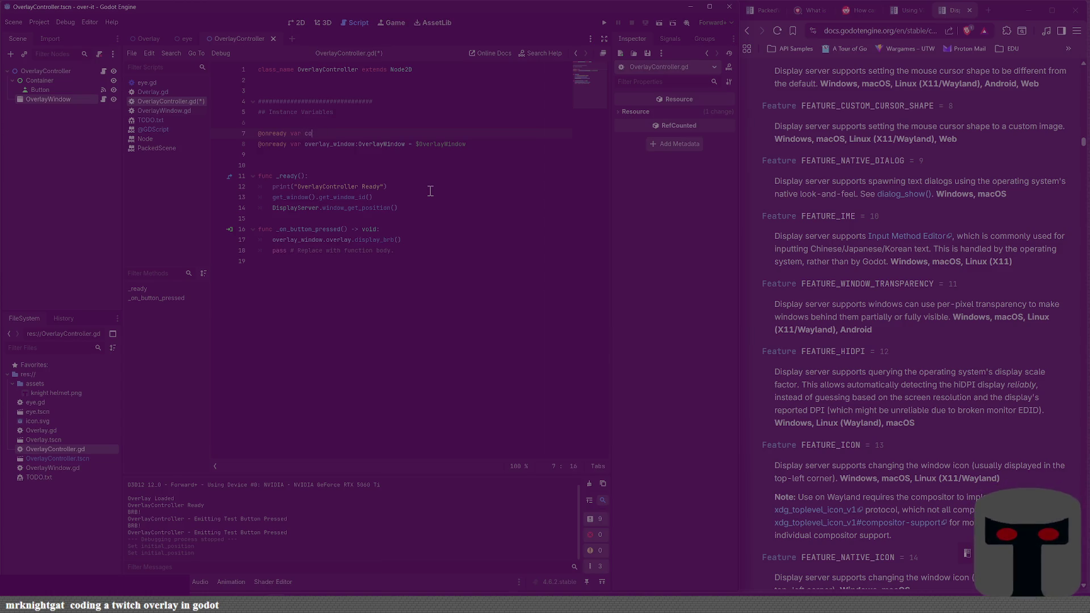
{"action": "type", "text": "indow:"}
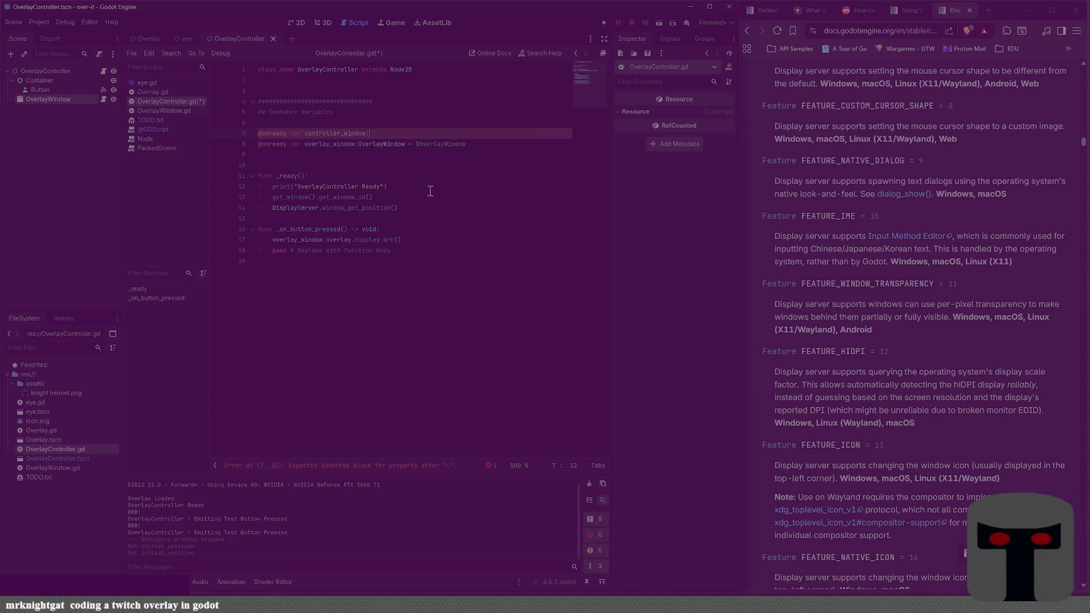
{"action": "type", "text": "Window = "}
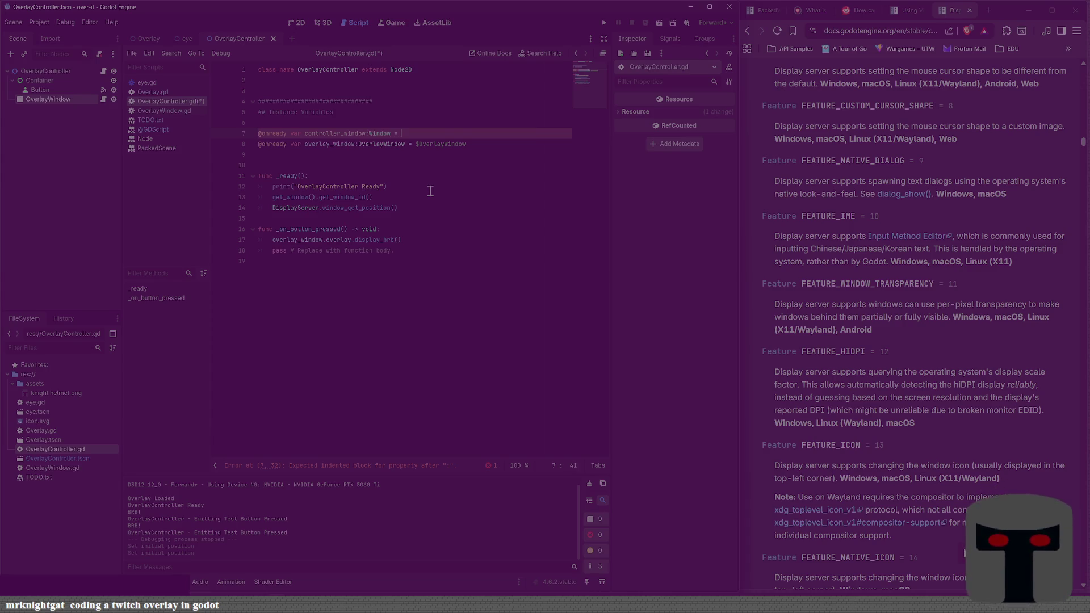
{"action": "type", "text": "get_win"}
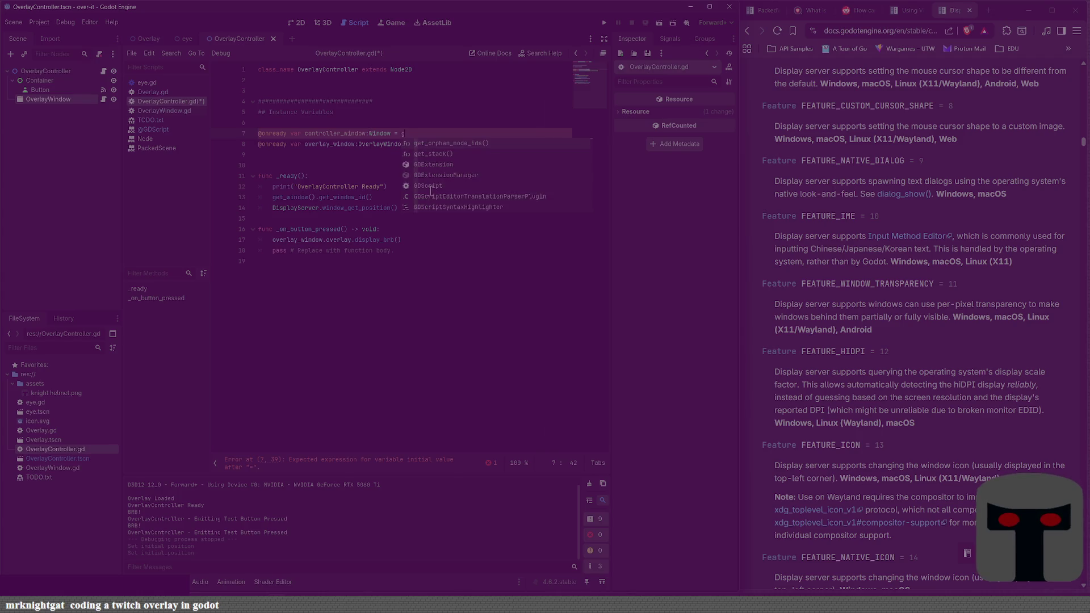
{"action": "type", "text": "dow()"}
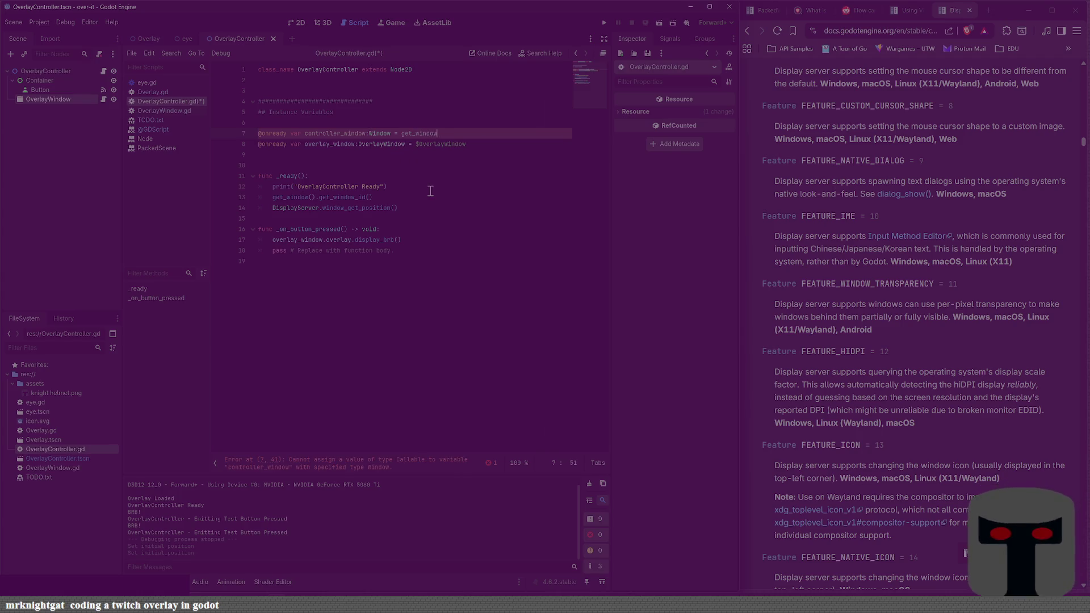
{"action": "key", "text": "Down"}
{"action": "key", "text": "ctrl+s"}
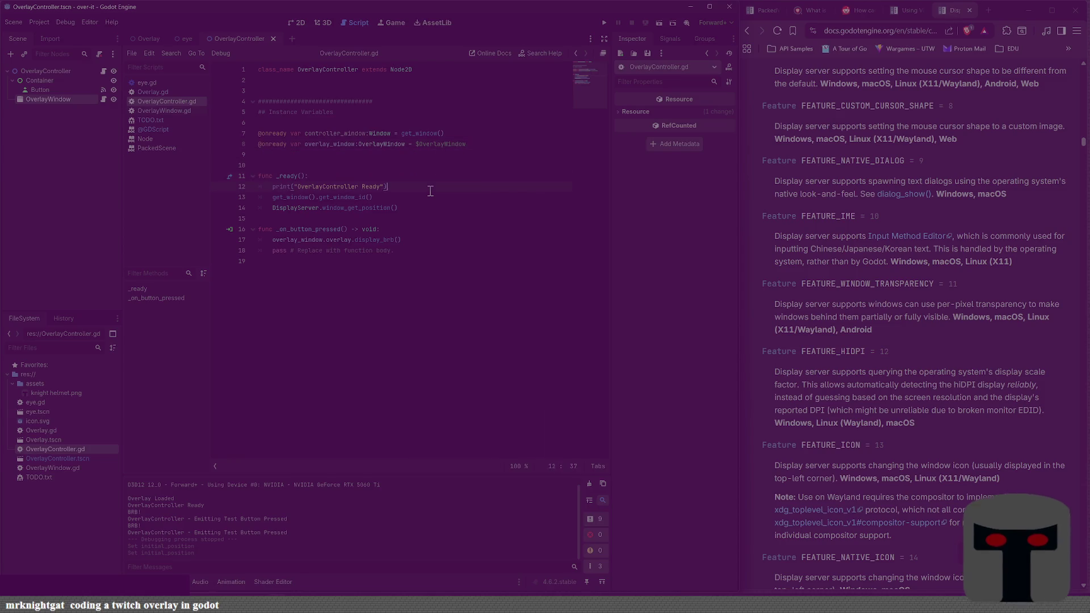
{"action": "key", "text": "shift+Home"}
Delete the get_window_id() line and start a controller_window.window_get_ argument in window_get_position().
{"action": "key", "text": "BackSpace"}
{"action": "key", "text": "BackSpace"}
{"action": "type", "text": "controller"}
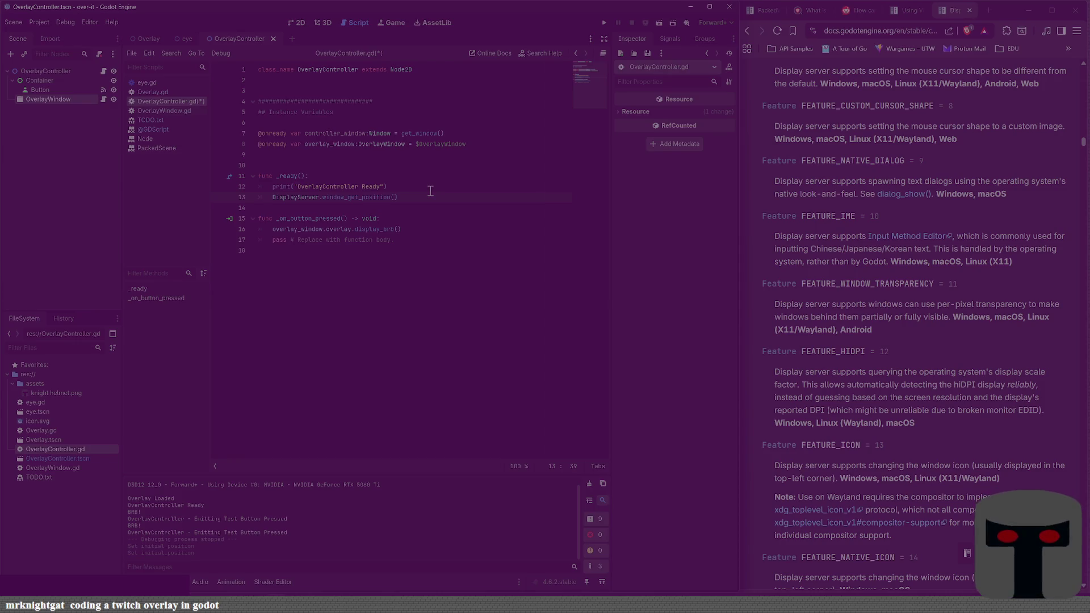
{"action": "type", "text": "_windows"}
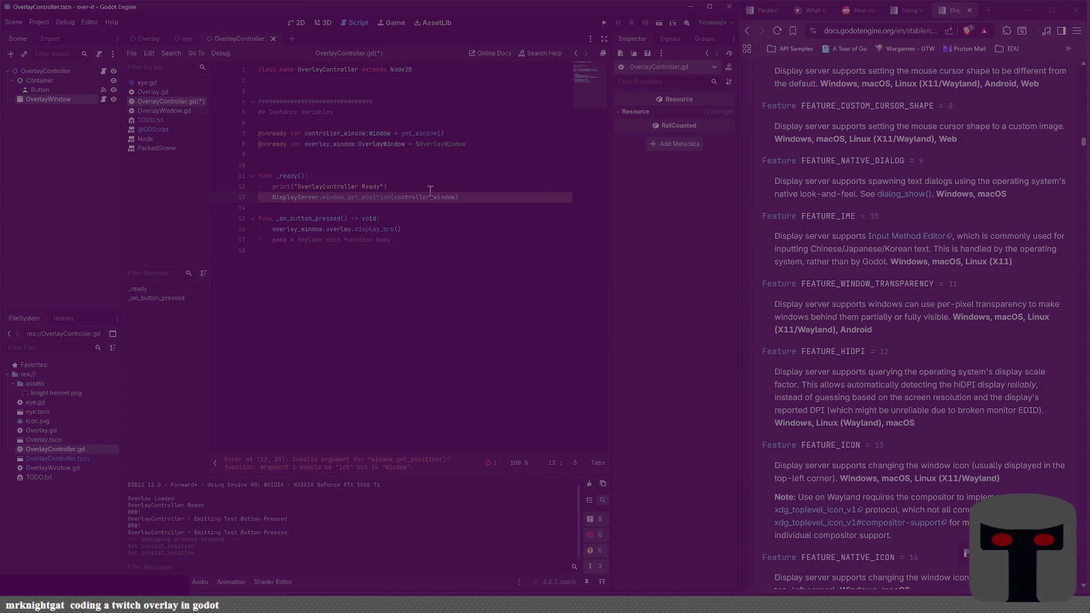
{"action": "left_click", "coordinate": [460, 199]}
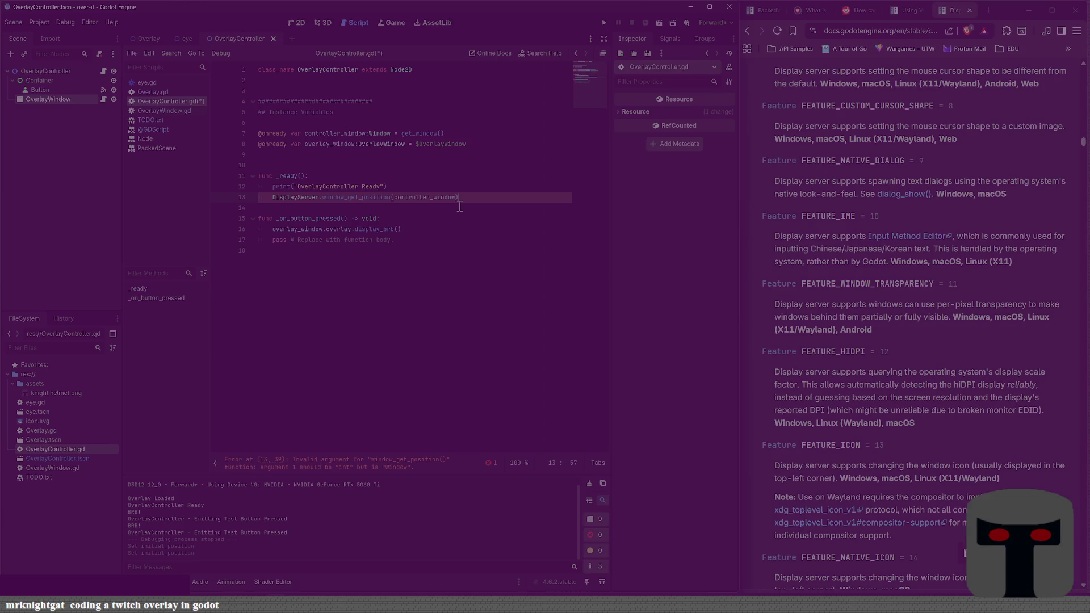
{"action": "type", "text": ".wi"}
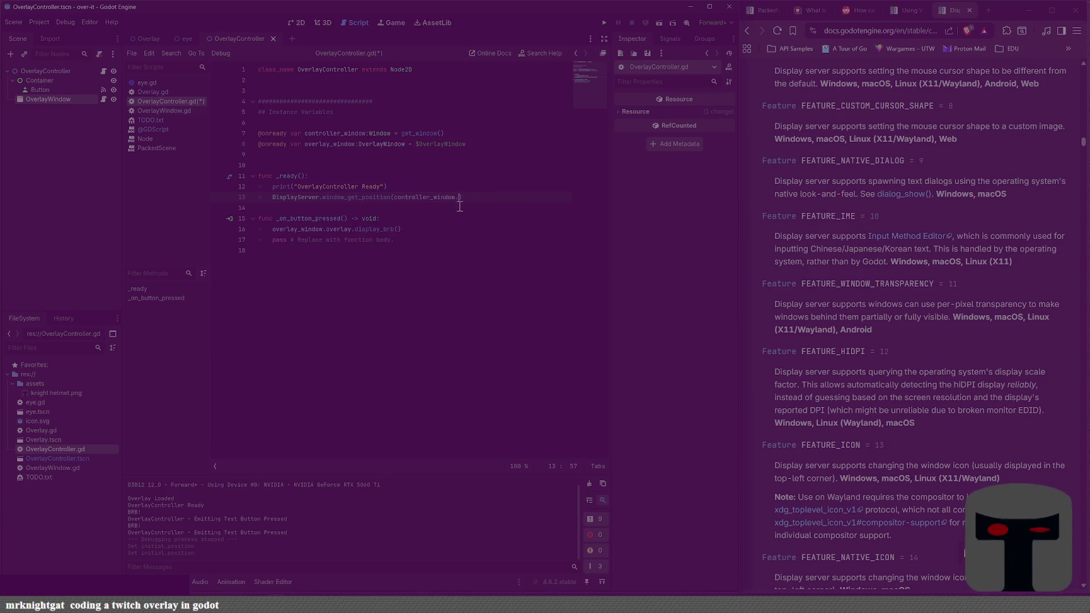
{"action": "type", "text": "ndow_get"}
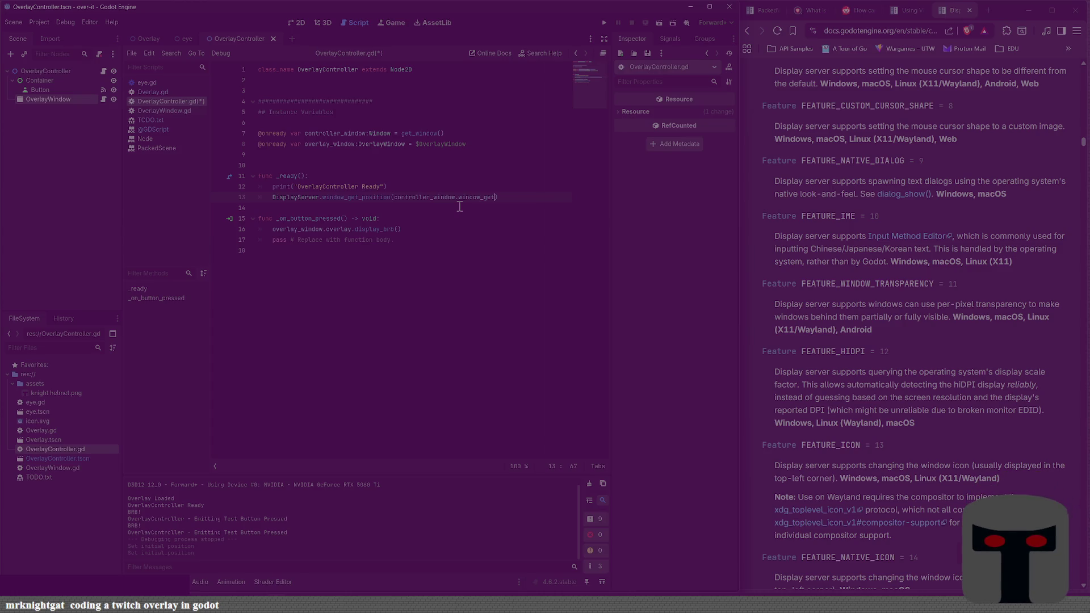
{"action": "type", "text": "_"}
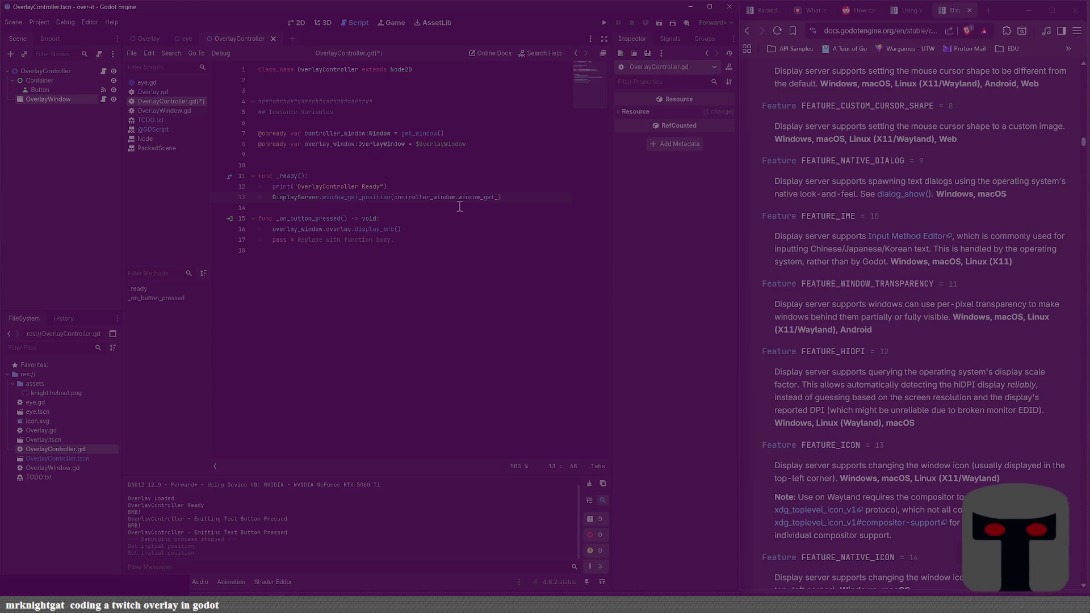
Re-enter get_window() as the controller_window initializer on line 7.
{"action": "key", "text": "BackSpace"}
{"action": "key", "text": "BackSpace"}
{"action": "key", "text": "BackSpace"}
{"action": "type", "text": "et_wind"}
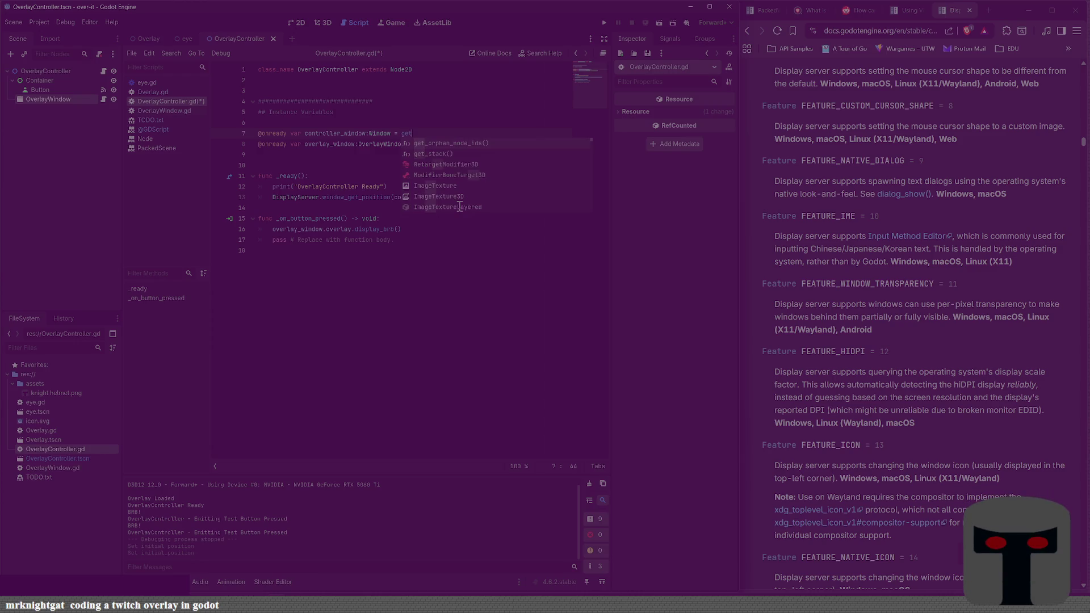
{"action": "key", "text": "BackSpace"}
{"action": "key", "text": "BackSpace"}
{"action": "key", "text": "BackSpace"}
{"action": "key", "text": "BackSpace"}
{"action": "type", "text": "D"}
{"action": "key", "text": "BackSpace"}
{"action": "type", "text": "get_win"}
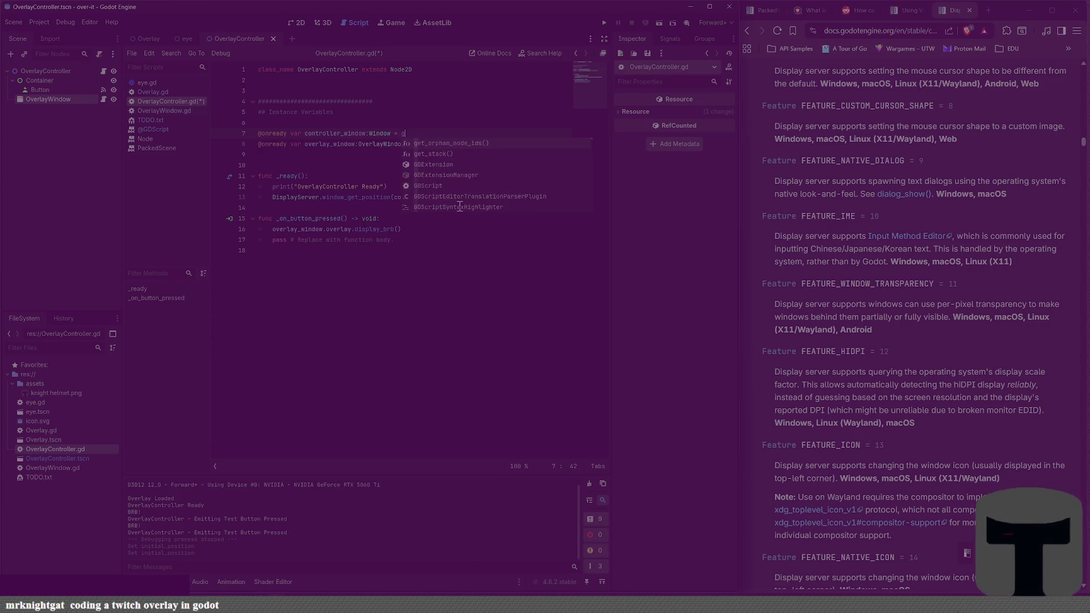
{"action": "type", "text": "dow"}
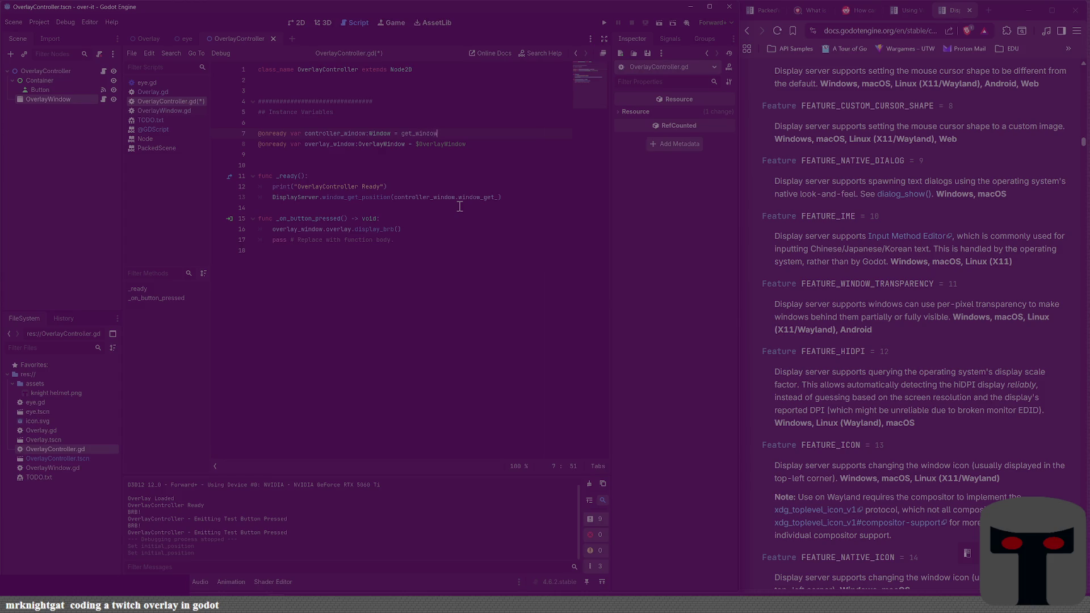
{"action": "key", "text": "Return"}
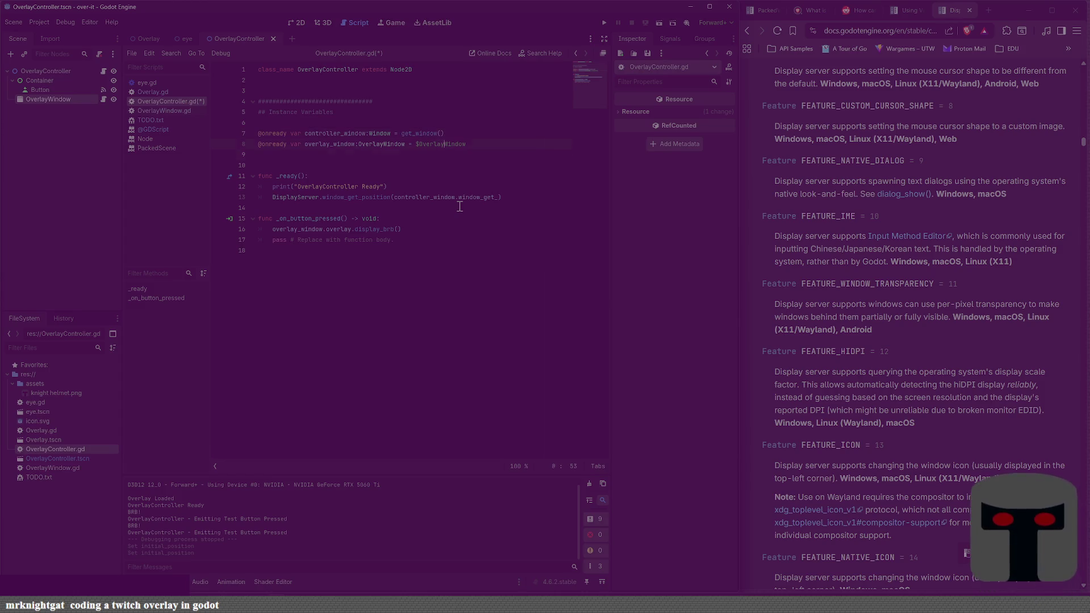
{"action": "key", "text": "Return"}
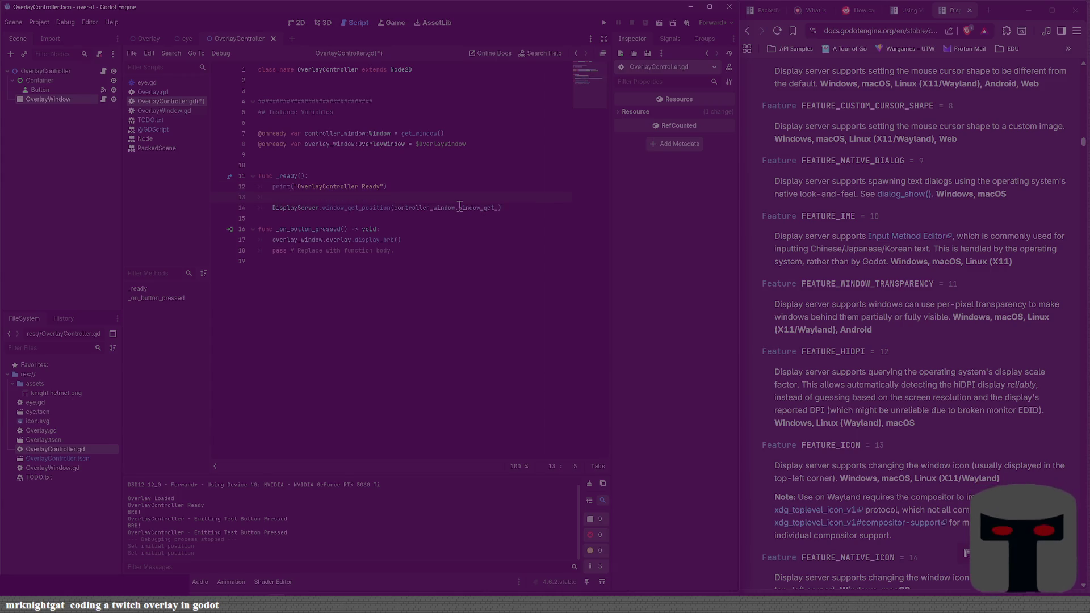
Try a controller_window get-method line, then clear it and remove empty line 13.
{"action": "type", "text": "controller_window."}
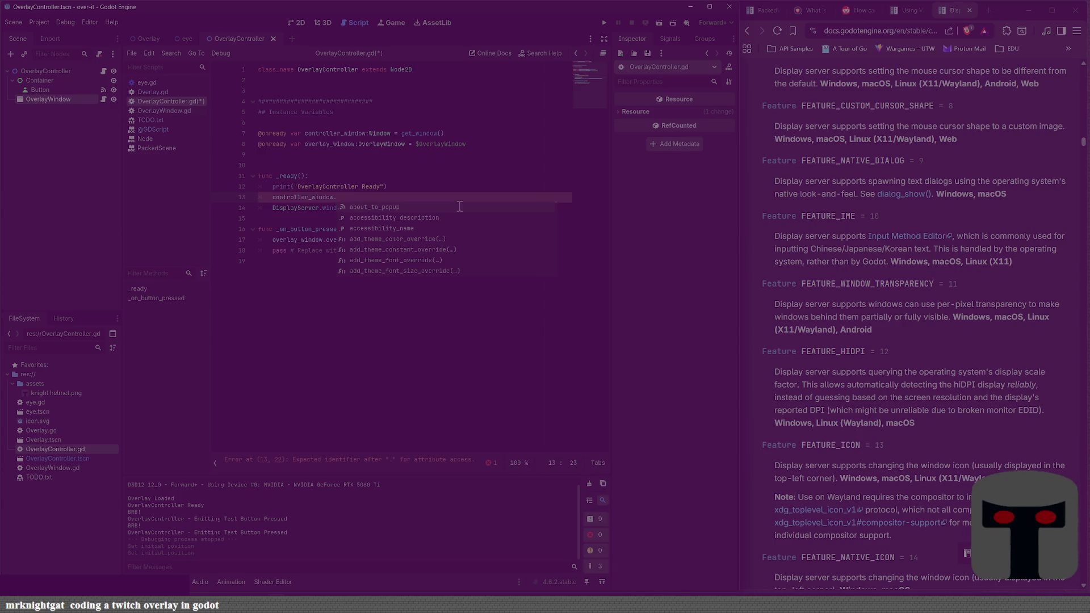
{"action": "type", "text": "win"}
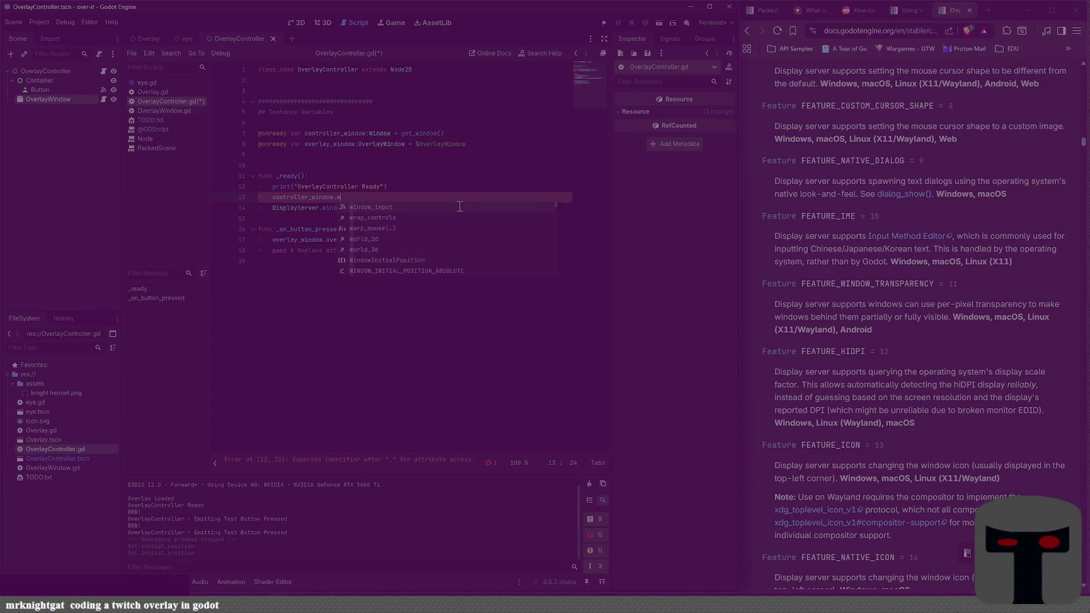
{"action": "key", "text": "BackSpace"}
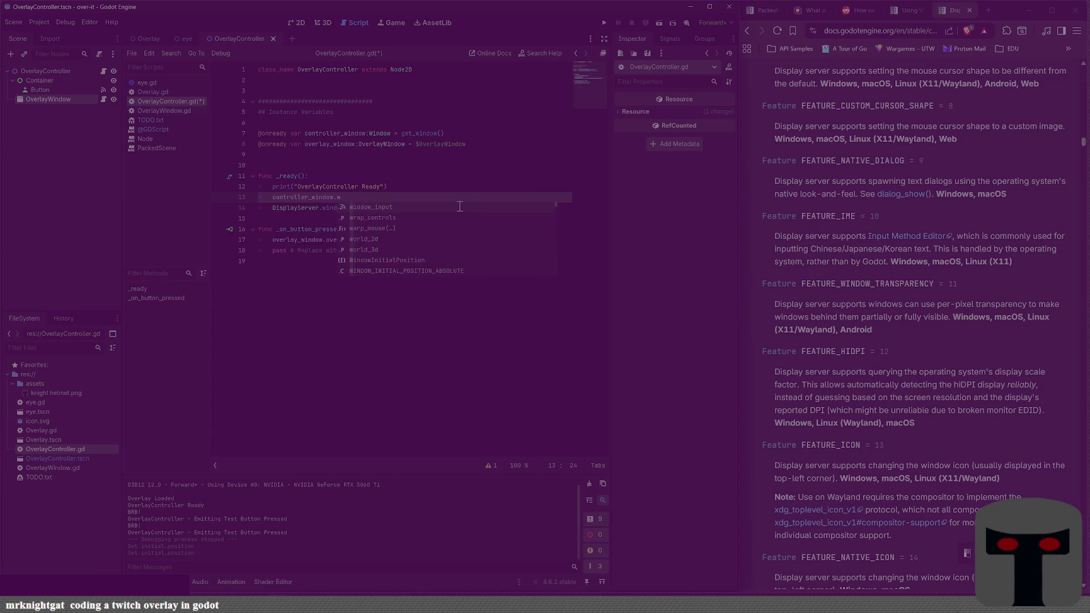
{"action": "key", "text": "BackSpace"}
{"action": "type", "text": "get"}
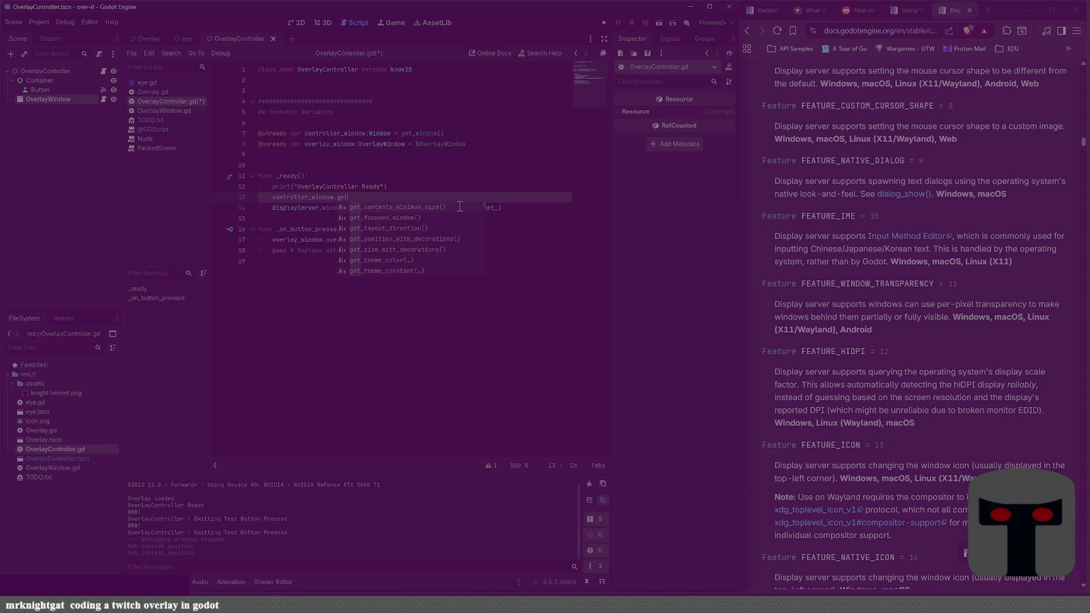
{"action": "key", "text": "Down"}
{"action": "key", "text": "Down"}
{"action": "key", "text": "Down"}
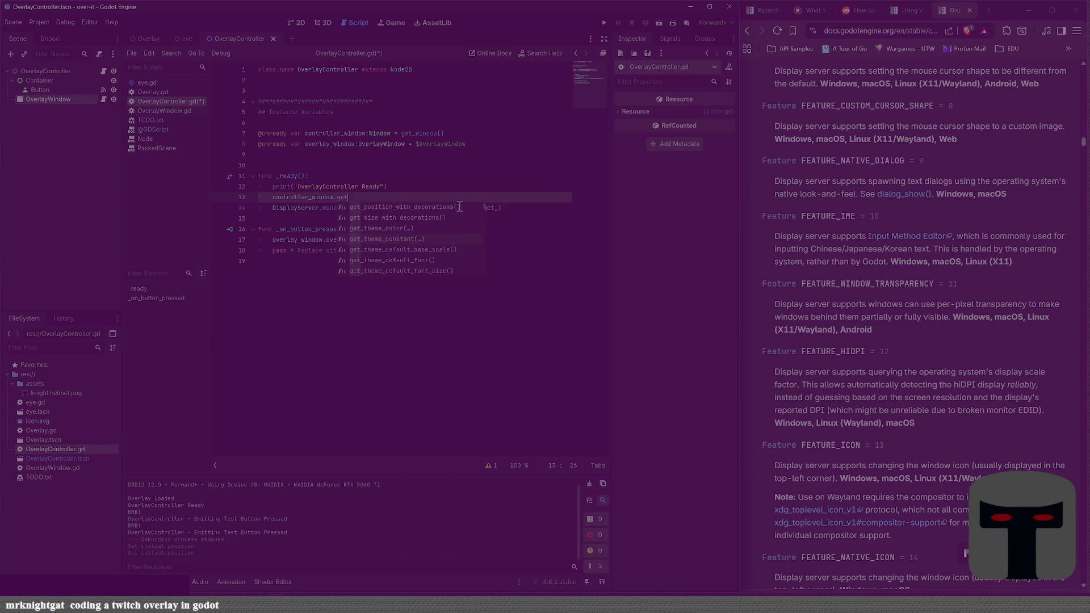
{"action": "key", "text": "Down"}
{"action": "key", "text": "Down"}
{"action": "key", "text": "Down"}
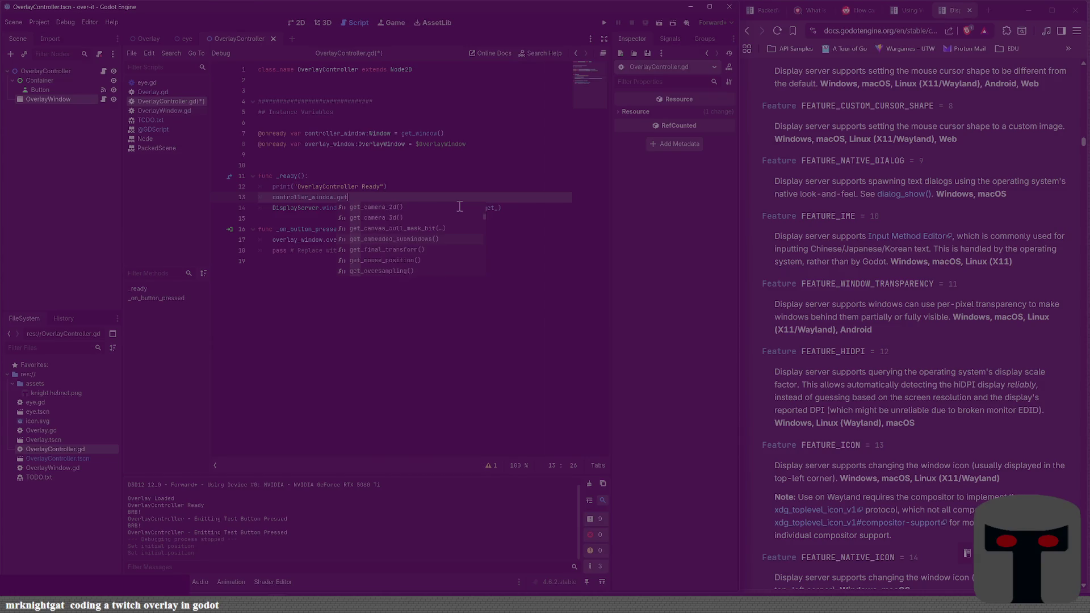
{"action": "key", "text": "Up"}
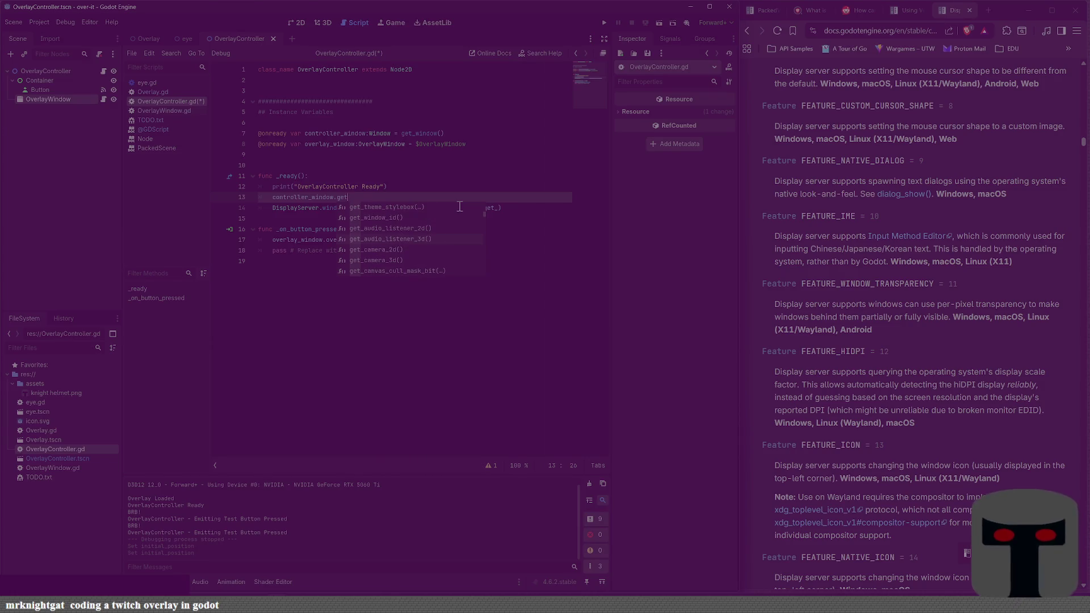
{"action": "key", "text": "ctrl+BackSpace"}
{"action": "key", "text": "ctrl+BackSpace"}
{"action": "key", "text": "ctrl+BackSpace"}
{"action": "key", "text": "Delete"}
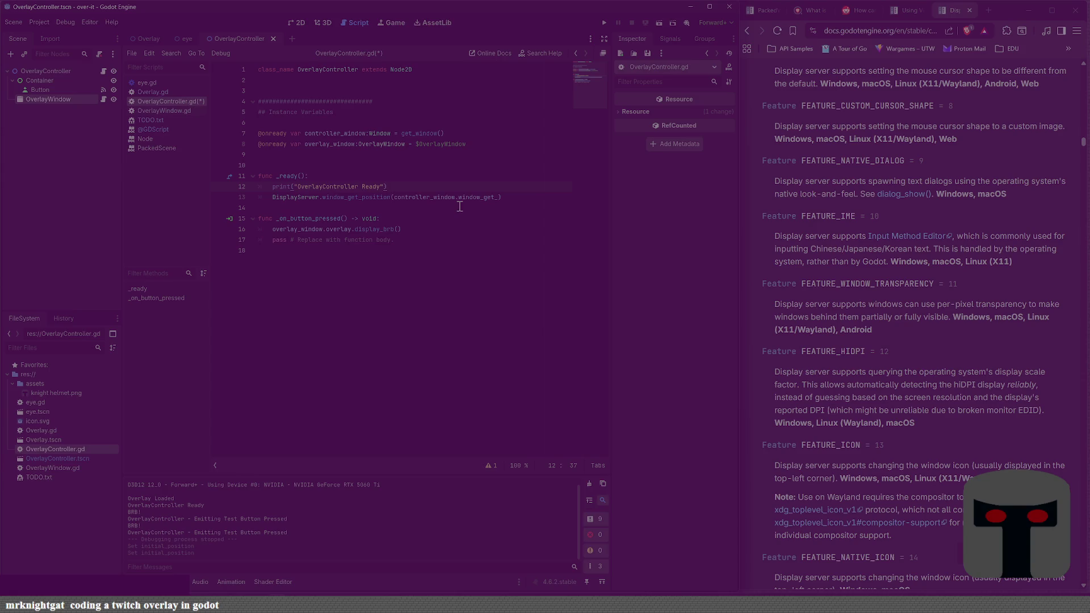
Pass controller_window.get_window_id() to window_get_position() and save OverlayController.gd.
{"action": "double_click", "coordinate": [461, 199]}
{"action": "type", "text": "get_window"}
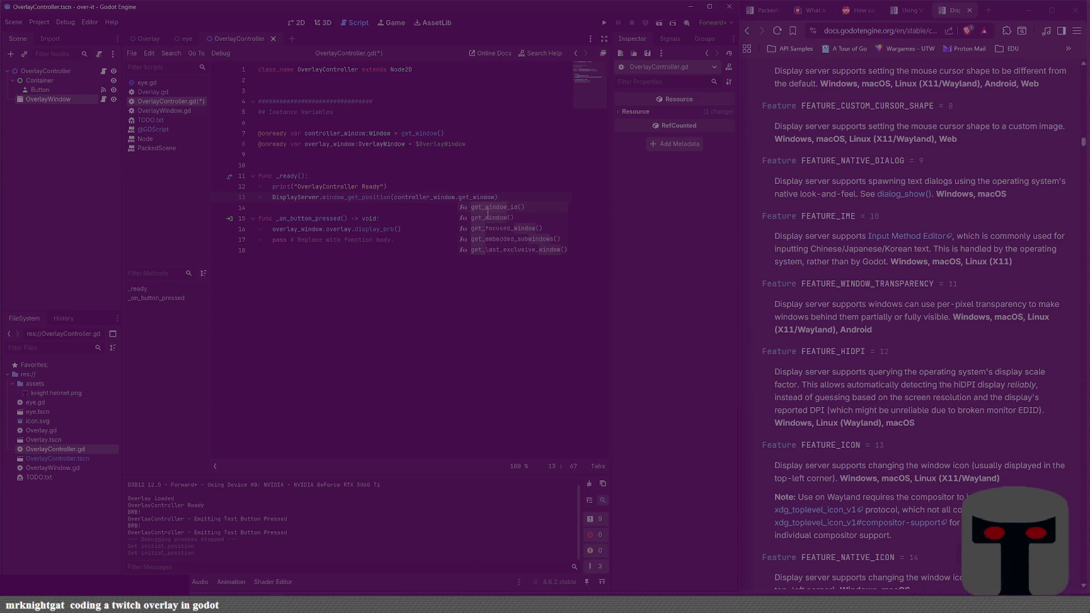
{"action": "key", "text": "Return"}
{"action": "key", "text": "Home"}
{"action": "key", "text": "ctrl+s"}
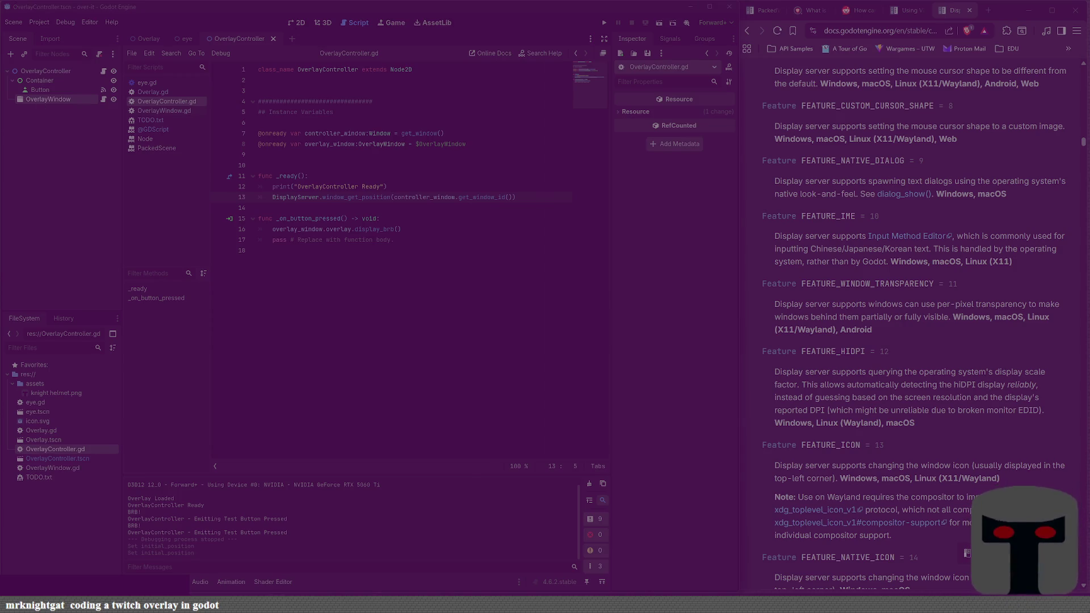
{"action": "left_click", "coordinate": [393, 219]}
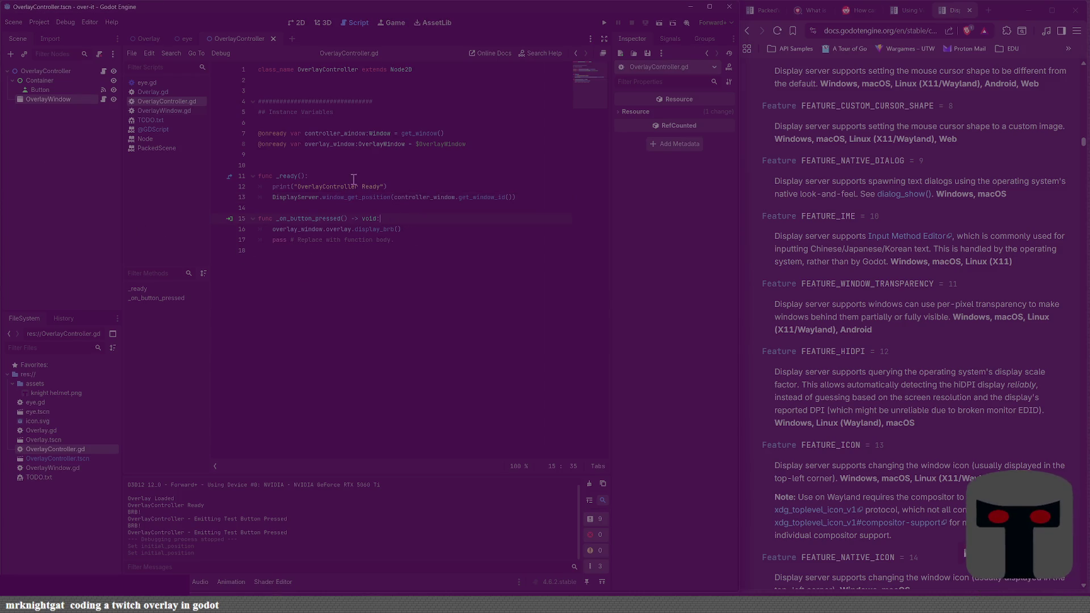
{"action": "left_click", "coordinate": [342, 210]}
Assign the controller window position to a new controllerWinPos variable in _ready.
{"action": "key", "text": "Return"}
{"action": "key", "text": "Return"}
{"action": "key", "text": "Up"}
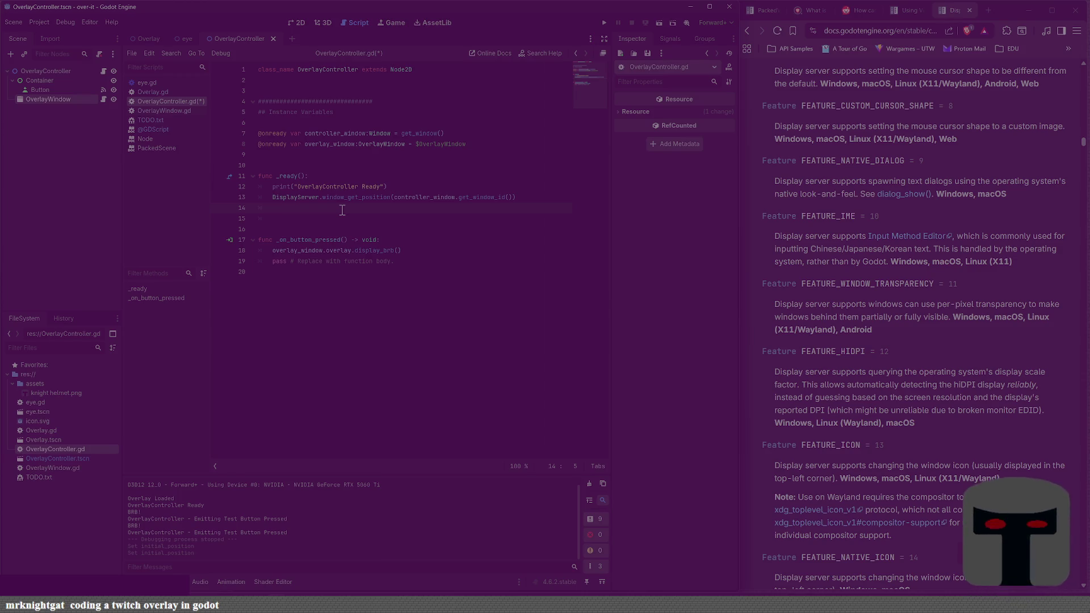
{"action": "type", "text": "isplayServer"}
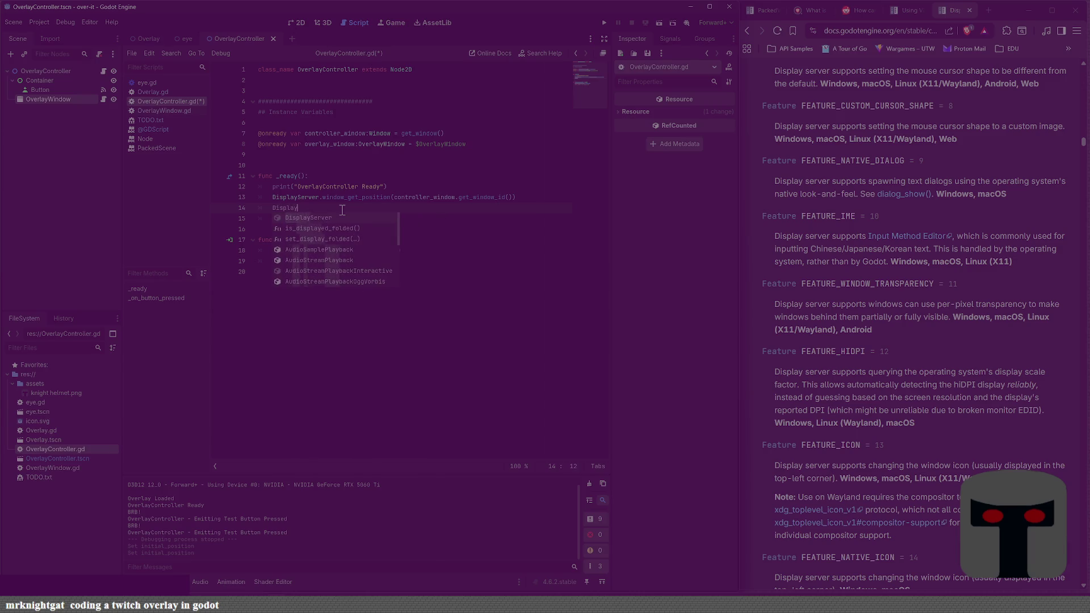
{"action": "key", "text": "BackSpace"}
{"action": "key", "text": "BackSpace"}
{"action": "key", "text": "BackSpace"}
{"action": "key", "text": "BackSpace"}
{"action": "key", "text": "BackSpace"}
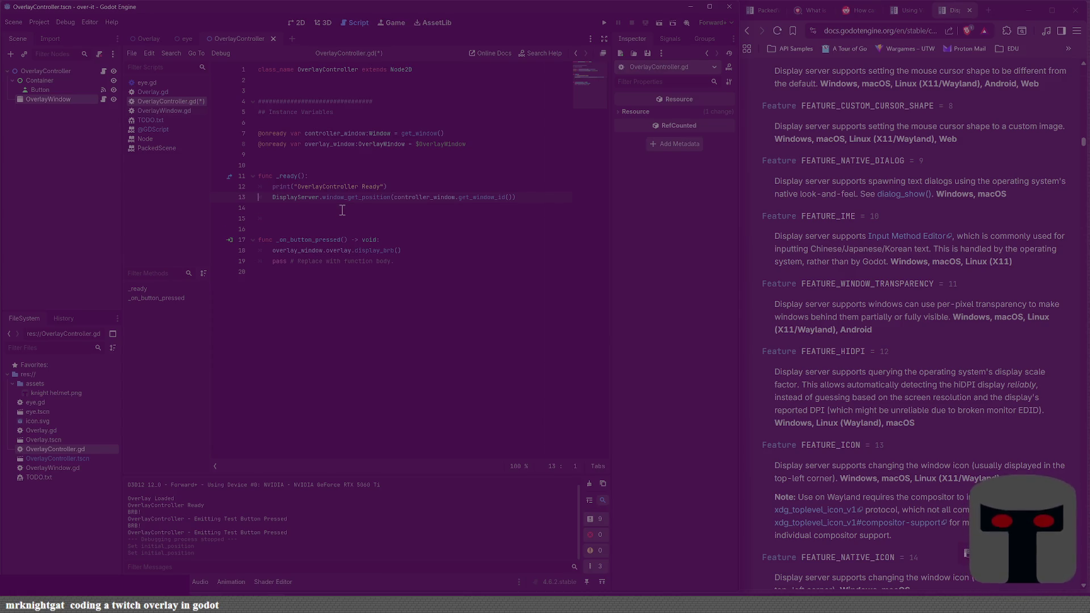
{"action": "type", "text": "var ma"}
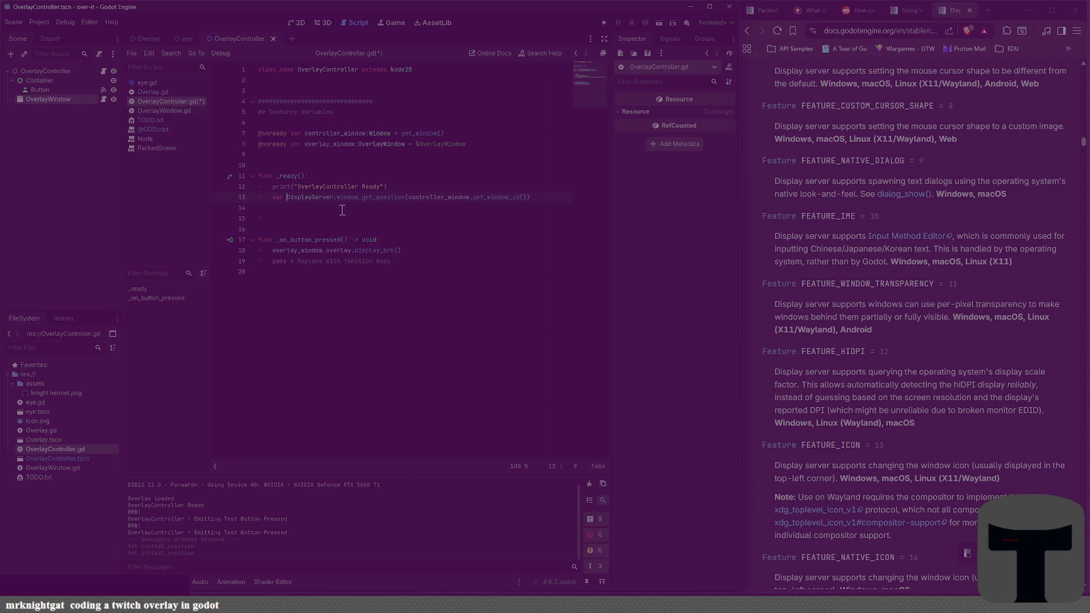
{"action": "key", "text": "BackSpace"}
{"action": "key", "text": "BackSpace"}
{"action": "type", "text": "controller"}
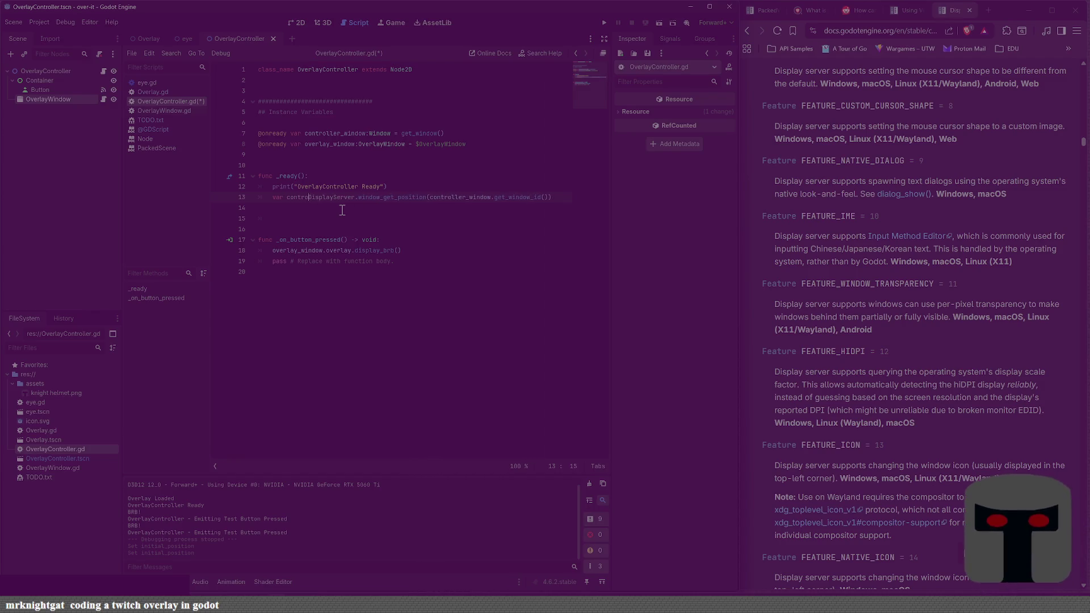
{"action": "type", "text": "WinPos ="}
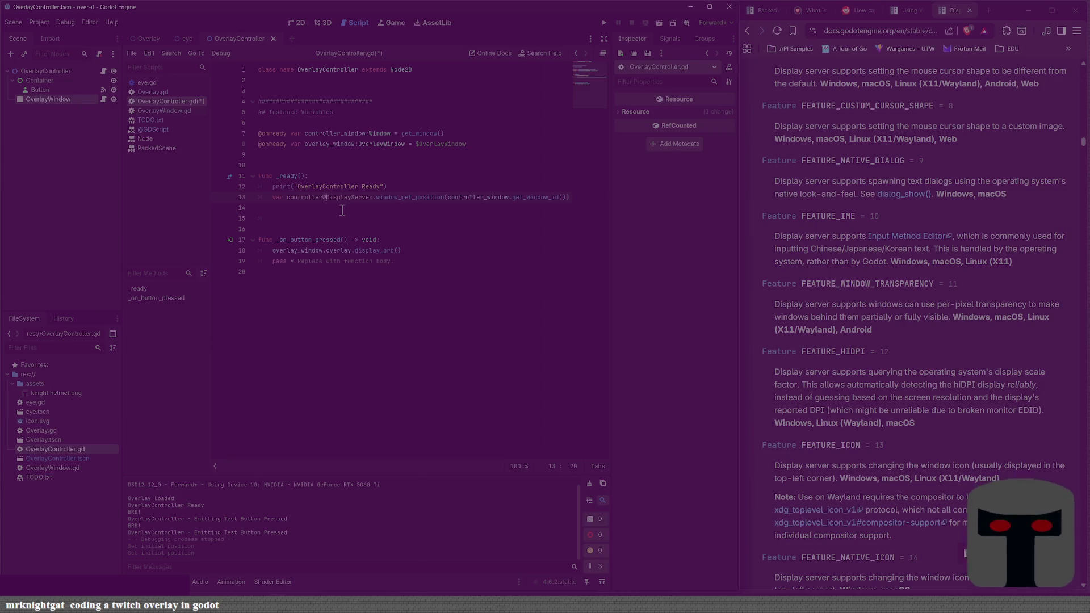
{"action": "key", "text": "End"}
{"action": "key", "text": "Return"}
Declare an overlayWinPos variable of type Vector2i, checking the window_get_position docs.
{"action": "type", "text": "var overl"}
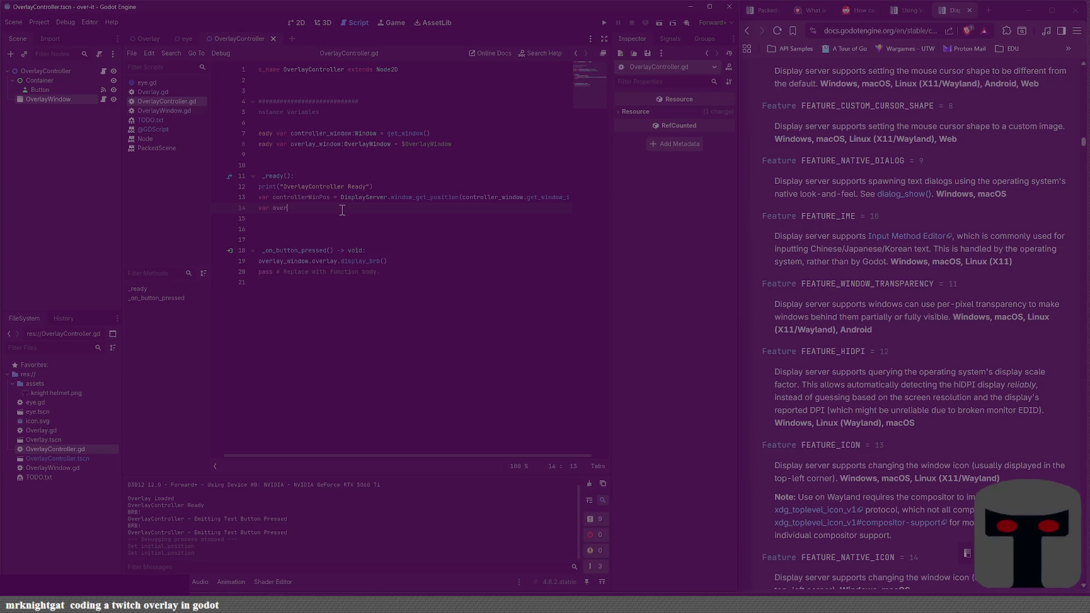
{"action": "type", "text": "ayWinPos"}
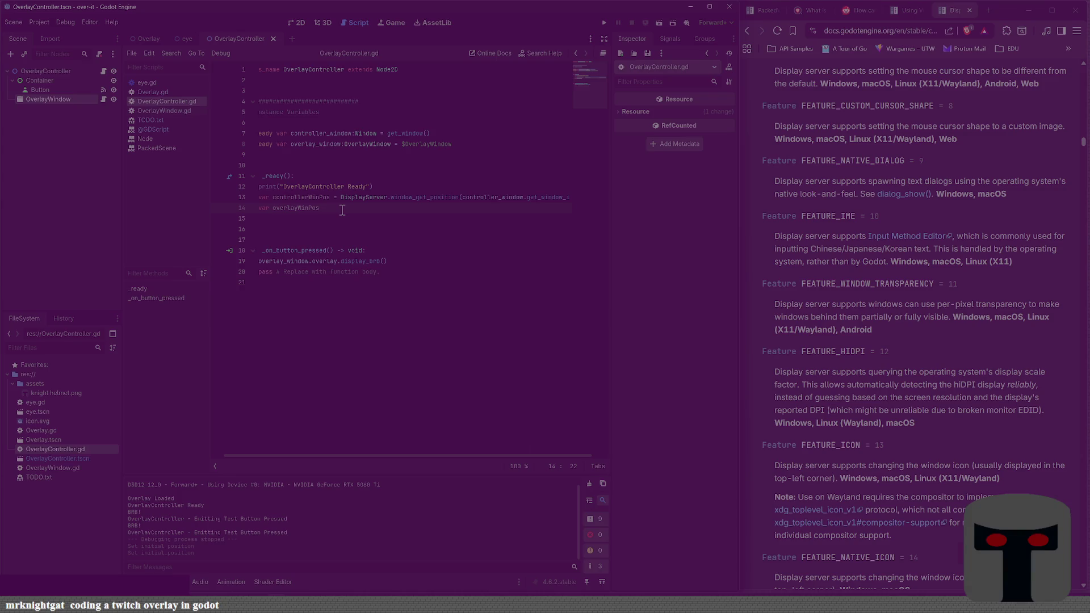
{"action": "left_click", "coordinate": [402, 199], "text": "ctrl"}
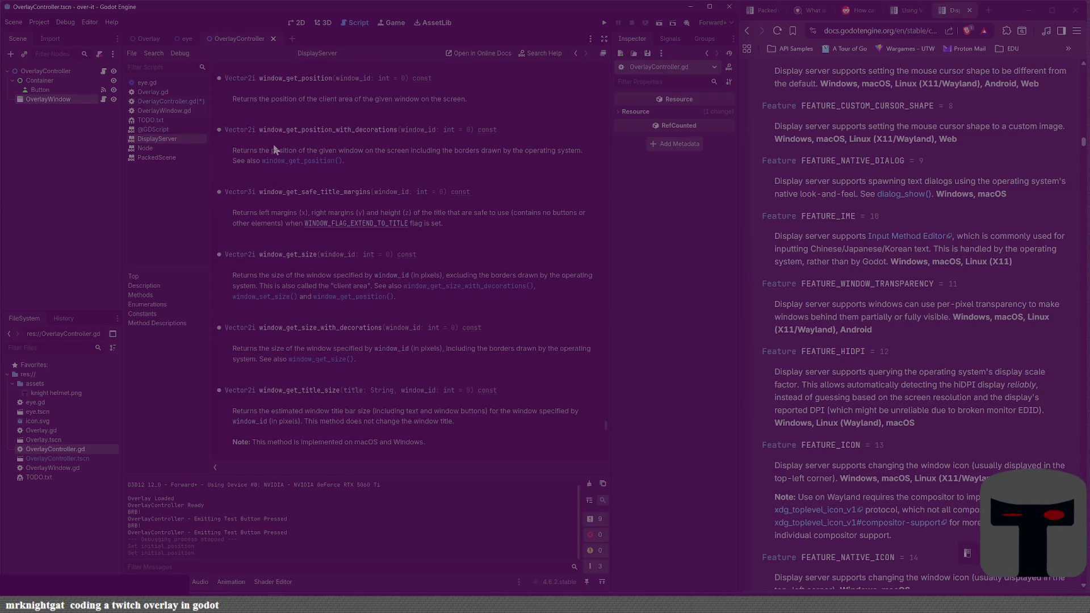
{"action": "key", "text": "alt+Left"}
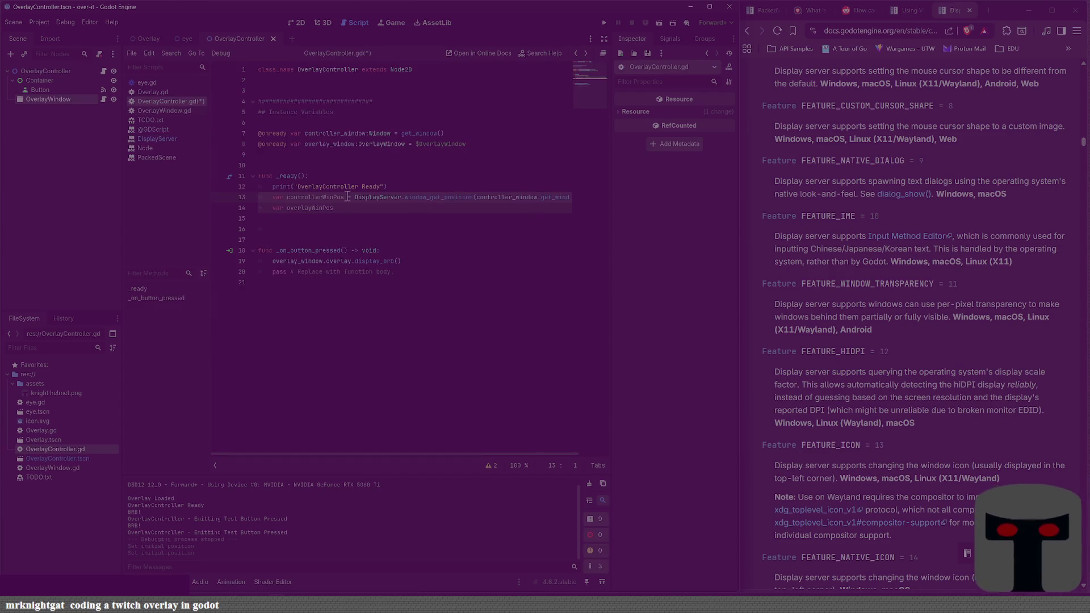
{"action": "type", "text": ":Vector2"}
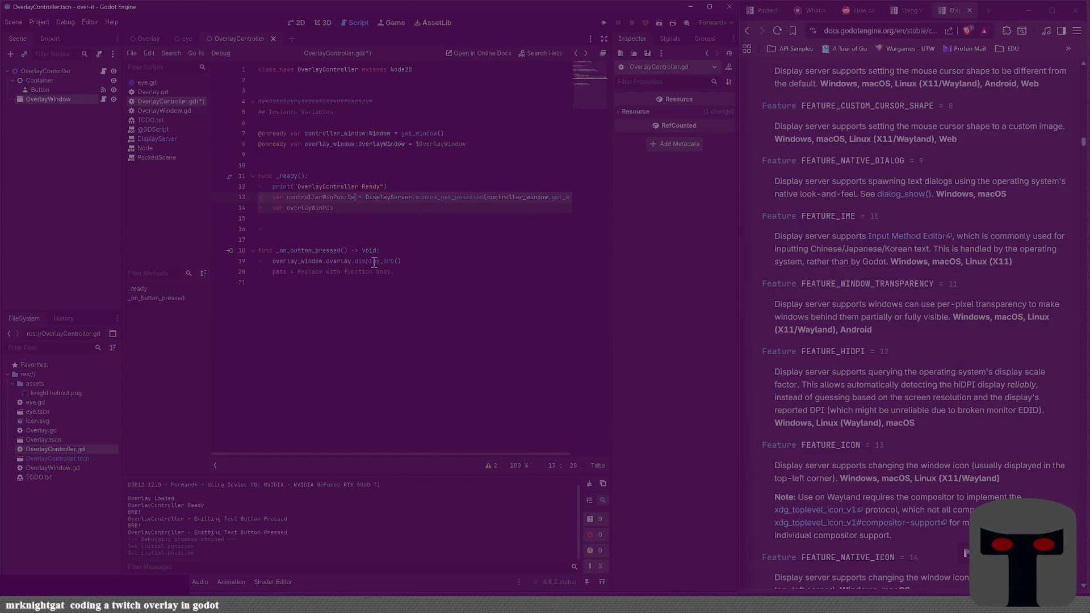
{"action": "key", "text": "Down"}
{"action": "key", "text": "Return"}
{"action": "key", "text": "BackSpace"}
{"action": "key", "text": "Down"}
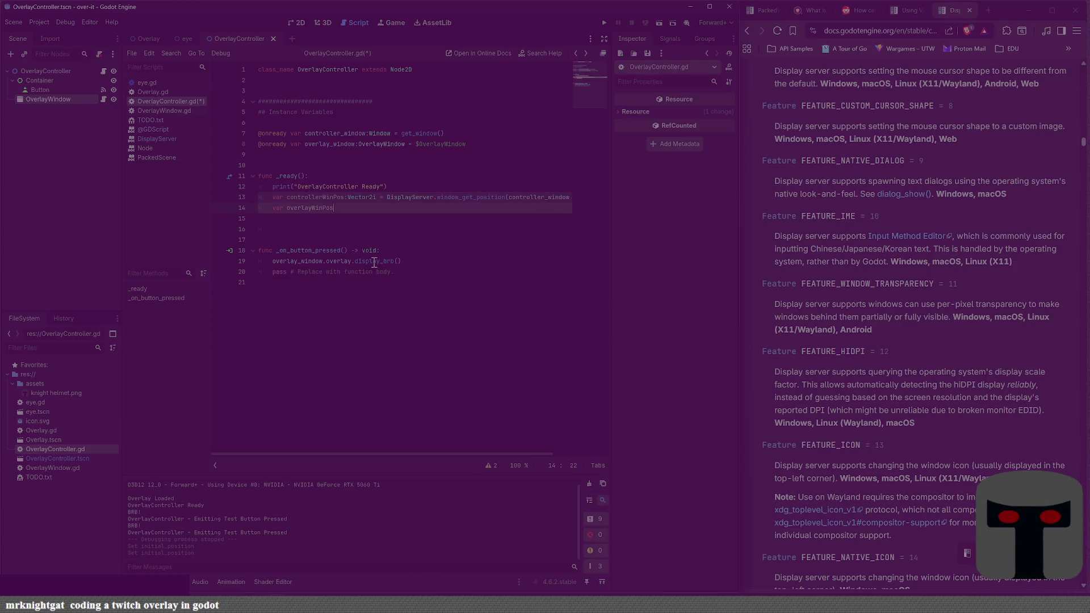
Set overlayWinPos to DisplayServer.window_get_position(controller_window).
{"action": "type", "text": "Vector2i "}
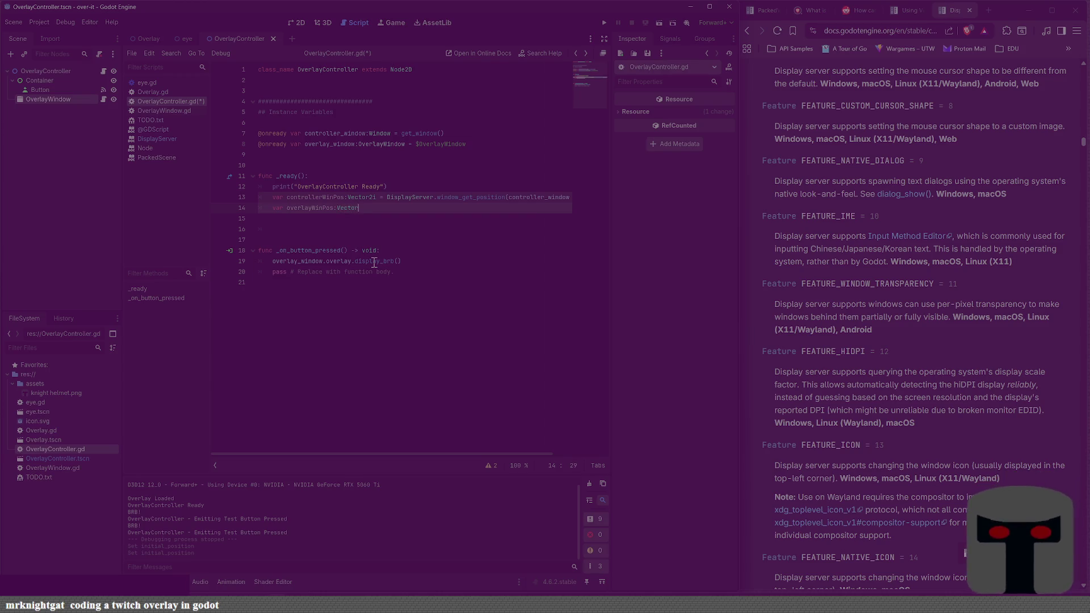
{"action": "type", "text": "= DisplayServer.window_get_poi"}
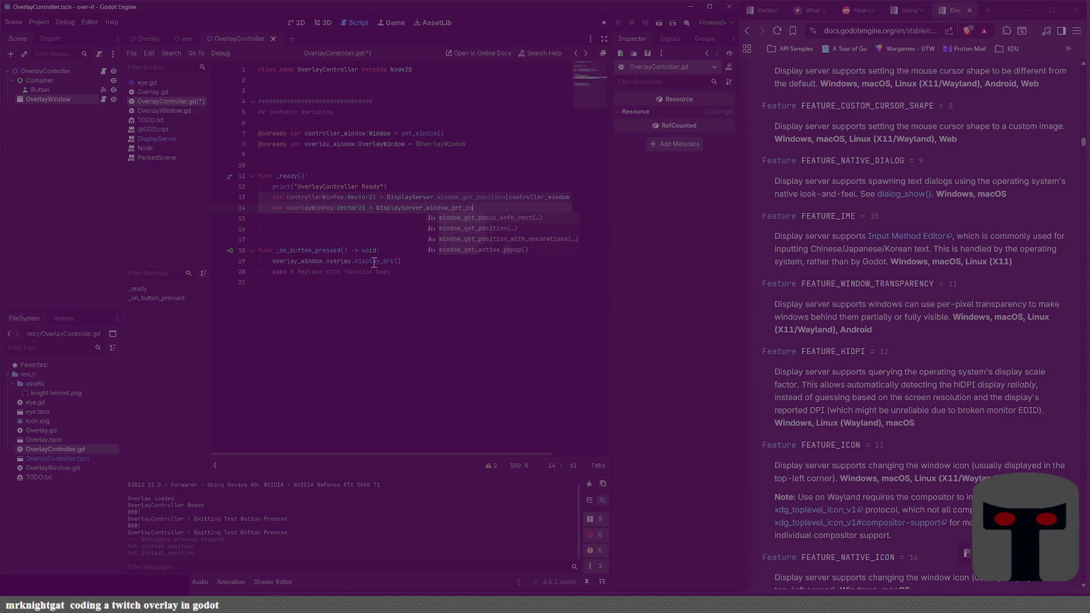
{"action": "key", "text": "Return"}
{"action": "type", "text": "controller_win"}
{"action": "key", "text": "Return"}
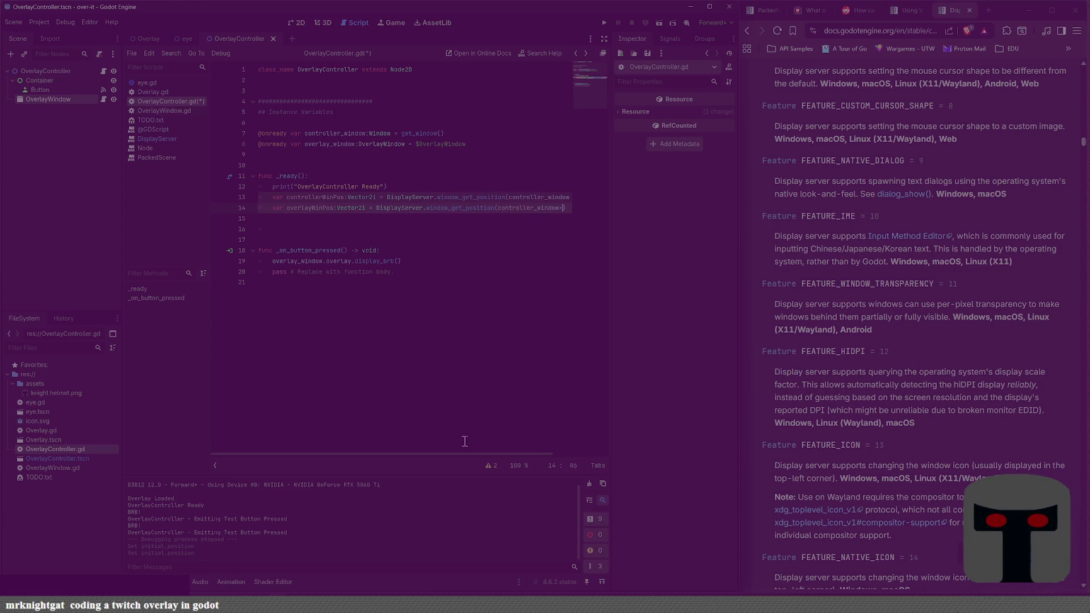
{"action": "left_click_drag", "start_coordinate": [444, 452], "coordinate": [506, 454]}
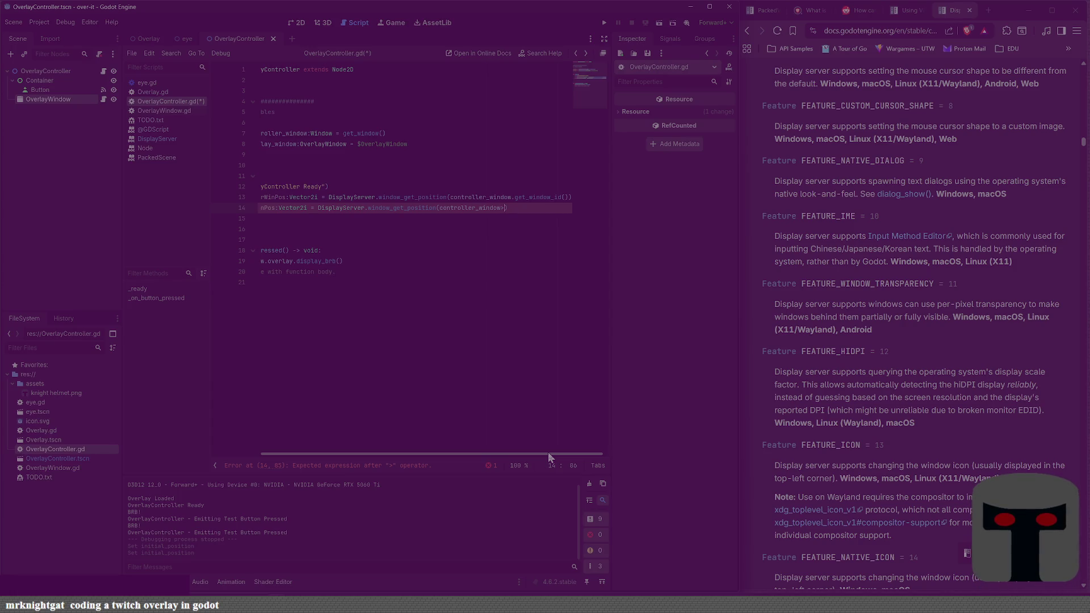
Change the overlayWinPos argument to overlay_window.get_window_id() and save the script.
{"action": "double_click", "coordinate": [468, 210]}
{"action": "type", "text": "c"}
{"action": "type", "text": "lay"}
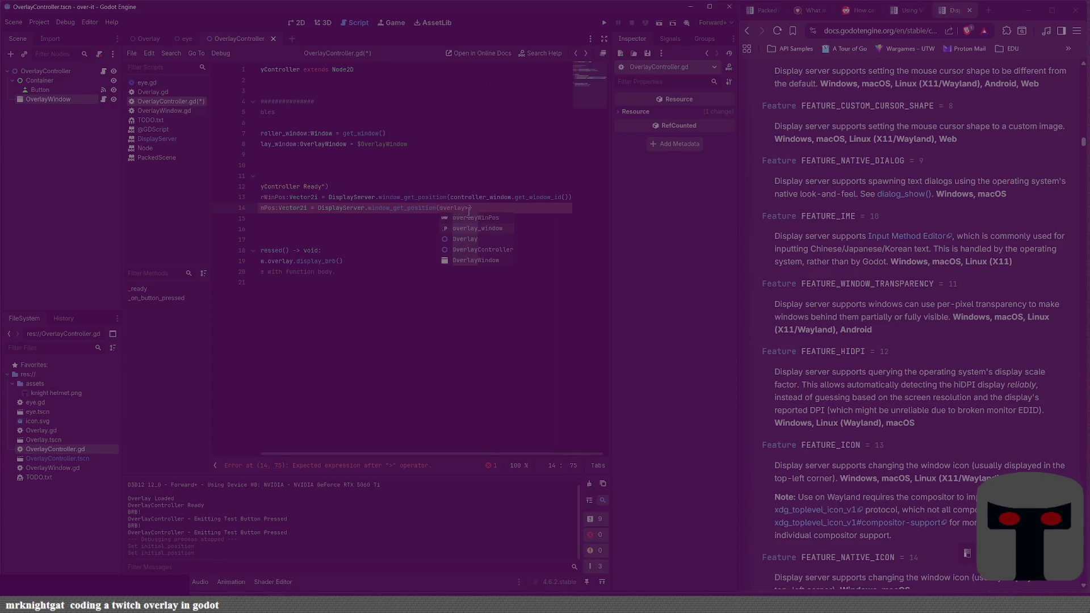
{"action": "key", "text": "Return"}
{"action": "type", "text": ".get_win"}
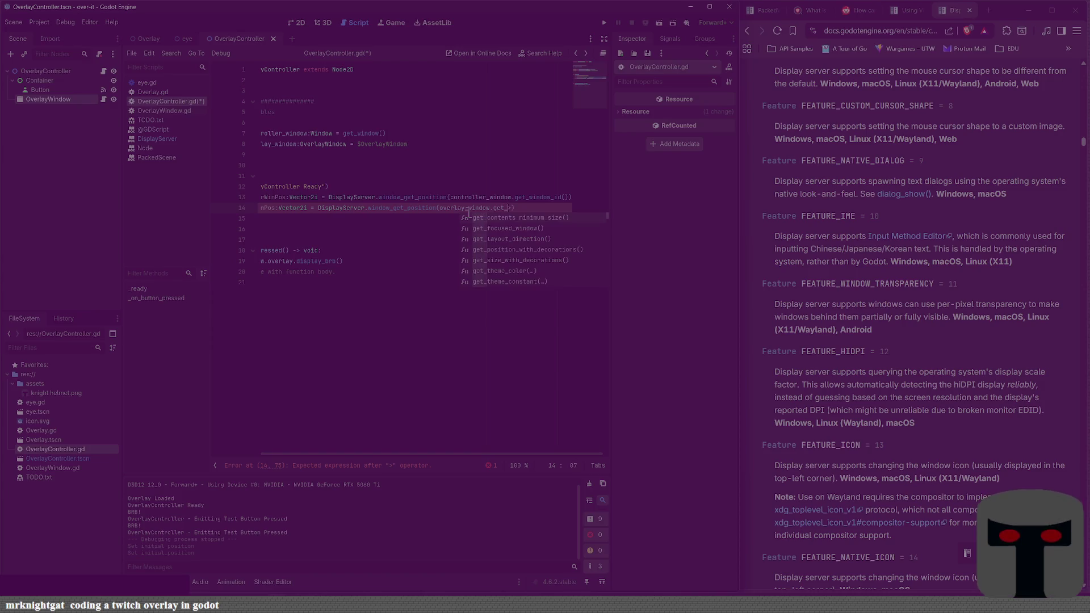
{"action": "type", "text": "dow_id"}
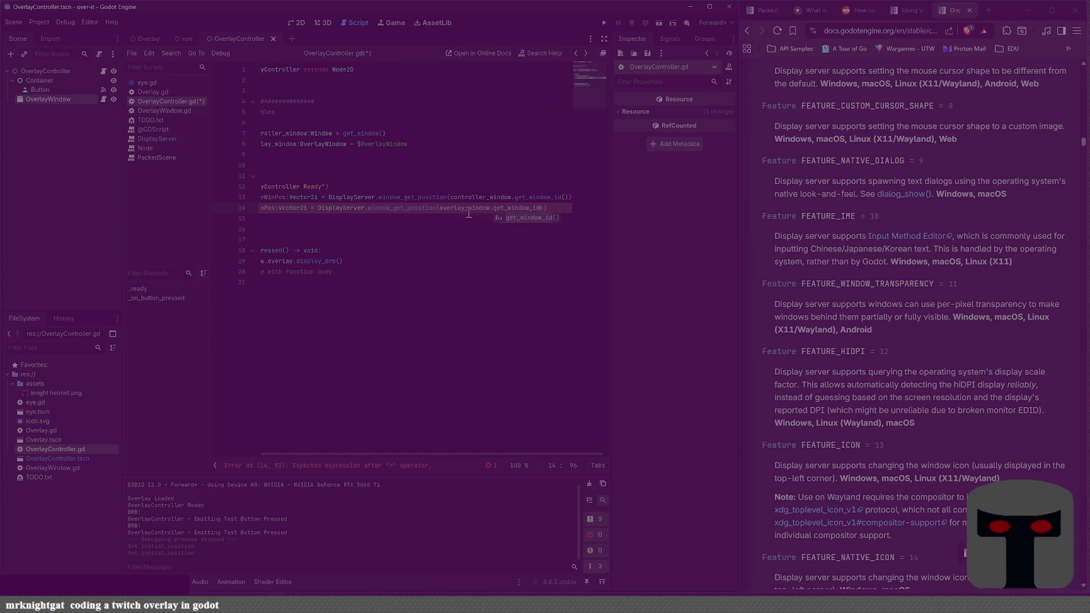
{"action": "key", "text": "Return"}
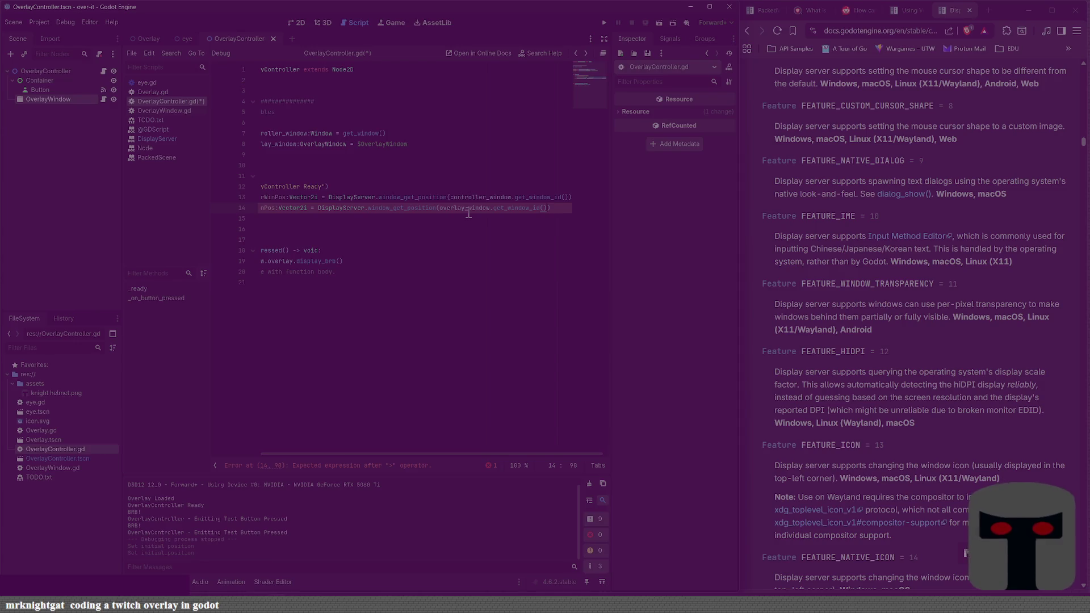
{"action": "key", "text": "ctrl+s"}
{"action": "type", "text": ")"}
{"action": "key", "text": "Return"}
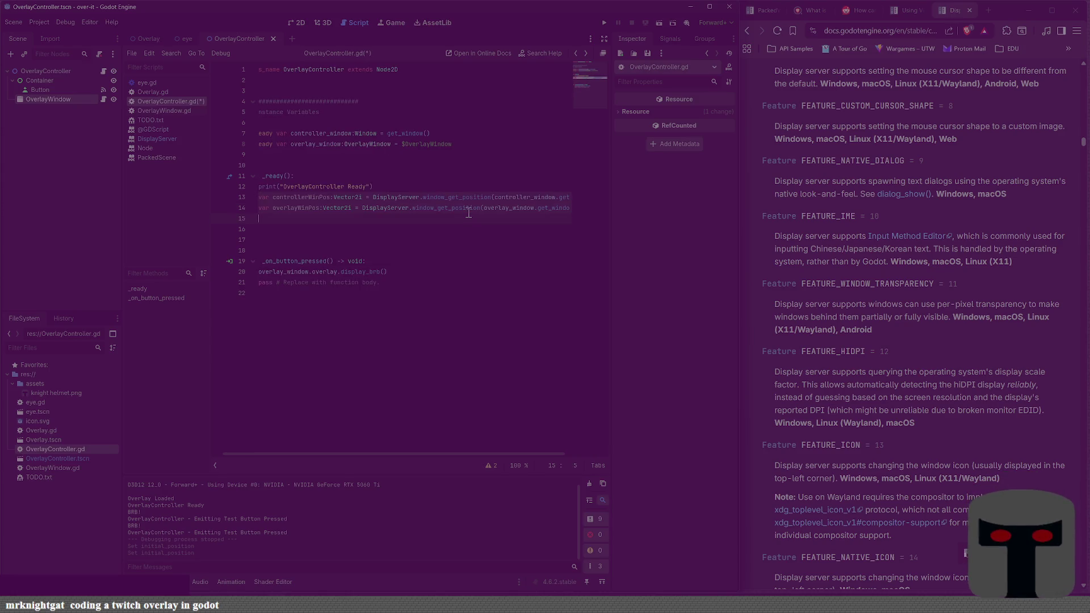
Print 'Controller Win Pos: ' and 'Overlay Win Pos: ' with both positions, then run with F5.
{"action": "key", "text": "Return"}
{"action": "key", "text": "ctrl+s"}
{"action": "type", "text": "print("}
{"action": "type", "text": "\"Controller "}
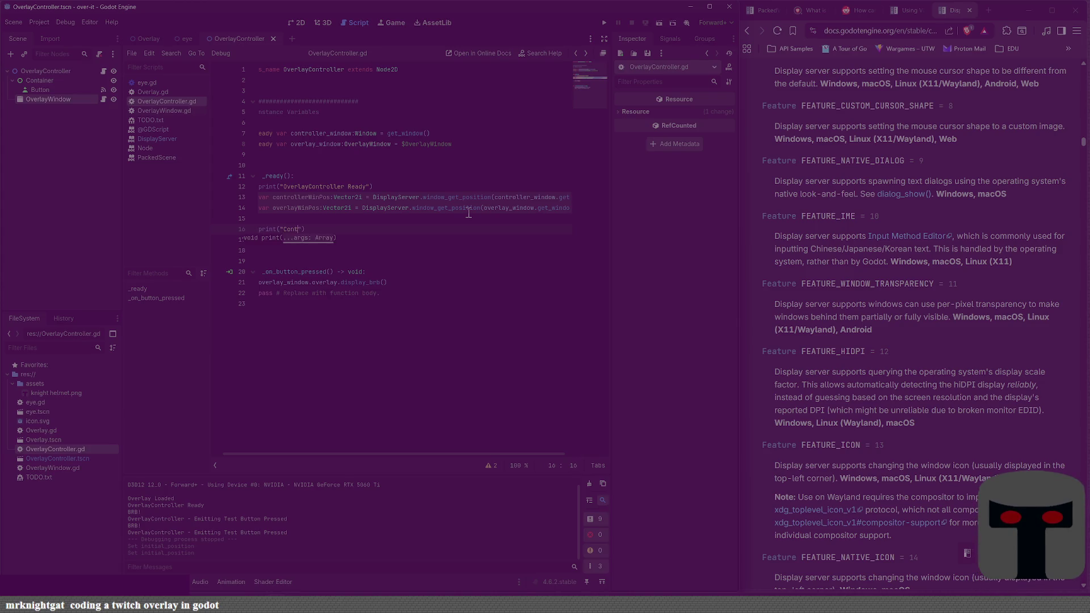
{"action": "type", "text": "Win Po"}
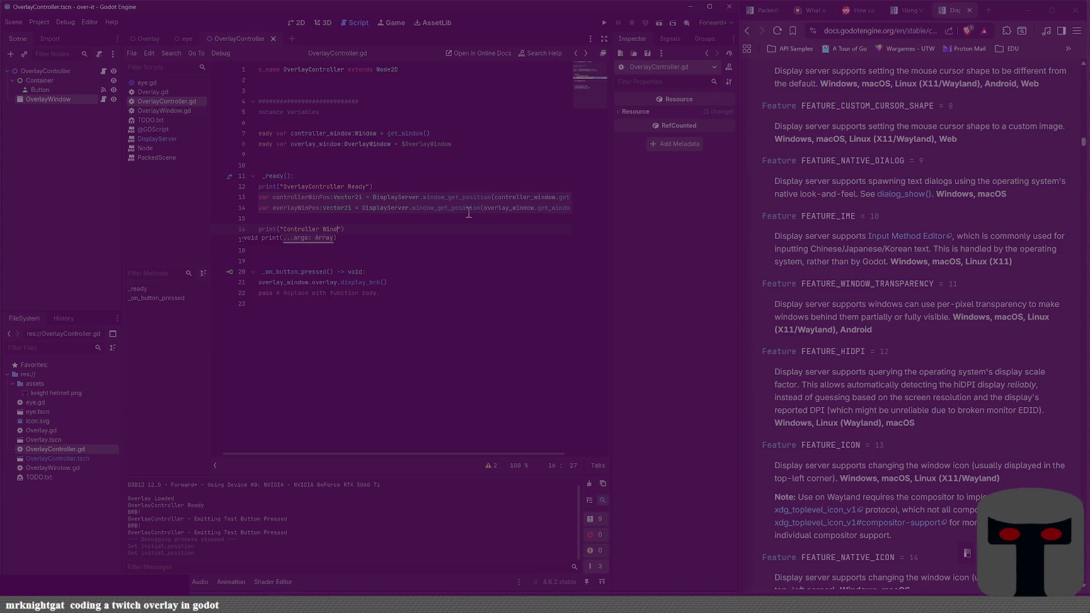
{"action": "type", "text": "s: \""}
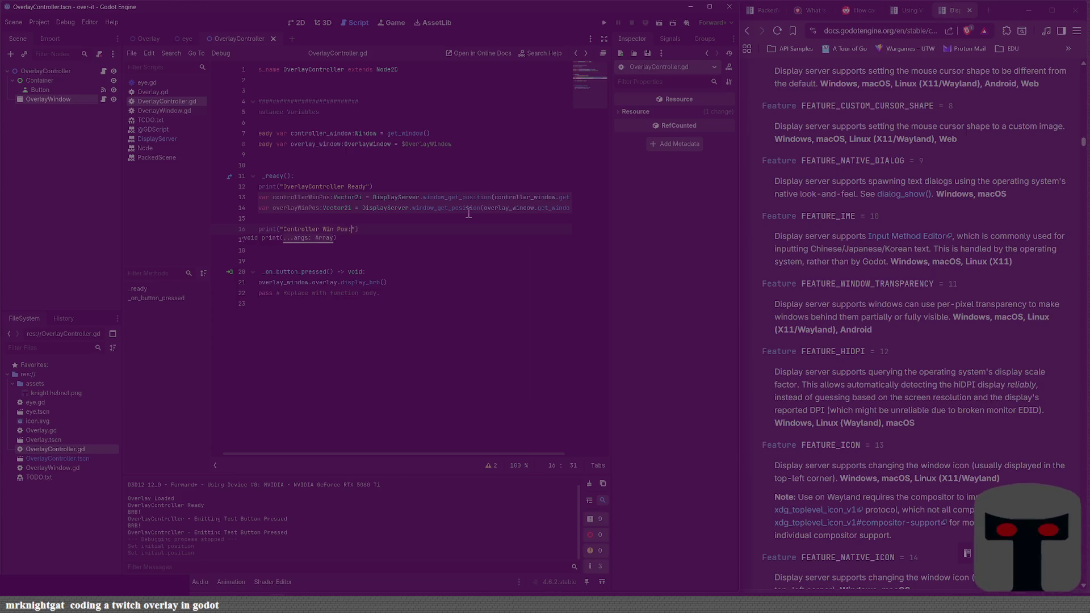
{"action": "type", "text": ", controller"}
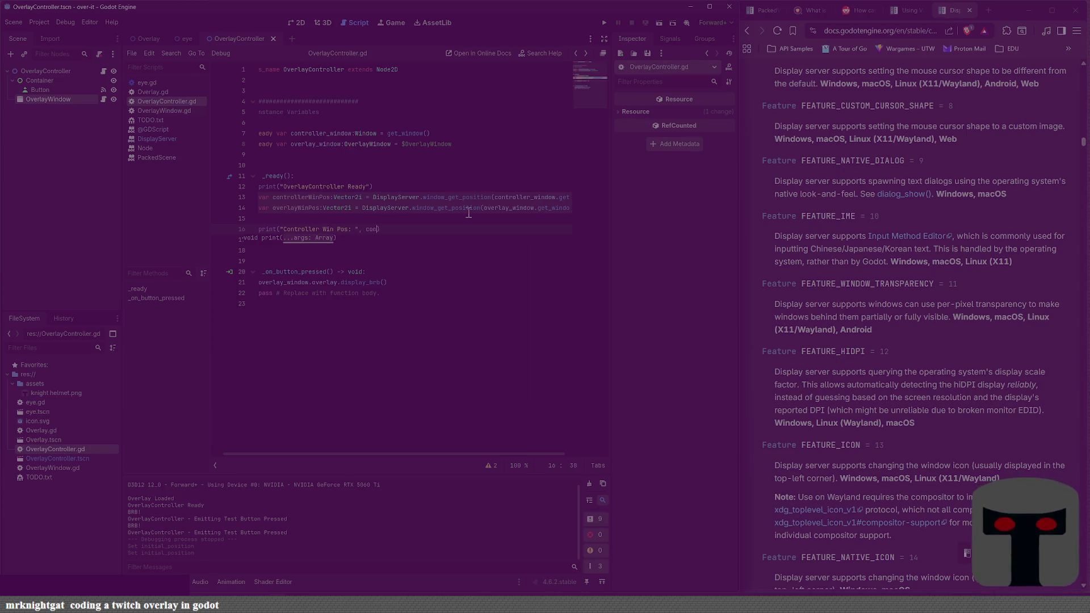
{"action": "type", "text": "WinPos"}
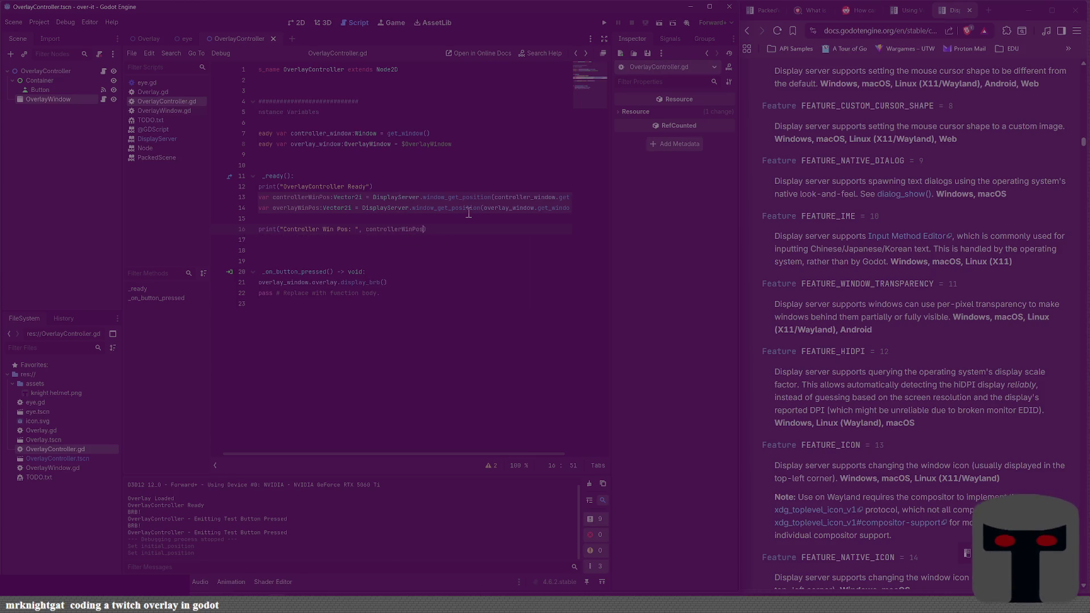
{"action": "key", "text": "Return"}
{"action": "type", "text": "print(\"Ove"}
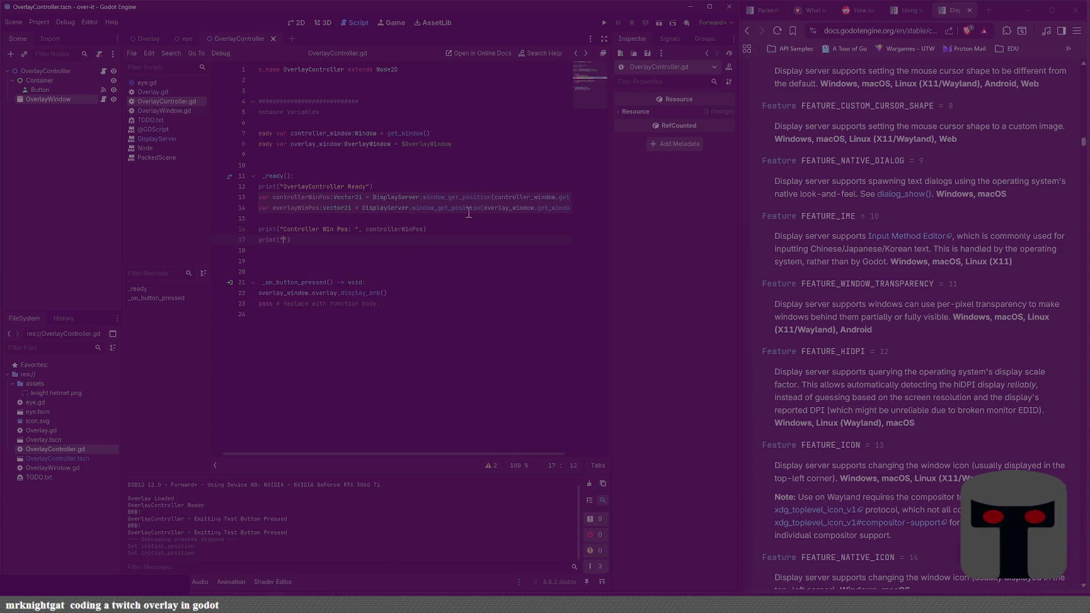
{"action": "type", "text": "rlay Win Pos"}
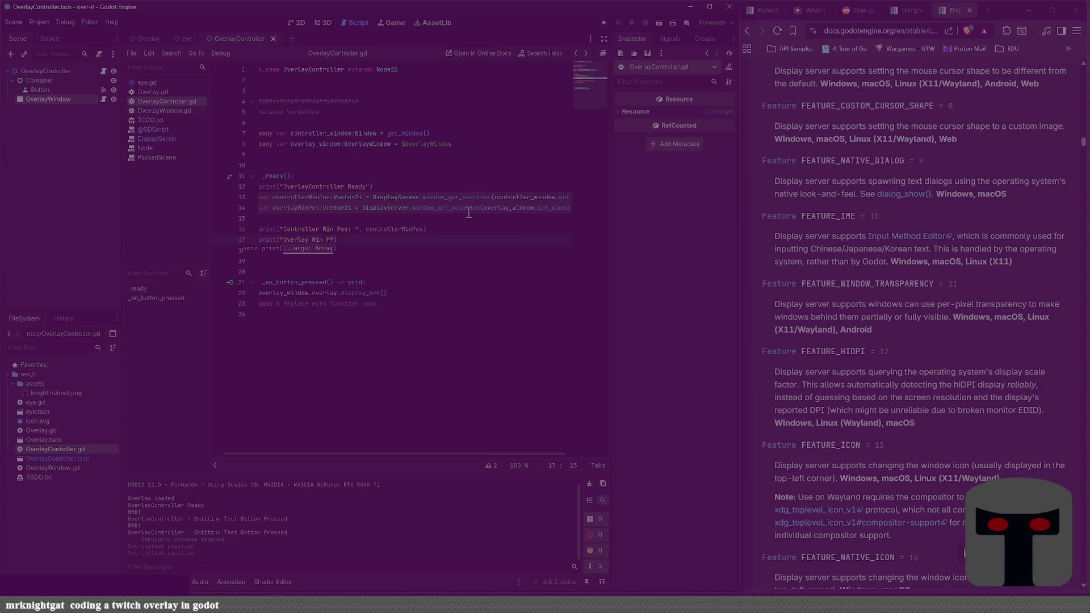
{"action": "type", "text": ": \", "}
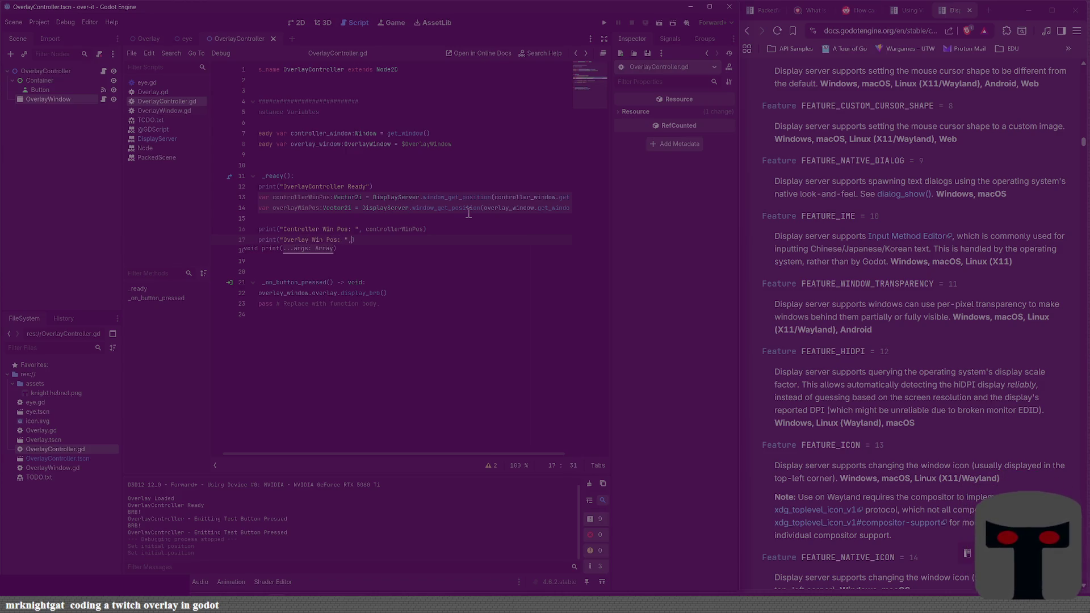
{"action": "type", "text": "overlay"}
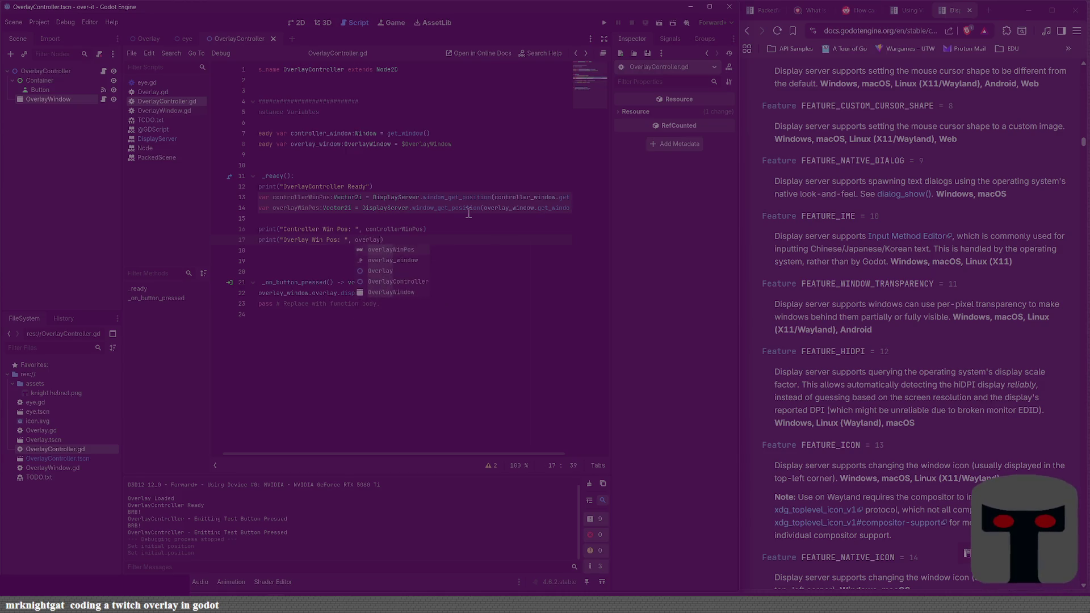
{"action": "key", "text": "Return"}
{"action": "key", "text": "F5"}
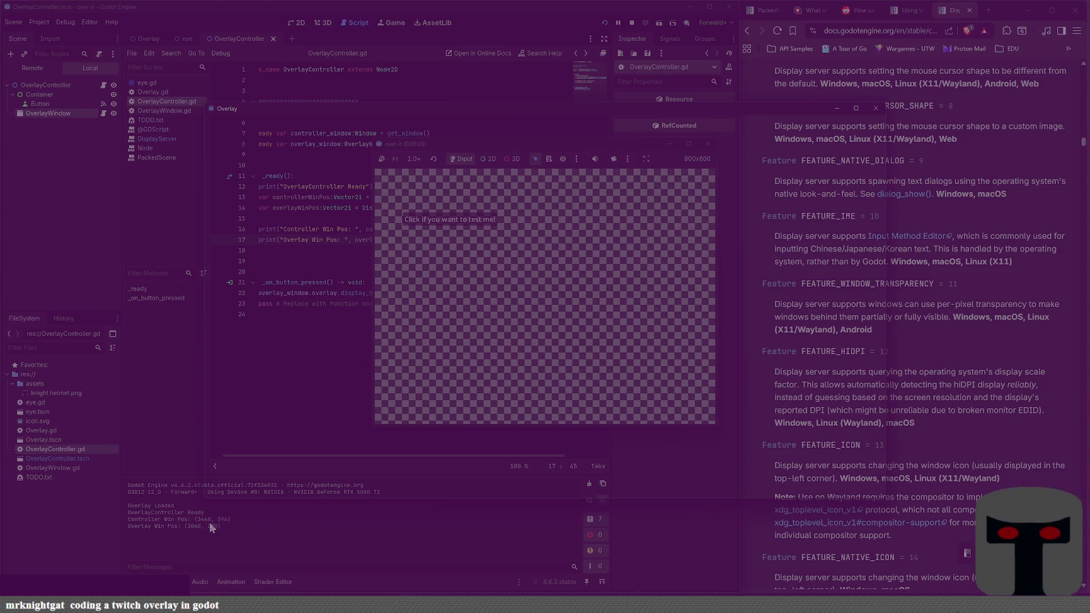
Move and minimize the overlay window, then stop the running project.
{"action": "left_click_drag", "start_coordinate": [734, 110], "coordinate": [733, 188]}
{"action": "left_click", "coordinate": [827, 181]}
{"action": "left_click", "coordinate": [708, 144]}
{"action": "left_click", "coordinate": [368, 264]}
Remove the extra blank line and add new indented lines below the two prints.
{"action": "key", "text": "Up"}
{"action": "key", "text": "Up"}
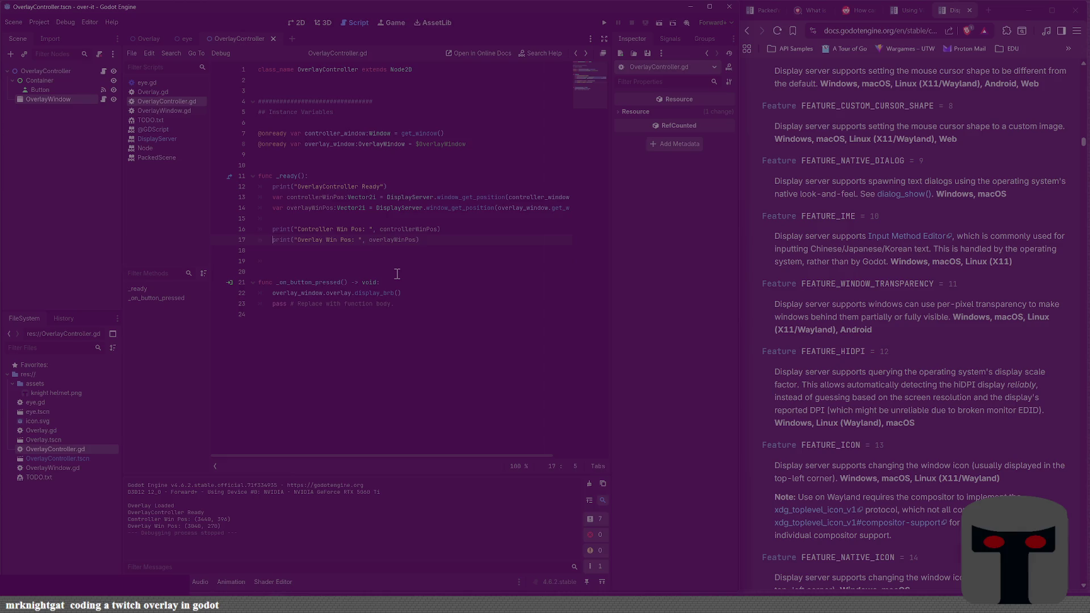
{"action": "key", "text": "BackSpace"}
{"action": "key", "text": "Return"}
{"action": "key", "text": "Return"}
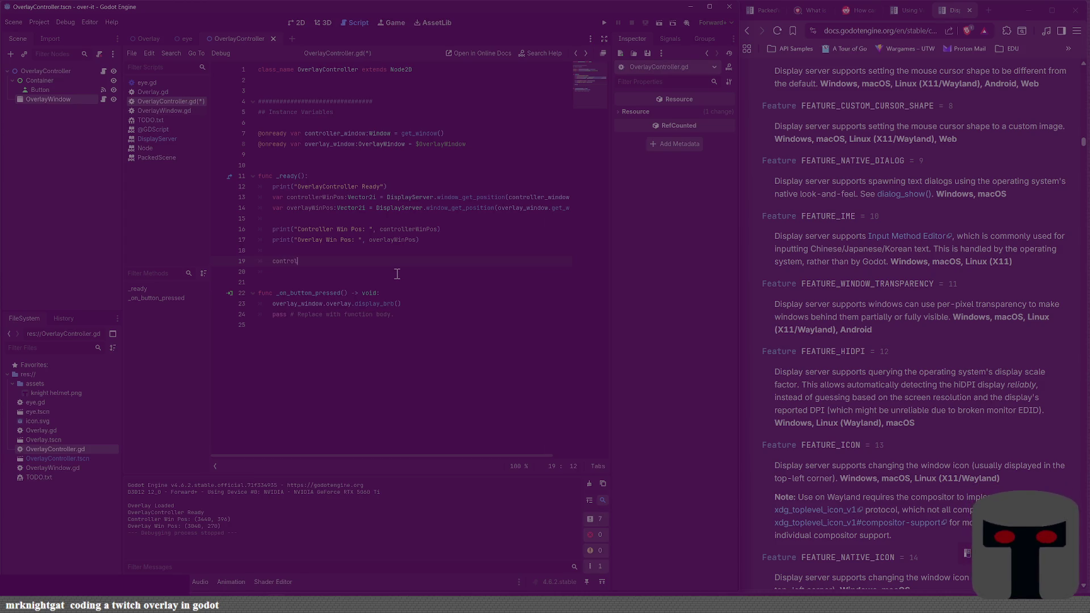
Enter controllerWinPos.y on line 19, correcting the mistyped completions along the way.
{"action": "type", "text": "WinPos."}
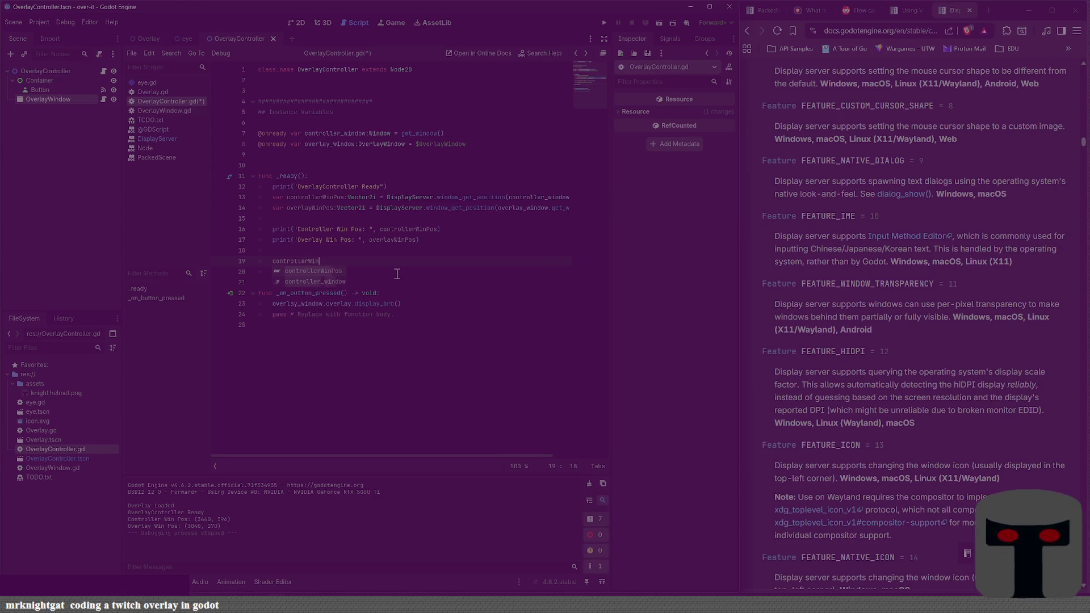
{"action": "key", "text": "BackSpace"}
{"action": "key", "text": "BackSpace"}
{"action": "key", "text": "BackSpace"}
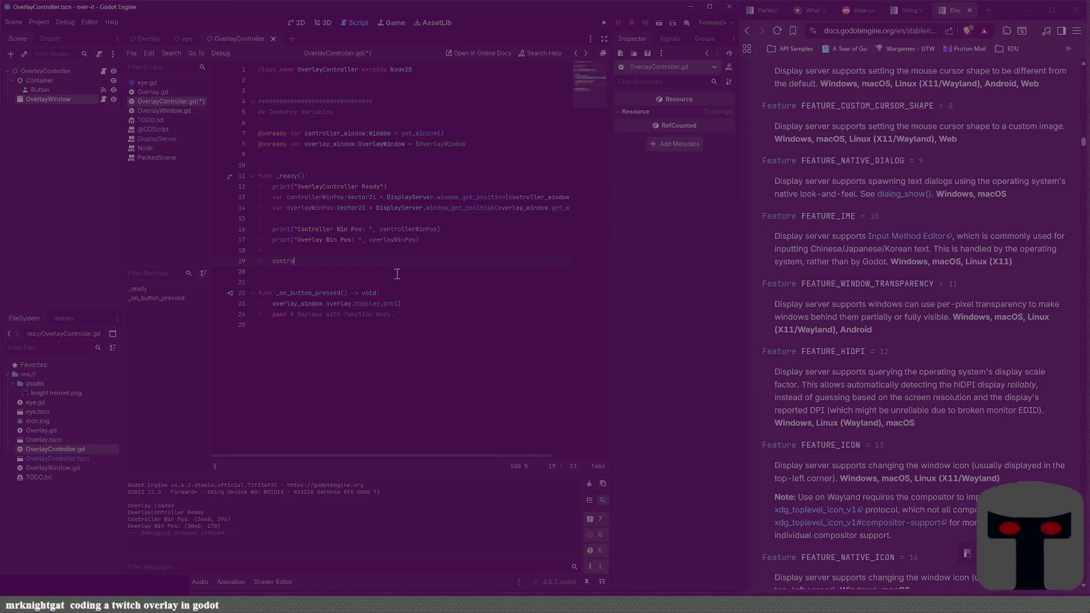
{"action": "type", "text": "_"}
{"action": "key", "text": "BackSpace"}
{"action": "key", "text": "BackSpace"}
{"action": "key", "text": "BackSpace"}
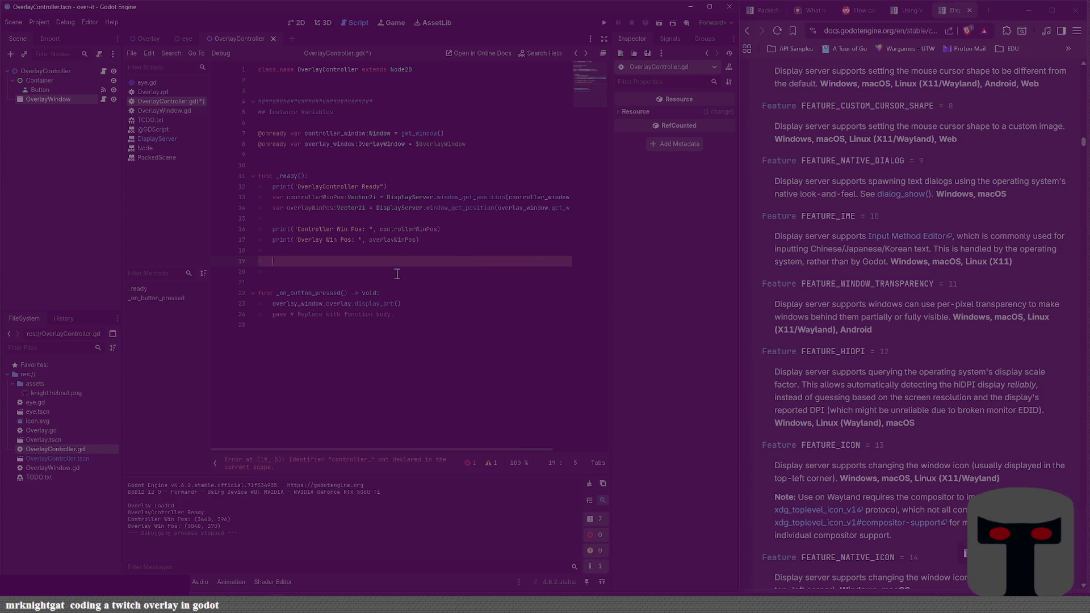
{"action": "type", "text": "l"}
{"action": "key", "text": "BackSpace"}
{"action": "key", "text": "BackSpace"}
{"action": "key", "text": "BackSpace"}
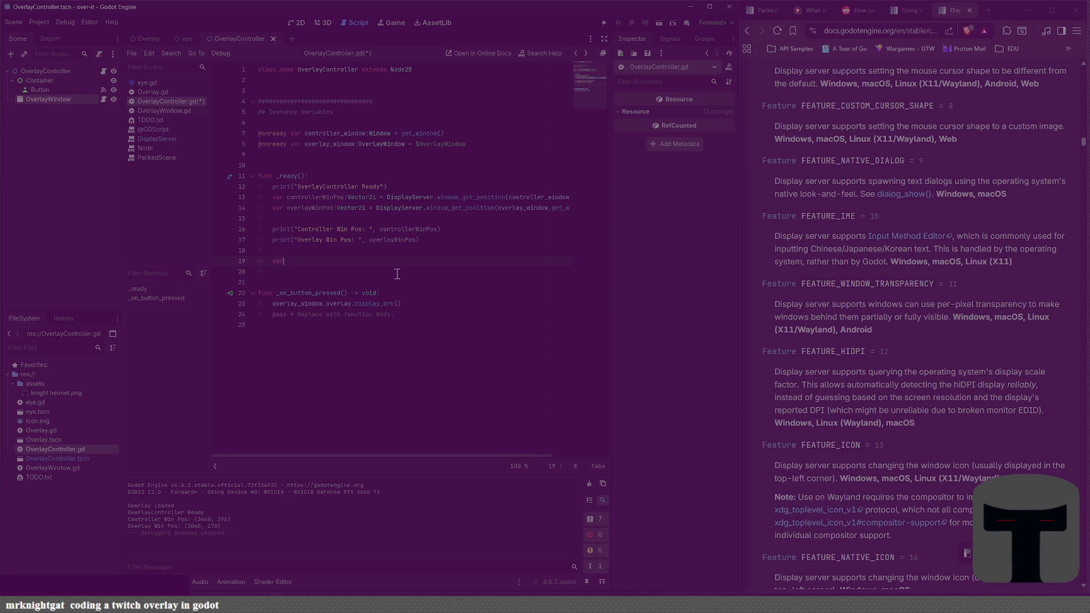
{"action": "type", "text": "ntr"}
{"action": "key", "text": "BackSpace"}
{"action": "key", "text": "BackSpace"}
{"action": "key", "text": "BackSpace"}
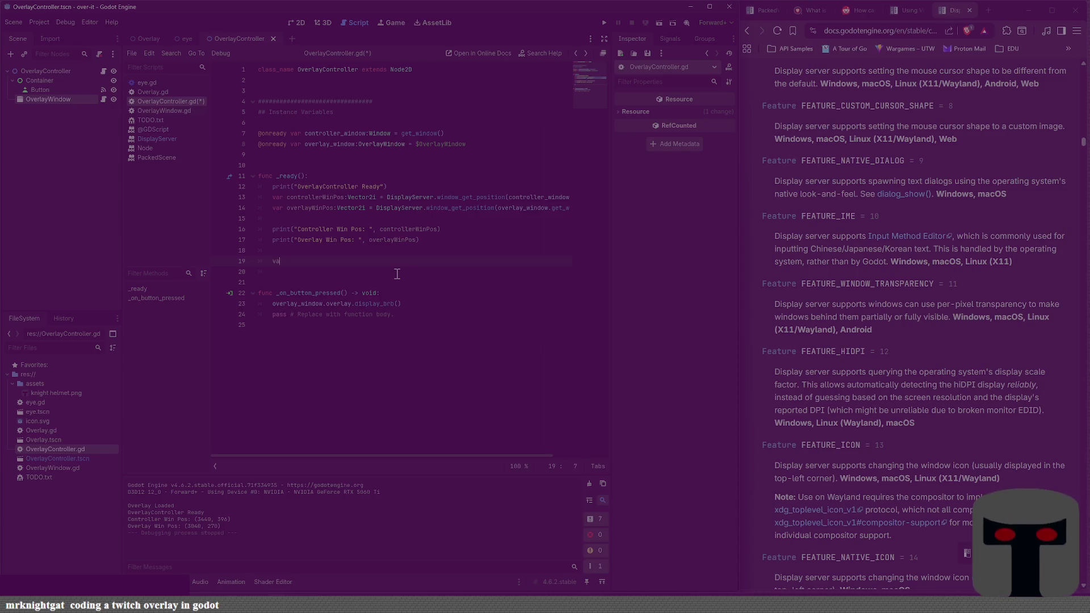
{"action": "type", "text": "controllerWi"}
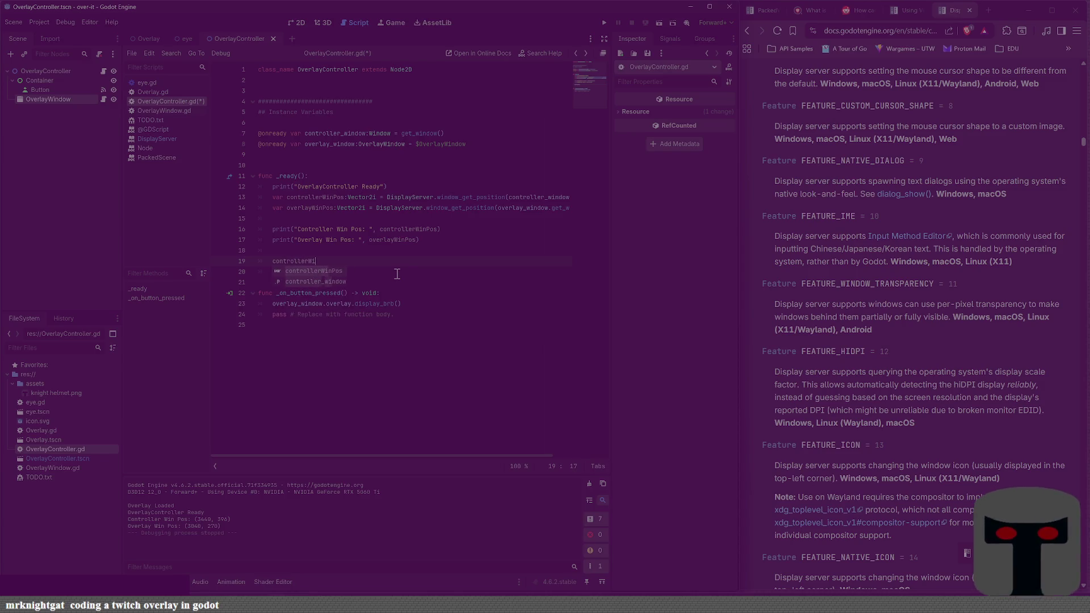
{"action": "key", "text": "Return"}
{"action": "type", "text": ".y -"}
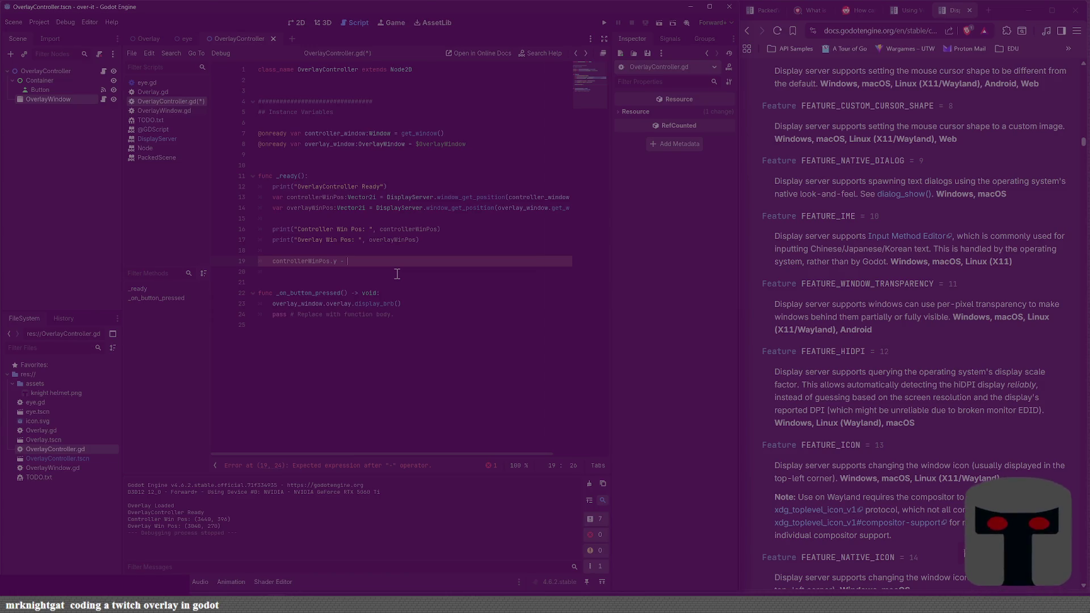
Complete line 19 as controllerWinPos.y = controllerWinPos.y - 350 and save the script.
{"action": "type", "text": "300"}
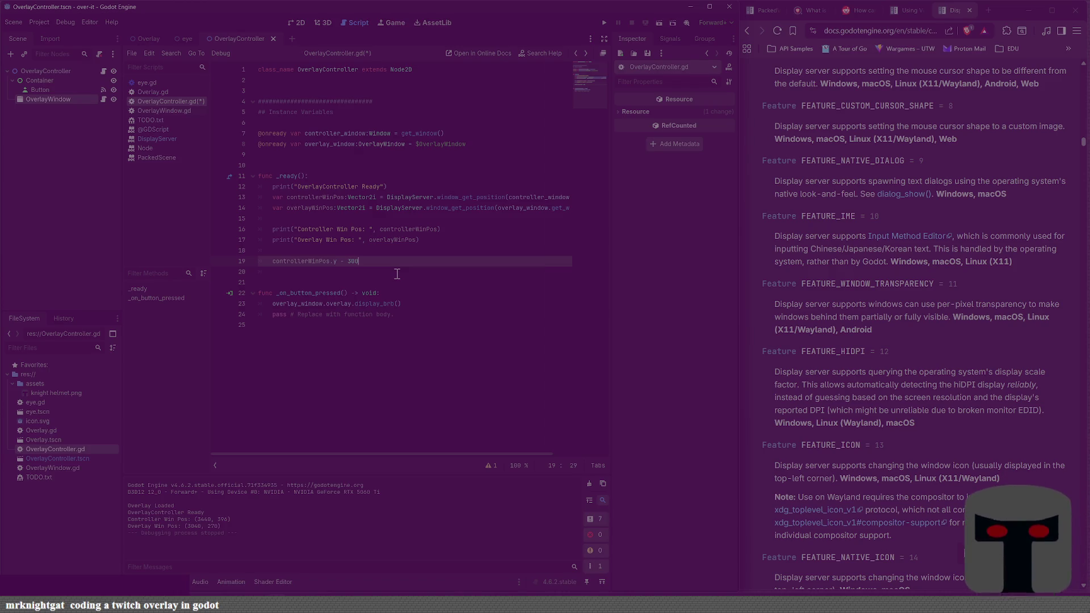
{"action": "key", "text": "BackSpace"}
{"action": "key", "text": "BackSpace"}
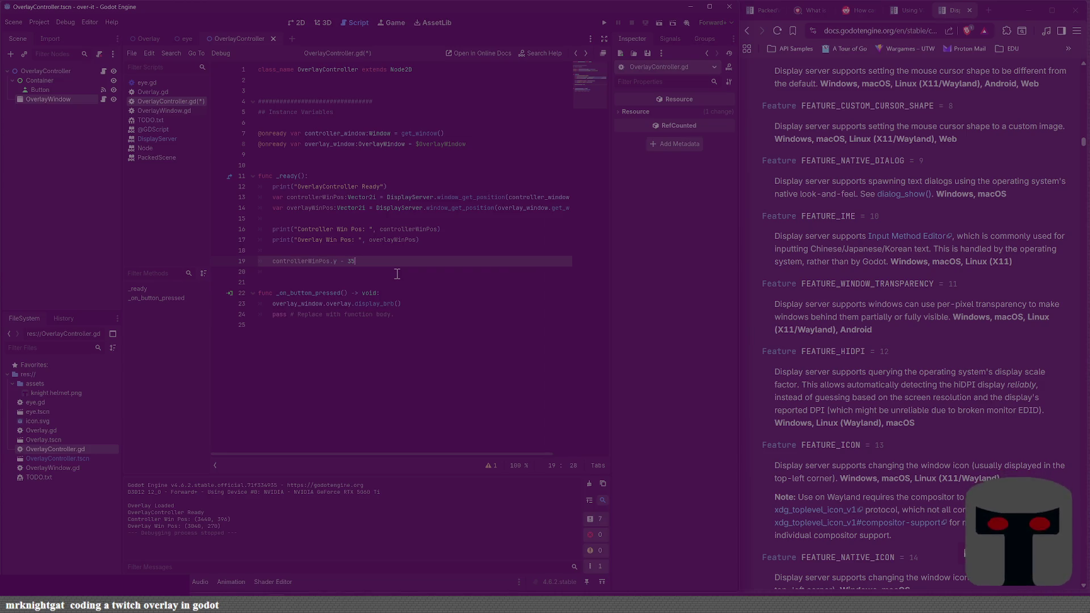
{"action": "key", "text": "Return"}
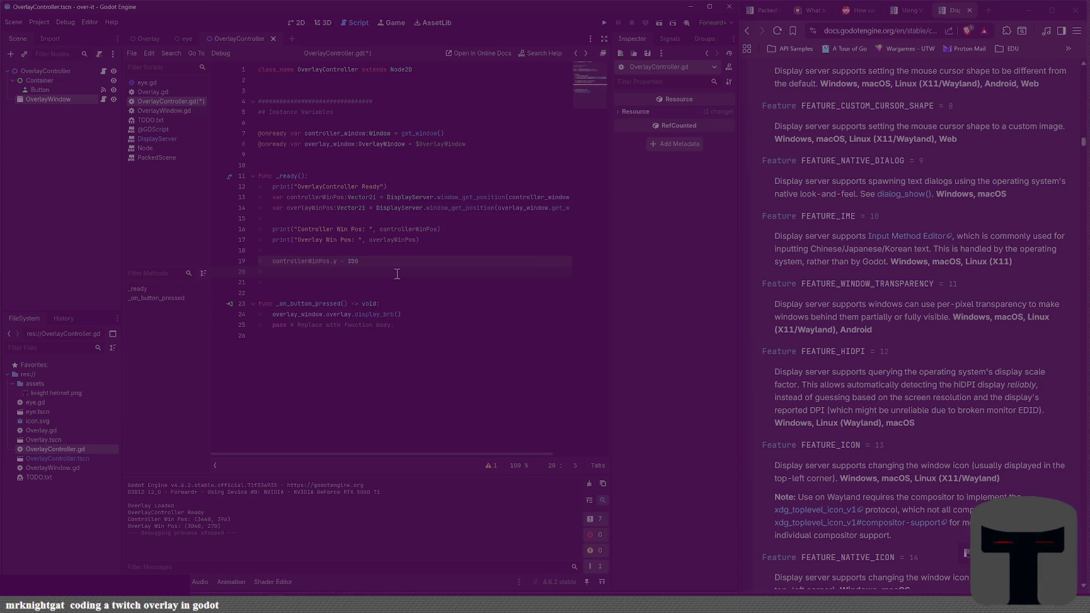
{"action": "key", "text": "Up"}
{"action": "type", "text": "controller"}
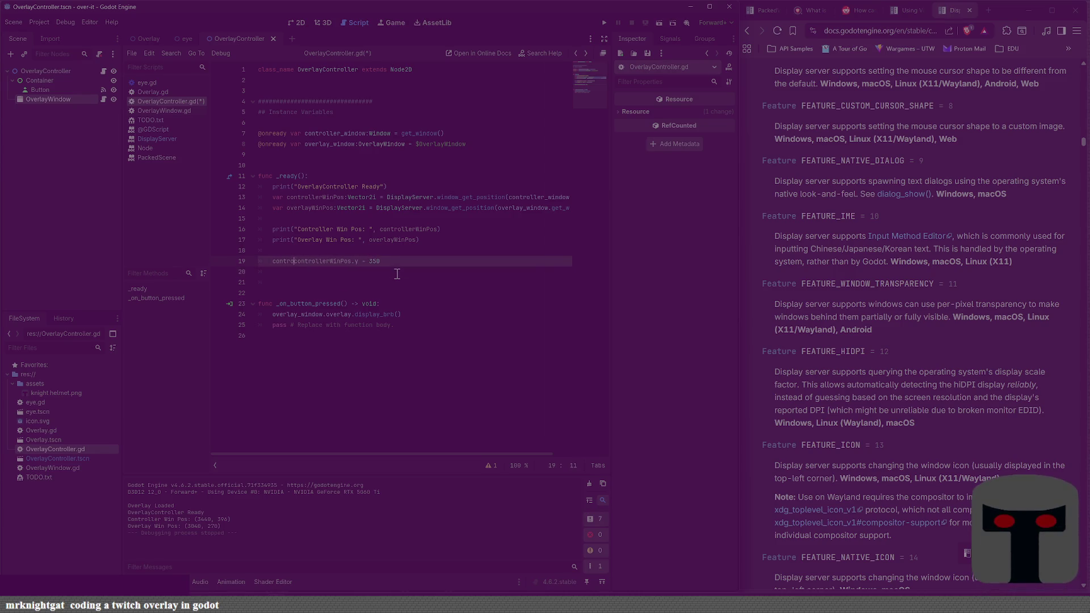
{"action": "type", "text": "WinPos.y ="}
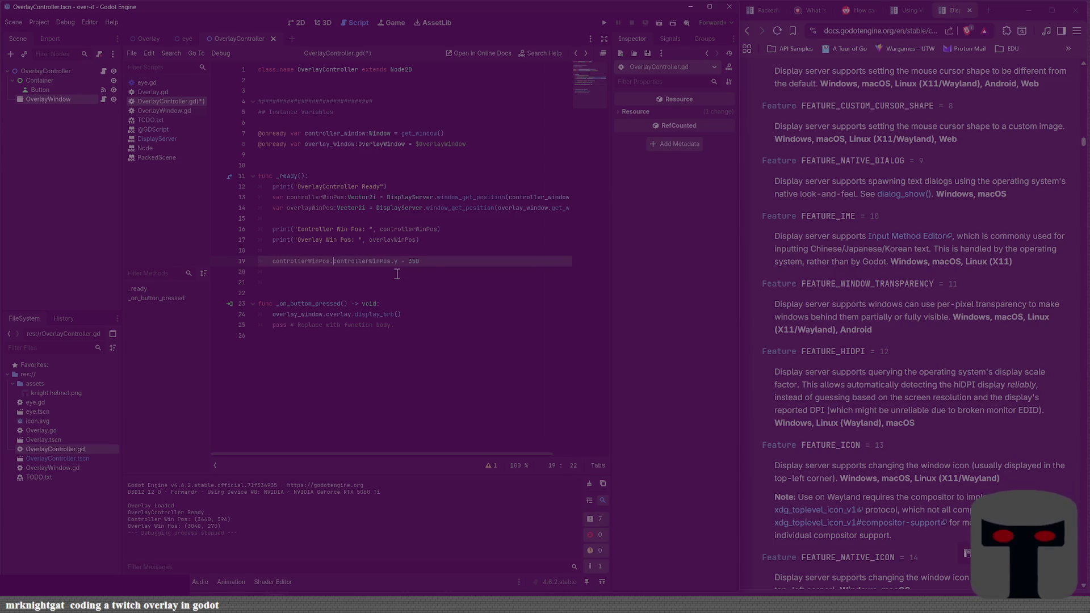
{"action": "key", "text": "ctrl+s"}
On a new line below, begin typing controller_window.get_size.
{"action": "key", "text": "Return"}
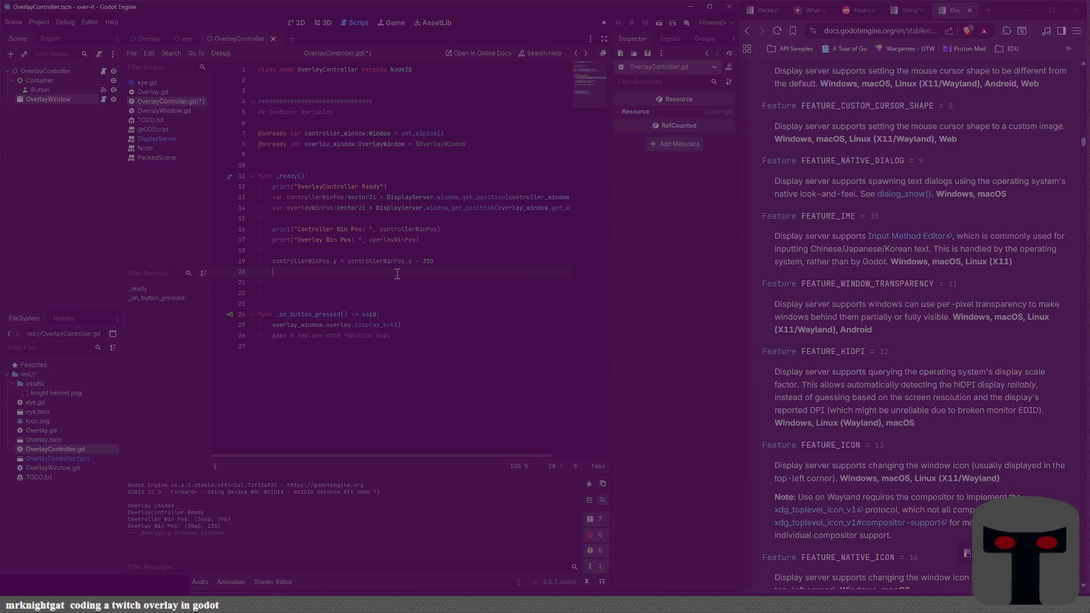
{"action": "type", "text": "over"}
{"action": "key", "text": "BackSpace"}
{"action": "key", "text": "BackSpace"}
{"action": "key", "text": "BackSpace"}
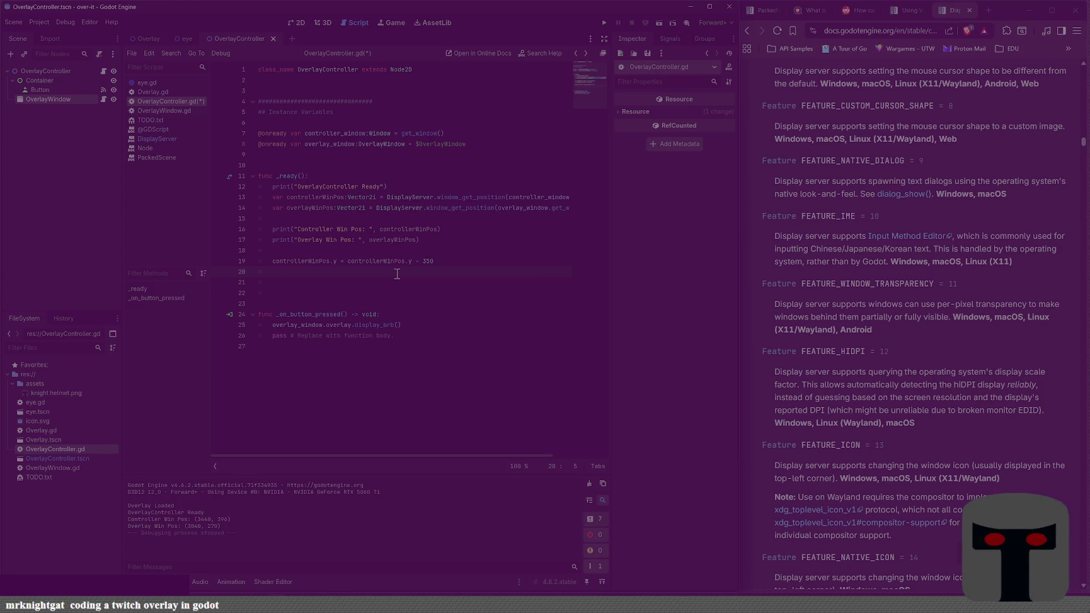
{"action": "type", "text": "ontroll"}
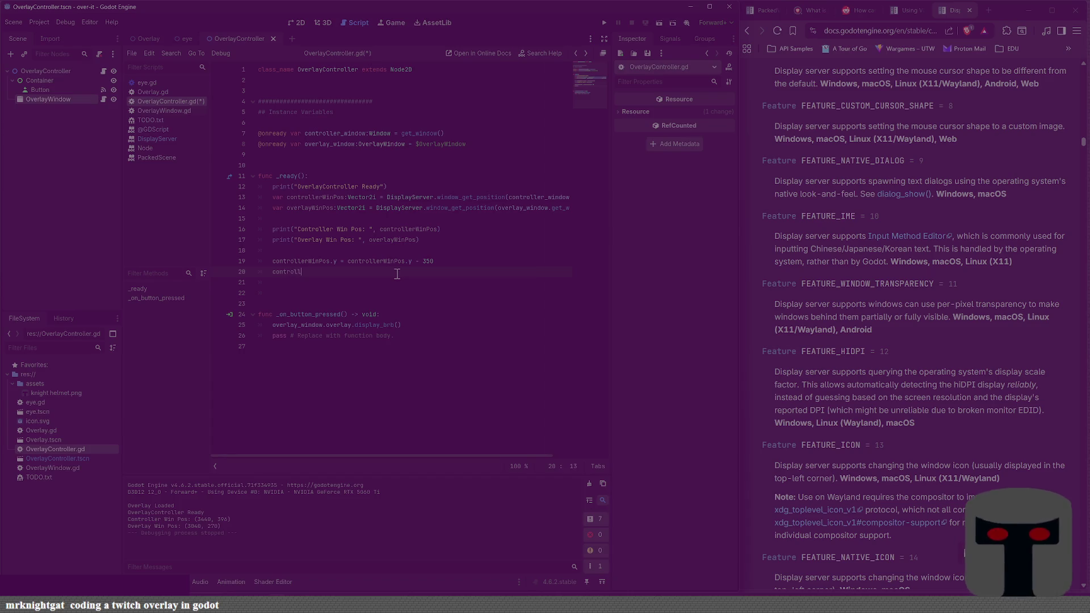
{"action": "key", "text": "BackSpace"}
{"action": "key", "text": "BackSpace"}
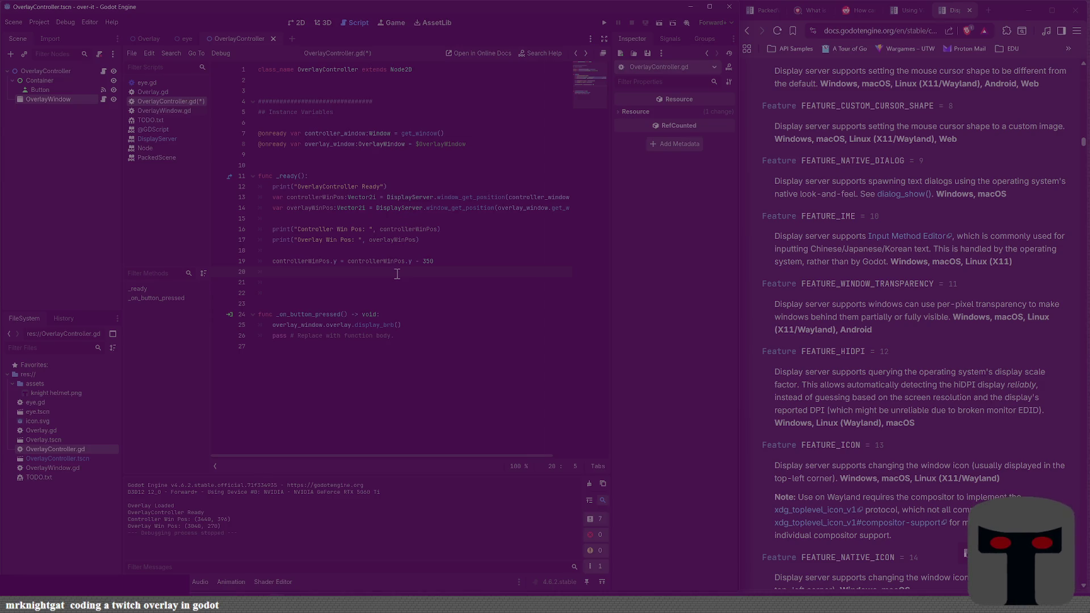
{"action": "type", "text": "controller_wind"}
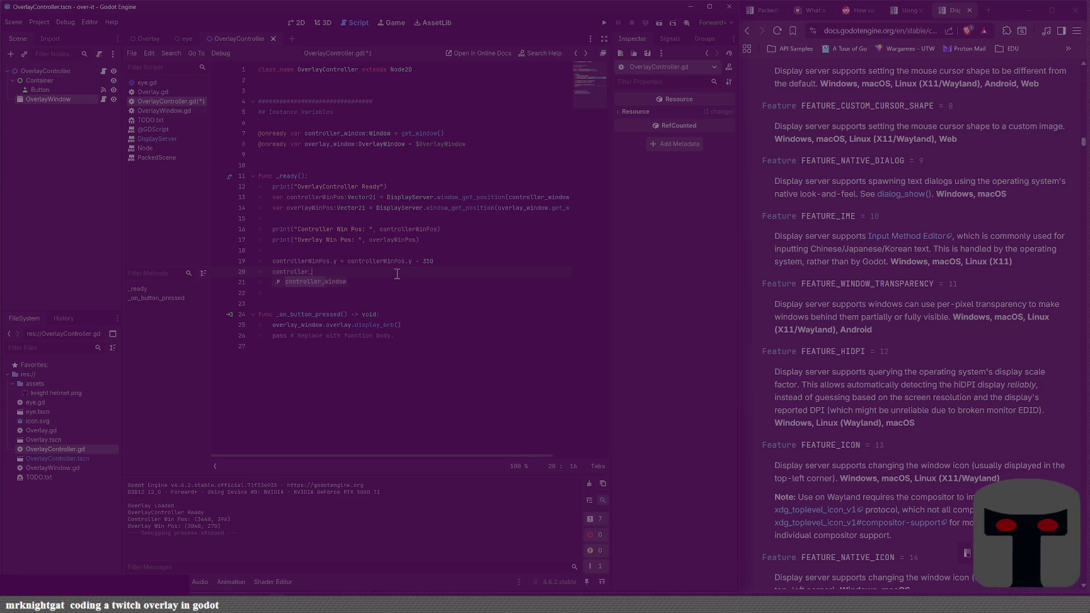
{"action": "type", "text": "ow.get_si"}
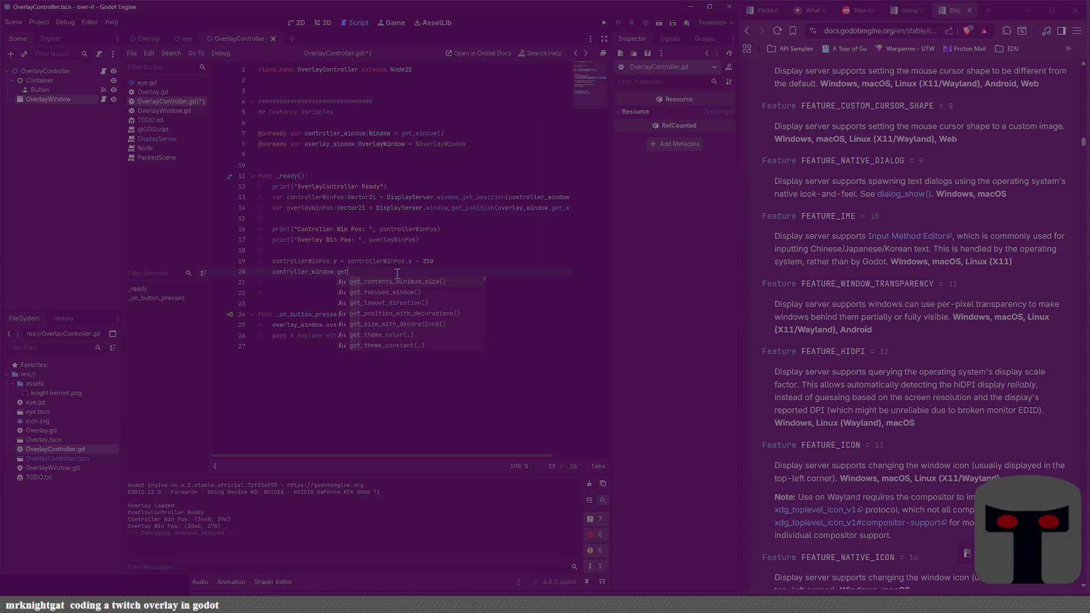
{"action": "type", "text": "ze"}
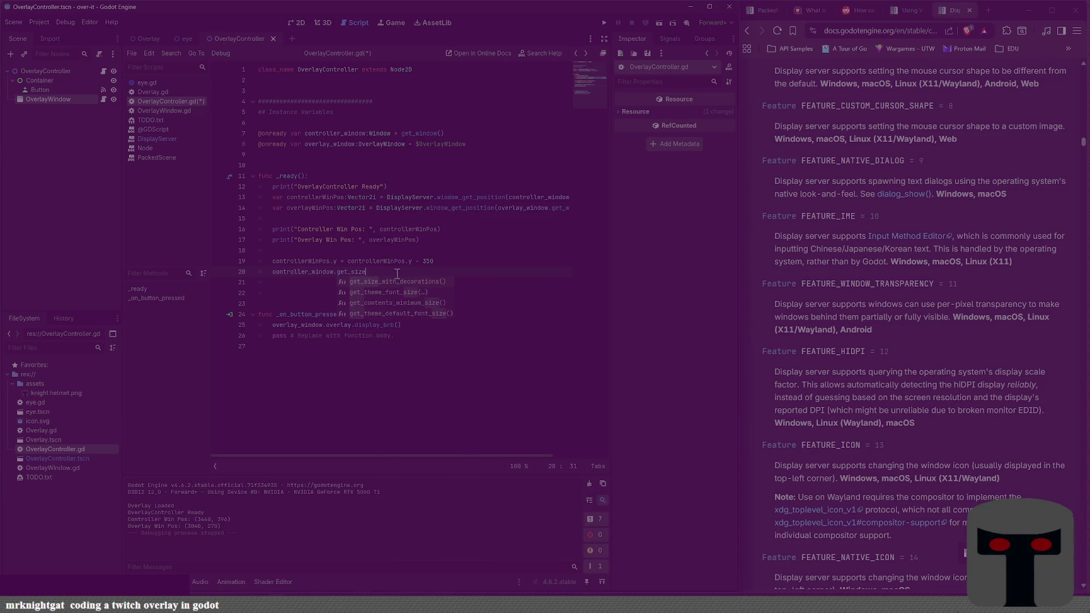
Declare var targetOverlayWinY = controllerWinPos.y + controller_window.get_size_with_decorations() and save.
{"action": "key", "text": "Return"}
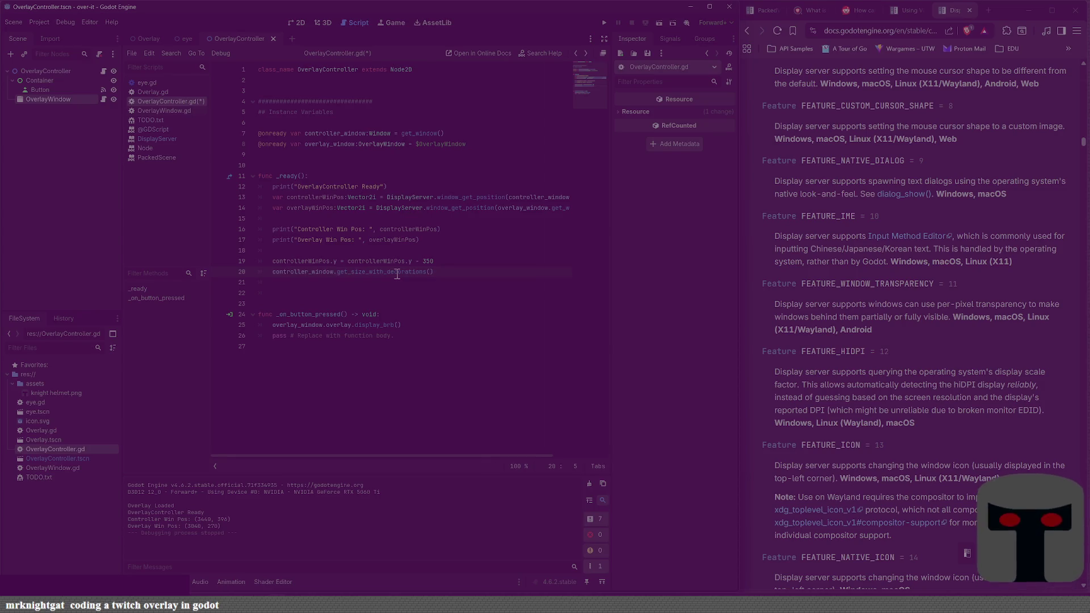
{"action": "type", "text": "controllerWin"}
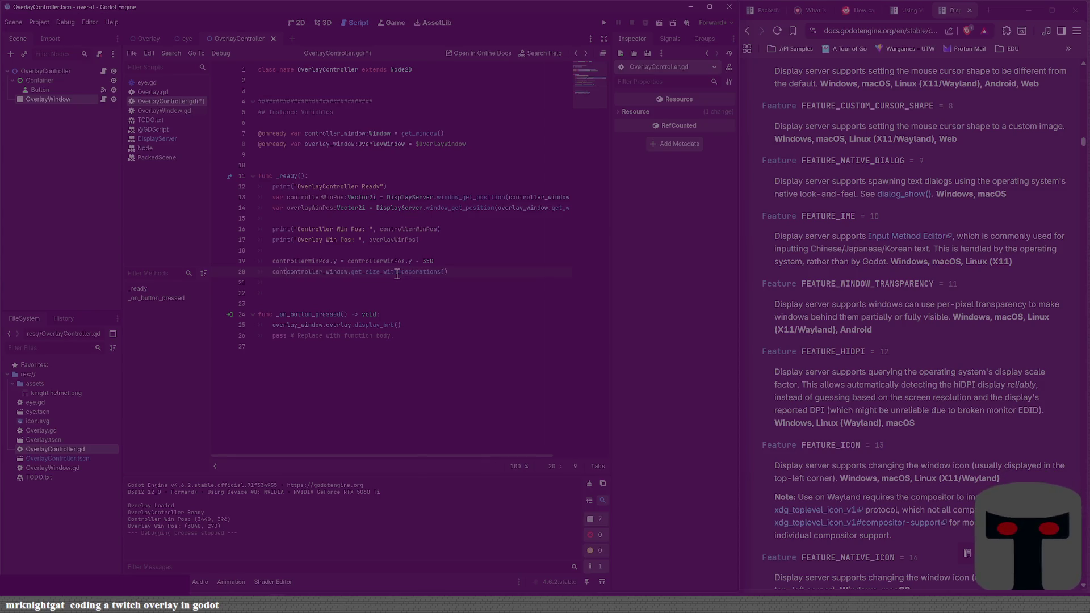
{"action": "key", "text": "Return"}
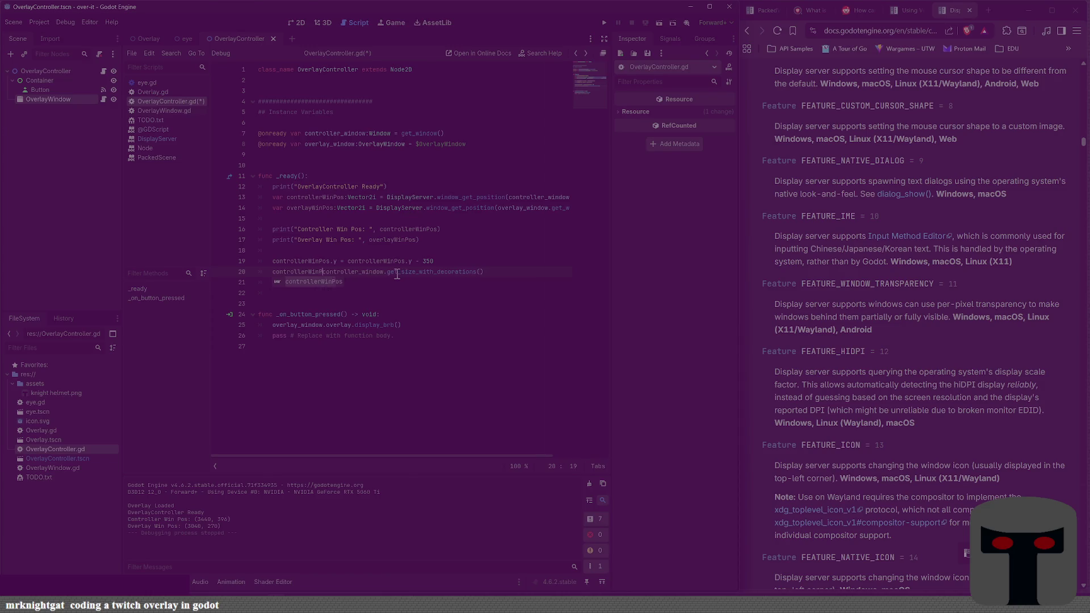
{"action": "type", "text": ".y"}
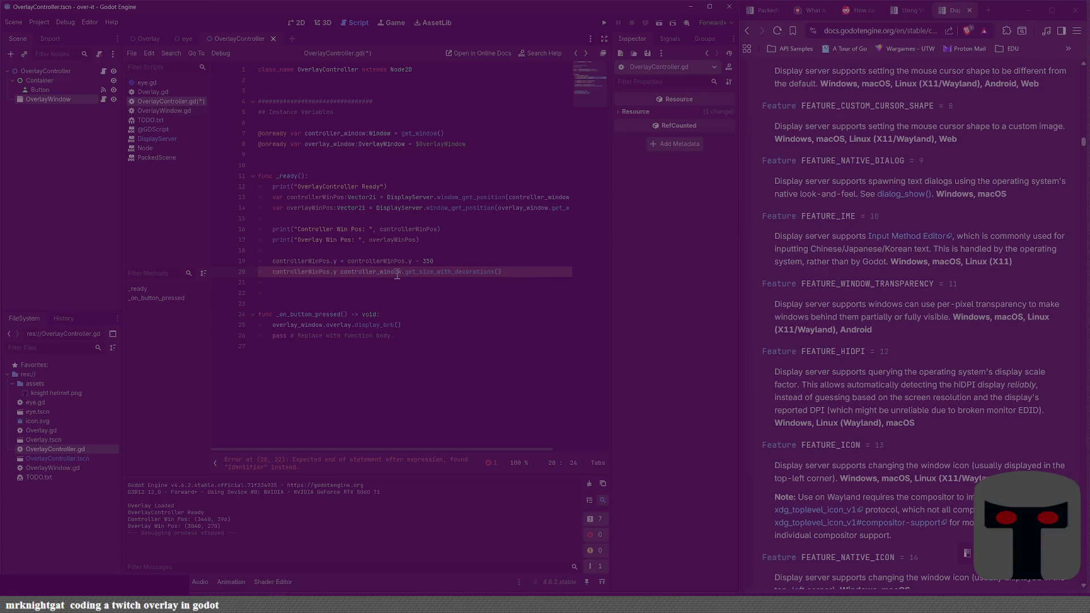
{"action": "type", "text": " +"}
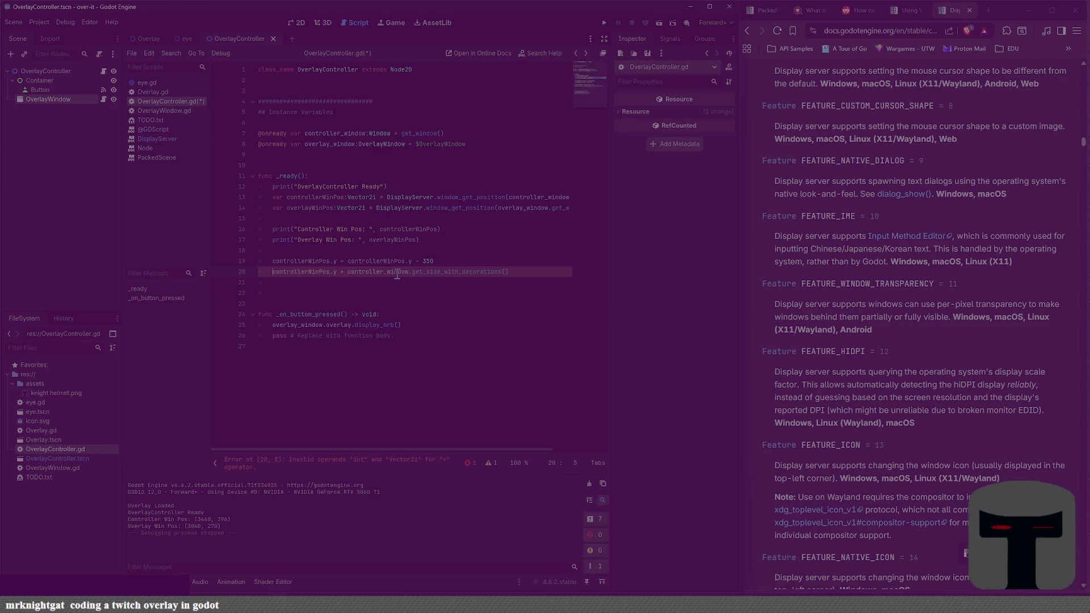
{"action": "type", "text": "var ta"}
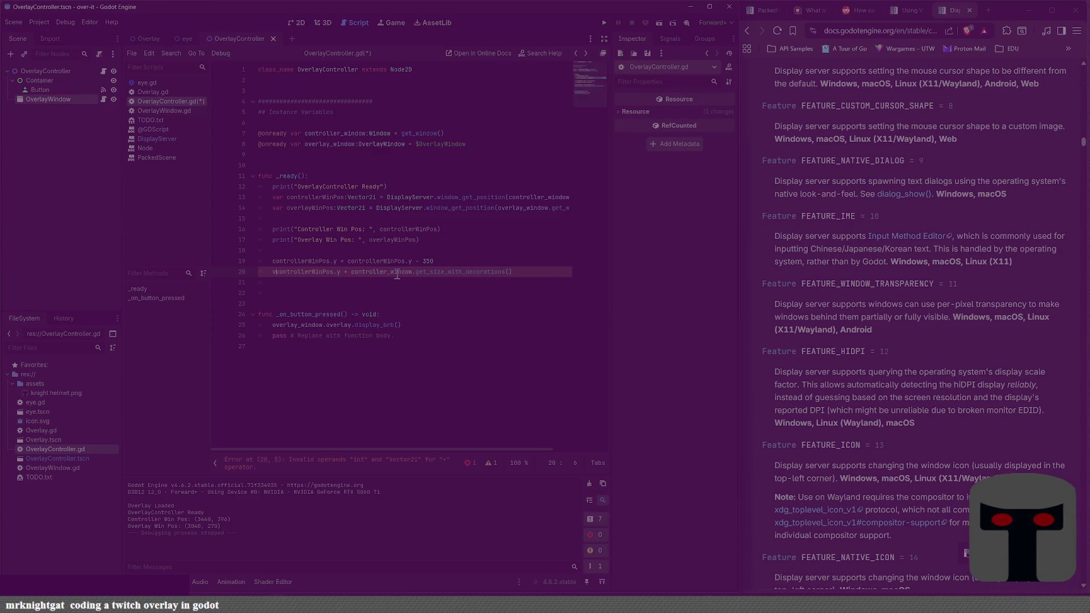
{"action": "type", "text": "rgetOv"}
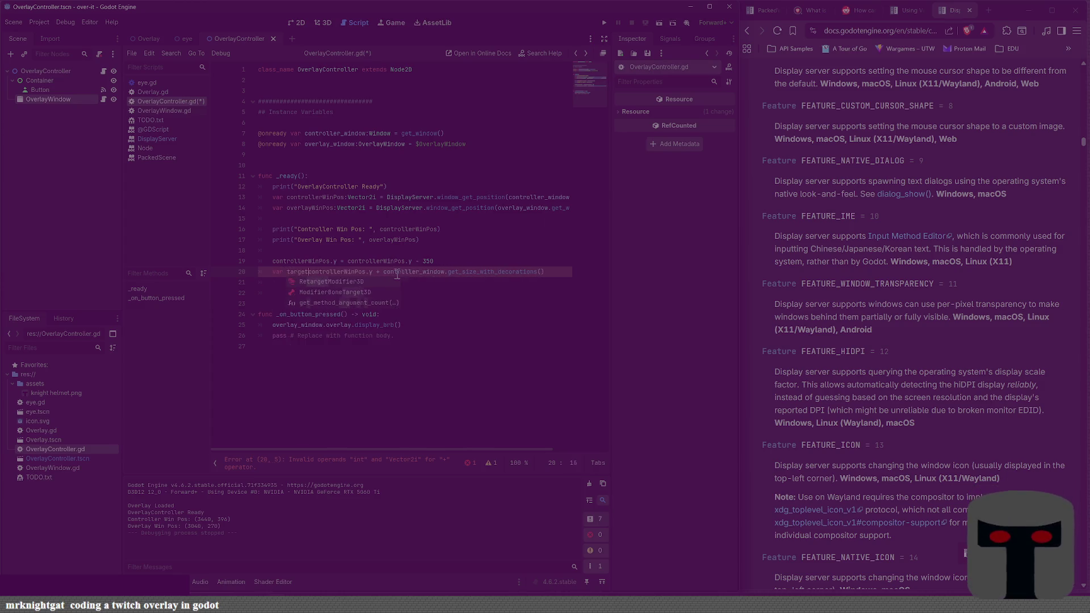
{"action": "type", "text": "erlayWin"}
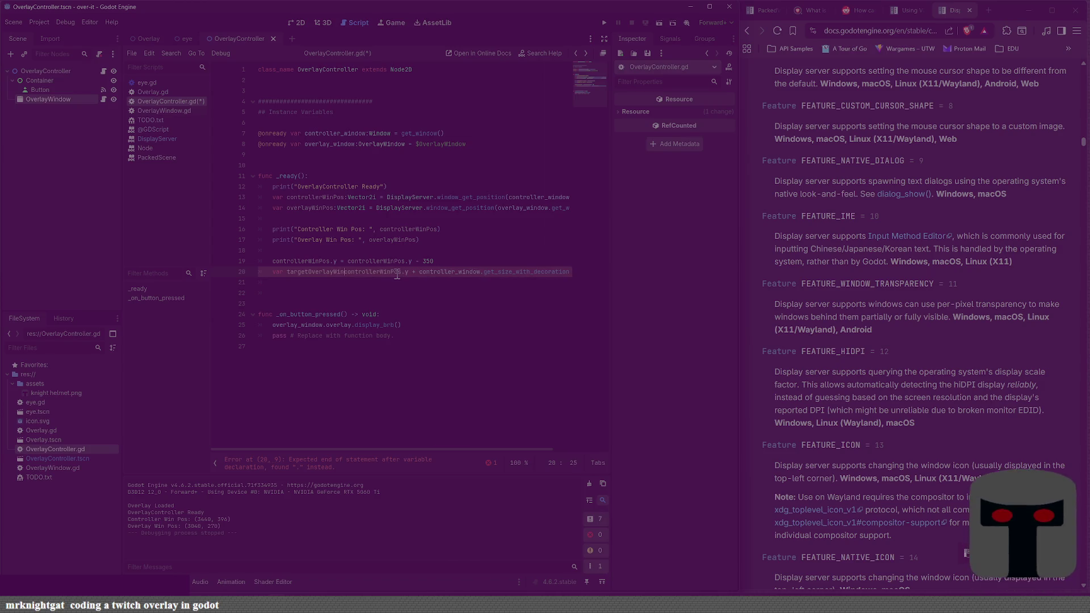
{"action": "type", "text": "Y ="}
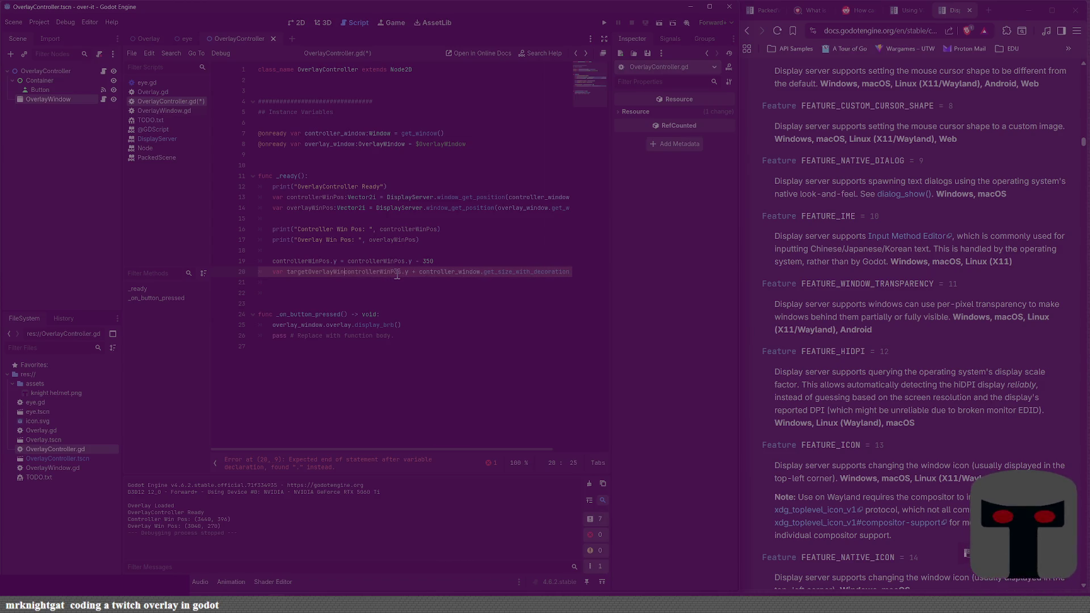
{"action": "key", "text": "ctrl+space"}
{"action": "key", "text": "ctrl+s"}
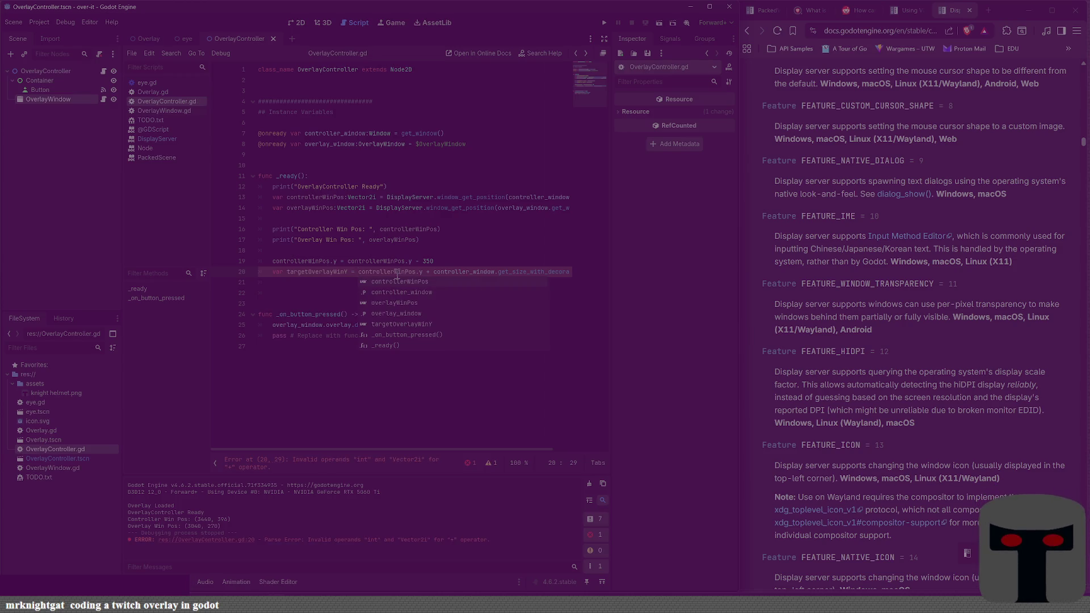
Append .y to the decorated-size call on line 20 and widen the Godot editor.
{"action": "key", "text": "Escape"}
{"action": "key", "text": "End"}
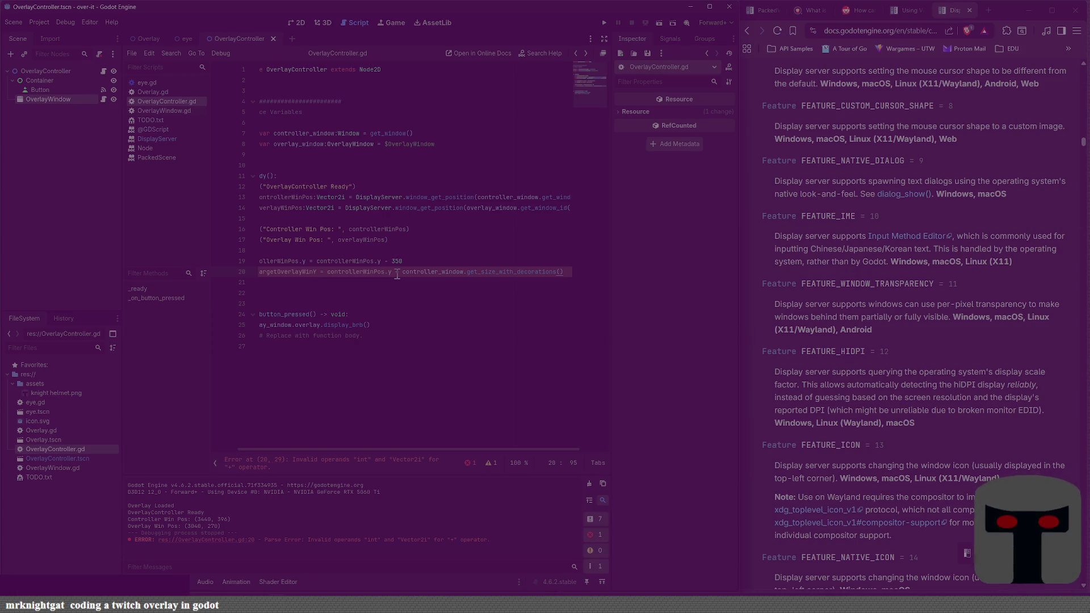
{"action": "type", "text": ".y"}
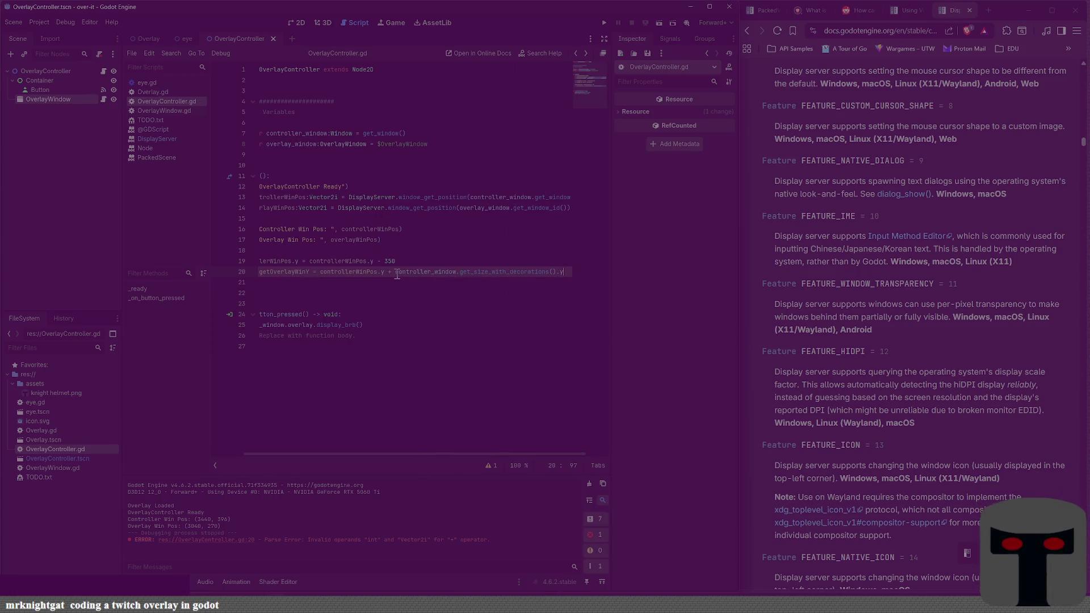
{"action": "key", "text": "Home"}
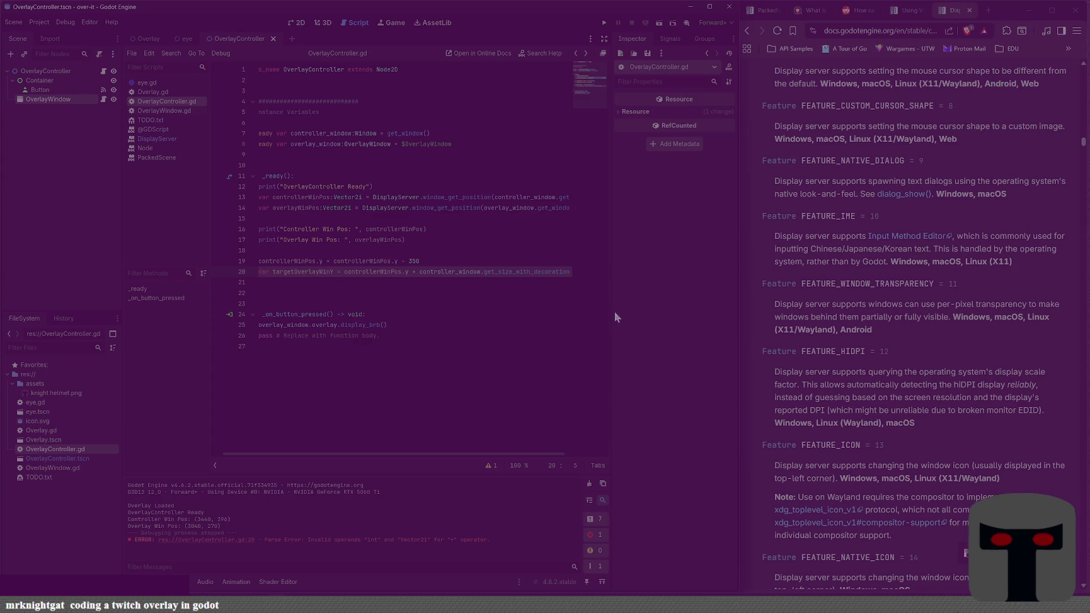
{"action": "left_click_drag", "start_coordinate": [741, 329], "coordinate": [805, 329]}
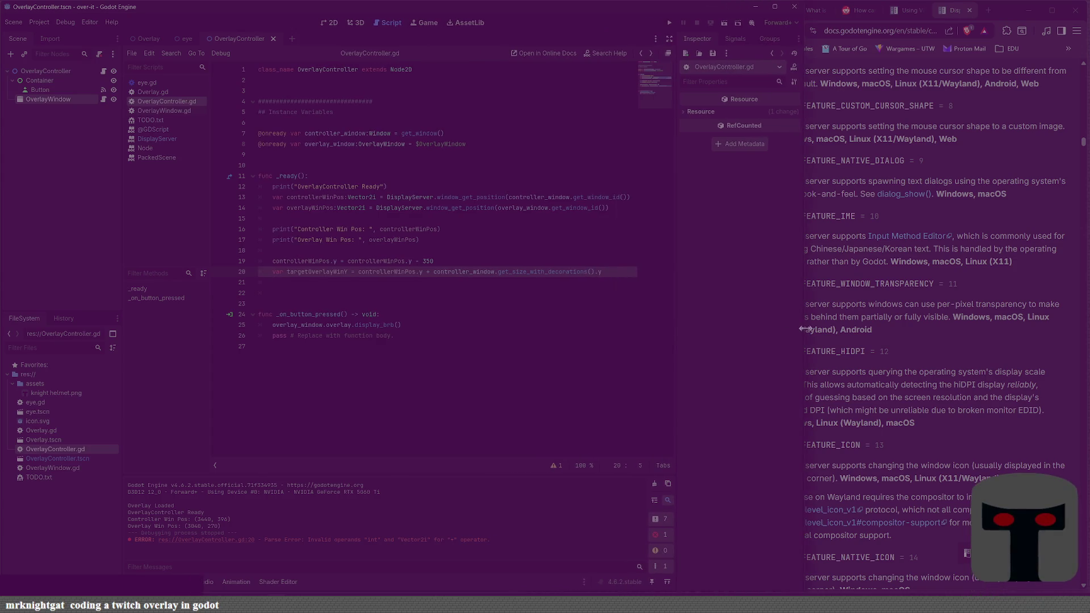
Add a '# set the new position' comment below line 20.
{"action": "left_click", "coordinate": [424, 301]}
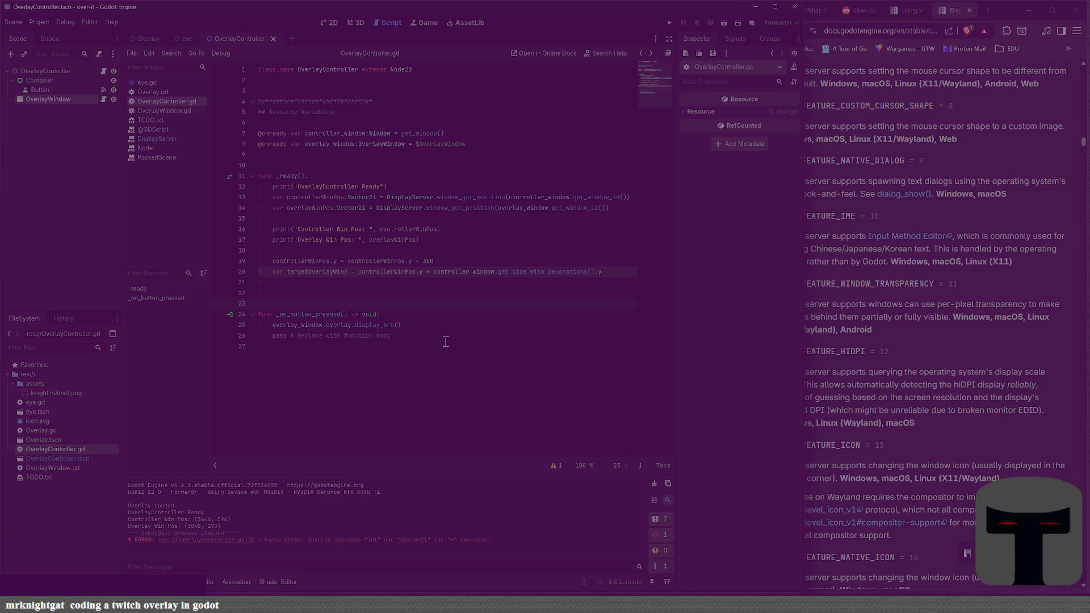
{"action": "left_click", "coordinate": [459, 273]}
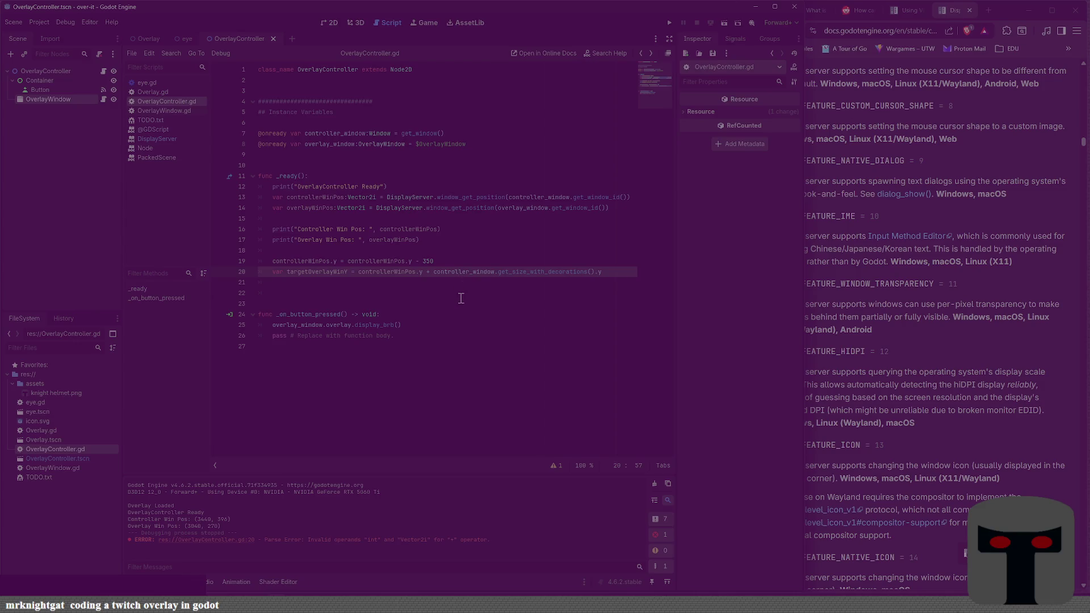
{"action": "key", "text": "Return"}
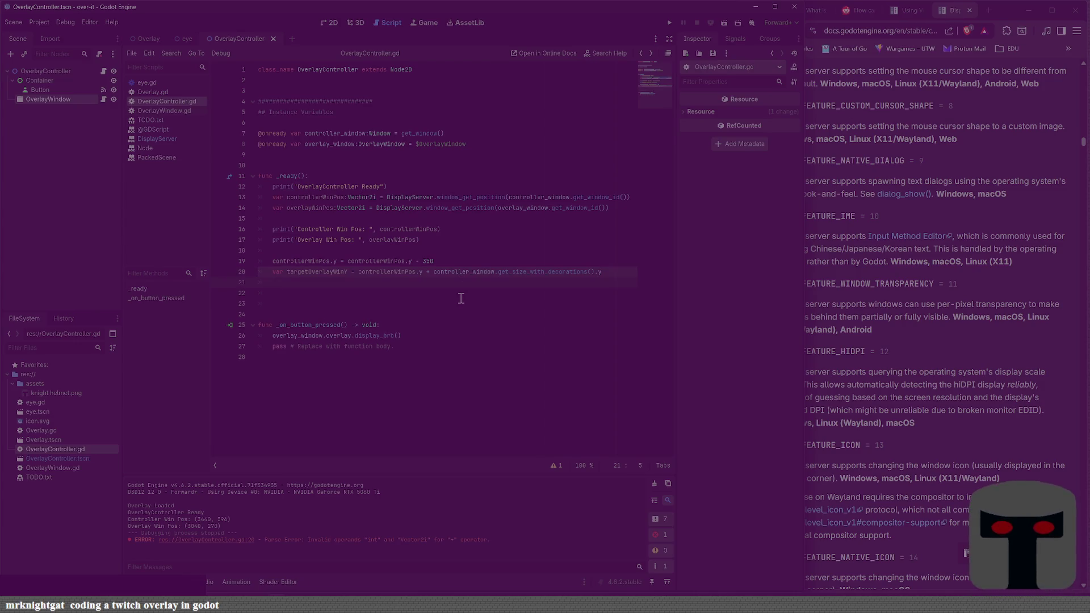
{"action": "key", "text": "Return"}
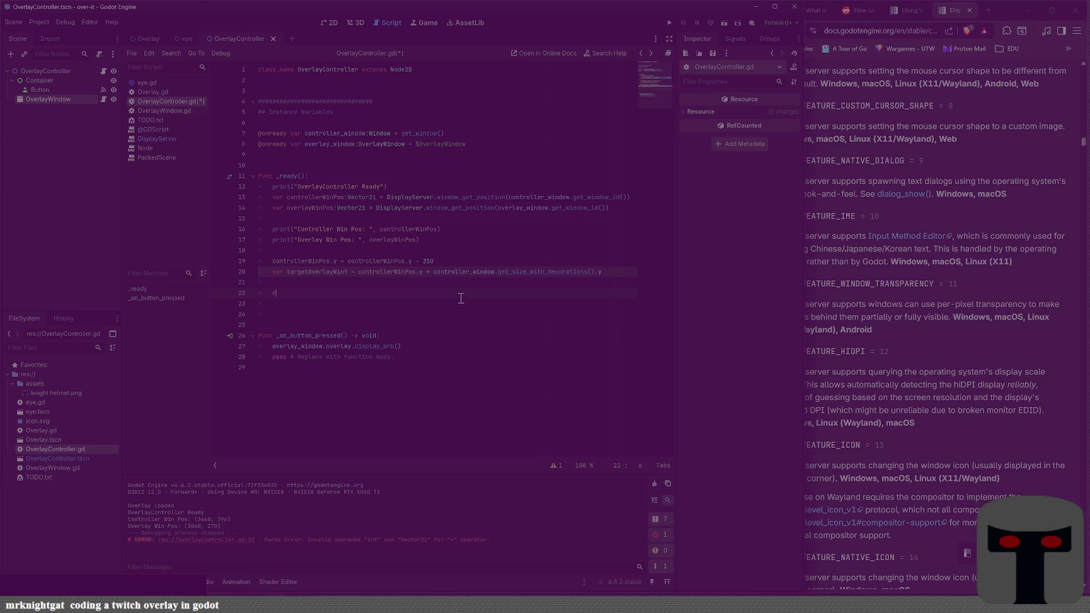
{"action": "type", "text": "he new position"}
{"action": "key", "text": "Up"}
{"action": "key", "text": "Up"}
{"action": "key", "text": "Up"}
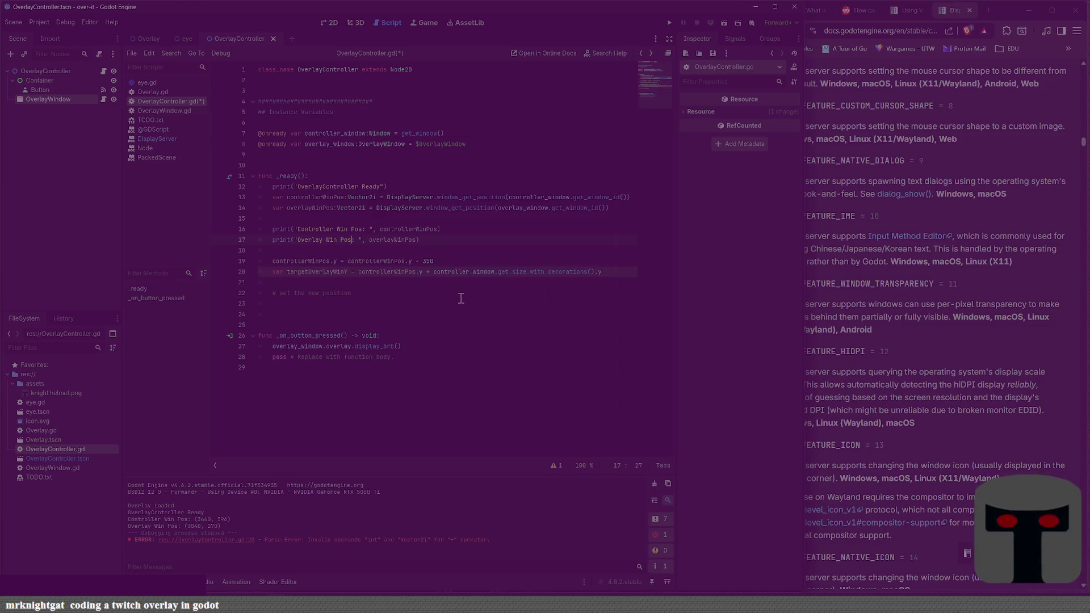
Insert spacing and a 'get cur positions of windows' comment above the position lookups.
{"action": "key", "text": "Return"}
{"action": "key", "text": "Return"}
{"action": "key", "text": "Up"}
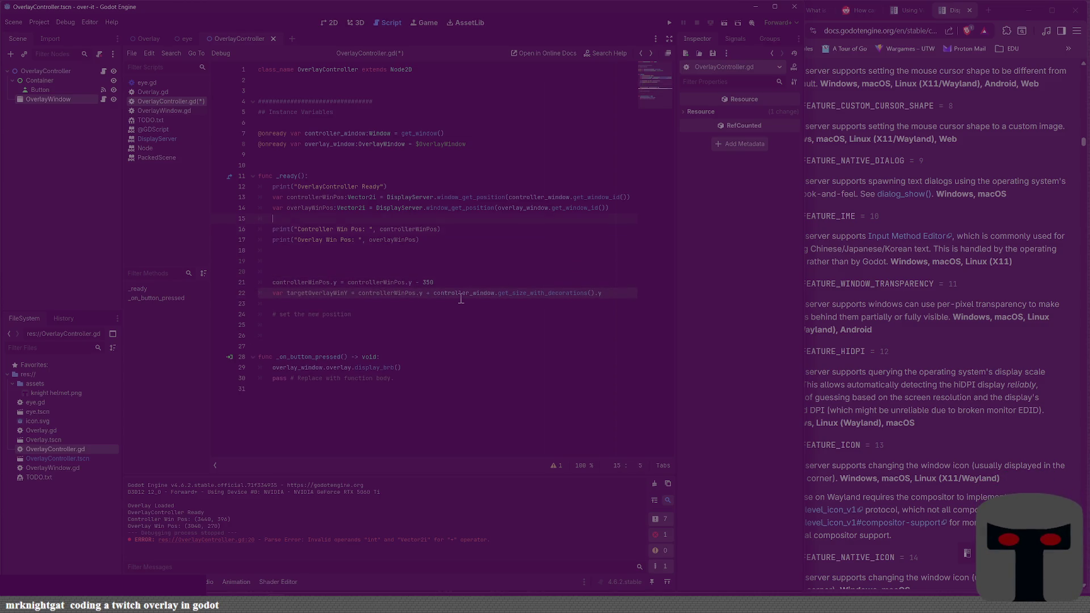
{"action": "key", "text": "Return"}
{"action": "key", "text": "Return"}
{"action": "key", "text": "Up"}
{"action": "type", "text": "get cur positions of windows"}
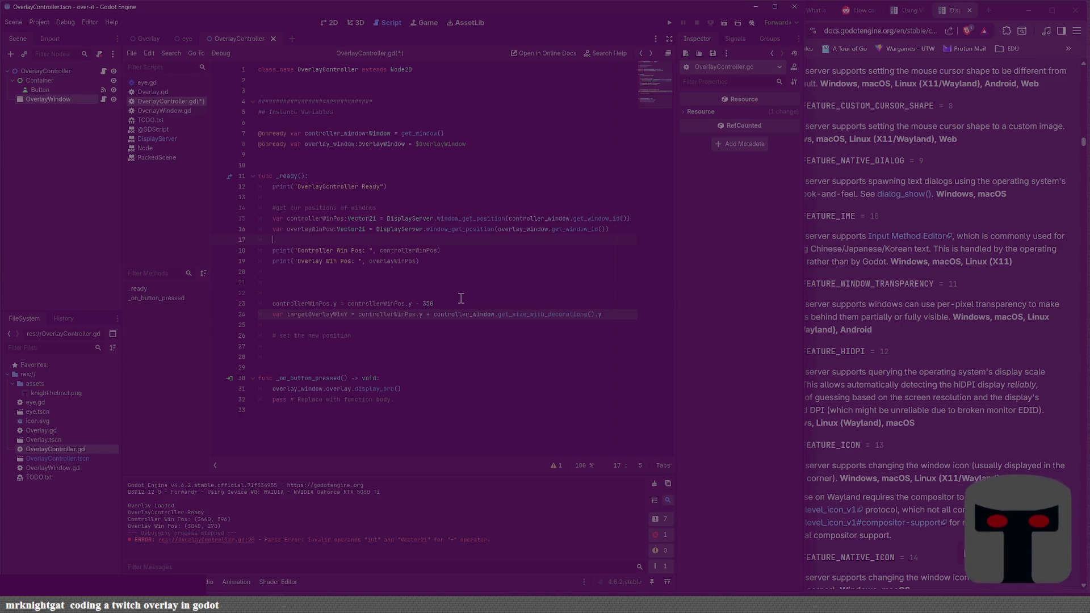
{"action": "key", "text": "Return"}
{"action": "key", "text": "Return"}
{"action": "key", "text": "Up"}
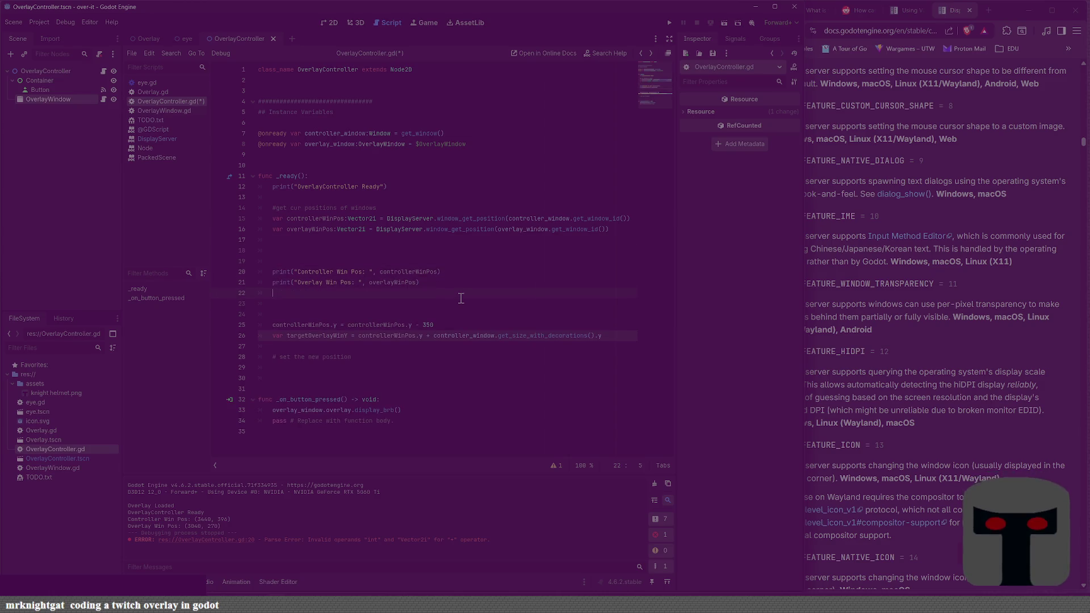
{"action": "key", "text": "shift+Up"}
{"action": "key", "text": "shift+Up"}
{"action": "key", "text": "shift+Up"}
{"action": "key", "text": "Left"}
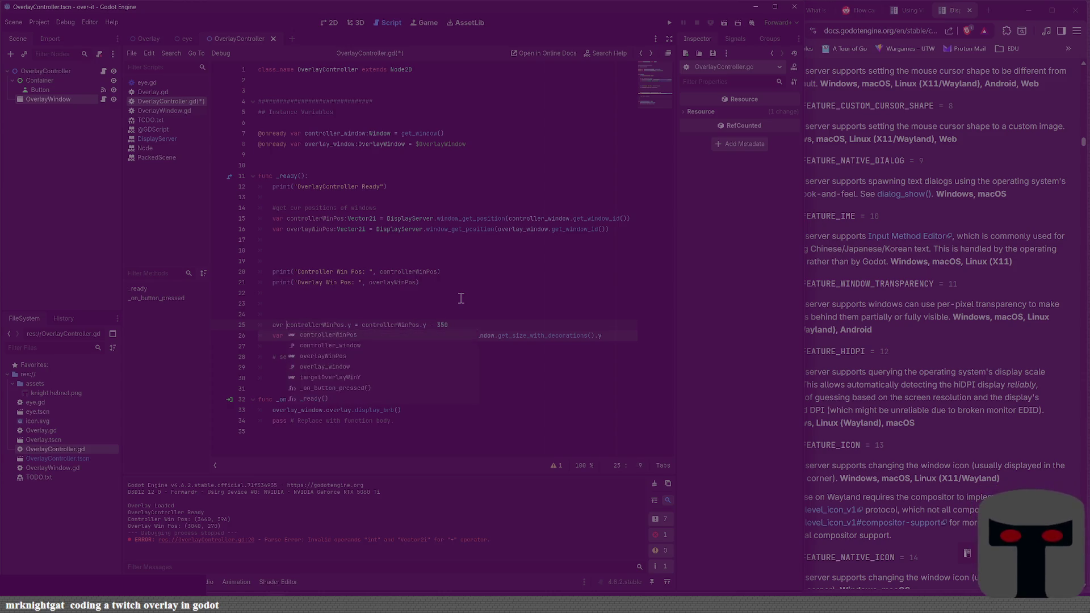
Name the subtraction line's variable targetControllerWinY and save the script.
{"action": "type", "text": "var target"}
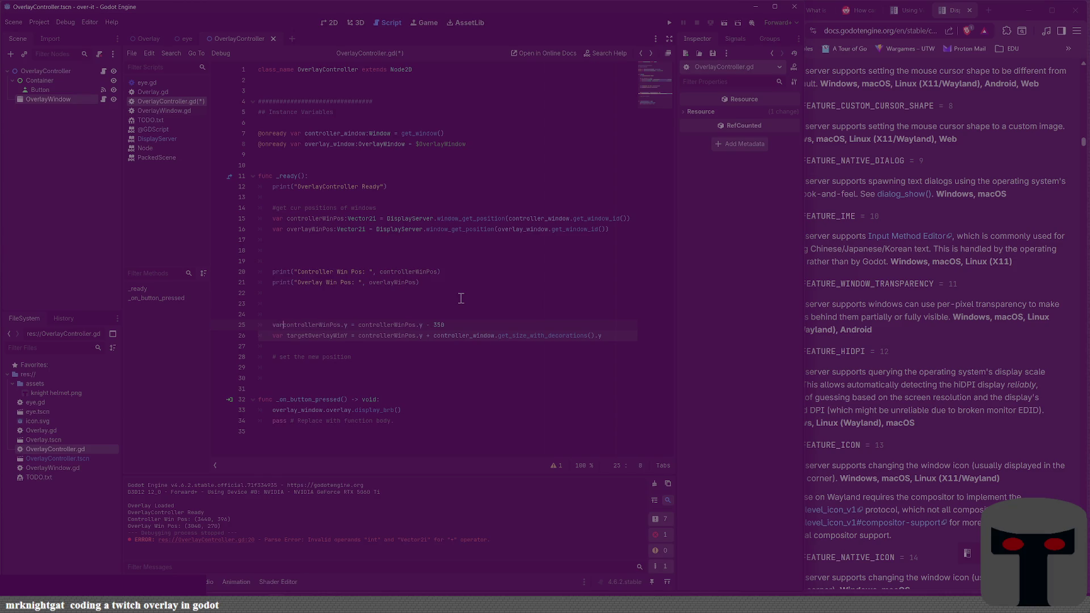
{"action": "key", "text": "Escape"}
{"action": "key", "text": "Delete"}
{"action": "type", "text": "C"}
{"action": "key", "text": "Right"}
{"action": "key", "text": "Right"}
{"action": "key", "text": "Right"}
{"action": "key", "text": "BackSpace"}
{"action": "key", "text": "BackSpace"}
{"action": "key", "text": "BackSpace"}
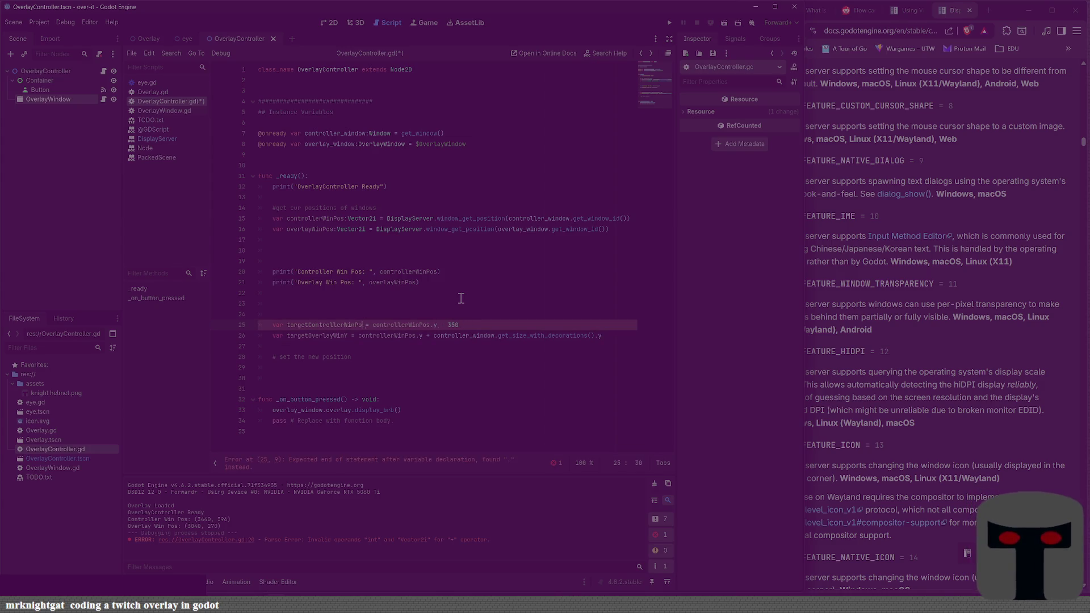
{"action": "key", "text": "ctrl+s"}
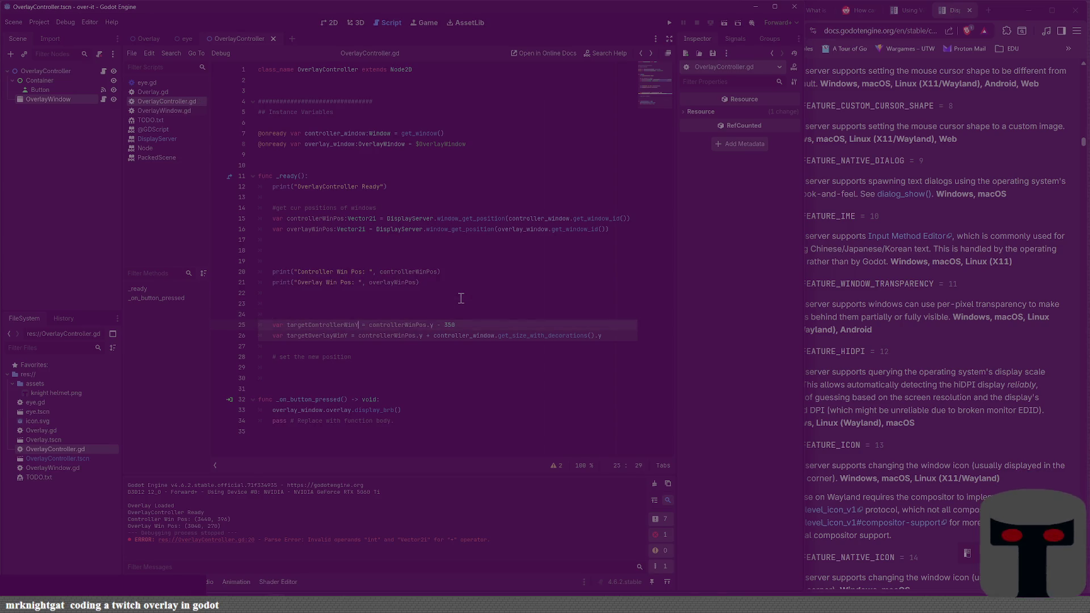
Remove extra blank lines and move the two print lines up beneath the position lookups.
{"action": "left_click", "coordinate": [461, 298]}
{"action": "key", "text": "ctrl+shift+k"}
{"action": "key", "text": "BackSpace"}
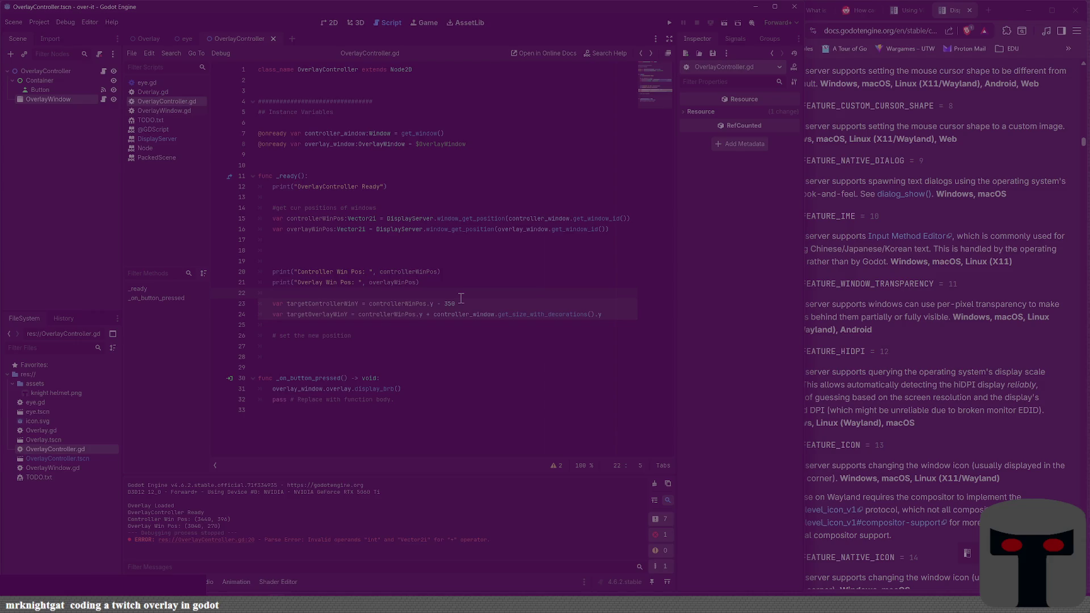
{"action": "key", "text": "shift+Up"}
{"action": "key", "text": "shift+Up"}
{"action": "key", "text": "shift+Up"}
{"action": "key", "text": "alt+Up"}
{"action": "key", "text": "alt+Up"}
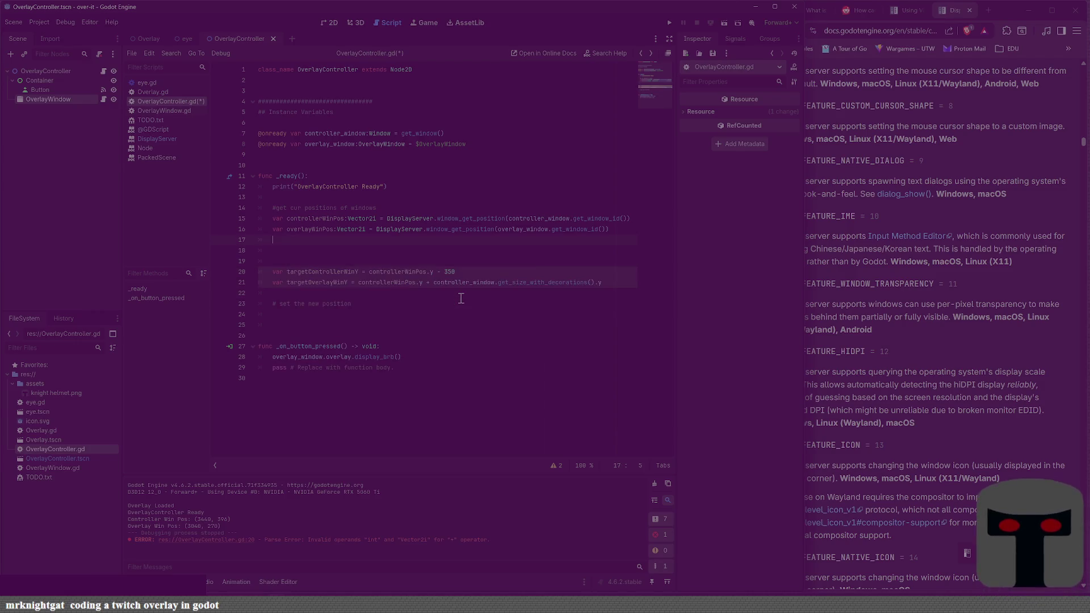
{"action": "key", "text": "BackSpace"}
{"action": "key", "text": "BackSpace"}
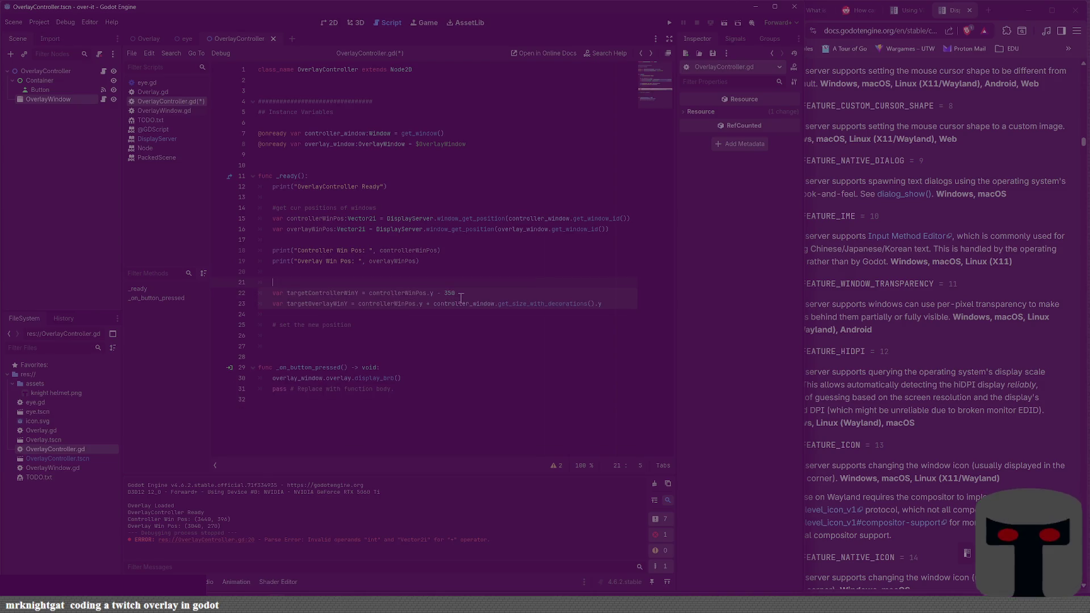
{"action": "key", "text": "alt+Down"}
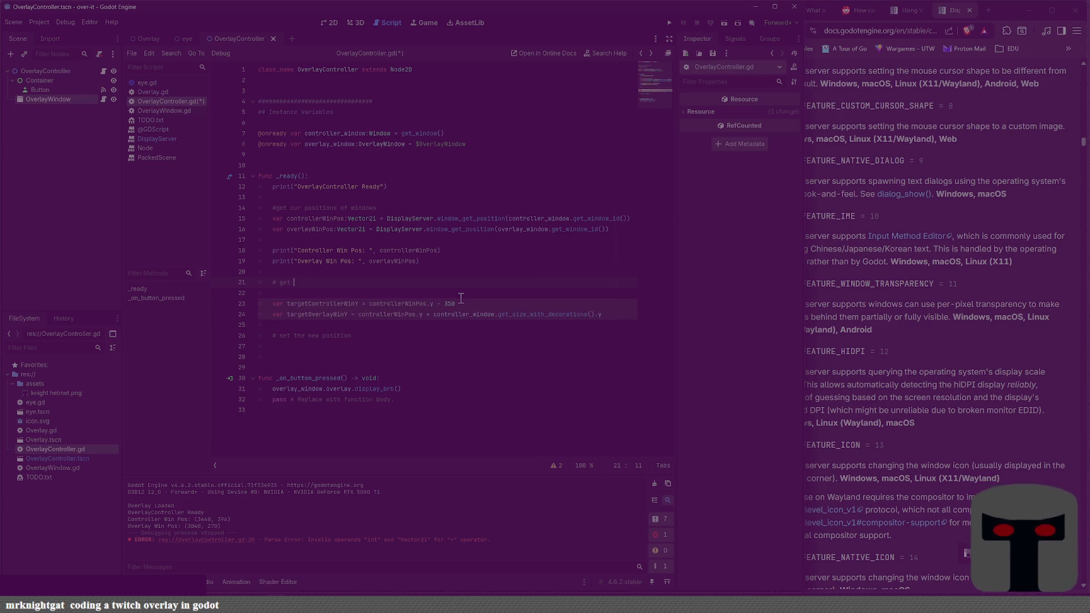
Reword the line 21 comment to 'controller win pos' and save.
{"action": "type", "text": "ontro"}
{"action": "key", "text": "BackSpace"}
{"action": "key", "text": "BackSpace"}
{"action": "key", "text": "BackSpace"}
{"action": "type", "text": "ontrol"}
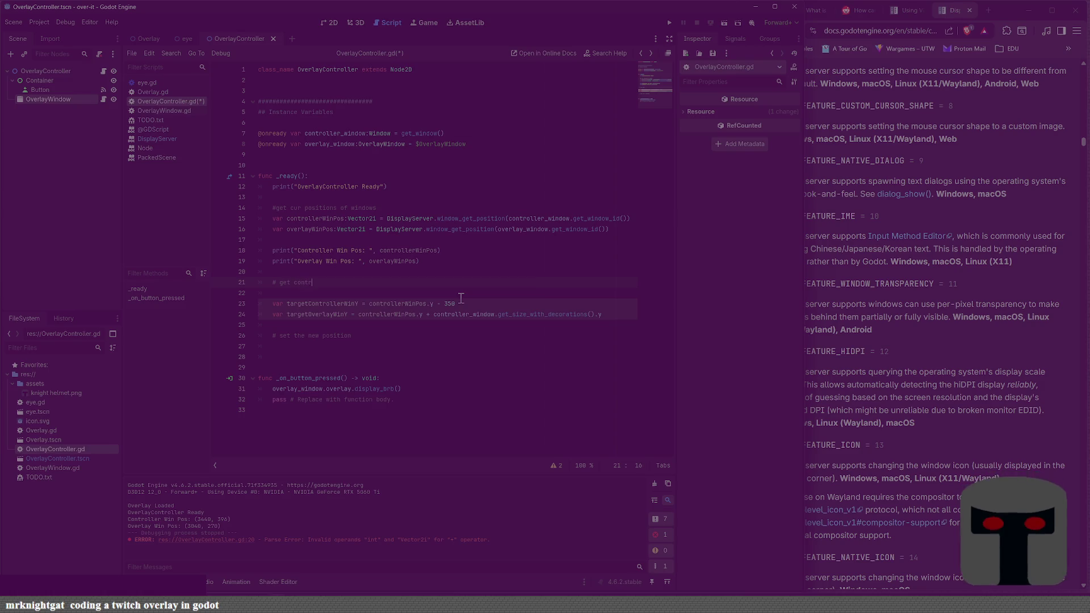
{"action": "key", "text": "BackSpace"}
{"action": "key", "text": "BackSpace"}
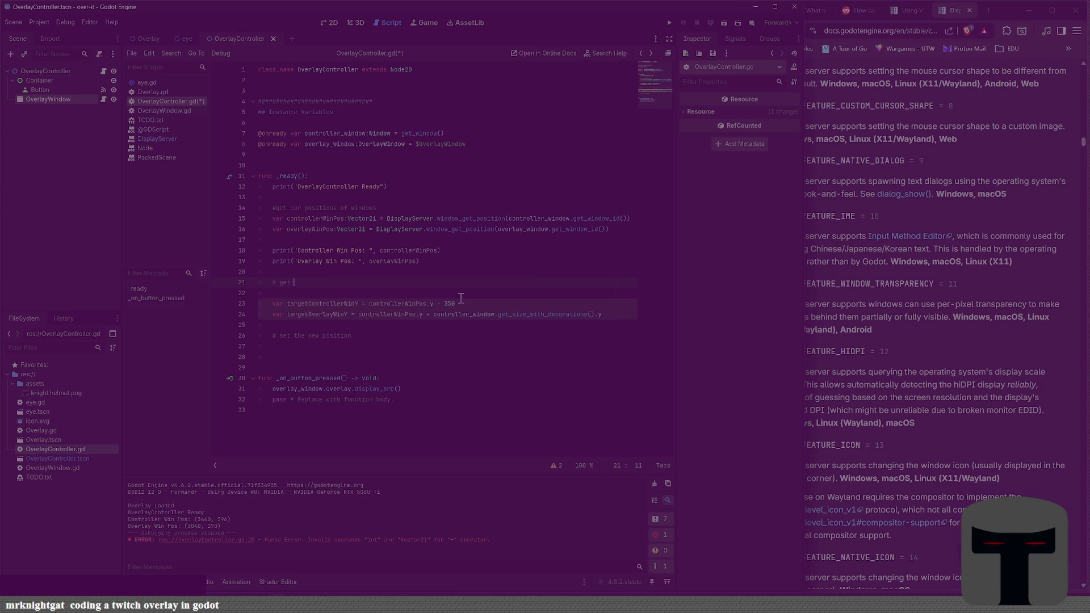
{"action": "type", "text": "ont"}
{"action": "type", "text": "ler"}
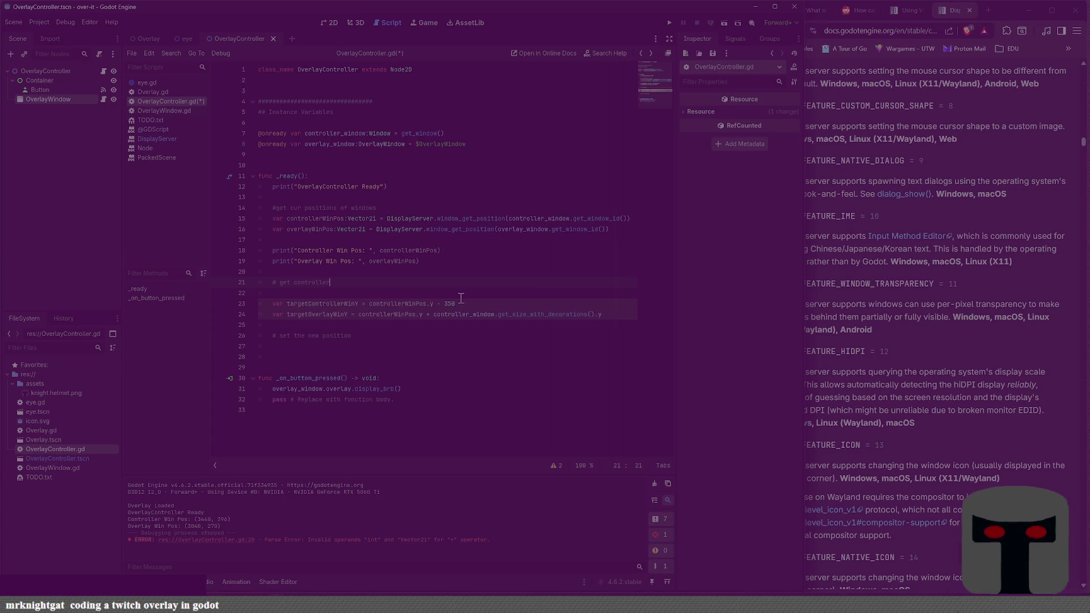
{"action": "type", "text": "Win"}
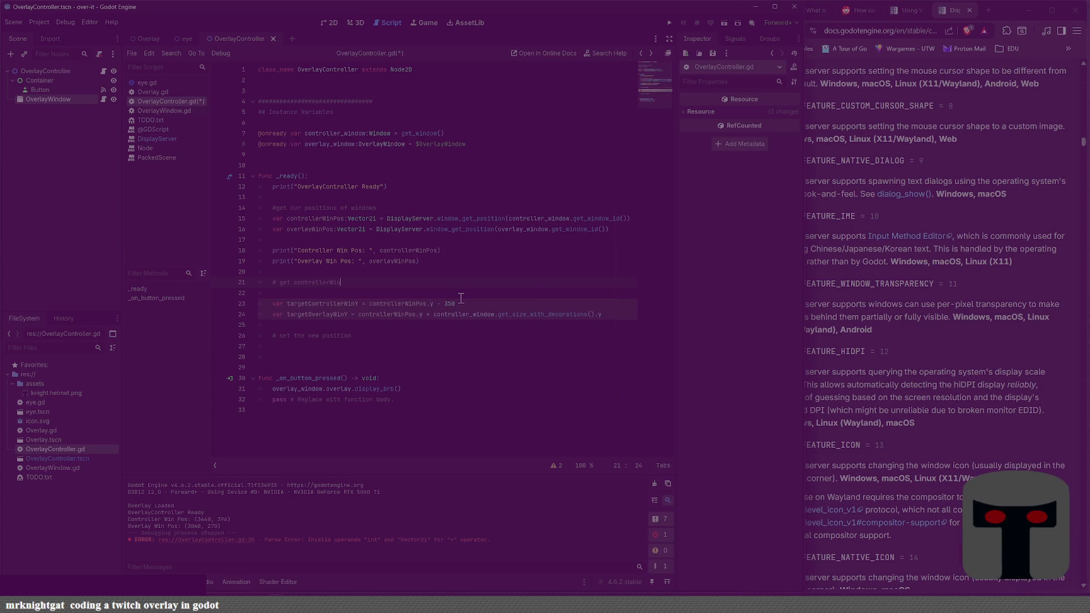
{"action": "key", "text": "BackSpace"}
{"action": "key", "text": "BackSpace"}
{"action": "key", "text": "BackSpace"}
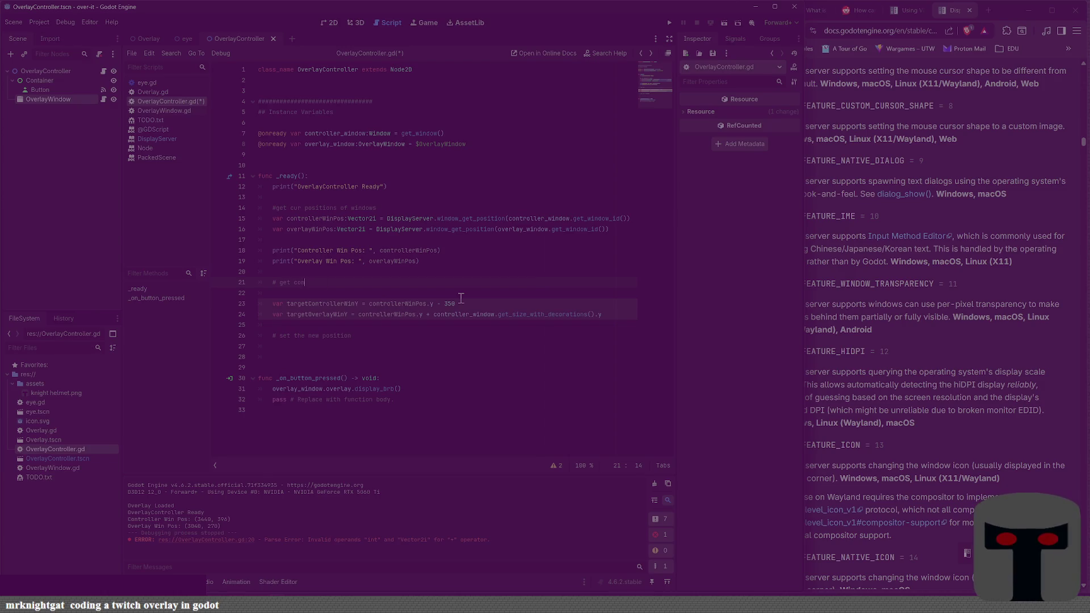
{"action": "type", "text": "controller win pos"}
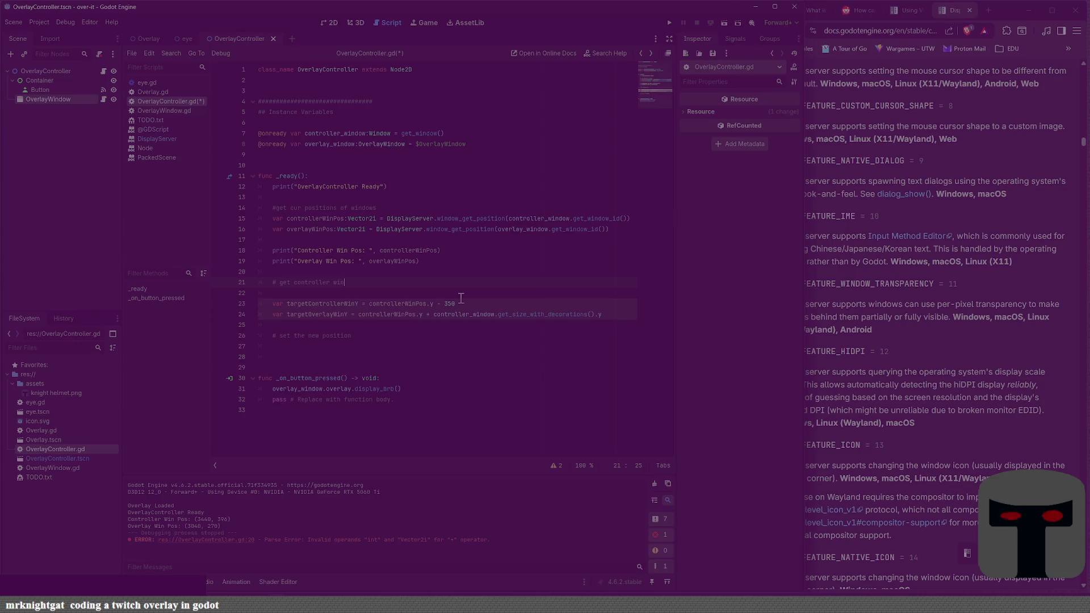
{"action": "key", "text": "ctrl+s"}
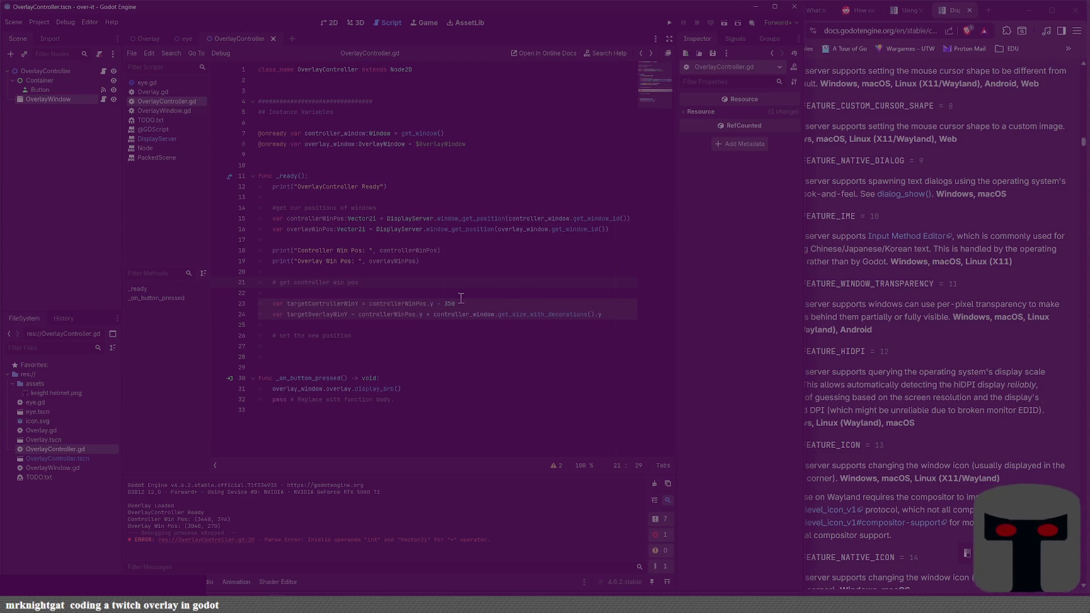
Replace that comment with the start of a 'determine new target' wording.
{"action": "key", "text": "shift+Home"}
{"action": "key", "text": "BackSpace"}
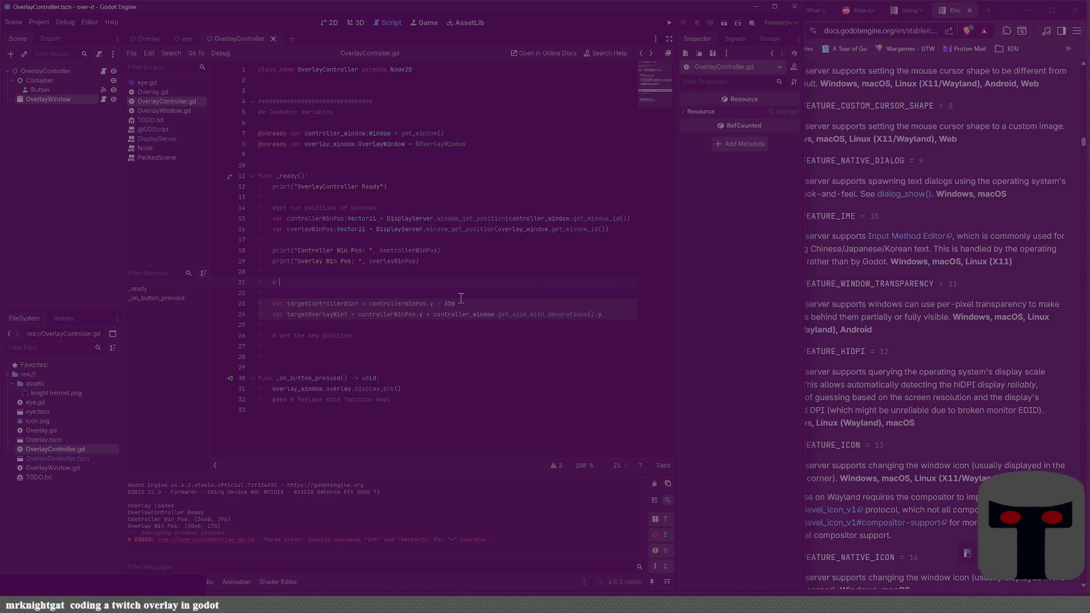
{"action": "type", "text": "calc"}
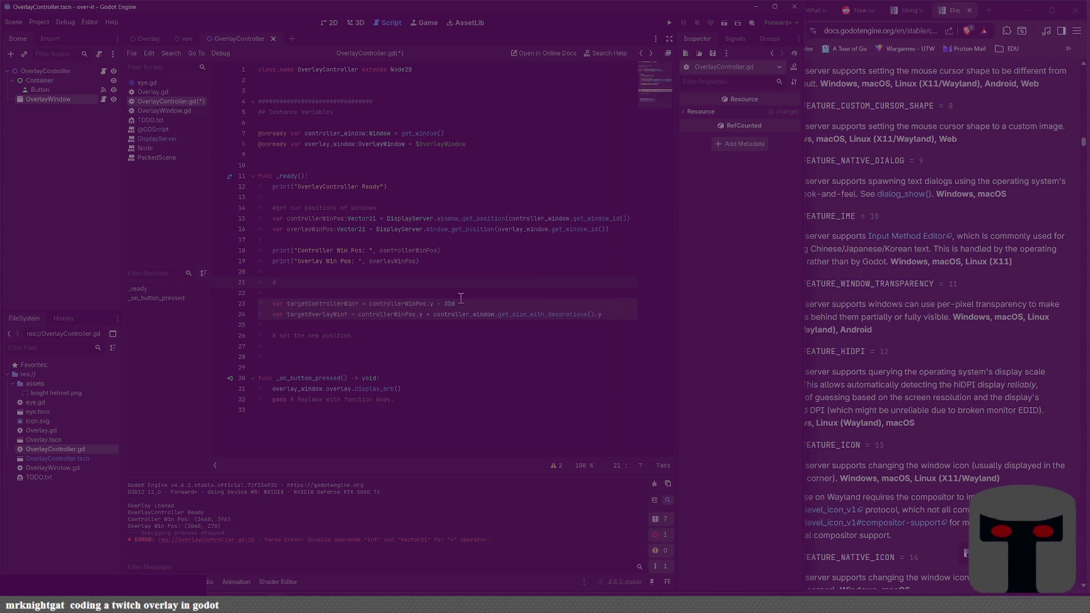
{"action": "type", "text": "etermin"}
{"action": "type", "text": "ew target"}
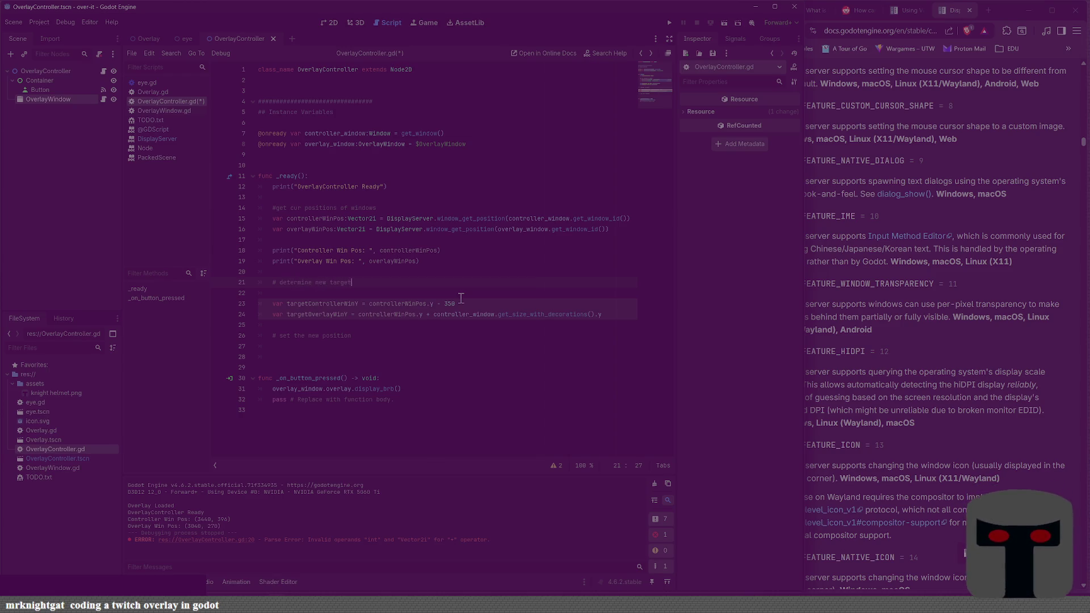
{"action": "type", "text": "or"}
{"action": "key", "text": "BackSpace"}
{"action": "key", "text": "BackSpace"}
{"action": "key", "text": "BackSpace"}
Finish the comment as 'determine new target positions', save, and add blank lines after the calculations.
{"action": "type", "text": "position"}
{"action": "key", "text": "ctrl+s"}
{"action": "key", "text": "Down"}
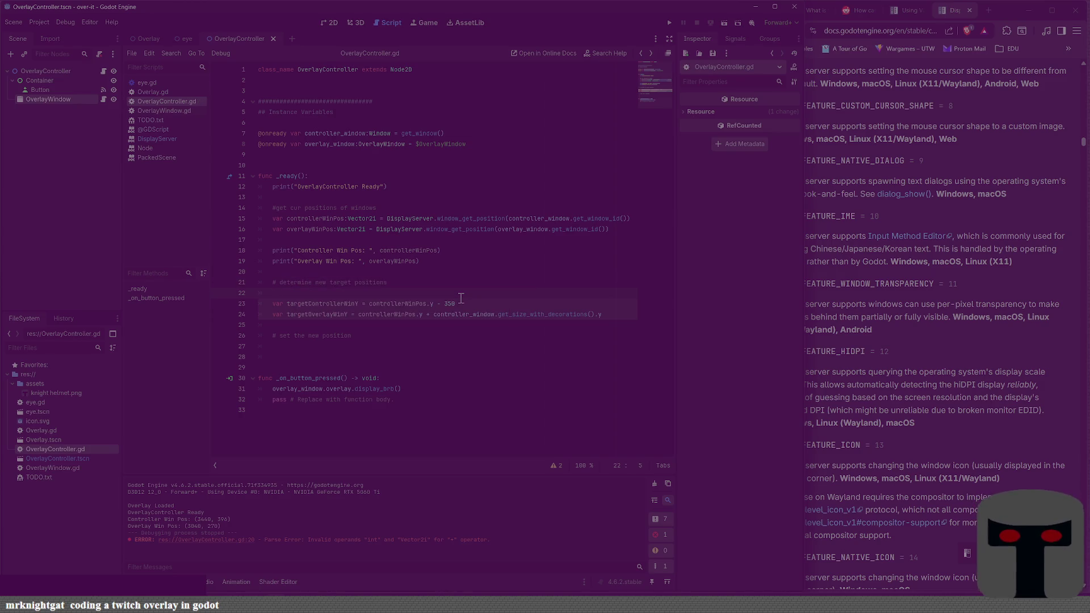
{"action": "key", "text": "Down"}
{"action": "key", "text": "Down"}
{"action": "key", "text": "Down"}
{"action": "key", "text": "End"}
{"action": "key", "text": "Return"}
{"action": "key", "text": "Return"}
{"action": "key", "text": "Up"}
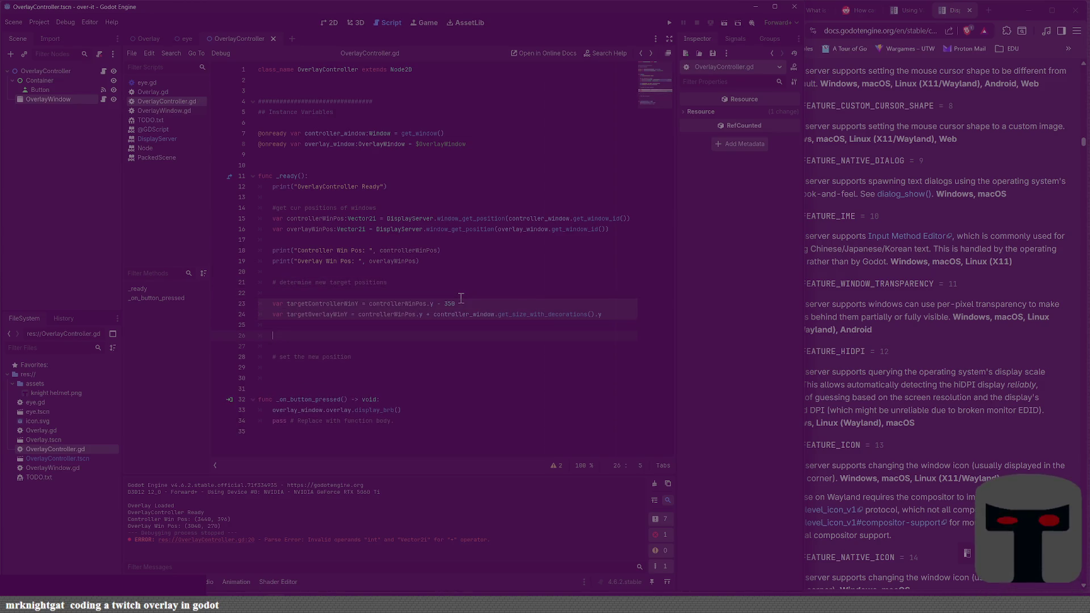
Start a declaration 'var targetControllerWinPos', fixing its capitalization, and save.
{"action": "type", "text": "ar targetControllerWin"}
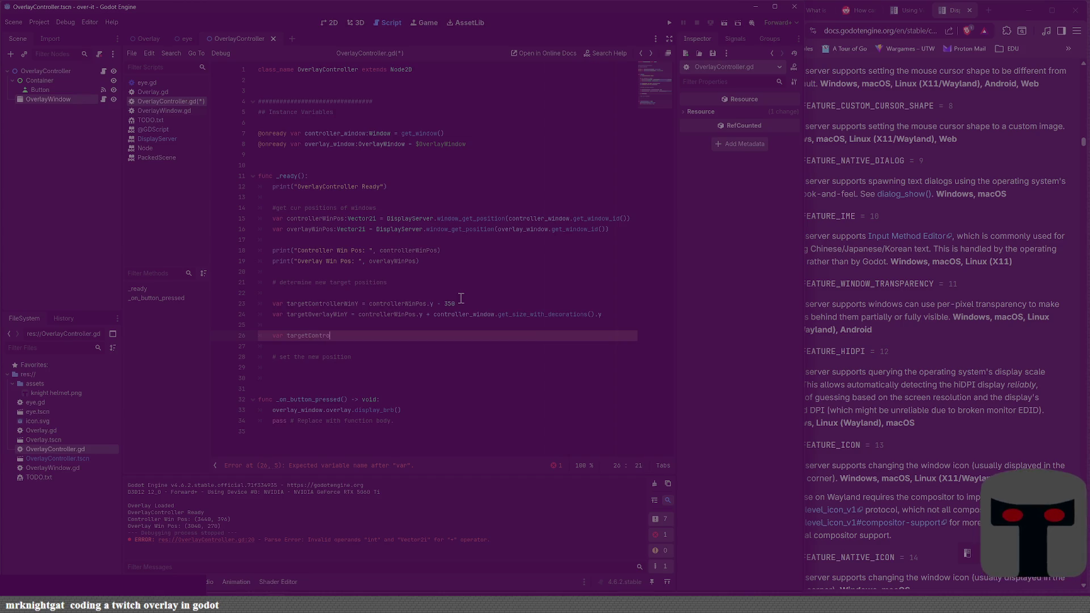
{"action": "key", "text": "BackSpace"}
{"action": "key", "text": "BackSpace"}
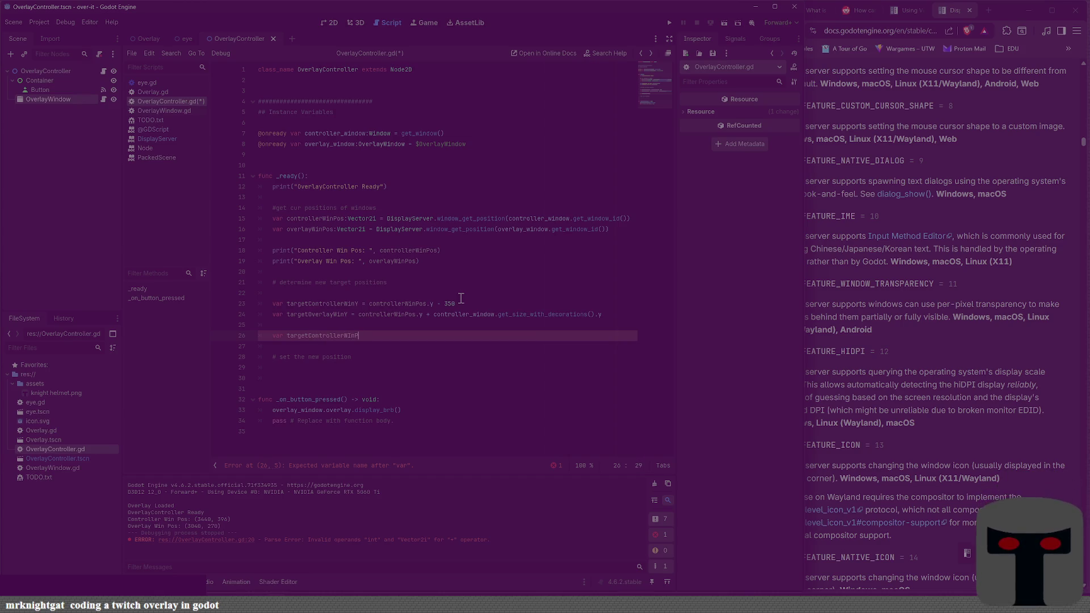
{"action": "type", "text": "POs"}
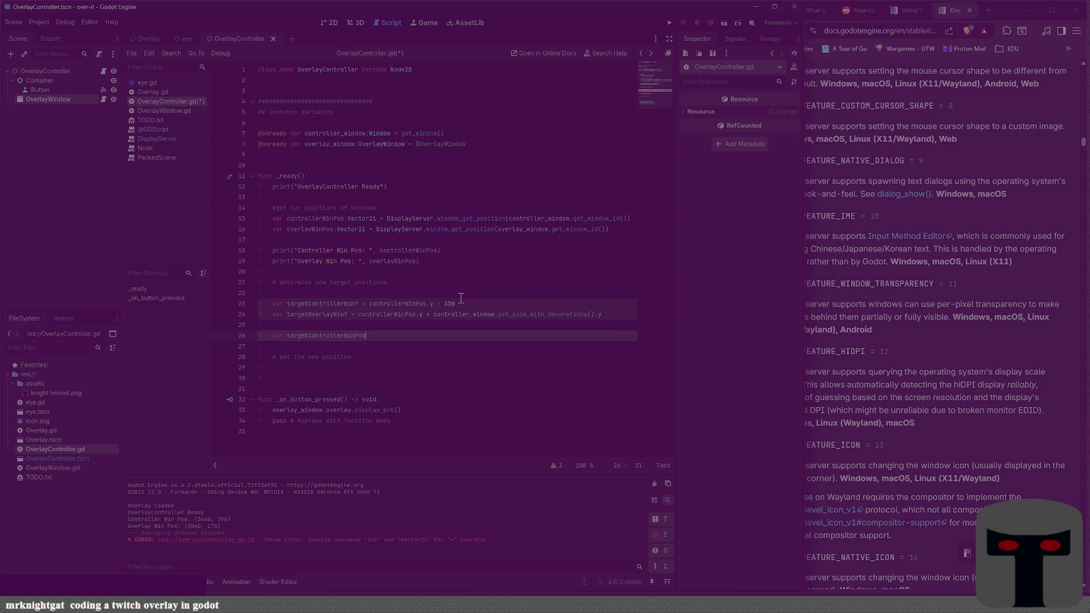
{"action": "key", "text": "BackSpace"}
{"action": "key", "text": "BackSpace"}
{"action": "type", "text": "os"}
{"action": "key", "text": "ctrl+s"}
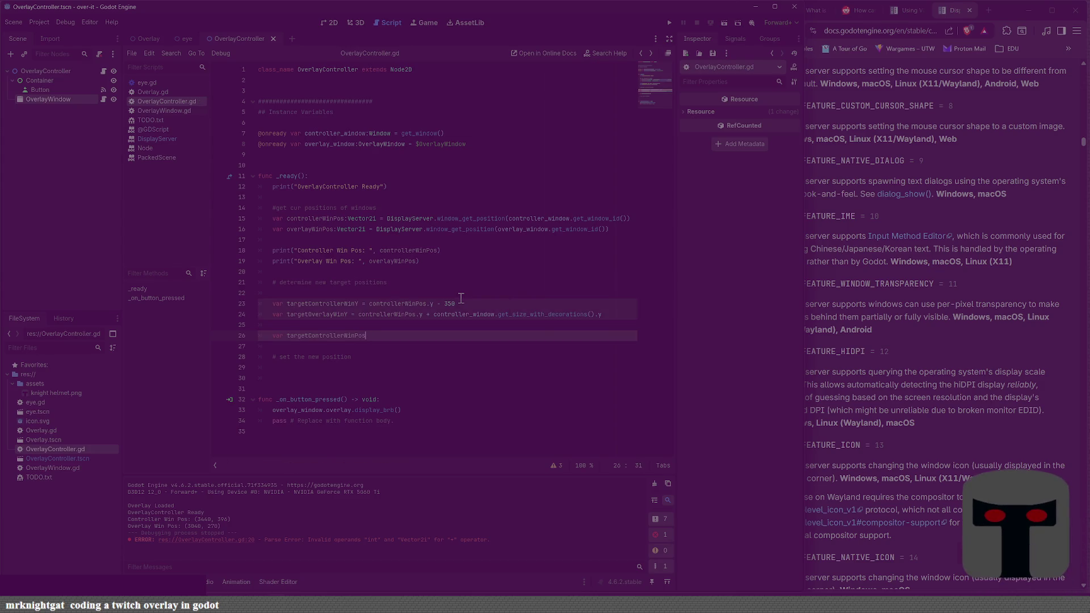
{"action": "left_click", "coordinate": [461, 297]}
Replace the overlay_window.get_window_id() argument in the overlay position lookup with overlayWinId.
{"action": "key", "text": "End"}
{"action": "key", "text": "shift+Left"}
{"action": "key", "text": "shift+Left"}
{"action": "key", "text": "shift+Left"}
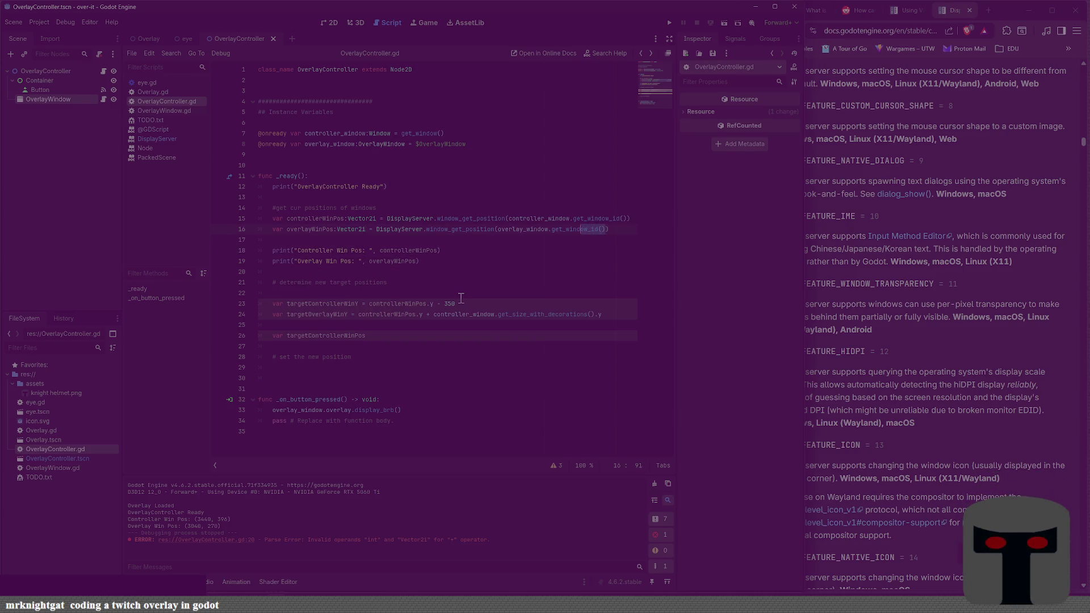
{"action": "key", "text": "shift+Left"}
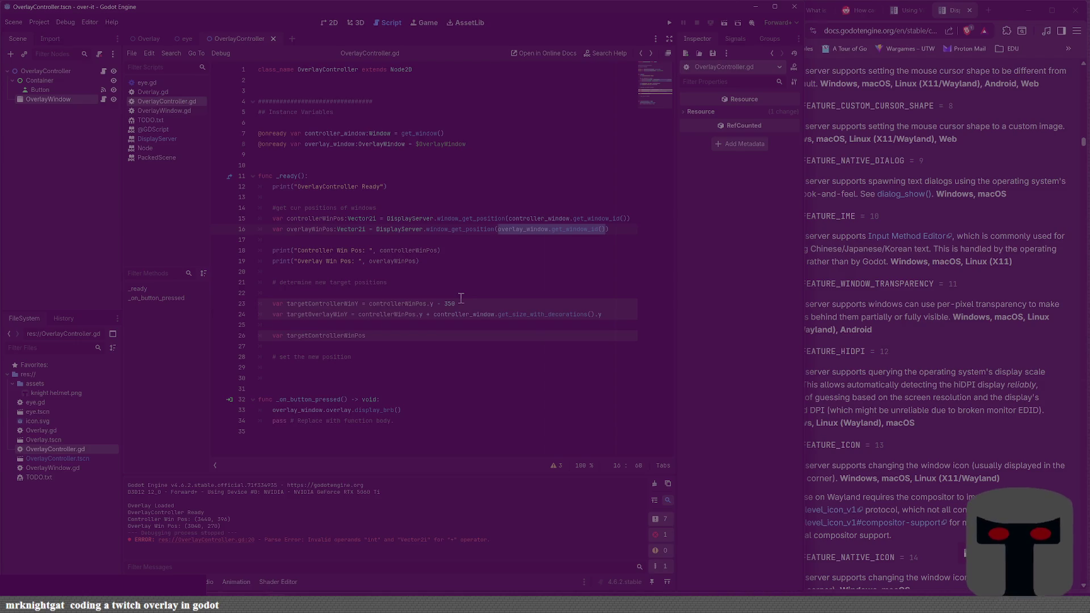
{"action": "key", "text": "BackSpace"}
{"action": "type", "text": "overlayW"}
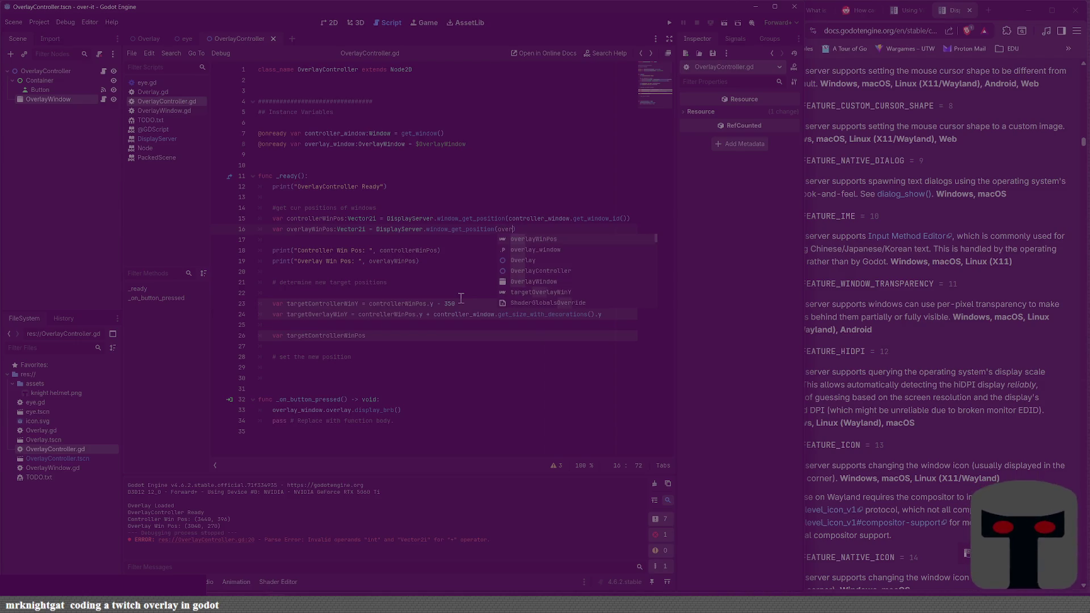
{"action": "type", "text": "inId"}
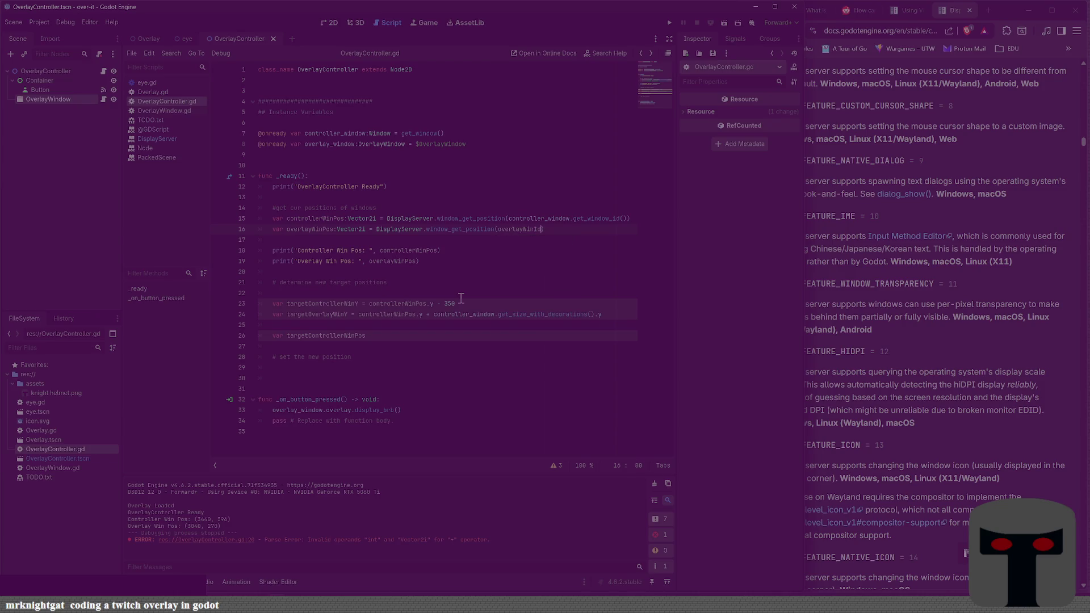
Declare var overlayWinId:int = overlay_window.get_window_id() above the lookups and save.
{"action": "key", "text": "Up"}
{"action": "key", "text": "Up"}
{"action": "key", "text": "Up"}
{"action": "key", "text": "Return"}
{"action": "key", "text": "Return"}
{"action": "key", "text": "Up"}
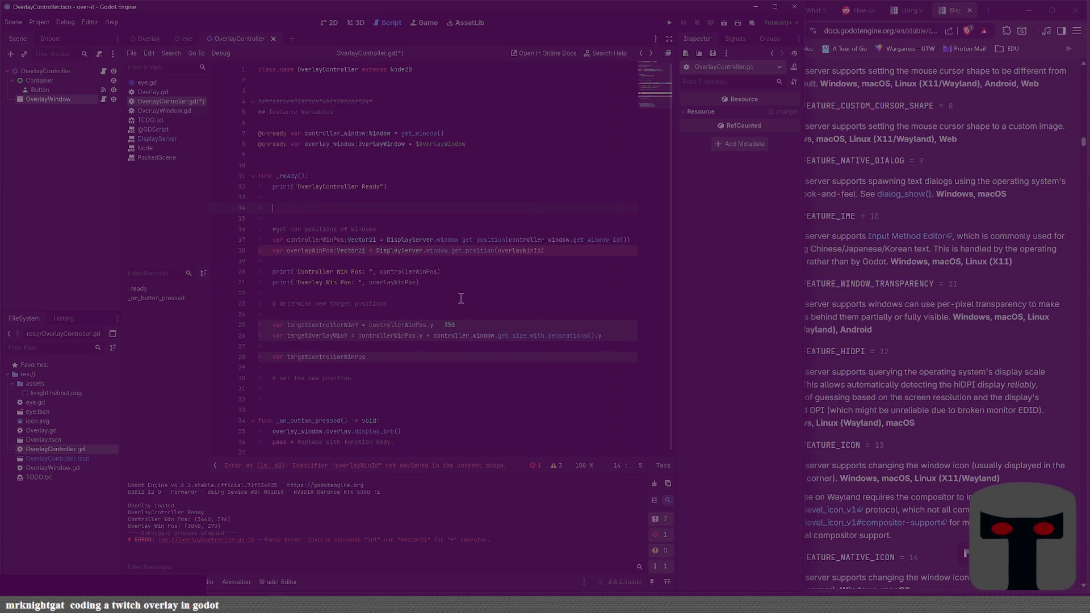
{"action": "type", "text": "var overlayWin"}
{"action": "key", "text": "BackSpace"}
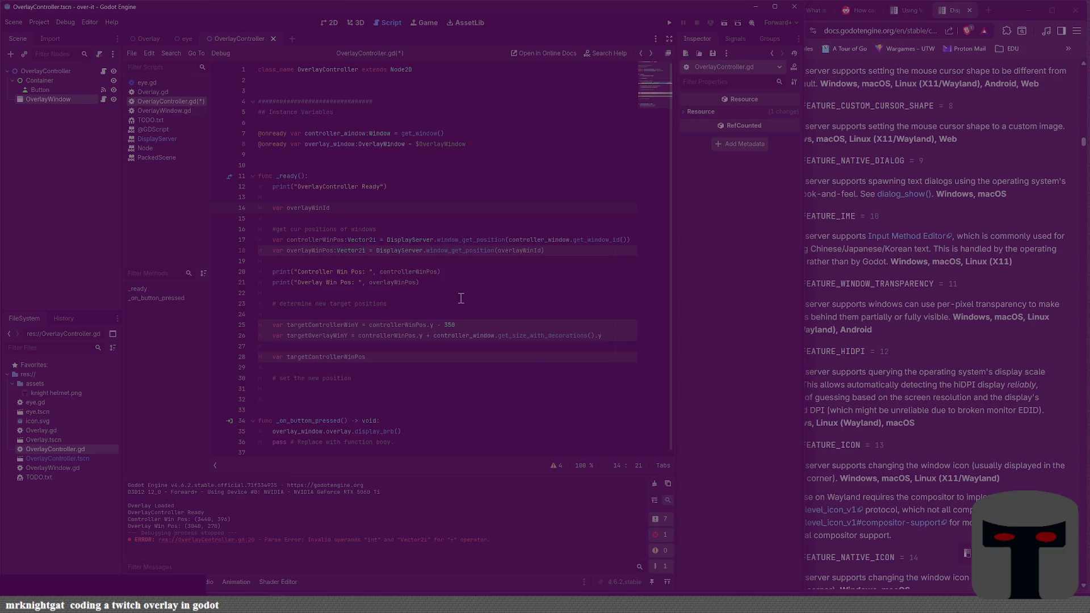
{"action": "type", "text": "int = overlay_window.get_window_id()"}
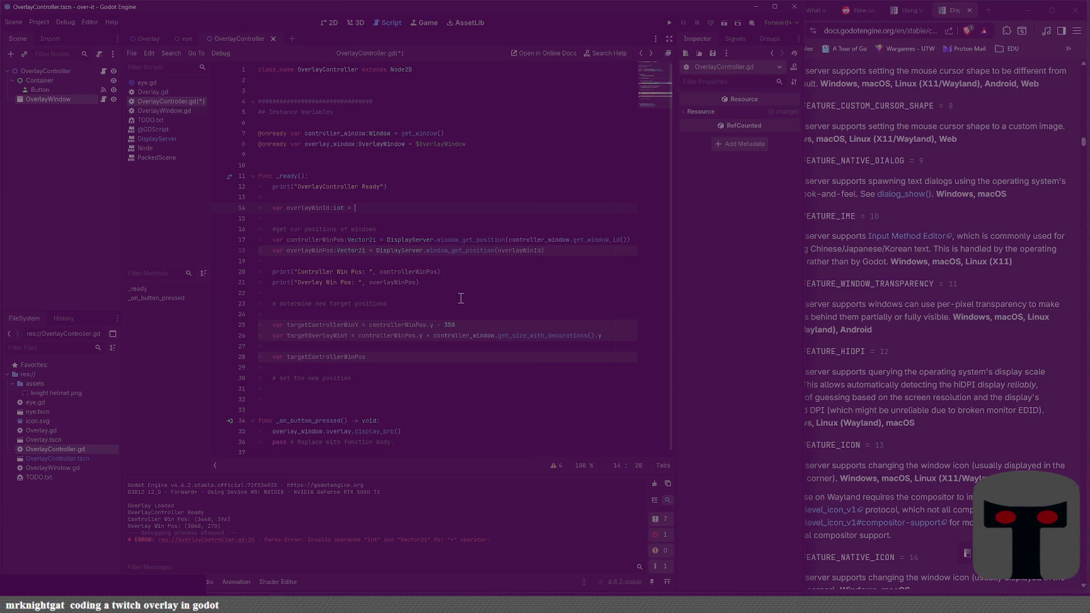
{"action": "key", "text": "ctrl+s"}
{"action": "key", "text": "Escape"}
Add controllerWinId:int = controller_window.get_window_id() on the next line.
{"action": "key", "text": "Down"}
{"action": "key", "text": "Return"}
{"action": "type", "text": "controllerWinId:"}
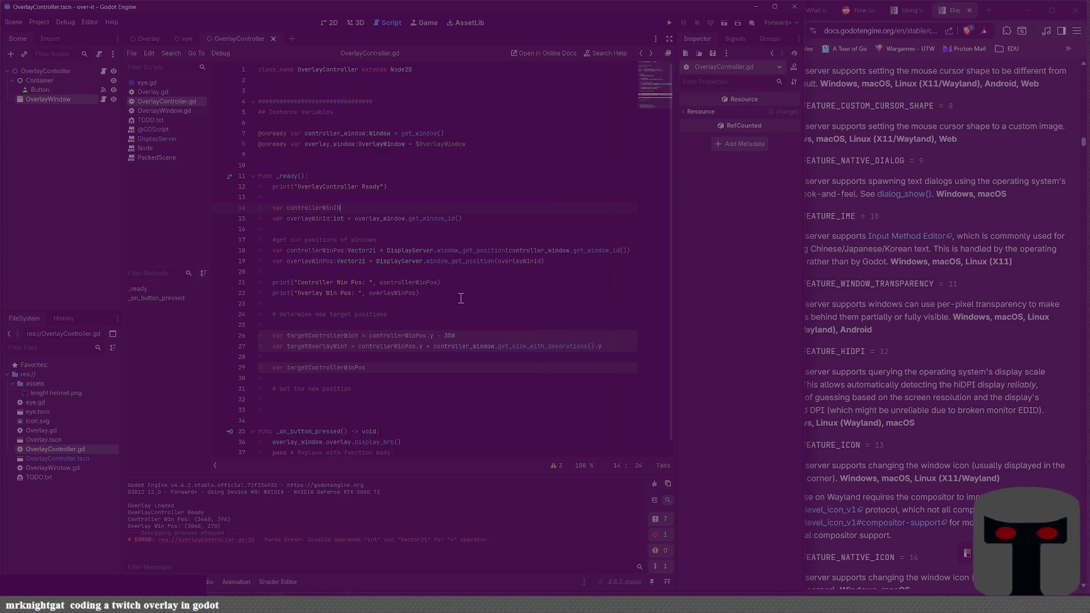
{"action": "type", "text": "int = "}
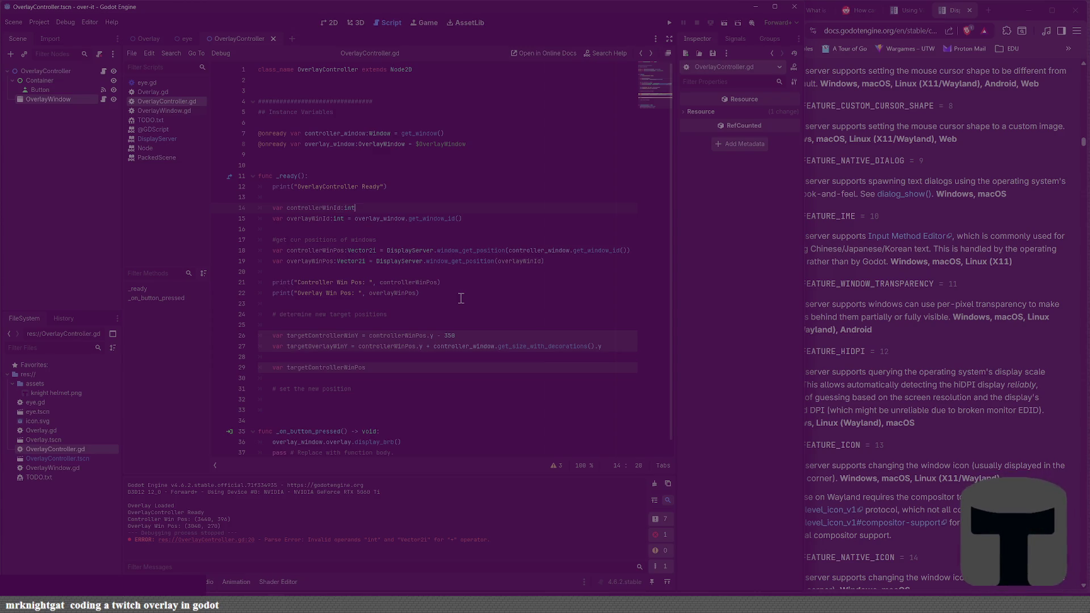
{"action": "type", "text": "control"}
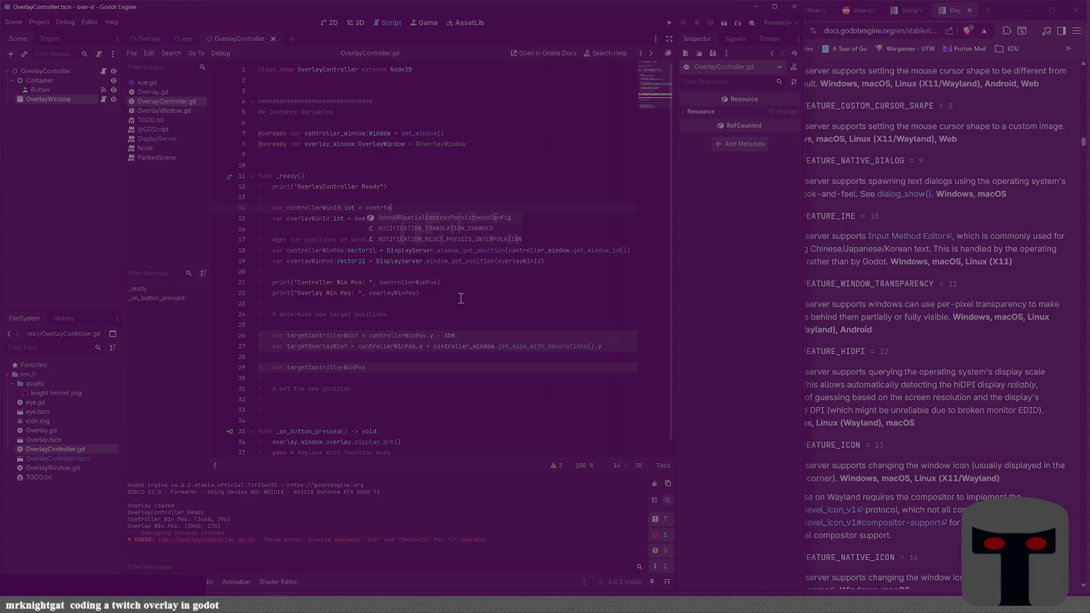
{"action": "key", "text": "Return"}
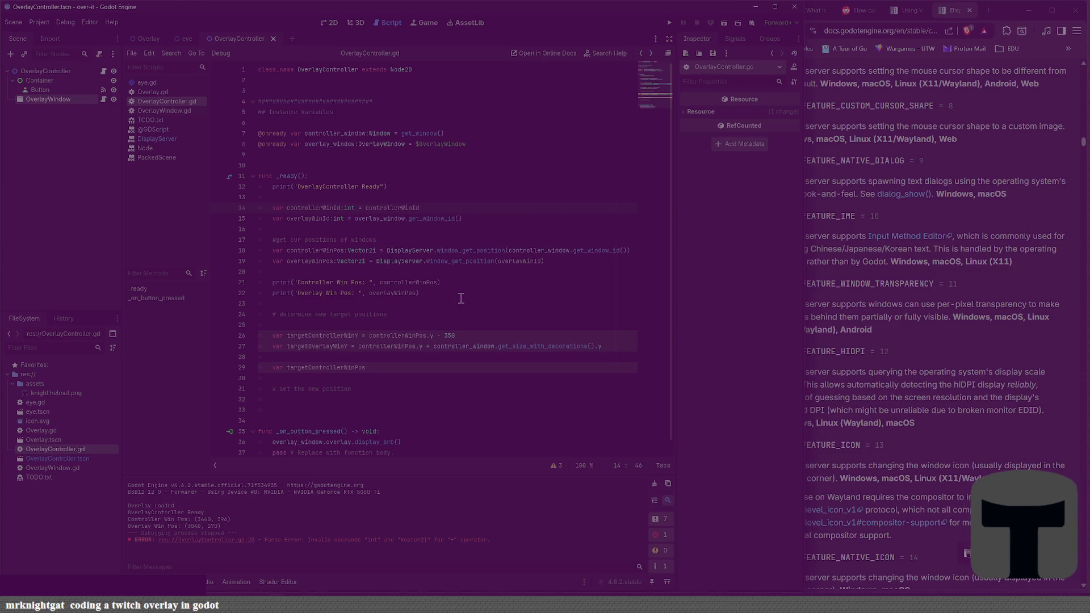
{"action": "key", "text": "BackSpace"}
{"action": "key", "text": "BackSpace"}
{"action": "key", "text": "BackSpace"}
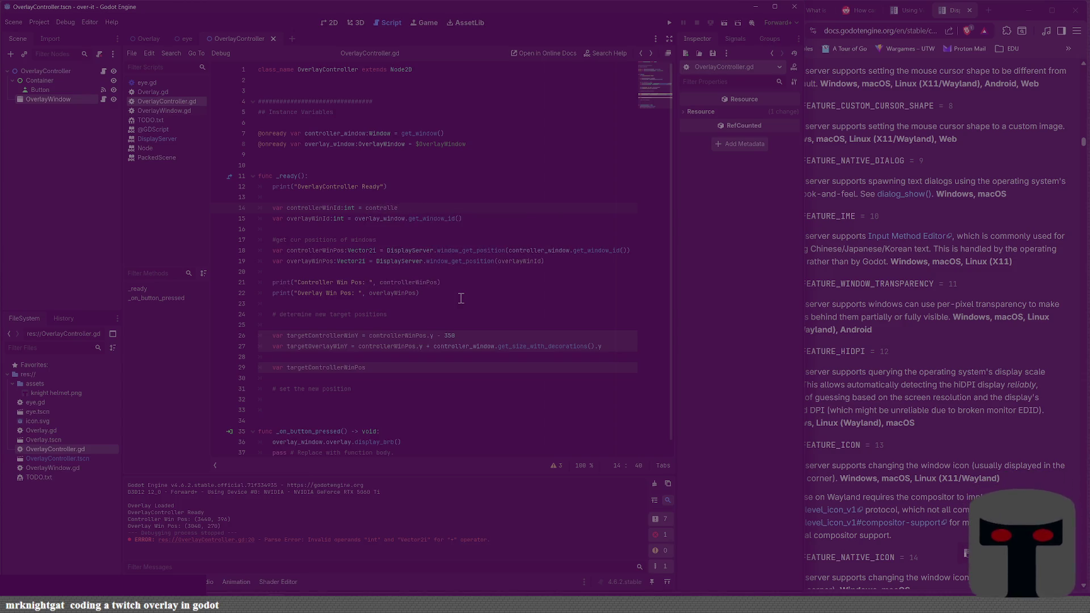
{"action": "type", "text": "_window.get_window"}
{"action": "key", "text": "Return"}
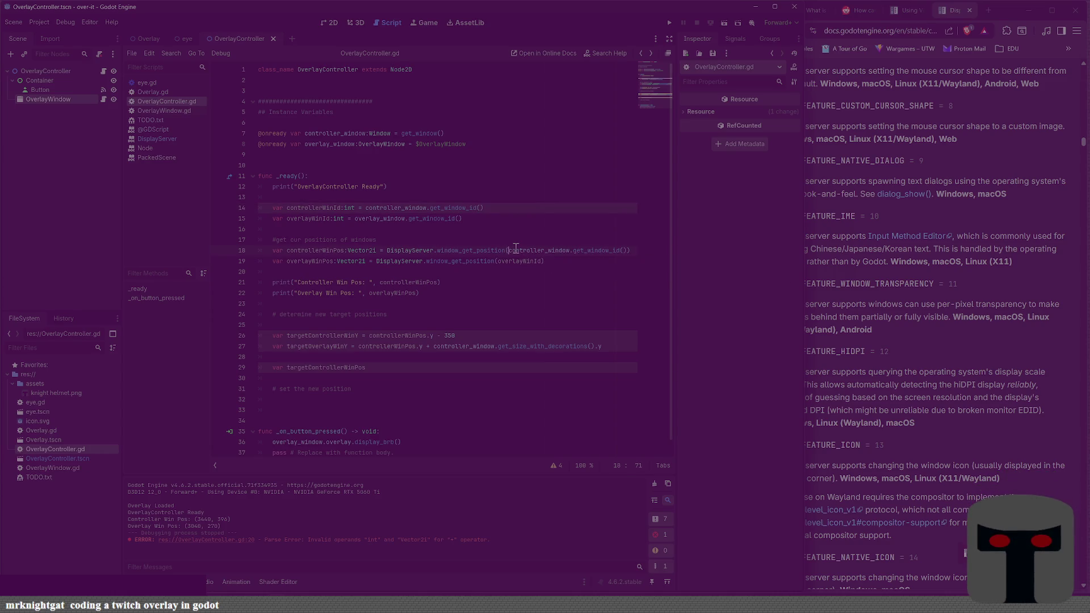
Use controllerWinId instead of the inline window id call on line 18.
{"action": "key", "text": "shift+End"}
{"action": "key", "text": "shift+Left"}
{"action": "type", "text": "ntroler"}
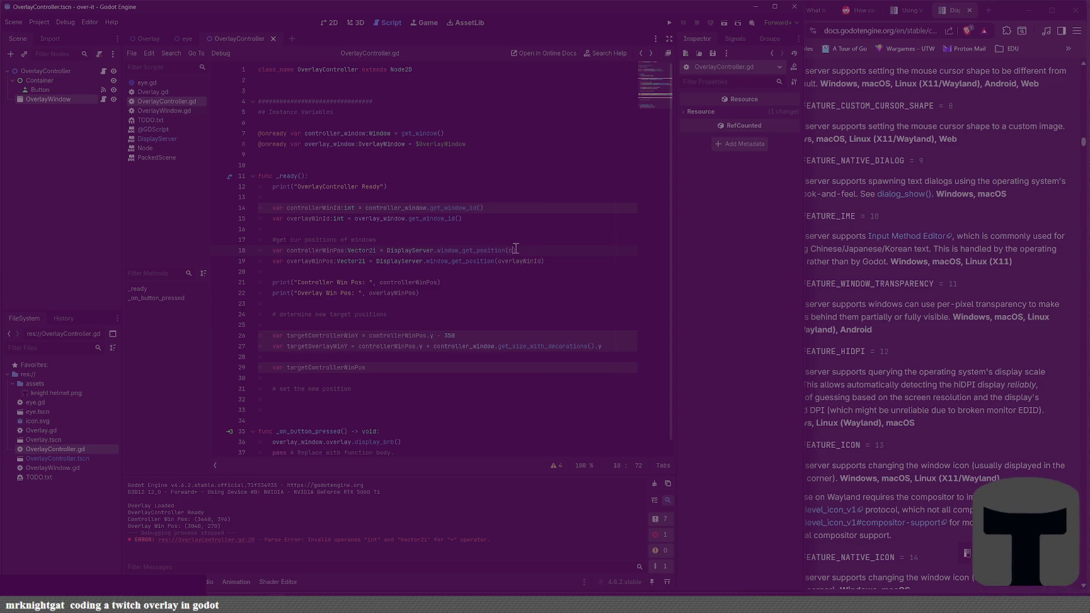
{"action": "key", "text": "BackSpace"}
{"action": "key", "text": "BackSpace"}
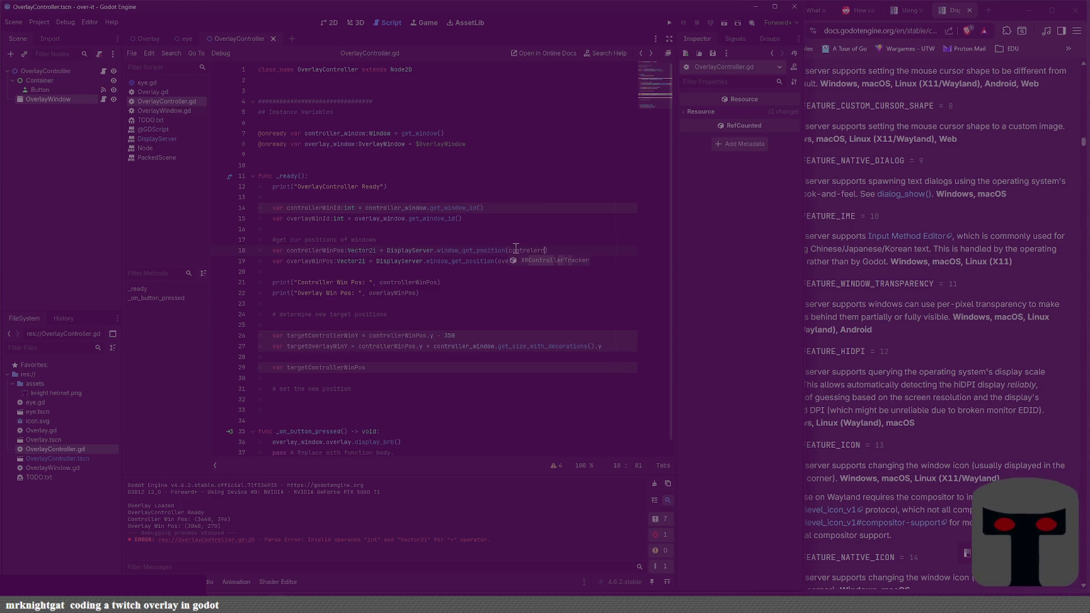
{"action": "type", "text": "lerW"}
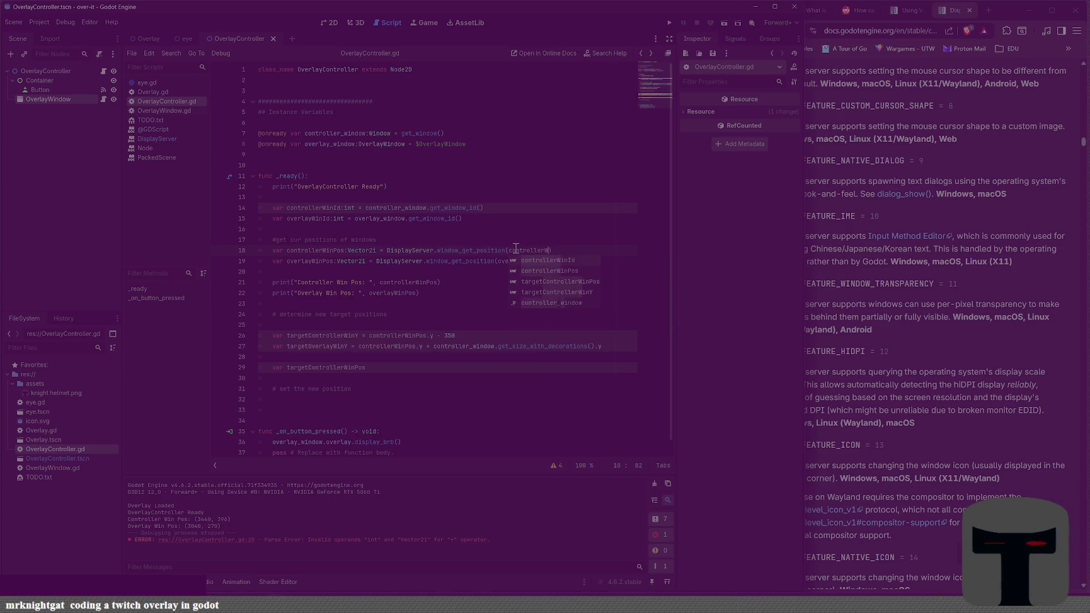
{"action": "key", "text": "Return"}
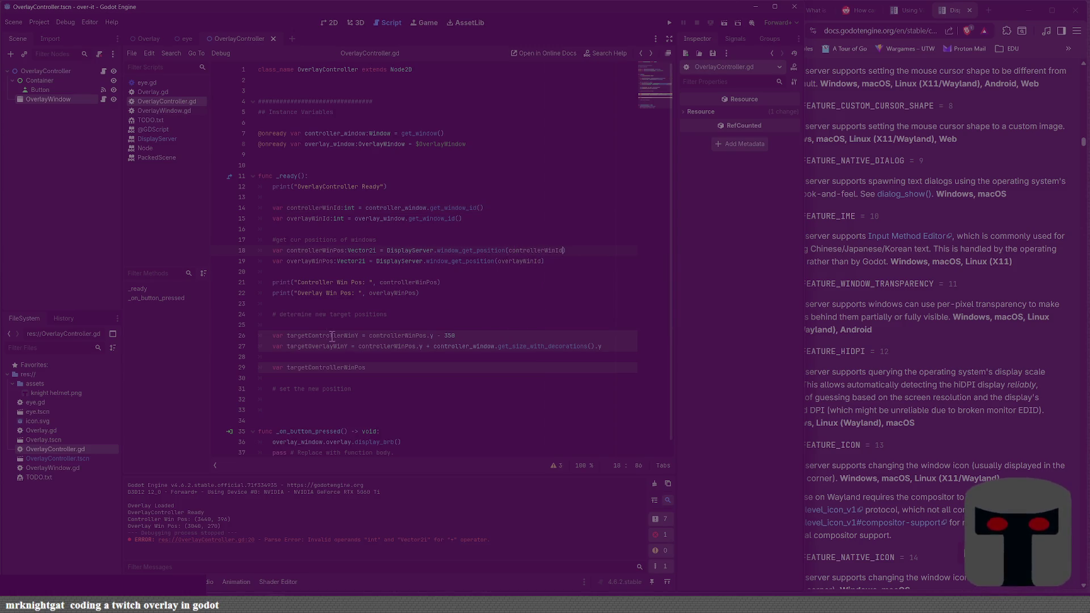
{"action": "scroll", "coordinate": [333, 337], "scroll_direction": "down", "scroll_amount": 1}
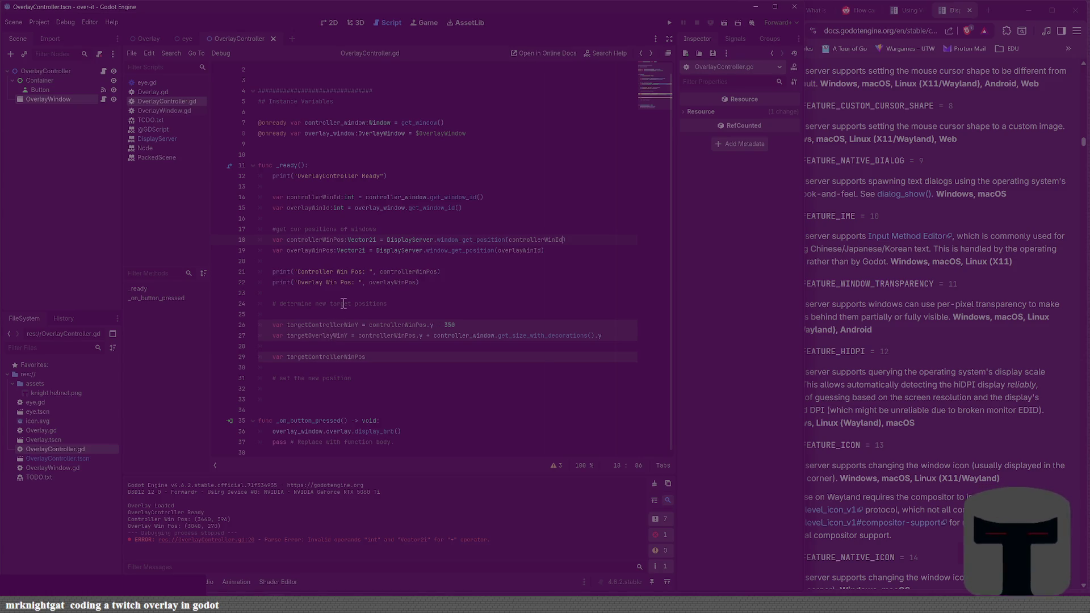
Delete the blank line under the comment and type targetControllerWinPos as Vector2i.
{"action": "left_click", "coordinate": [346, 314]}
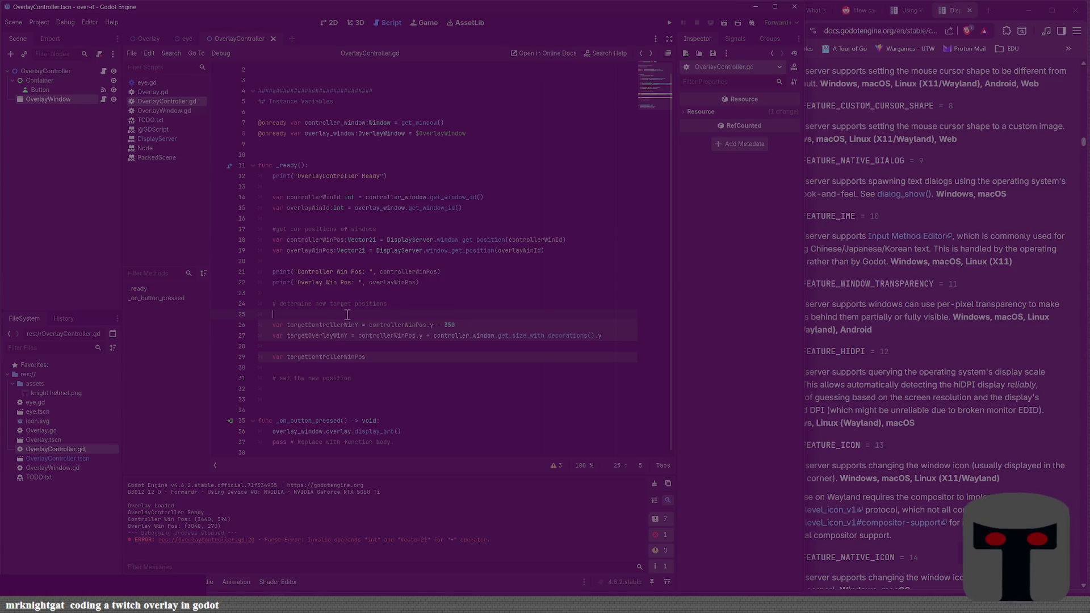
{"action": "key", "text": "BackSpace"}
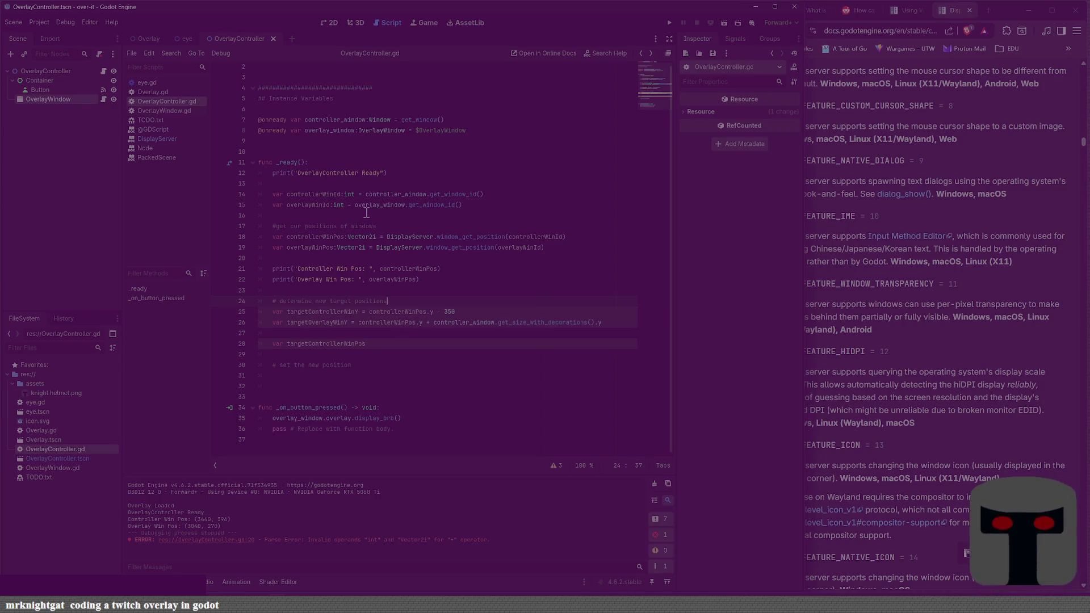
{"action": "left_click", "coordinate": [366, 344]}
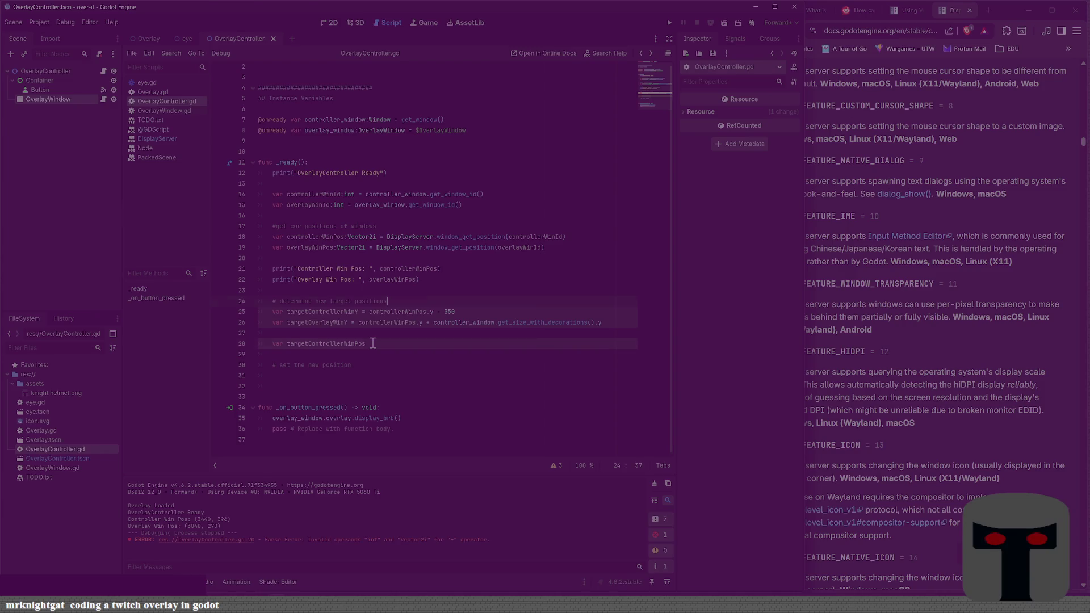
{"action": "type", "text": "Vectro"}
{"action": "key", "text": "BackSpace"}
{"action": "key", "text": "BackSpace"}
{"action": "type", "text": "or2I"}
{"action": "key", "text": "Return"}
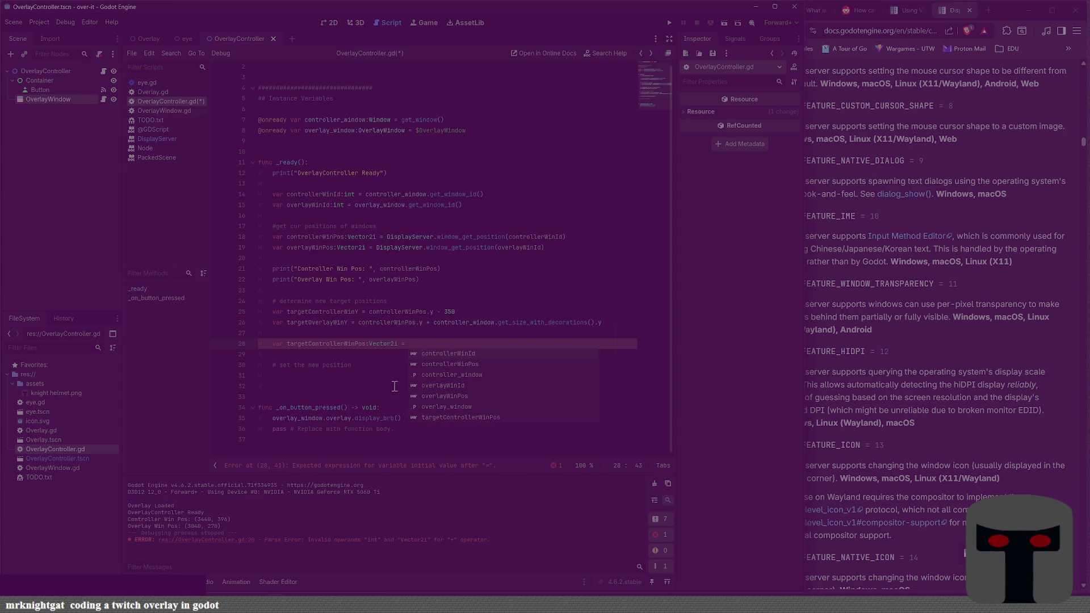
Initialize targetControllerWinPos with Vector2i(controllerWinPos).
{"action": "type", "text": "Vector2i"}
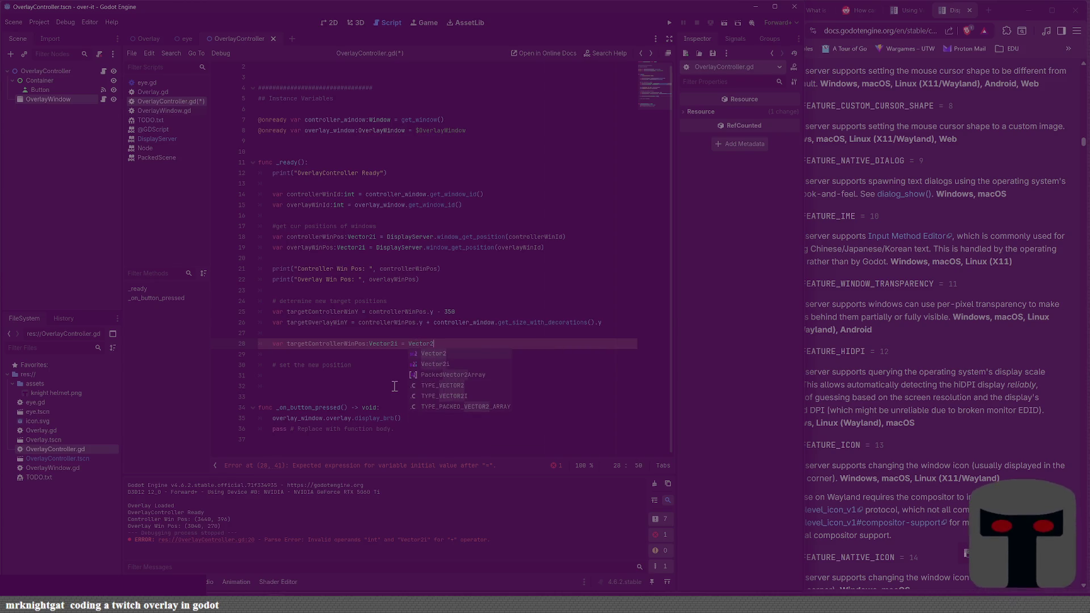
{"action": "type", "text": "("}
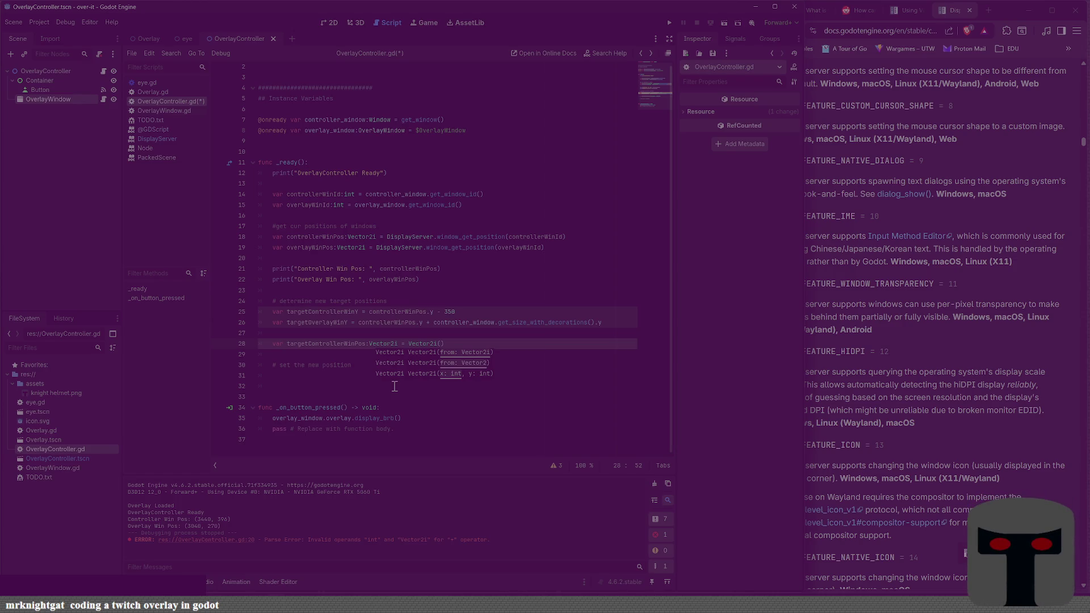
{"action": "key", "text": "Escape"}
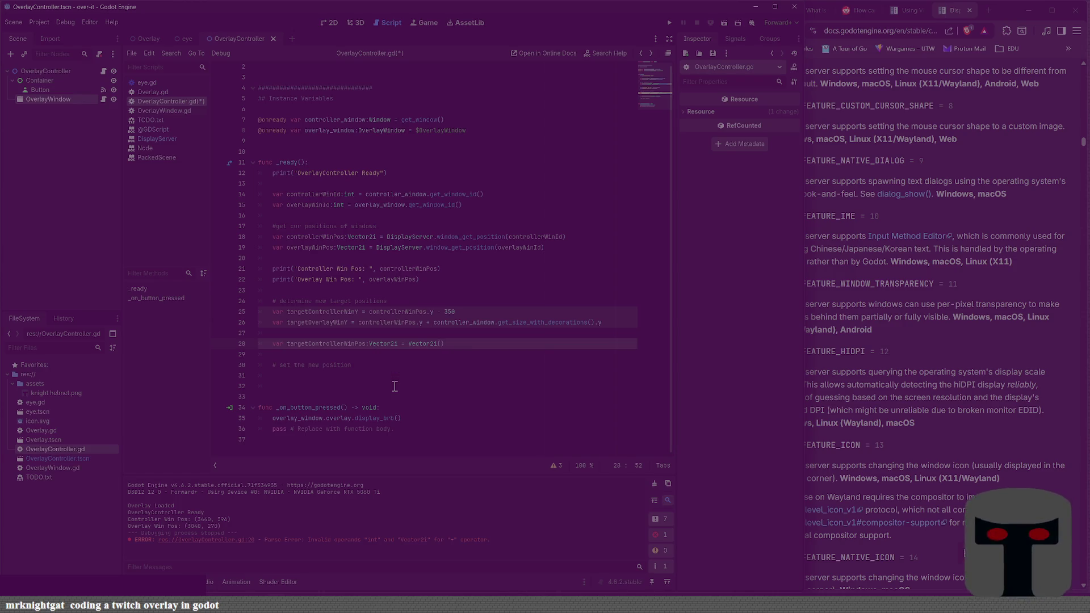
{"action": "type", "text": ")"}
{"action": "key", "text": "Left"}
{"action": "type", "text": "controller"}
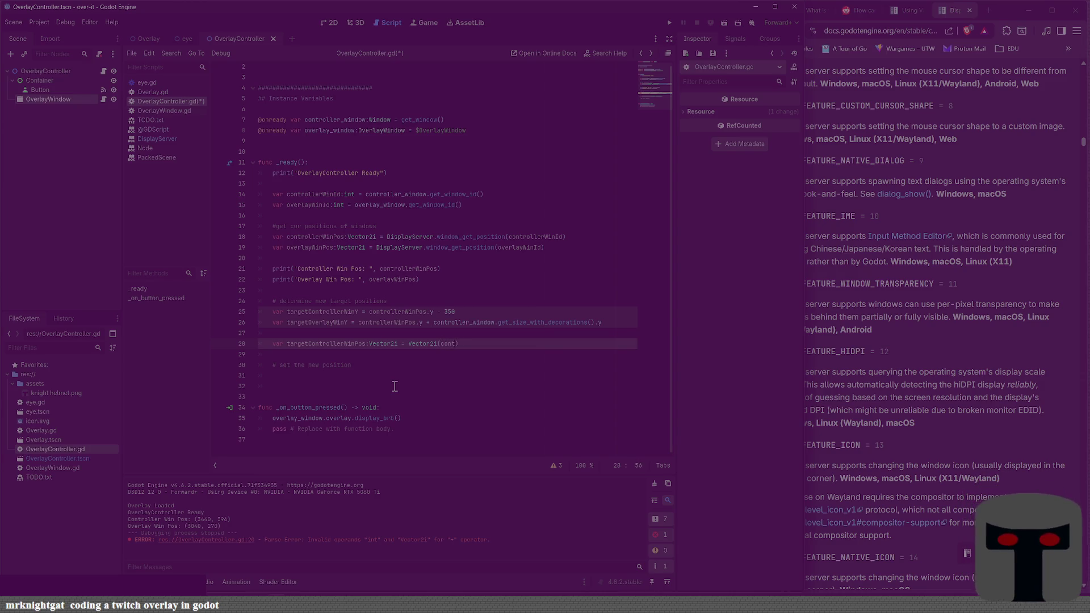
{"action": "type", "text": "WinPos"}
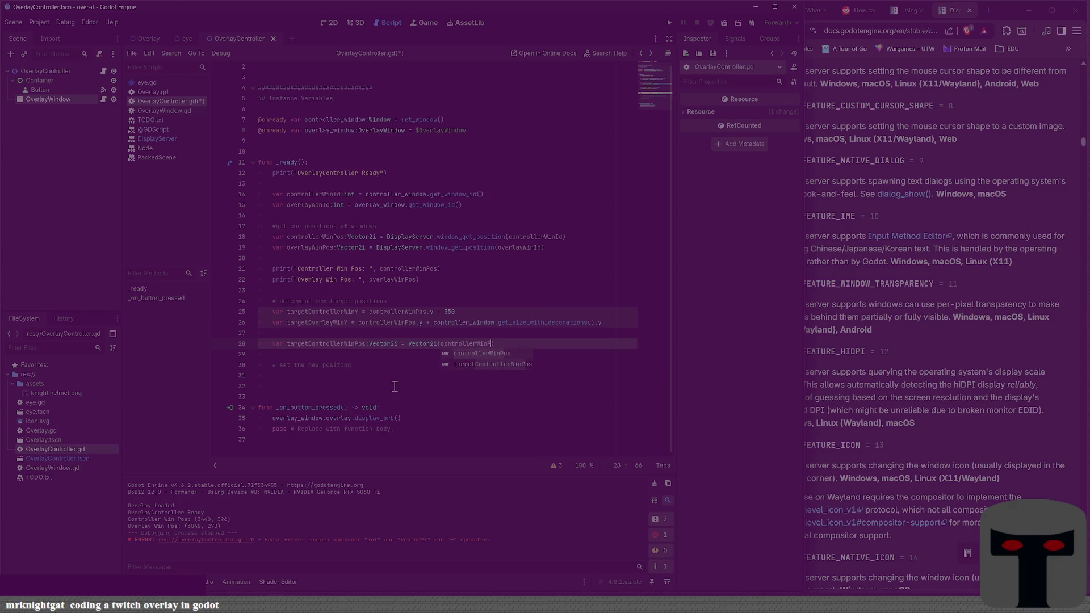
{"action": "key", "text": "Escape"}
Move that declaration under the target-positions comment and begin var targetOverlayWinPos:Vector2i = Vector2i(overla.
{"action": "key", "text": "shift+Home"}
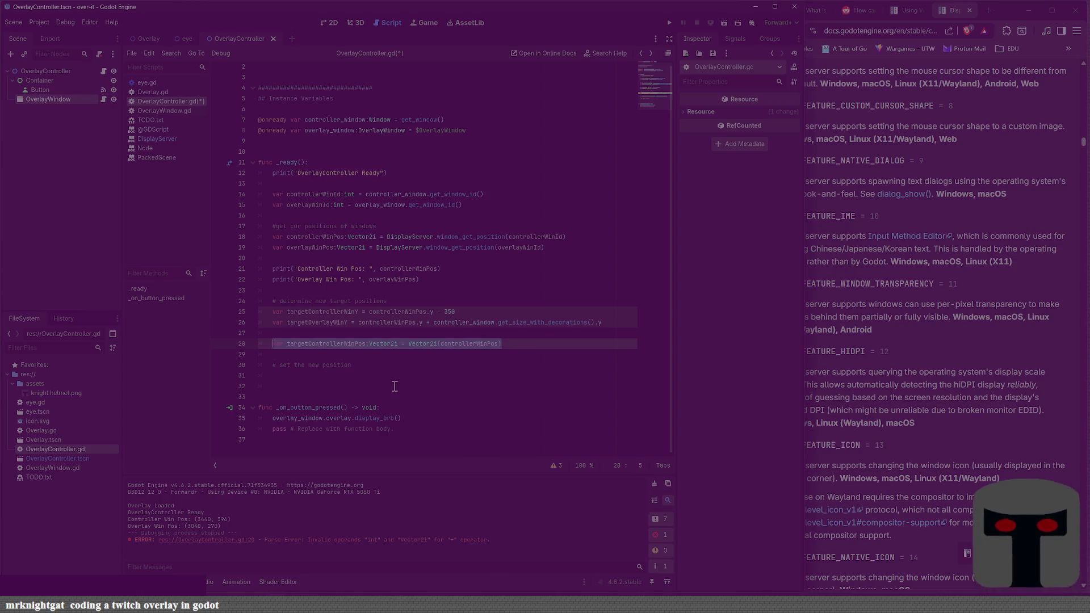
{"action": "key", "text": "ctrl+x"}
{"action": "key", "text": "Up"}
{"action": "key", "text": "Up"}
{"action": "key", "text": "Up"}
{"action": "key", "text": "End"}
{"action": "key", "text": "Return"}
{"action": "key", "text": "ctrl+v"}
{"action": "key", "text": "Return"}
{"action": "type", "text": "var "}
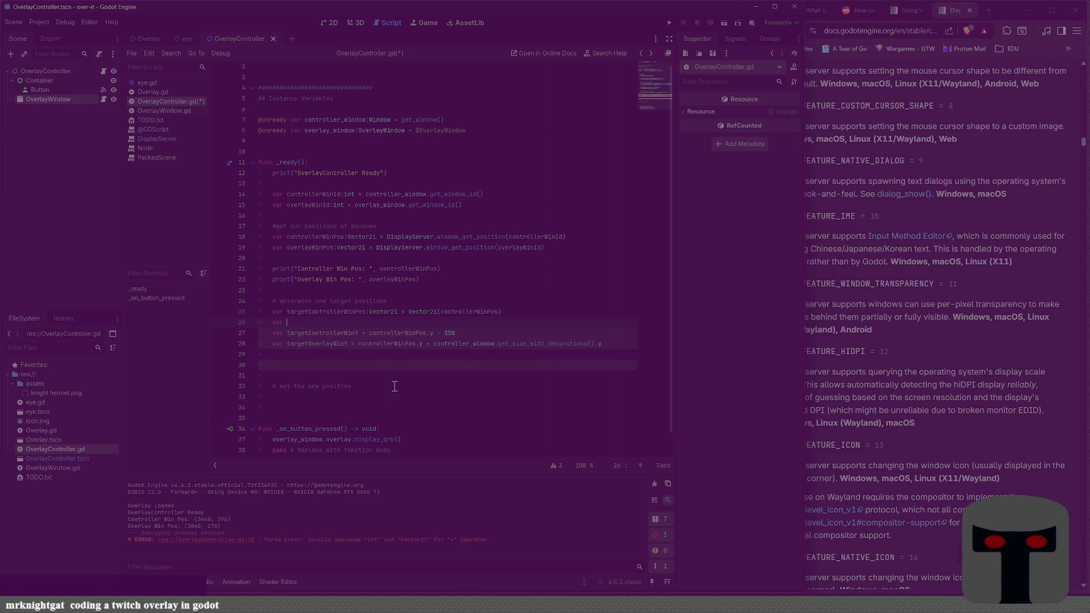
{"action": "type", "text": "targetOverlayWinPos:"}
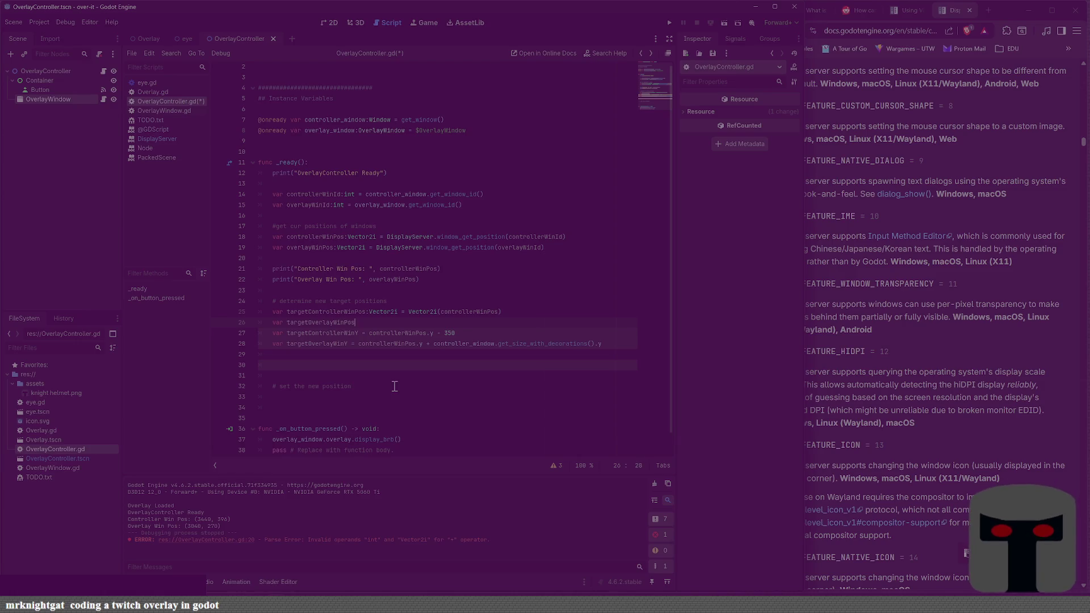
{"action": "type", "text": "Vector2"}
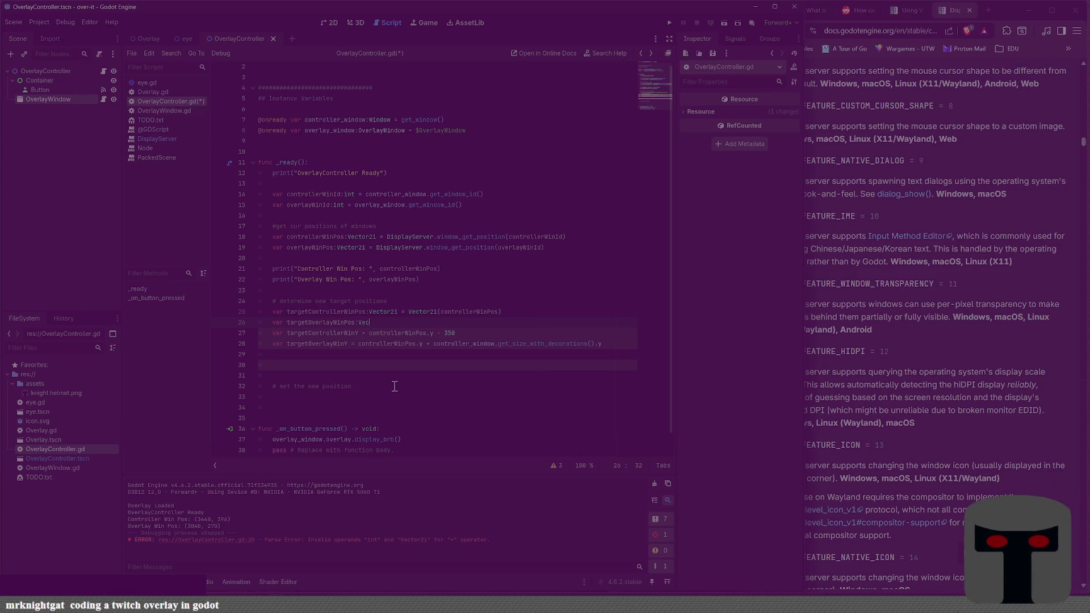
{"action": "type", "text": "i = V"}
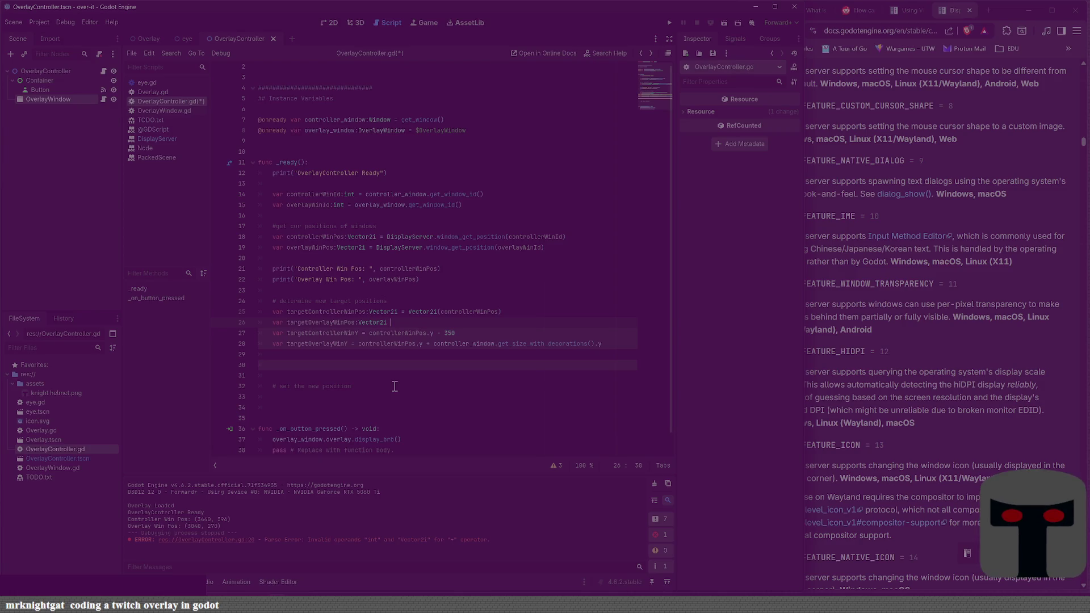
{"action": "type", "text": "ector2i("}
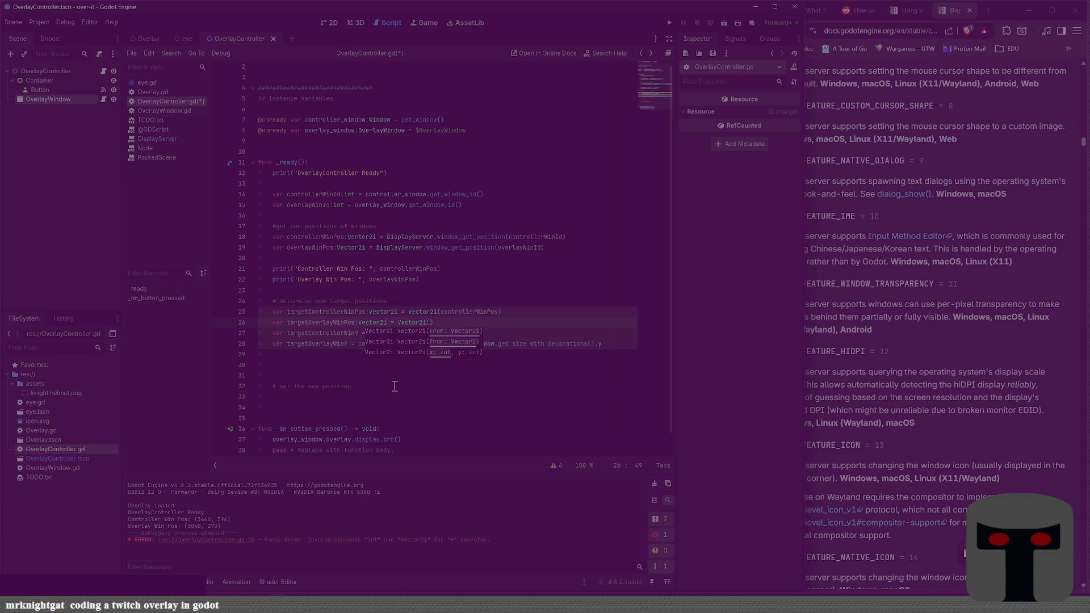
{"action": "type", "text": "overla"}
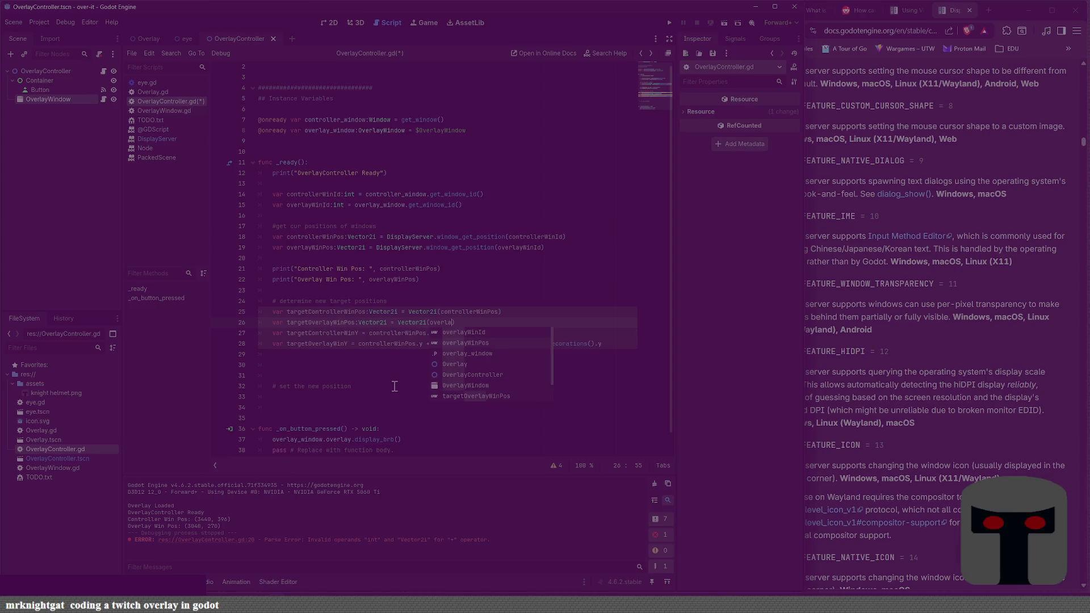
Accept the overlayWinPos completion and add a blank separating line after the overlay target.
{"action": "key", "text": "Down"}
{"action": "key", "text": "Return"}
{"action": "key", "text": "End"}
{"action": "key", "text": "Return"}
{"action": "key", "text": "Return"}
{"action": "key", "text": "Down"}
{"action": "key", "text": "Right"}
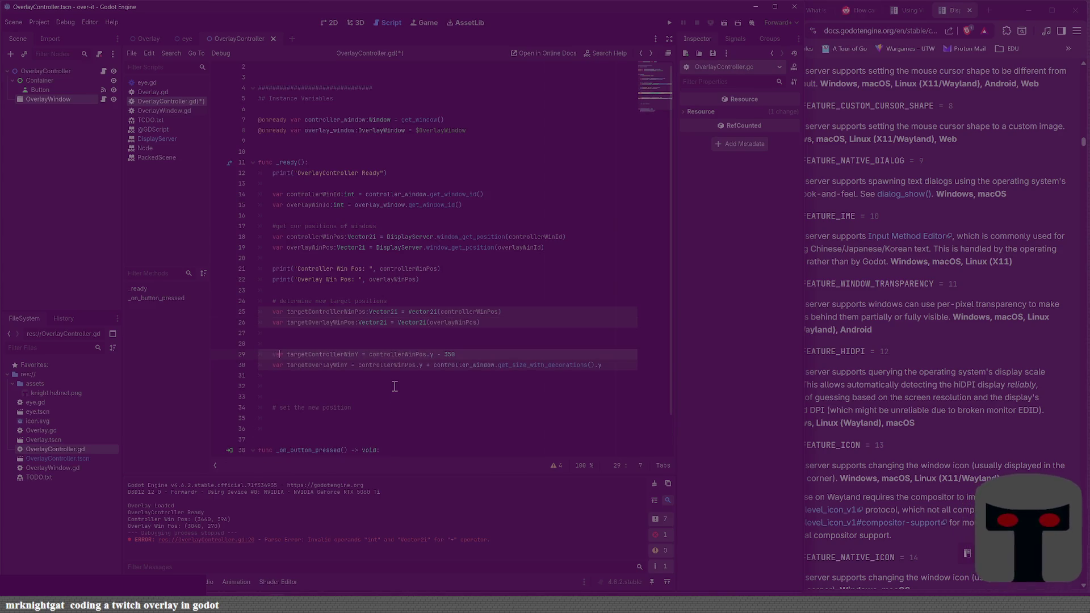
Drop the 'var' keywords so the lines assign targetControllerWinPos.y and targetOverlayWinPos.y.
{"action": "key", "text": "shift+Left"}
{"action": "key", "text": "shift+Left"}
{"action": "key", "text": "shift+Left"}
{"action": "key", "text": "Delete"}
{"action": "key", "text": "Delete"}
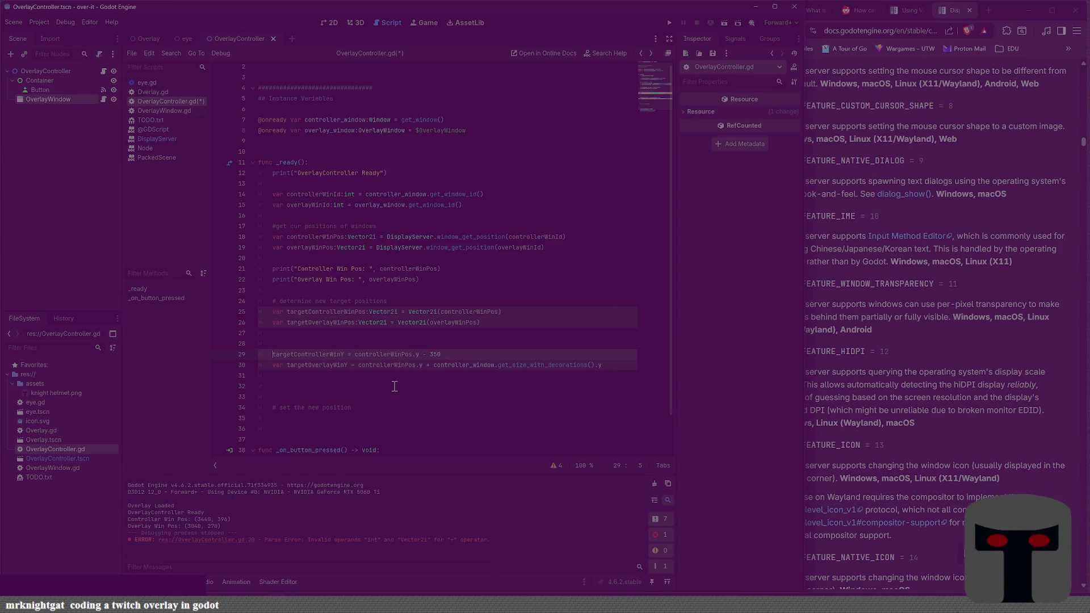
{"action": "left_click", "coordinate": [340, 356]}
{"action": "key", "text": "Right"}
{"action": "key", "text": "Delete"}
{"action": "type", "text": "Pos.y"}
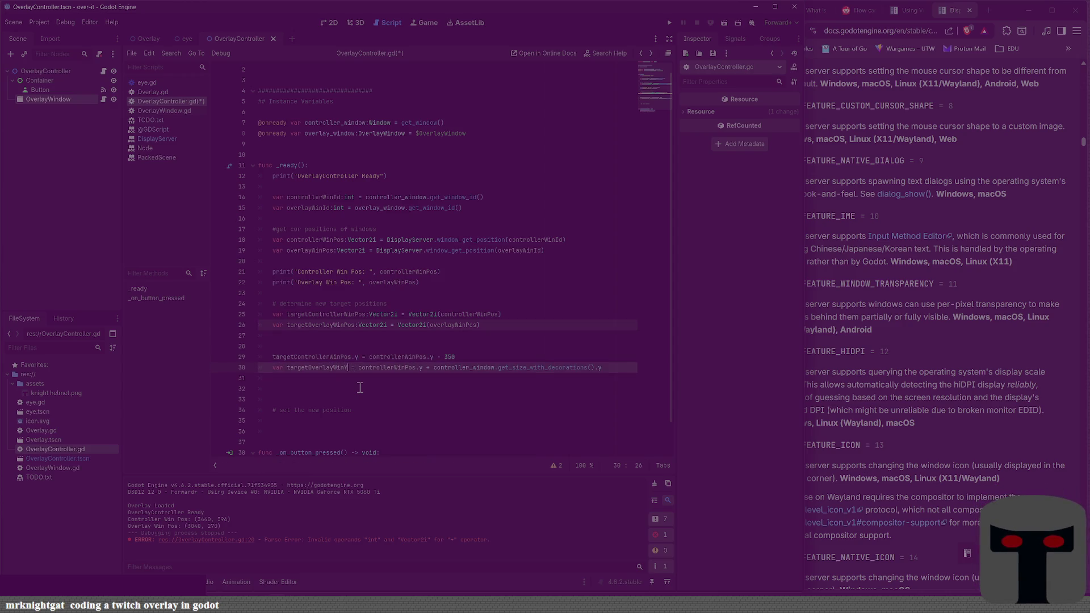
{"action": "key", "text": "BackSpace"}
{"action": "type", "text": "Pos.y"}
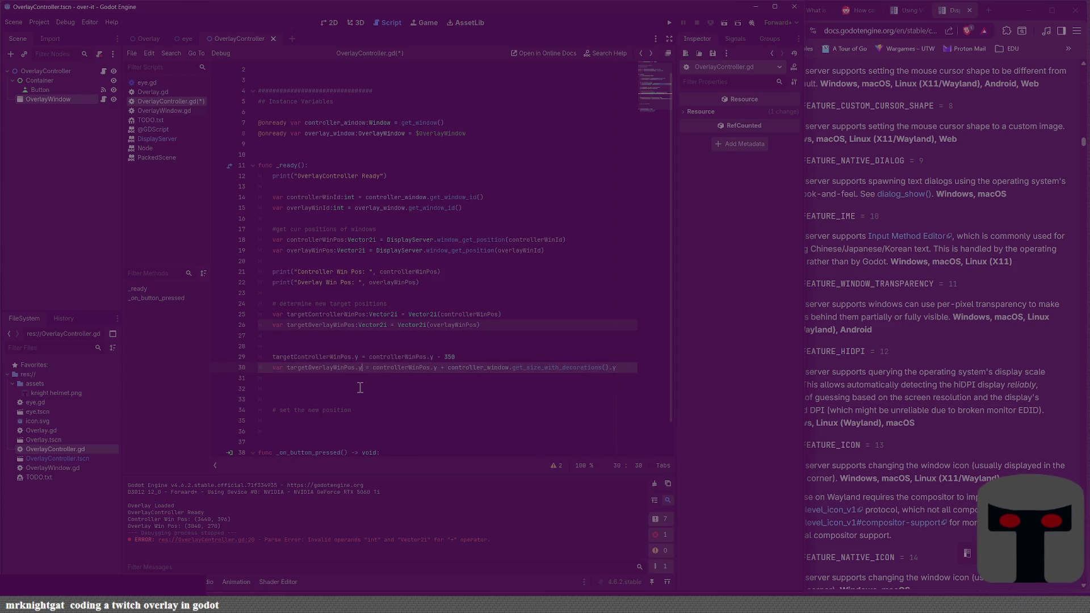
{"action": "key", "text": "Delete"}
{"action": "key", "text": "Delete"}
{"action": "key", "text": "Delete"}
Save the script, remove the extra empty line, and select the two position print lines.
{"action": "key", "text": "Up"}
{"action": "key", "text": "Up"}
{"action": "key", "text": "ctrl+s"}
{"action": "key", "text": "BackSpace"}
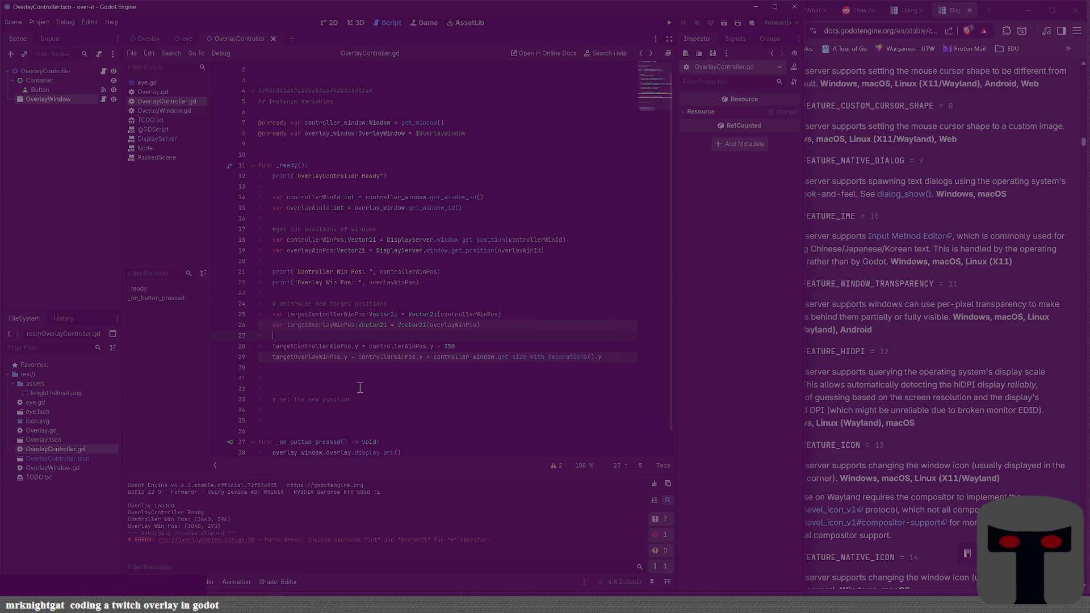
{"action": "key", "text": "Down"}
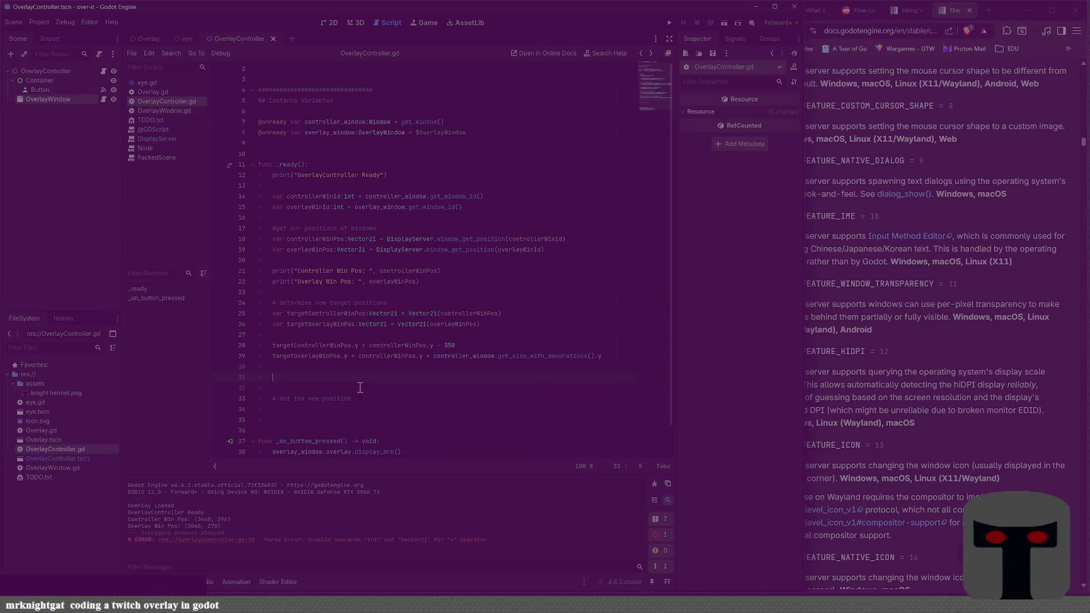
{"action": "key", "text": "shift+Down"}
{"action": "key", "text": "shift+End"}
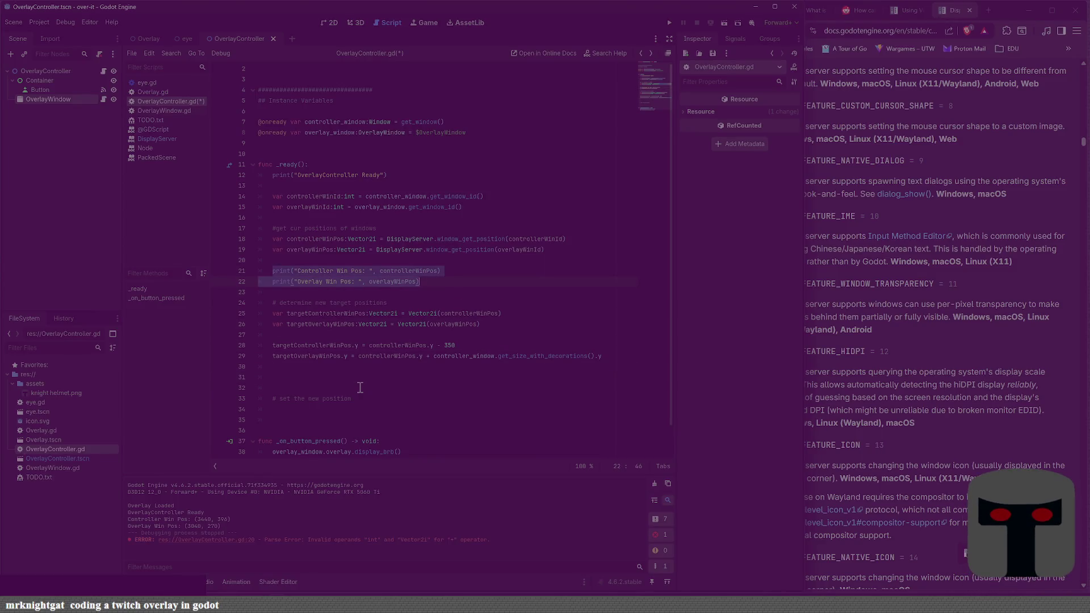
Move the print lines below the target calculations and append " -> " targetControllerWinPos to the controller print.
{"action": "key", "text": "BackSpace"}
{"action": "key", "text": "BackSpace"}
{"action": "key", "text": "BackSpace"}
{"action": "key", "text": "BackSpace"}
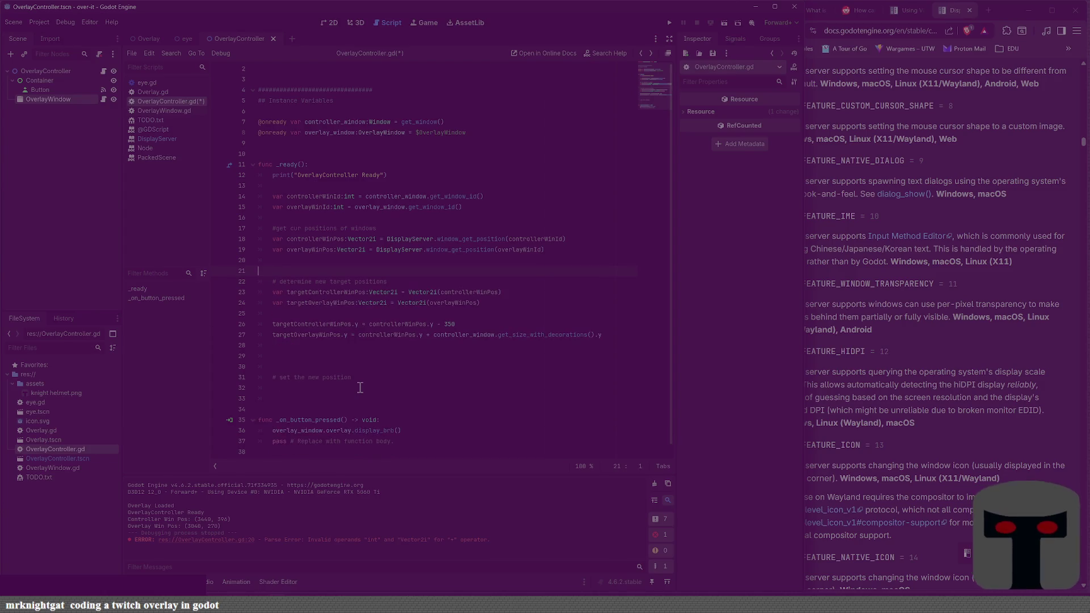
{"action": "key", "text": "Tab"}
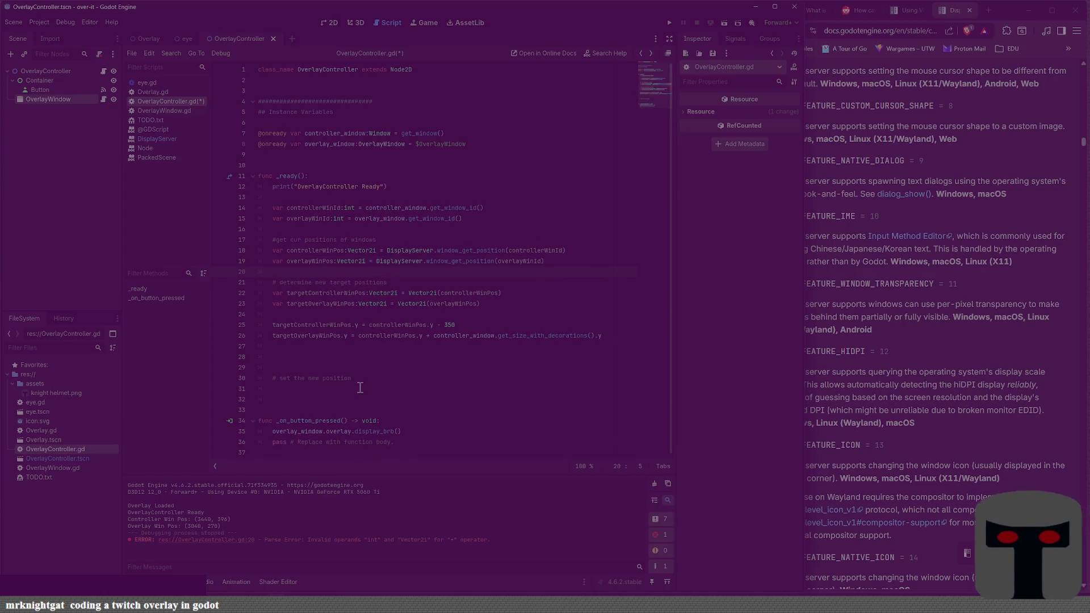
{"action": "key", "text": "ctrl+v"}
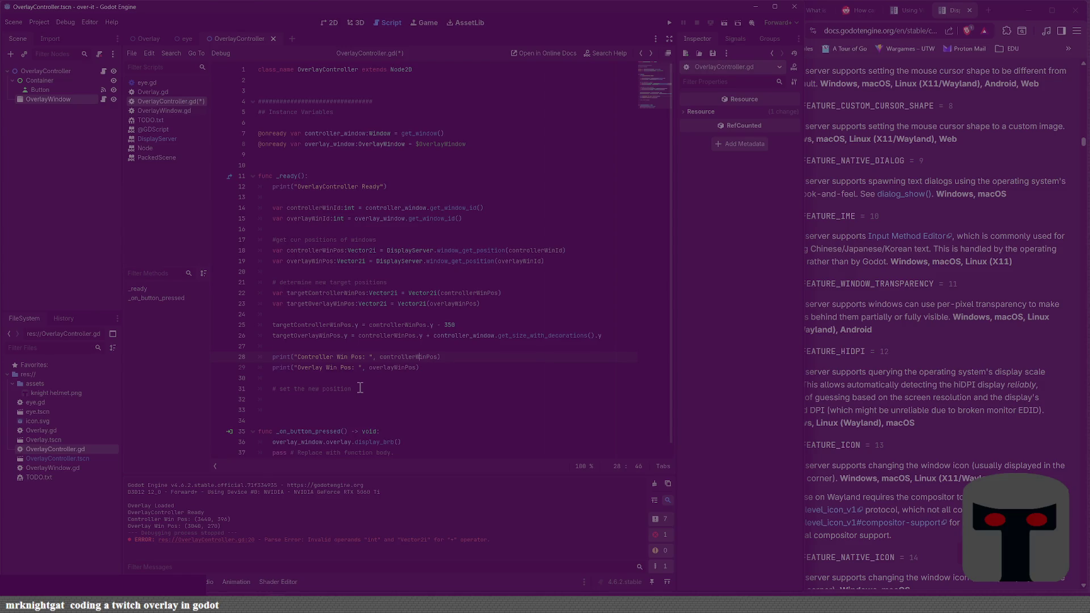
{"action": "type", "text": ", \"-"}
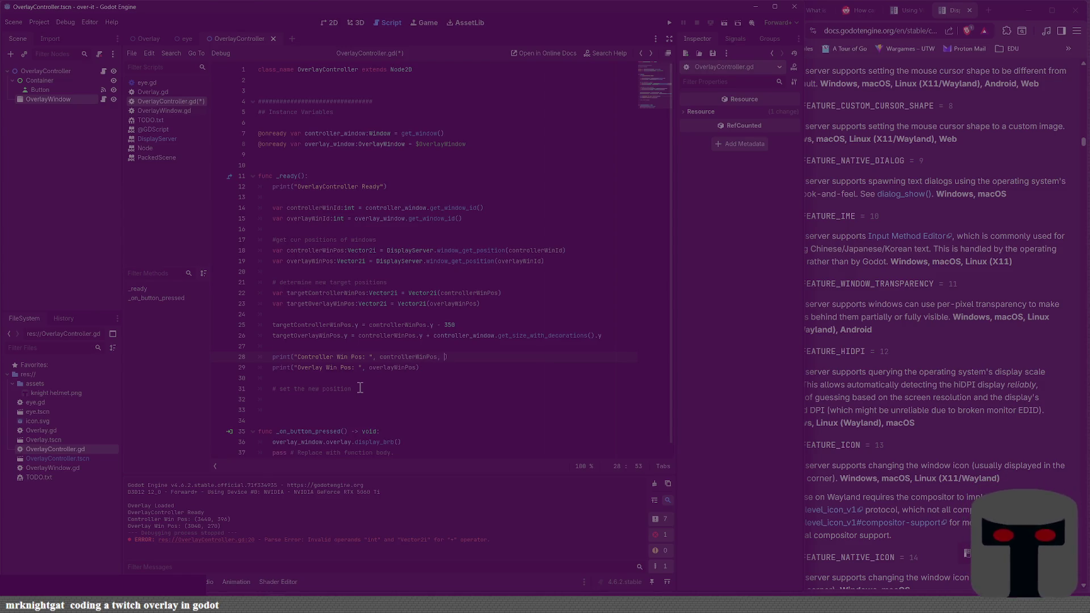
{"action": "key", "text": "BackSpace"}
{"action": "type", "text": "-> \""}
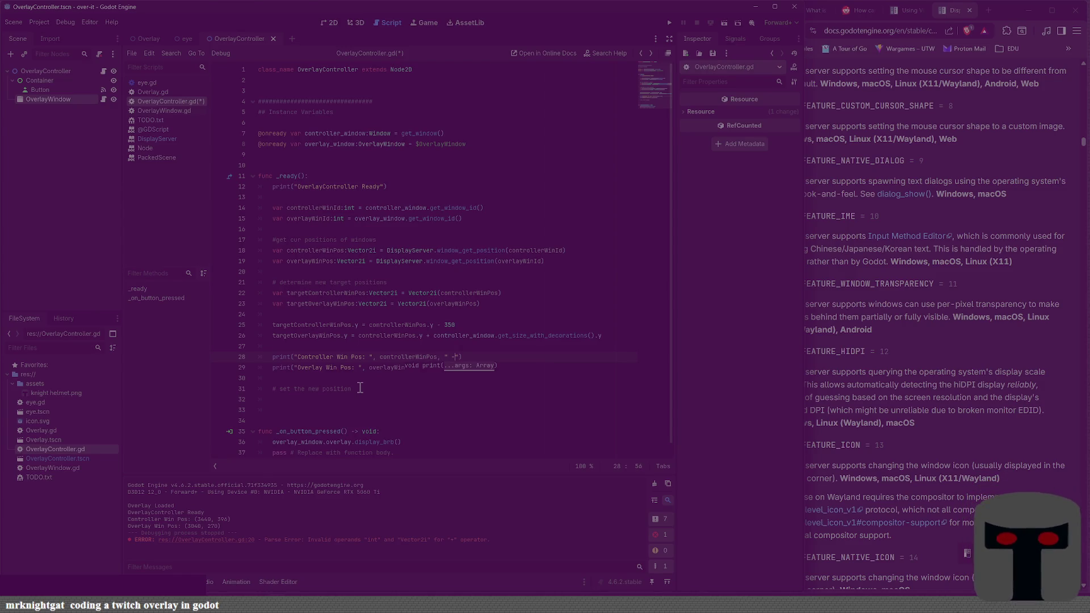
{"action": "type", "text": ", ta"}
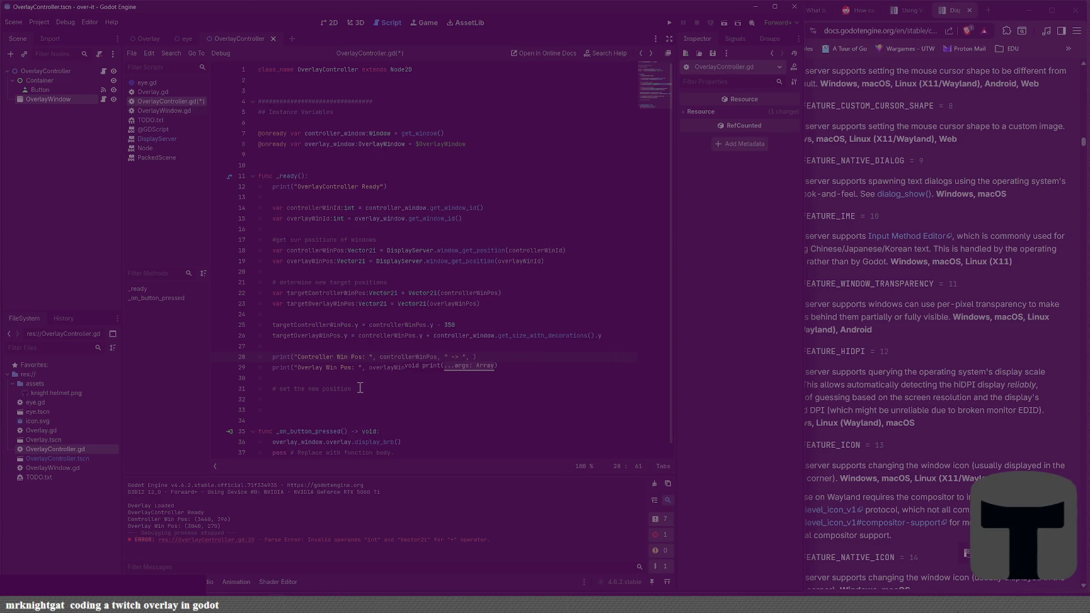
{"action": "type", "text": "rgetControllerWinPos"}
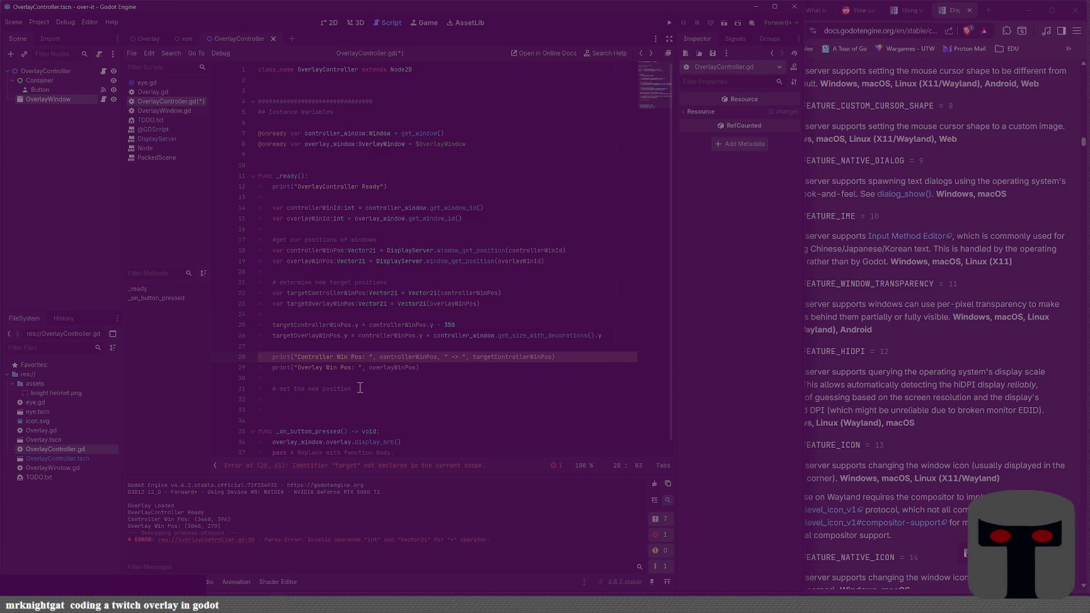
{"action": "key", "text": "Return"}
Append " -> " targetOverlayWinPos to the overlay print, save, and run the game with F5.
{"action": "key", "text": "Down"}
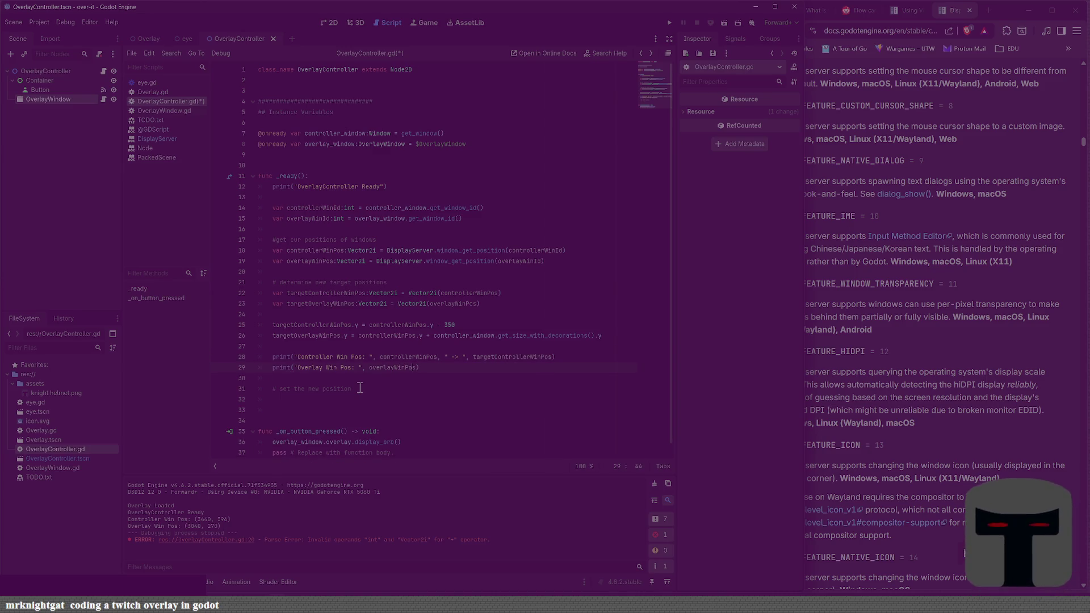
{"action": "type", "text": "\" -> \", "}
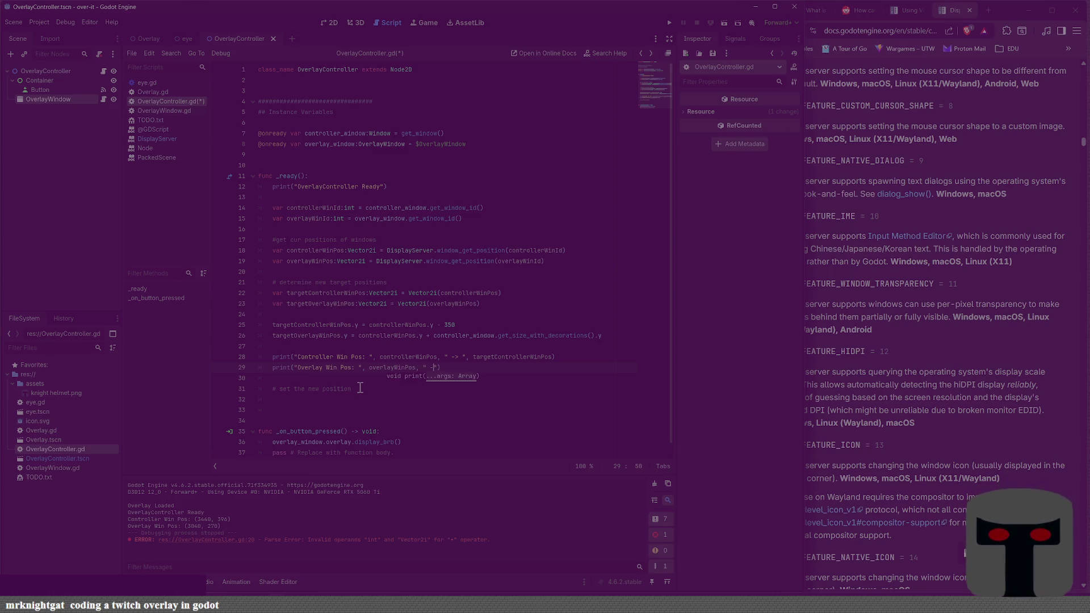
{"action": "type", "text": "targ"}
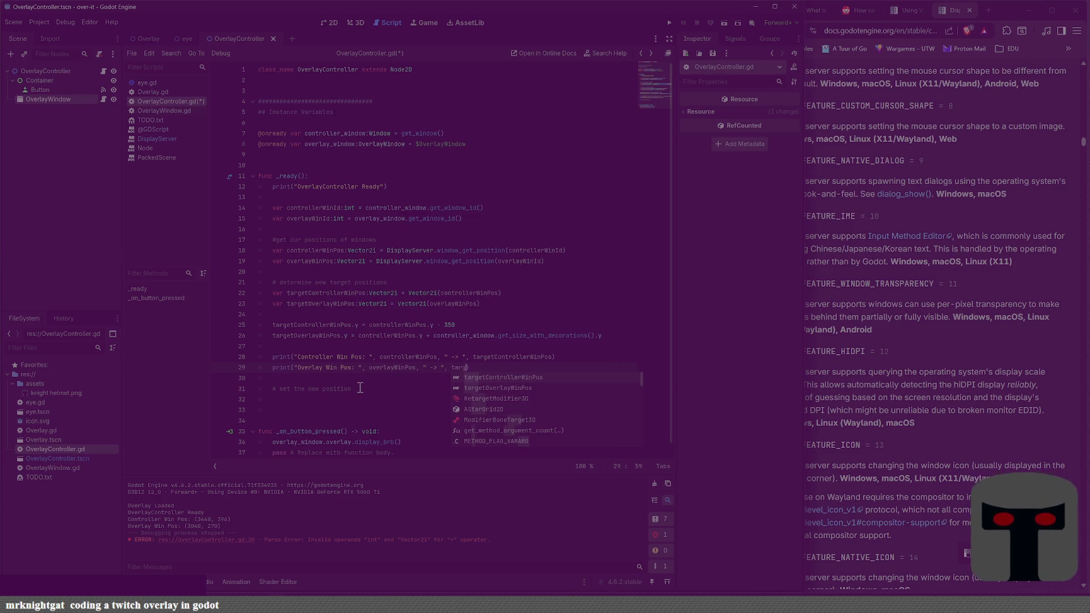
{"action": "key", "text": "Down"}
{"action": "key", "text": "Return"}
{"action": "key", "text": "ctrl+s"}
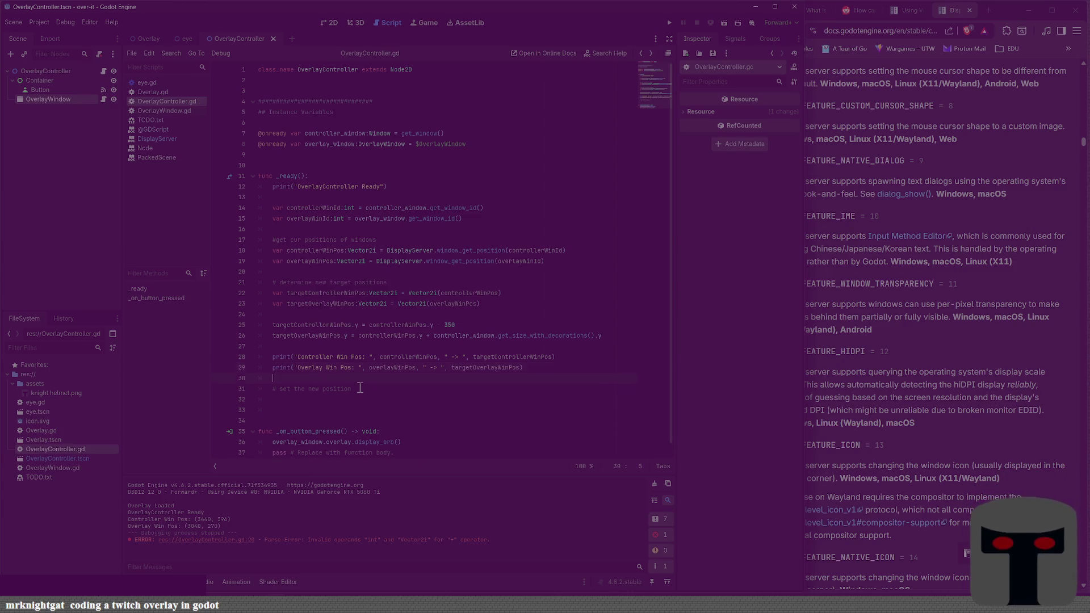
{"action": "key", "text": "BackSpace"}
{"action": "key", "text": "F5"}
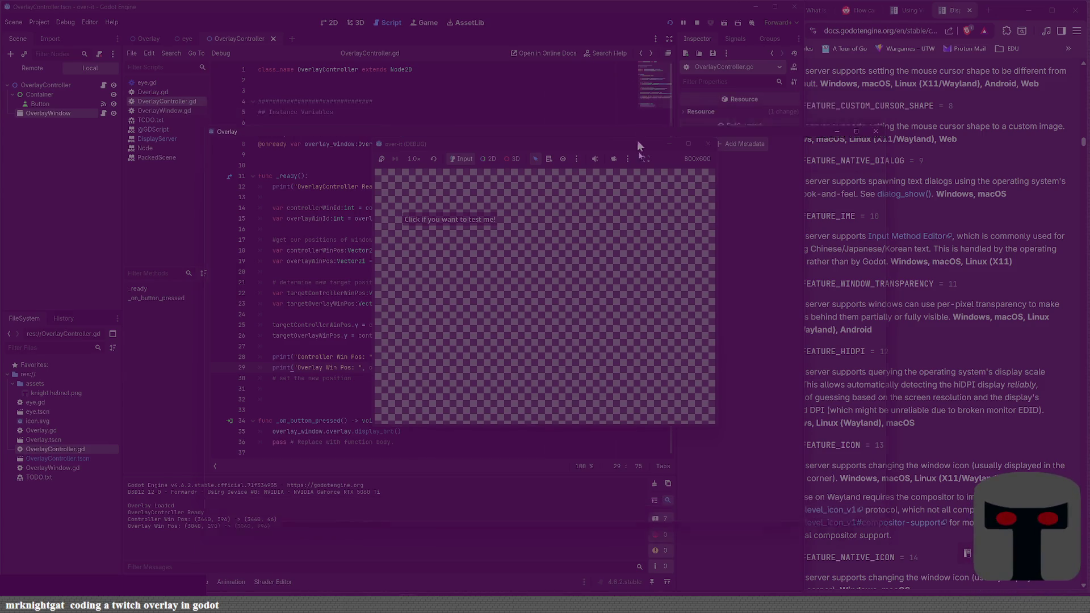
Close the running game window and add blank lines below the '# set the new position' comment.
{"action": "left_click", "coordinate": [708, 144]}
{"action": "left_click", "coordinate": [352, 389]}
{"action": "key", "text": "Return"}
{"action": "key", "text": "Return"}
{"action": "key", "text": "Up"}
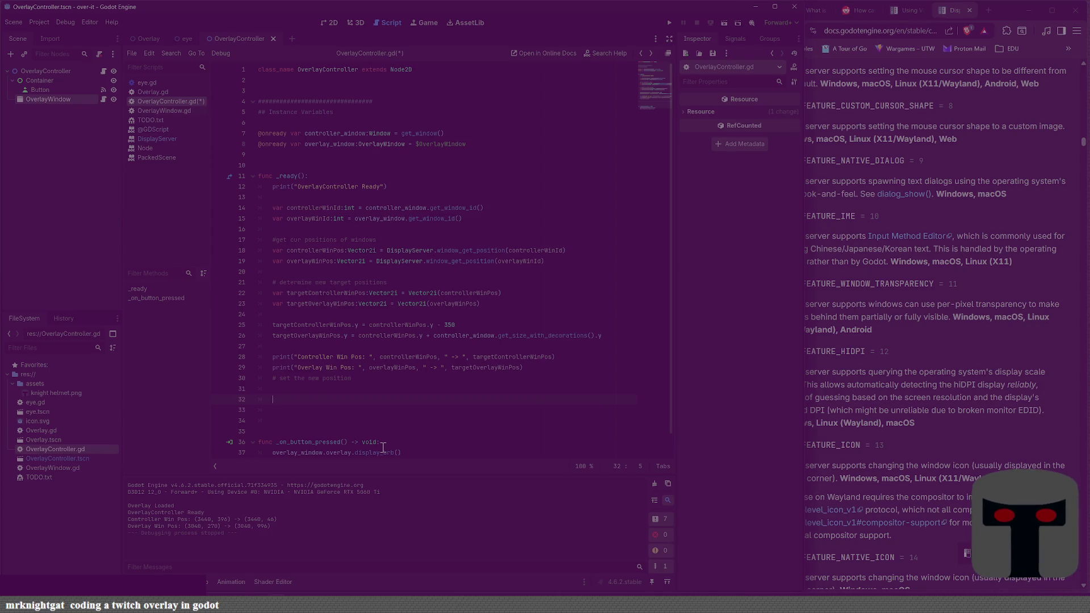
Write DisplayServer.window_set_position with controllerWinPos as both arguments and save.
{"action": "type", "text": "DisplayServe"}
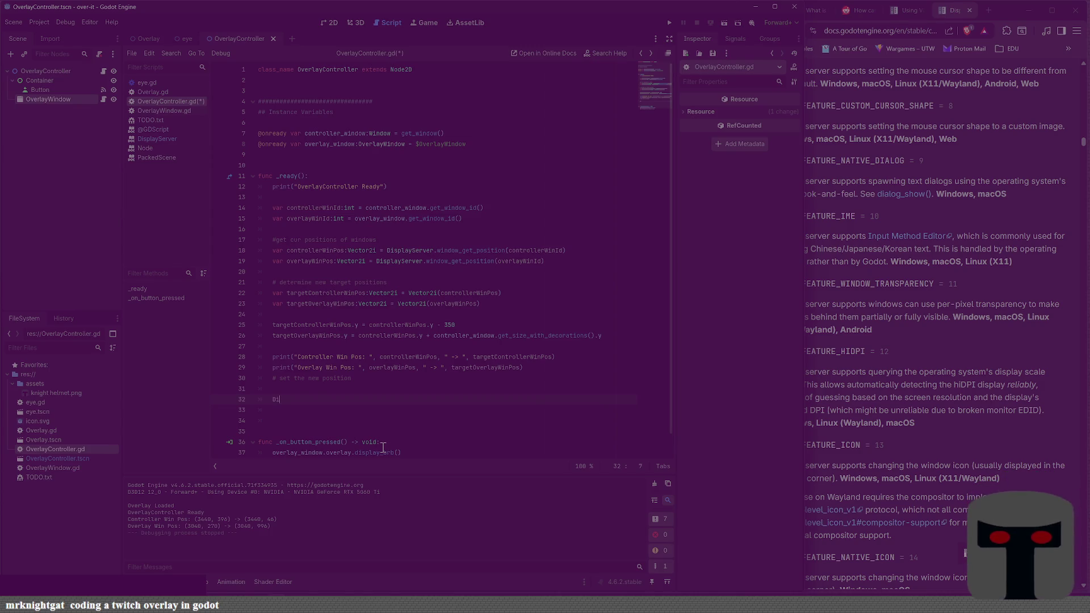
{"action": "type", "text": "r."}
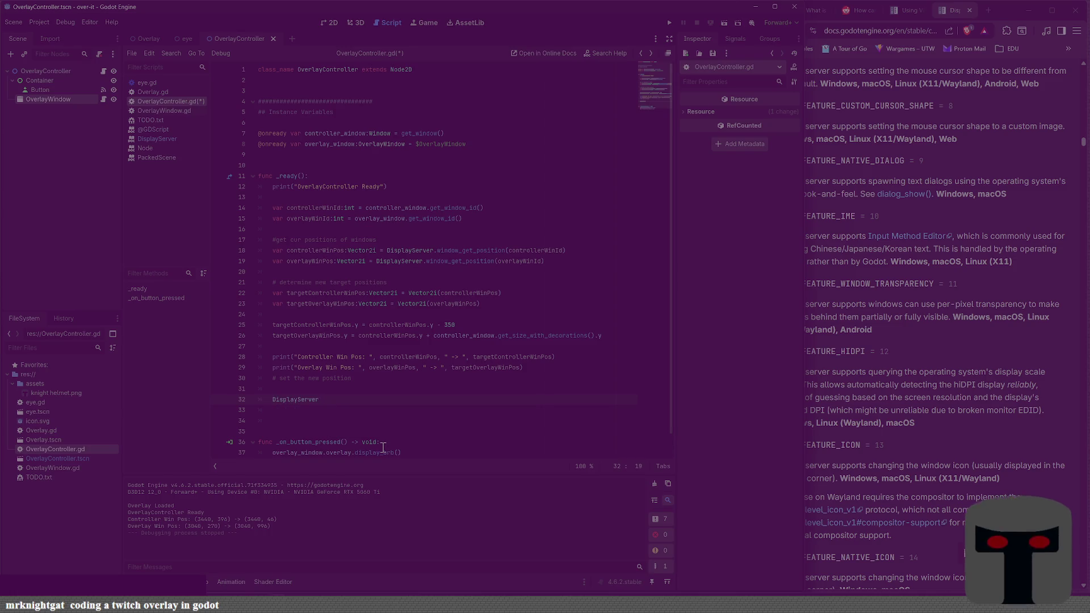
{"action": "type", "text": "window_set"}
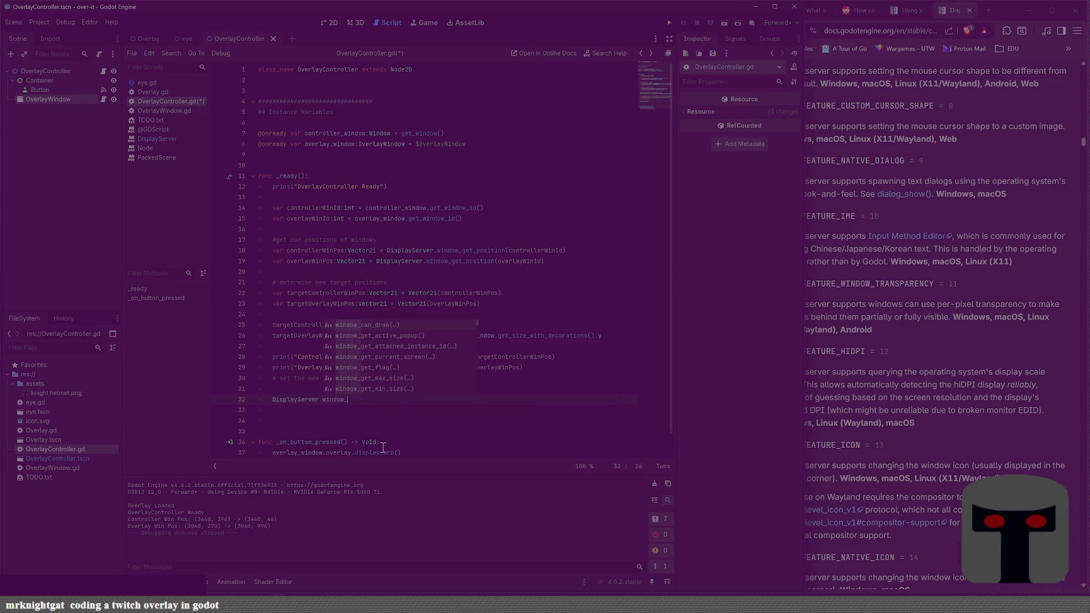
{"action": "type", "text": "_pos"}
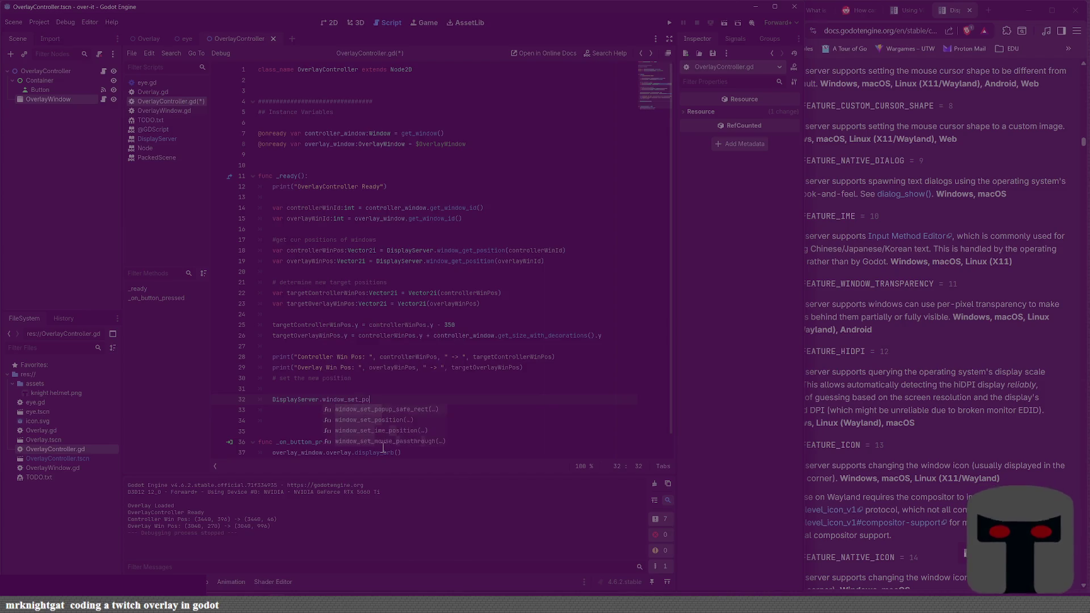
{"action": "key", "text": "Return"}
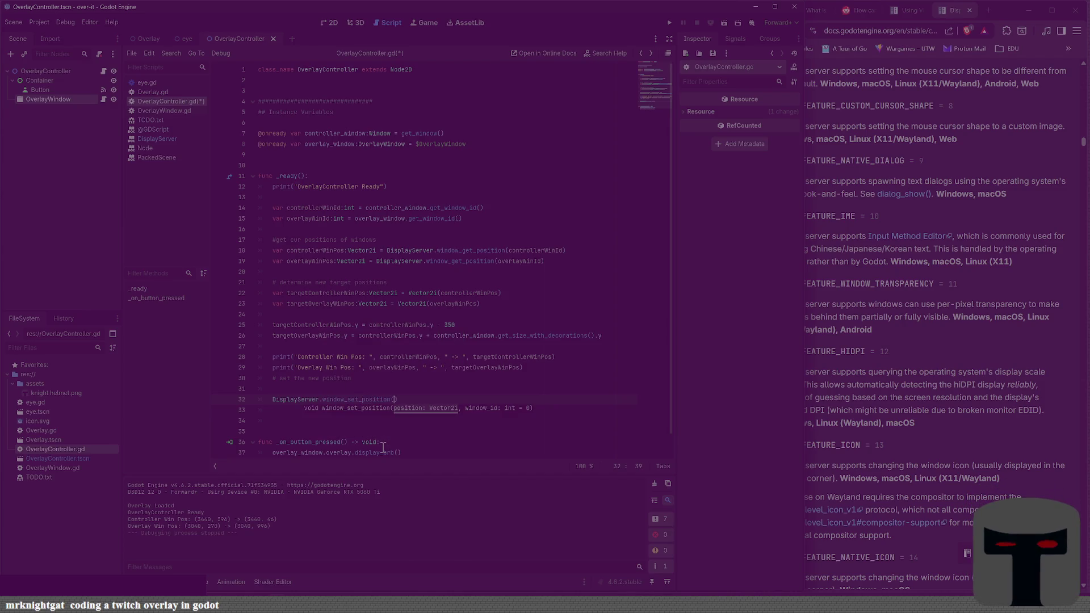
{"action": "type", "text": "controller"}
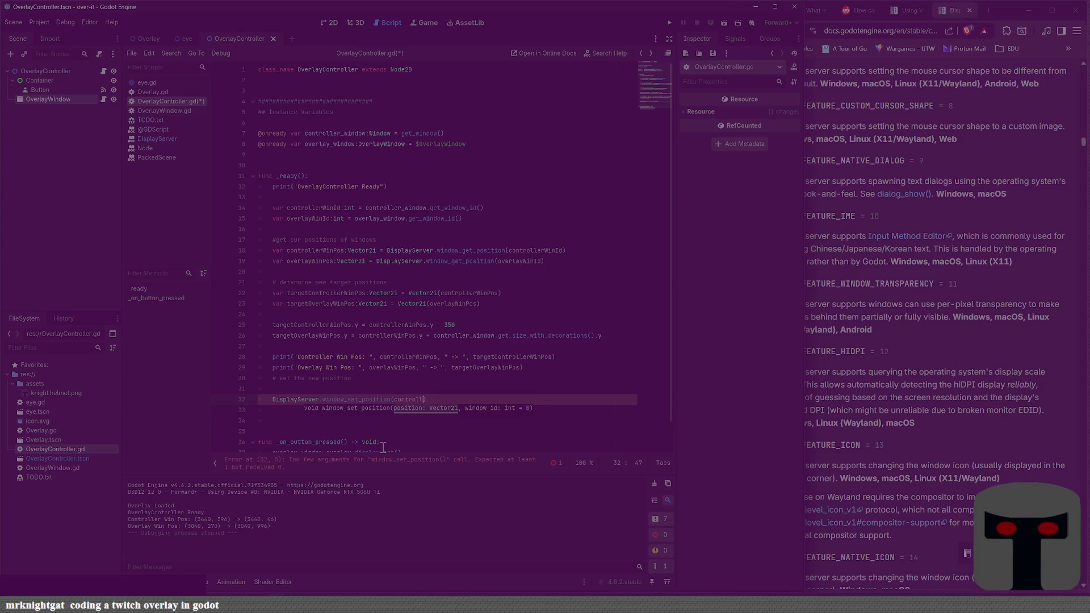
{"action": "type", "text": "WIn"}
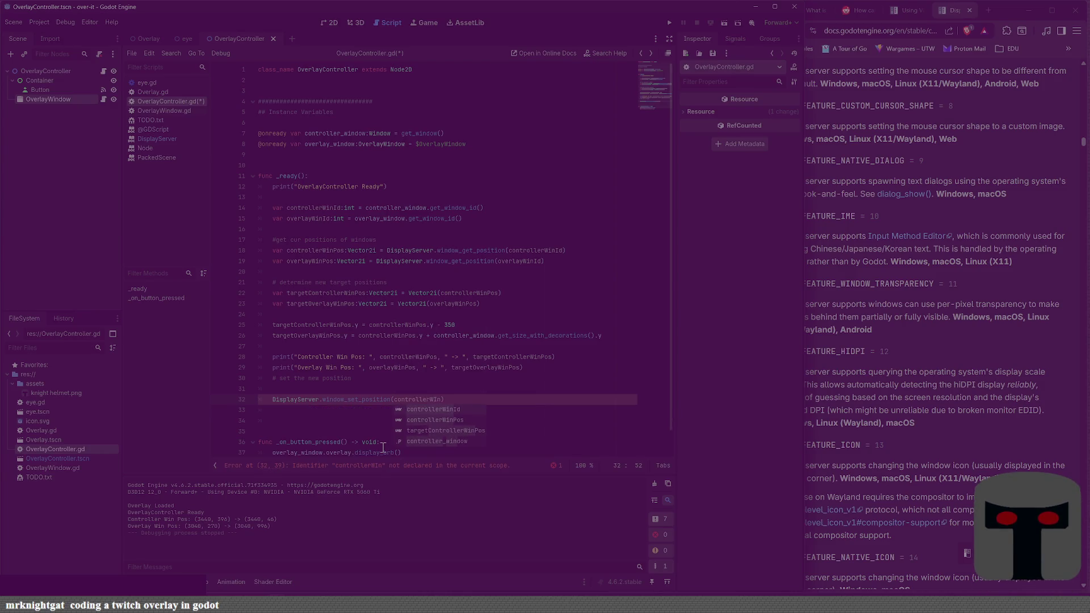
{"action": "key", "text": "Down"}
{"action": "key", "text": "Return"}
{"action": "type", "text": ", con"}
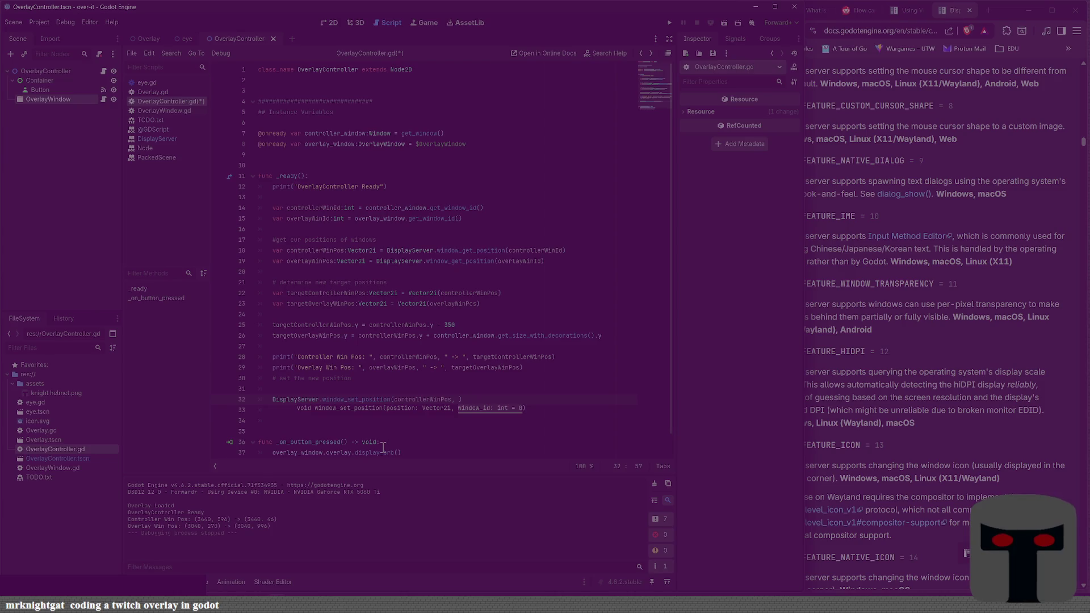
{"action": "type", "text": "trollerWin"}
{"action": "key", "text": "Return"}
{"action": "key", "text": "ctrl+s"}
{"action": "key", "text": "Up"}
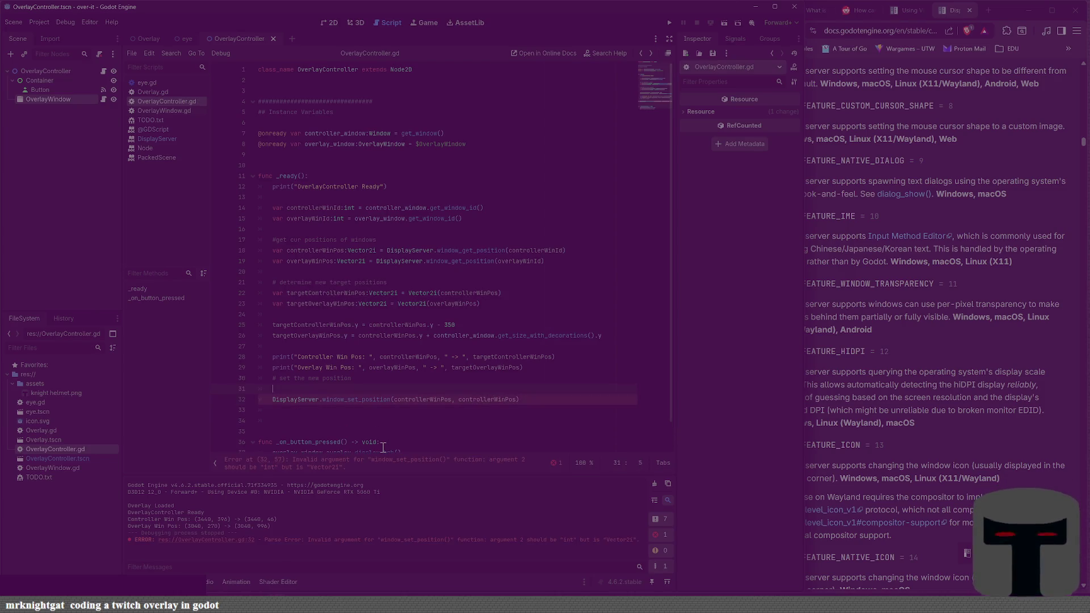
Change the second argument to controllerWinId and begin a second window_set_position call below.
{"action": "key", "text": "Return"}
{"action": "key", "text": "End"}
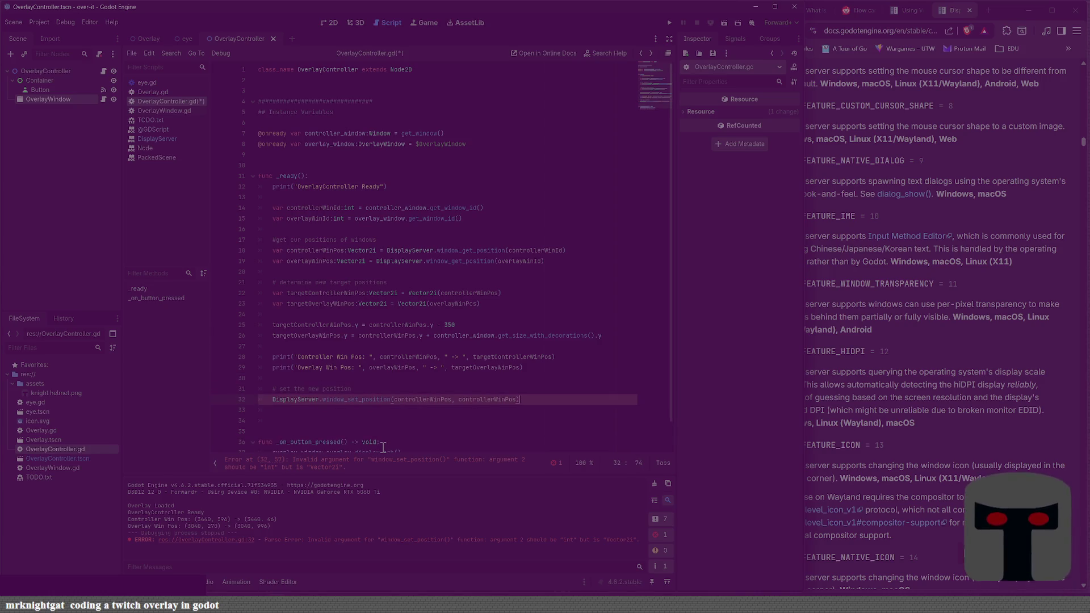
{"action": "key", "text": "Delete"}
{"action": "key", "text": "BackSpace"}
{"action": "key", "text": "BackSpace"}
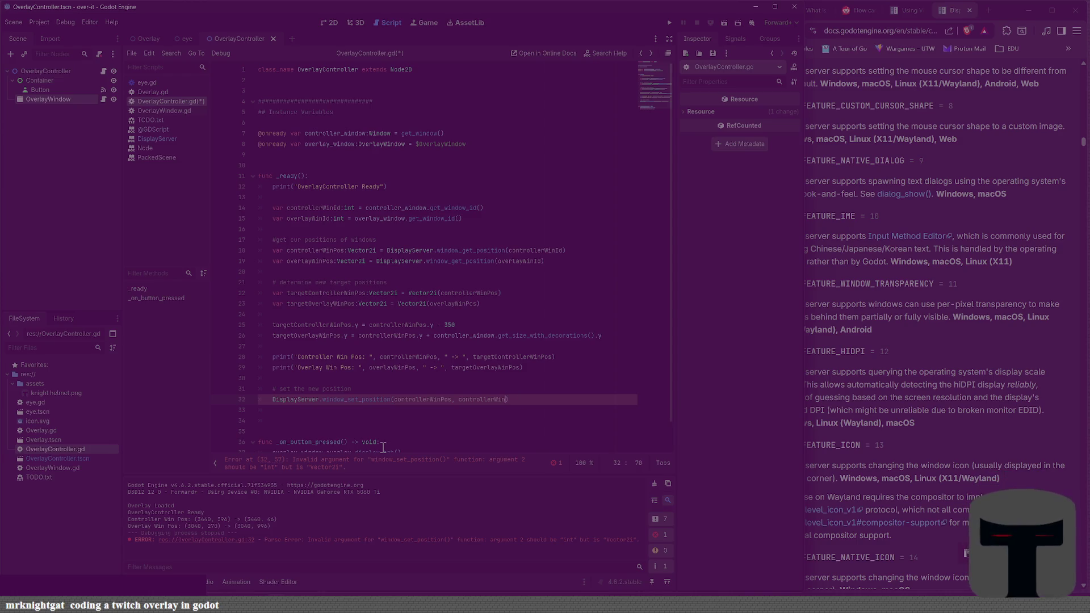
{"action": "type", "text": "Id"}
{"action": "key", "text": "Return"}
{"action": "type", "text": "DisplayServer."}
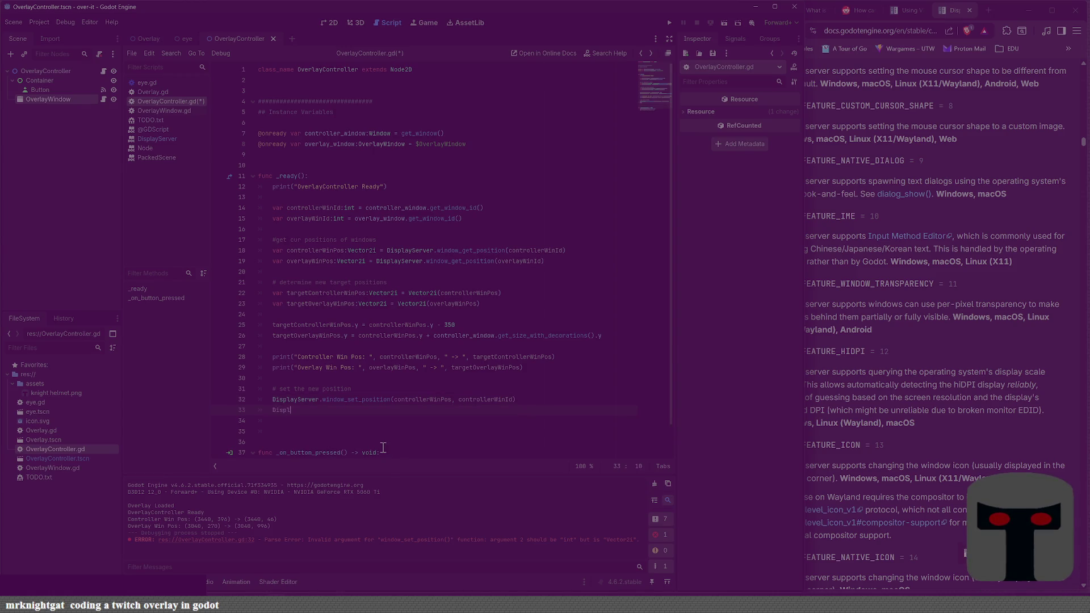
{"action": "type", "text": "win"}
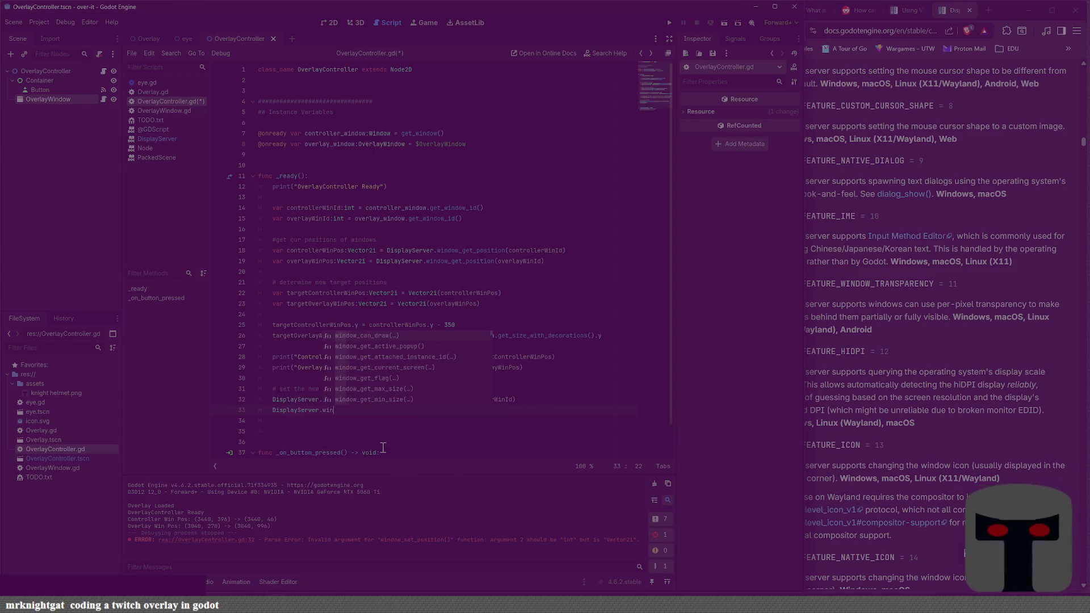
{"action": "type", "text": "dow"}
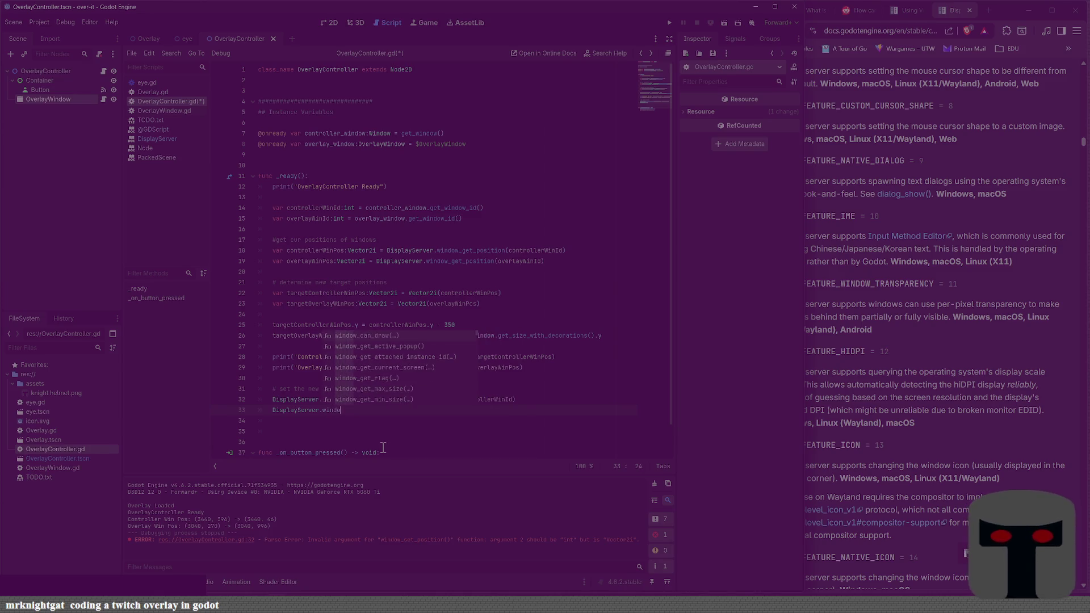
{"action": "type", "text": "_set_position"}
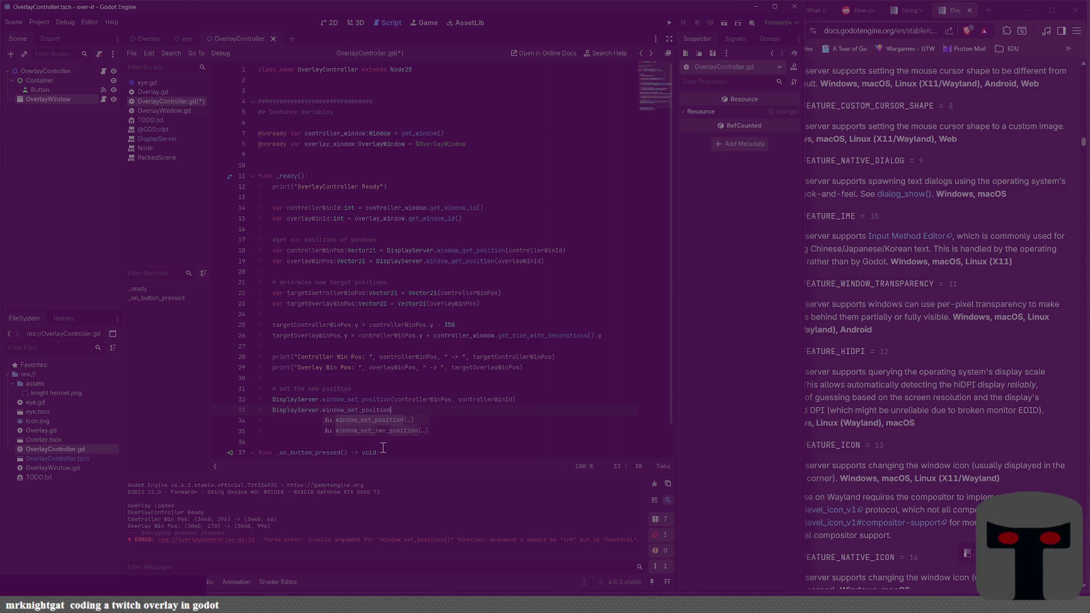
Complete the call as window_set_position(overalyWinPos, overlayWinId), save, and tidy the blank lines.
{"action": "key", "text": "Return"}
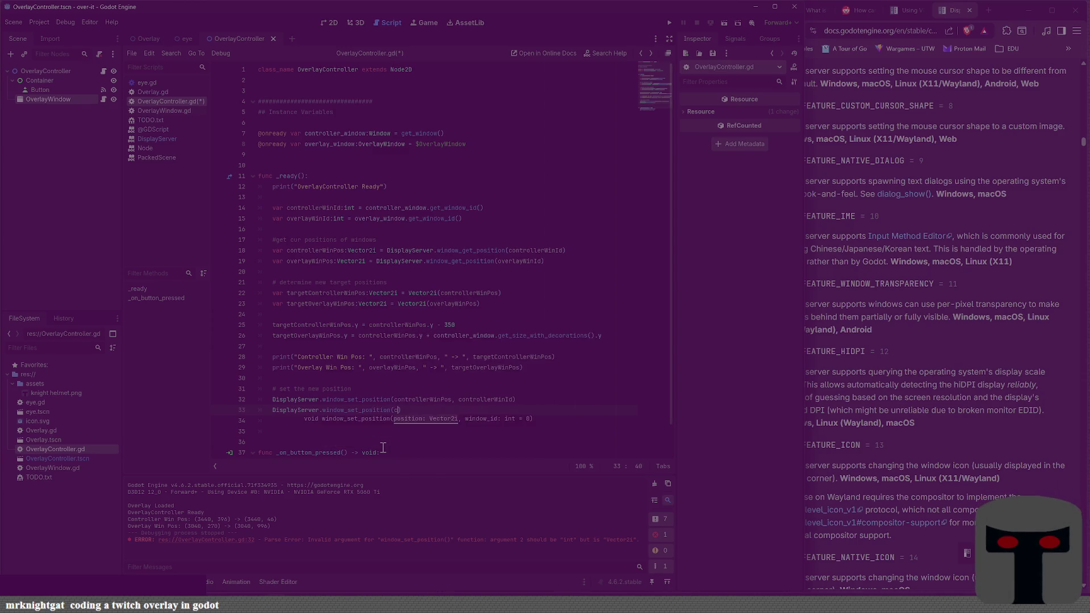
{"action": "type", "text": "overalyWinP"}
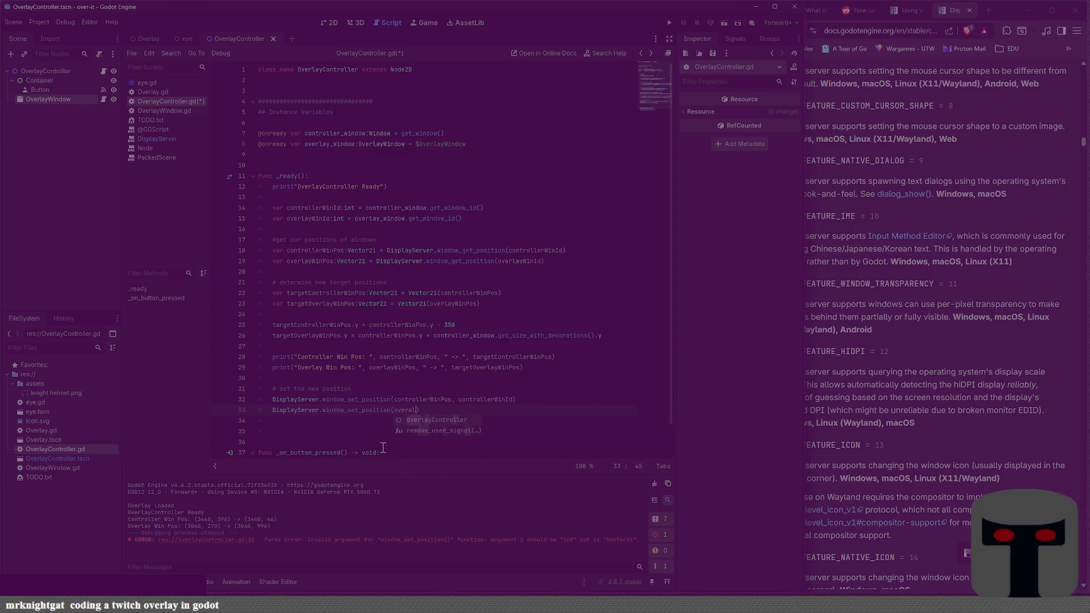
{"action": "type", "text": "os, over"}
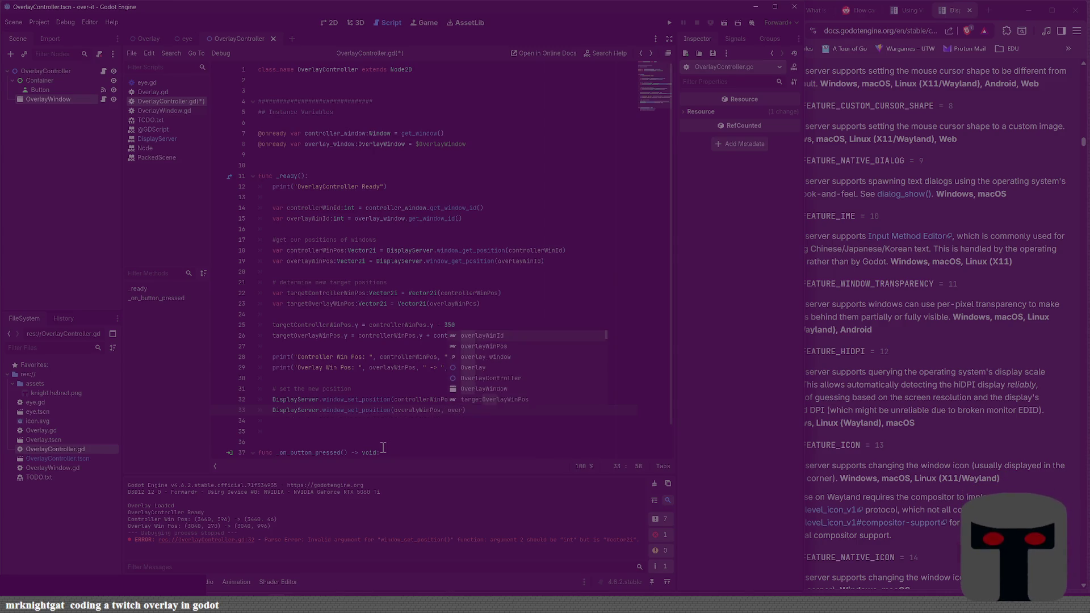
{"action": "key", "text": "Return"}
{"action": "key", "text": "ctrl+s"}
{"action": "key", "text": "Right"}
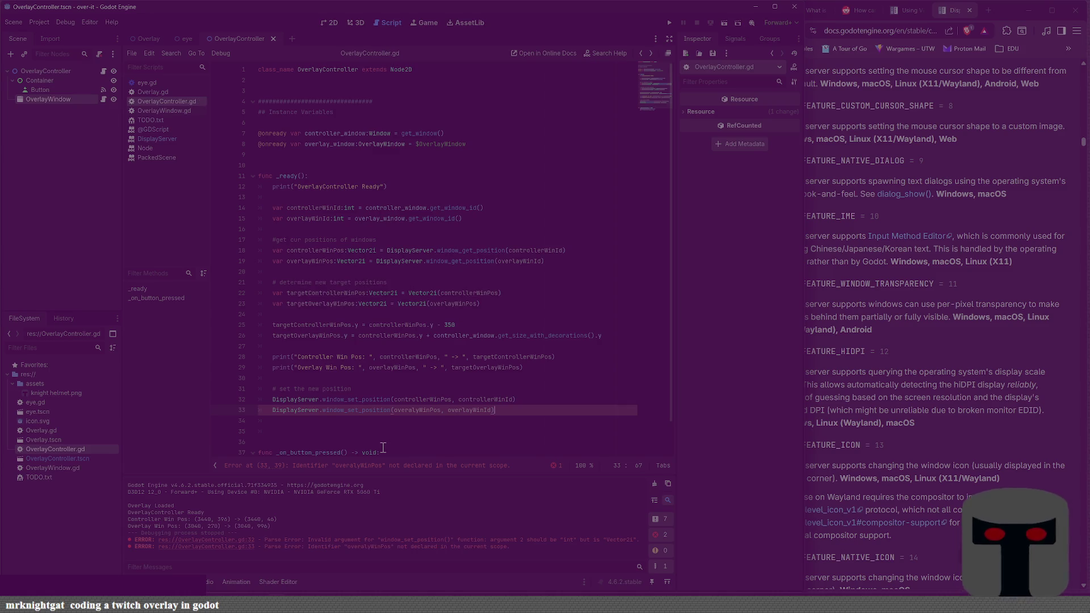
{"action": "key", "text": "Down"}
{"action": "key", "text": "Down"}
{"action": "key", "text": "Down"}
{"action": "key", "text": "BackSpace"}
{"action": "key", "text": "BackSpace"}
{"action": "key", "text": "Up"}
{"action": "key", "text": "Return"}
{"action": "key", "text": "Return"}
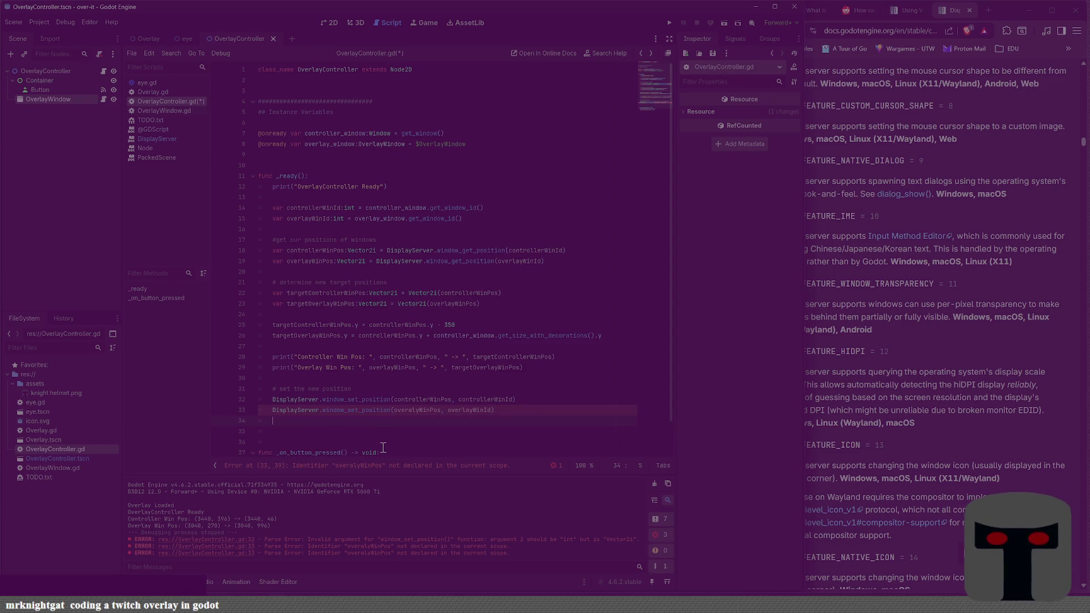
Swap the position arguments for targetControllerWinPos and targetOverlayWinPos, save, and drop the extra blank line.
{"action": "double_click", "coordinate": [419, 399]}
{"action": "type", "text": "target"}
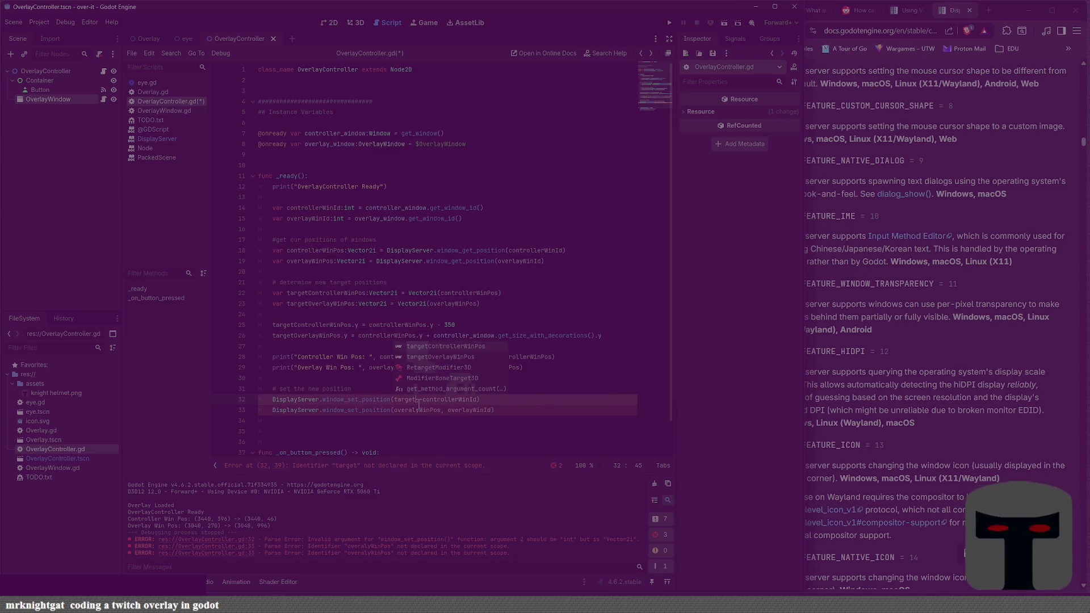
{"action": "key", "text": "Return"}
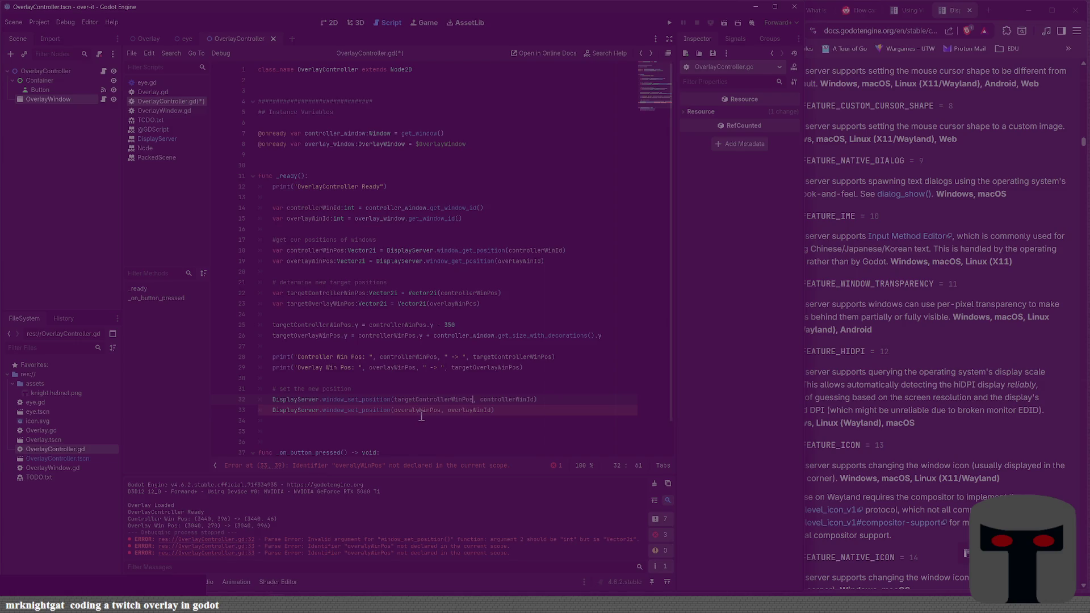
{"action": "double_click", "coordinate": [419, 410]}
{"action": "type", "text": "targetOv"}
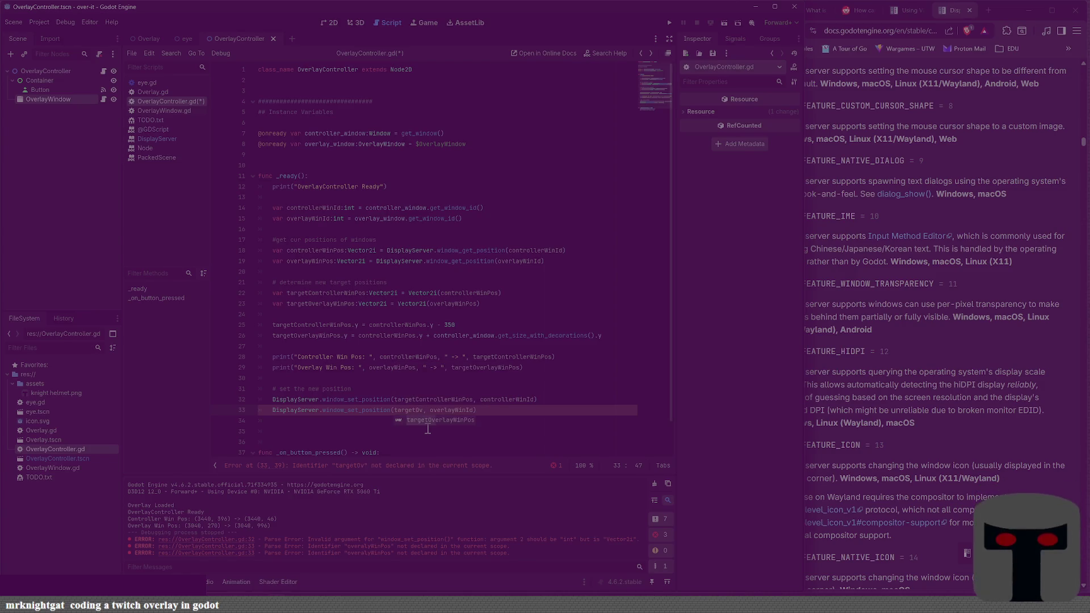
{"action": "left_click", "coordinate": [427, 420]}
{"action": "left_click", "coordinate": [428, 421]}
{"action": "key", "text": "ctrl+s"}
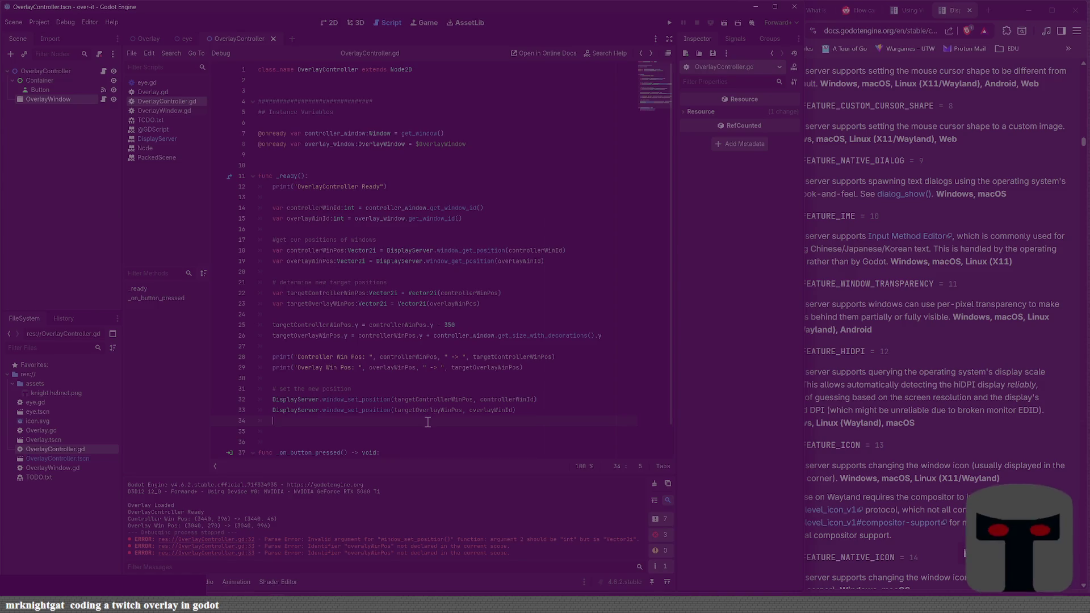
{"action": "key", "text": "BackSpace"}
{"action": "key", "text": "BackSpace"}
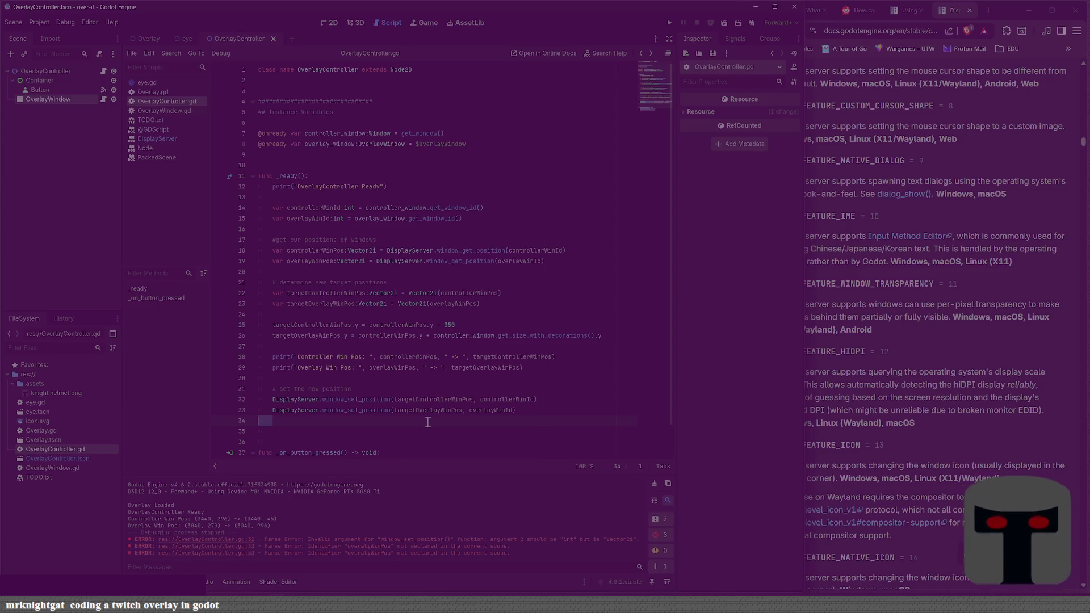
Run the project with F5, drag the over-it (DEBUG) window up and back, then stop it.
{"action": "scroll", "coordinate": [404, 388], "scroll_direction": "down", "scroll_amount": 1}
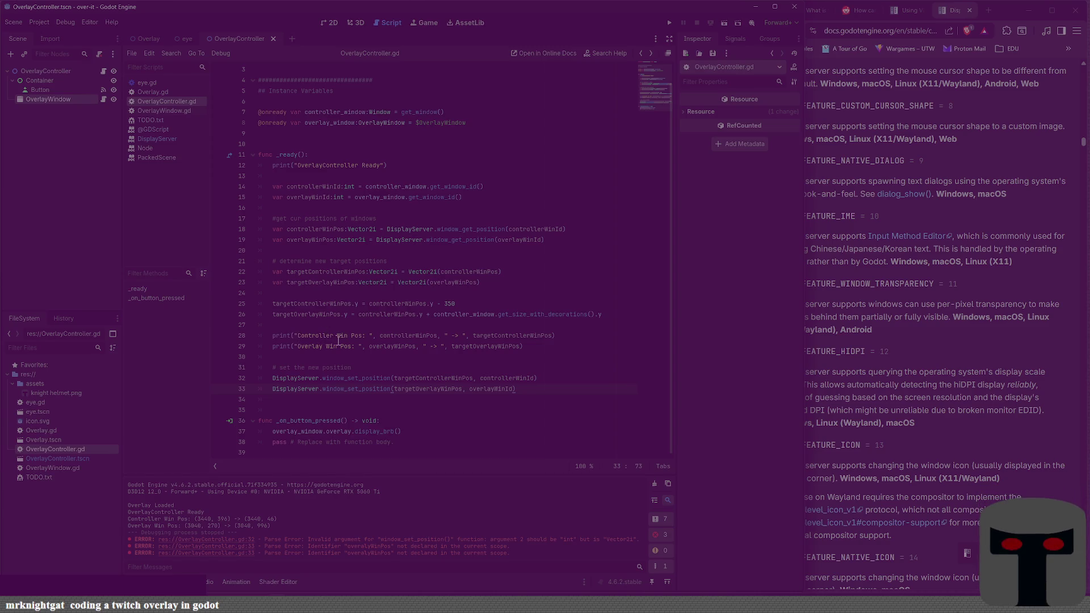
{"action": "key", "text": "F5"}
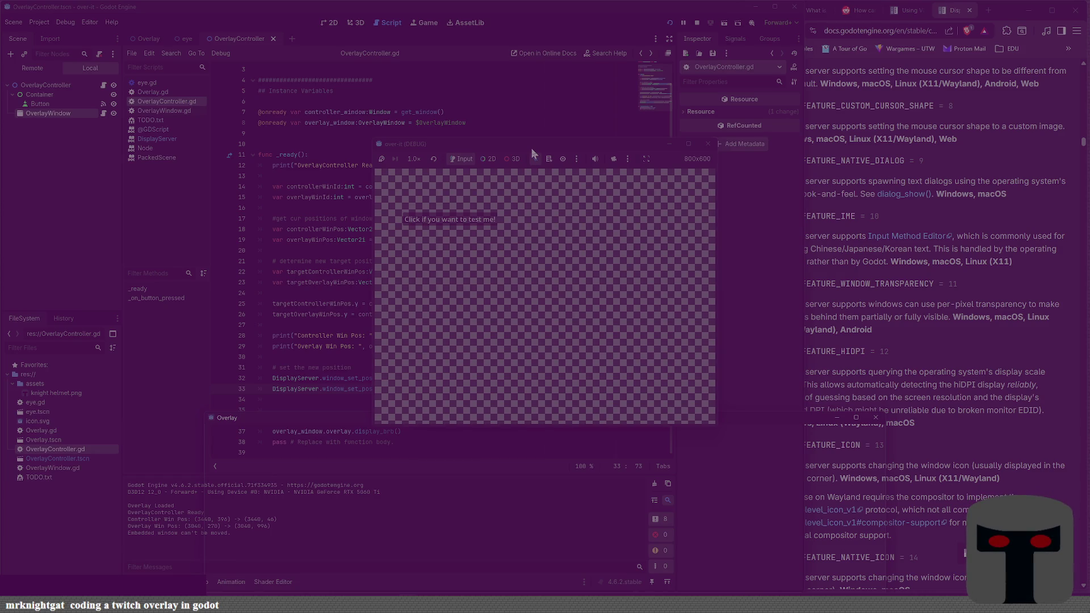
{"action": "mouse_move", "coordinate": [531, 148]}
{"action": "left_mouse_down"}
{"action": "mouse_move", "coordinate": [516, 36]}
{"action": "mouse_move", "coordinate": [522, 90]}
{"action": "left_mouse_up"}
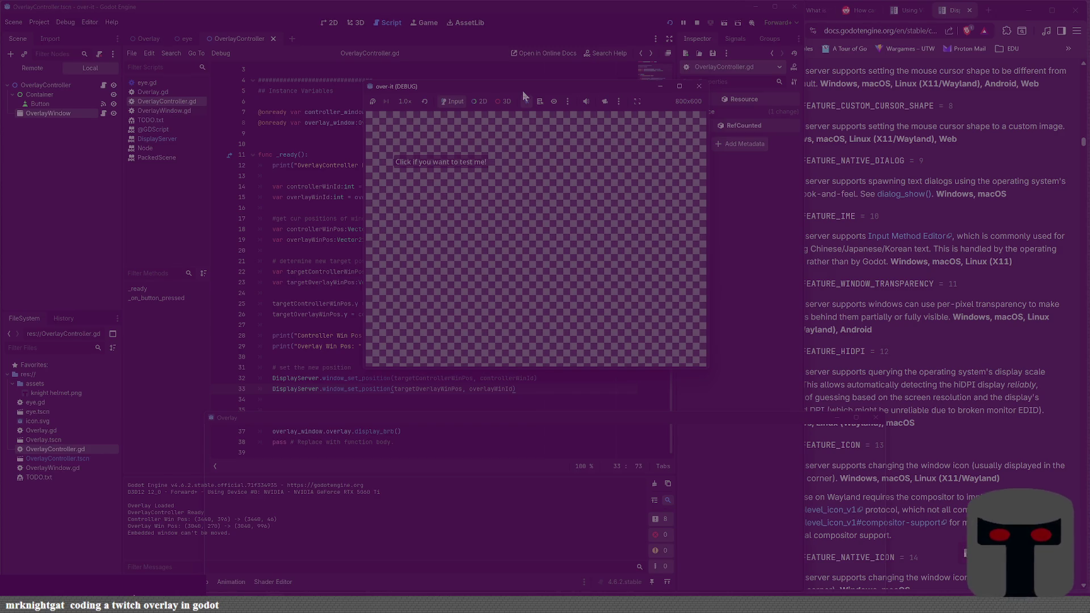
{"action": "mouse_move", "coordinate": [522, 90]}
{"action": "left_mouse_down"}
{"action": "mouse_move", "coordinate": [514, 135]}
{"action": "mouse_move", "coordinate": [533, 131]}
{"action": "left_mouse_up"}
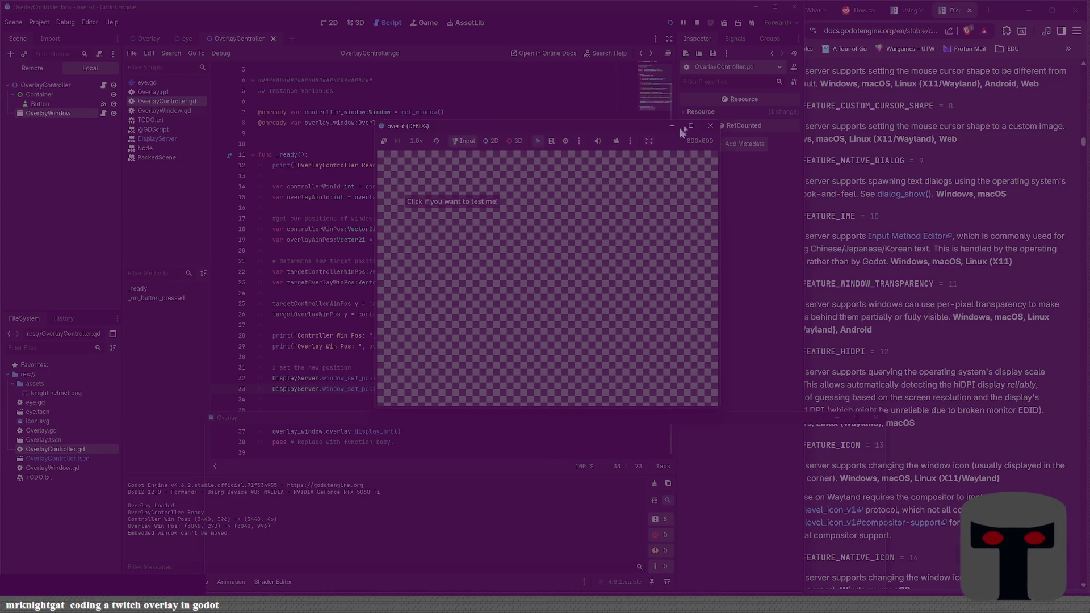
{"action": "left_click", "coordinate": [709, 125]}
{"action": "left_click", "coordinate": [446, 408]}
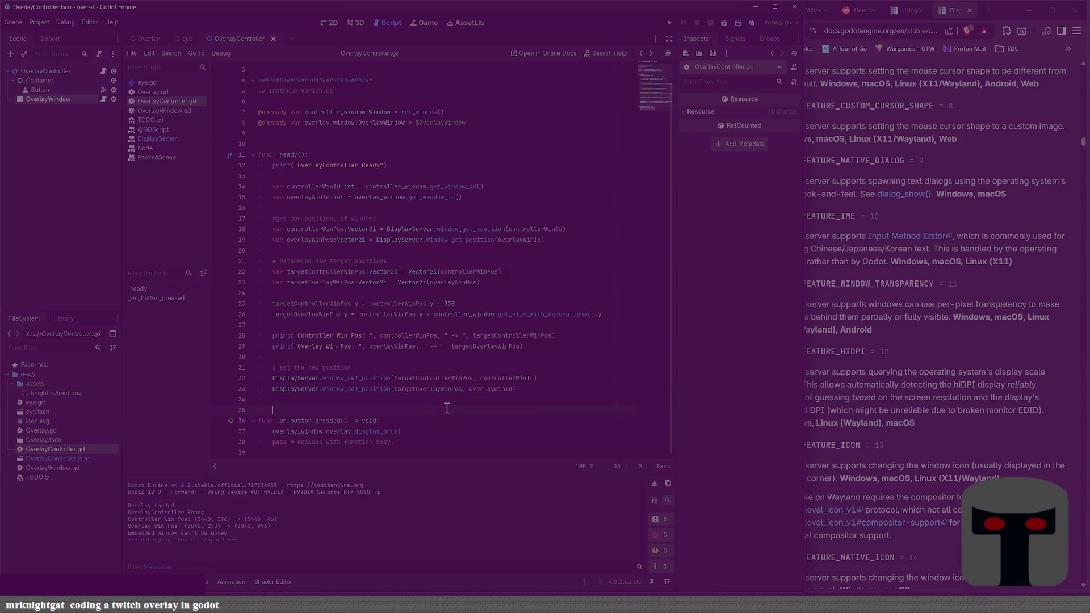
{"action": "left_click", "coordinate": [517, 208]}
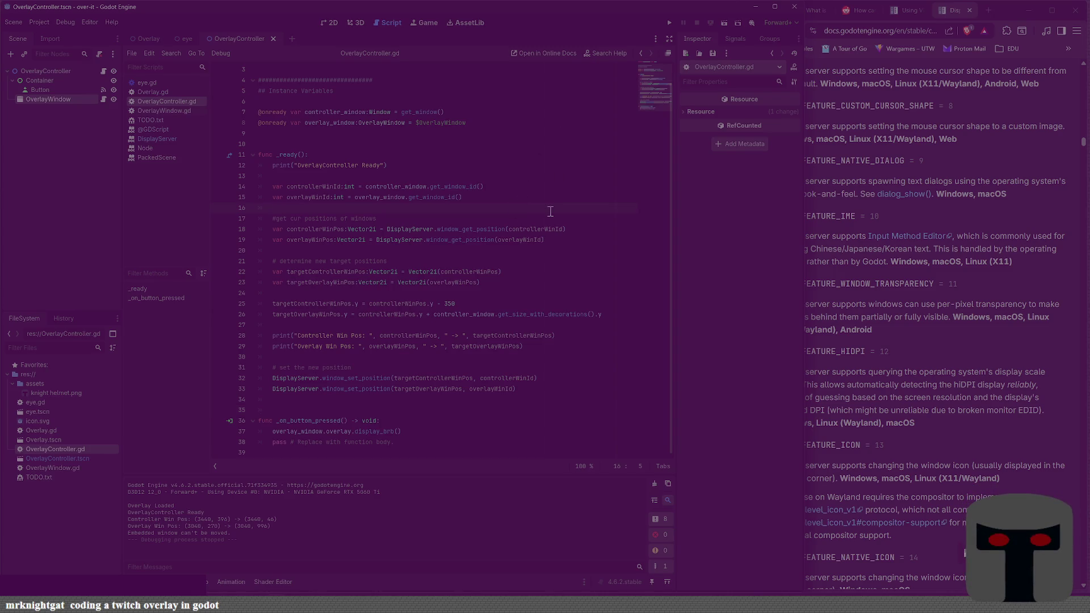
{"action": "left_click", "coordinate": [565, 245]}
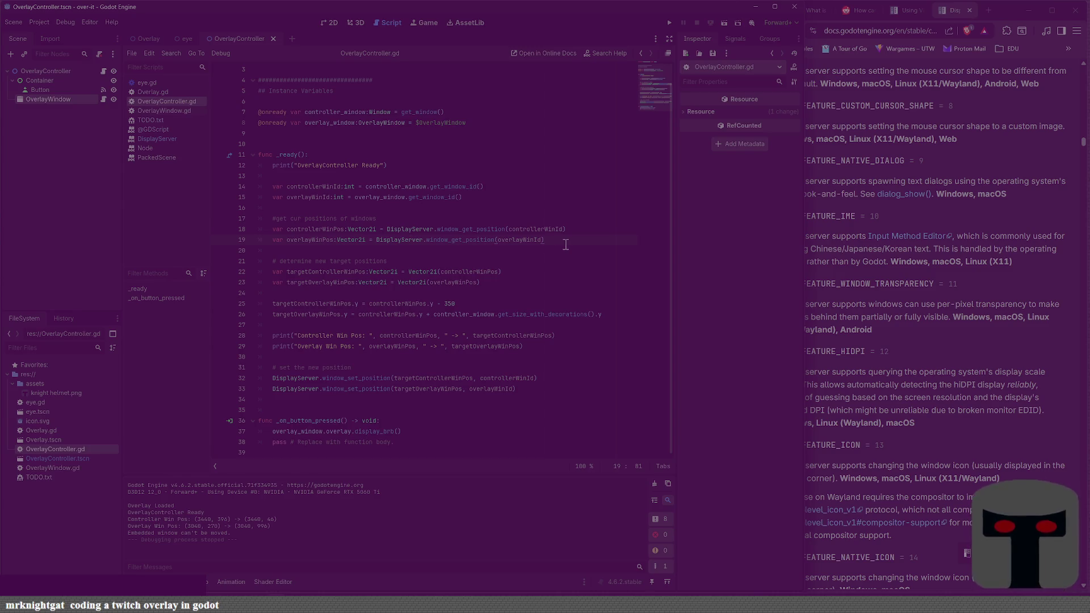
{"action": "key", "text": "shift+Up"}
{"action": "key", "text": "shift+Home"}
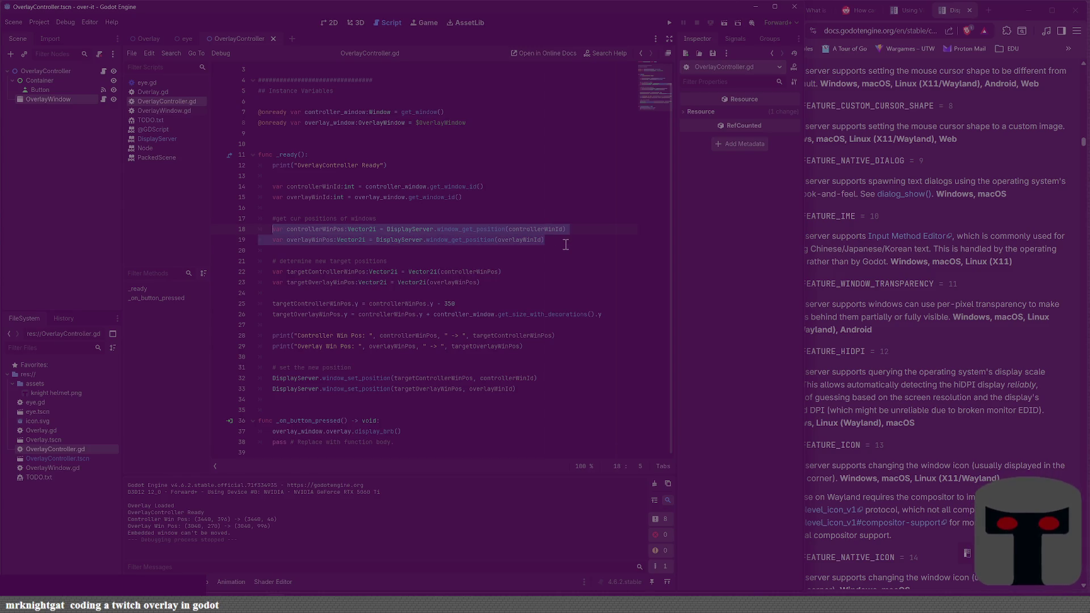
{"action": "key", "text": "Down"}
{"action": "key", "text": "Down"}
{"action": "key", "text": "Down"}
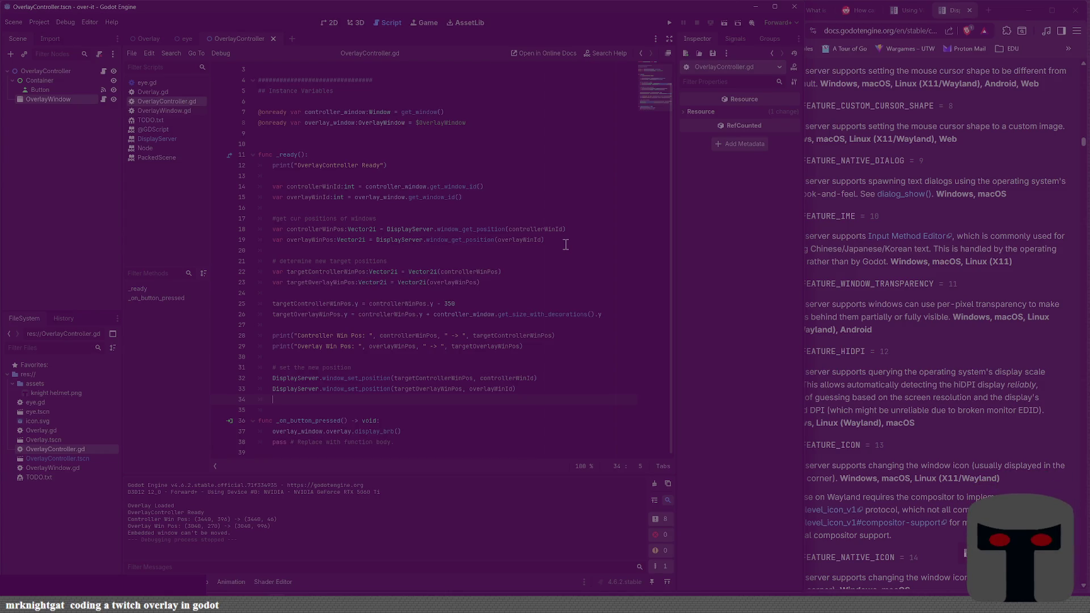
{"action": "key", "text": "F5"}
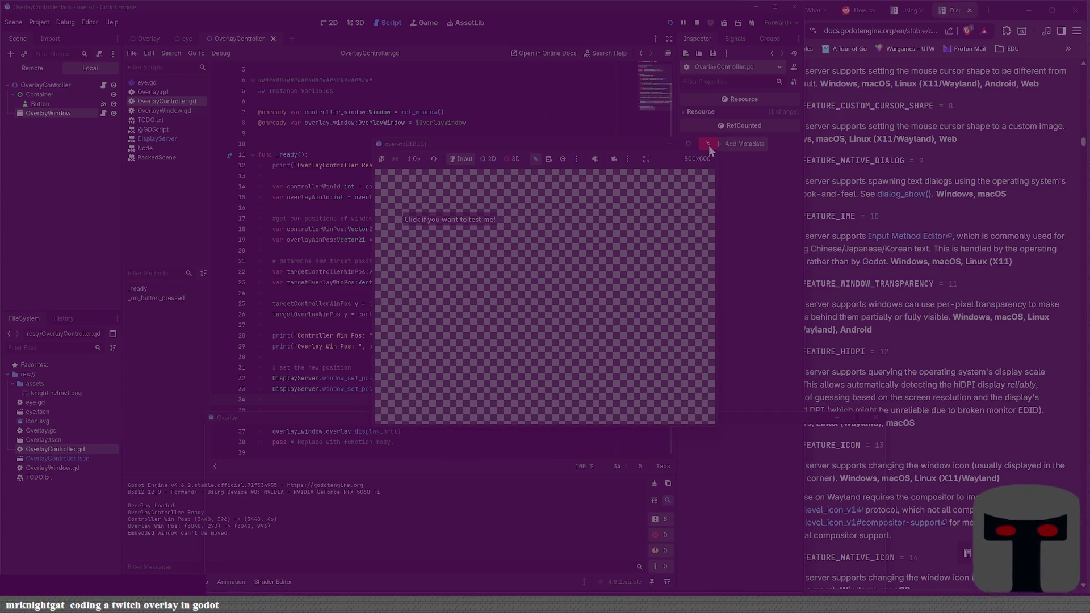
{"action": "left_click", "coordinate": [744, 425]}
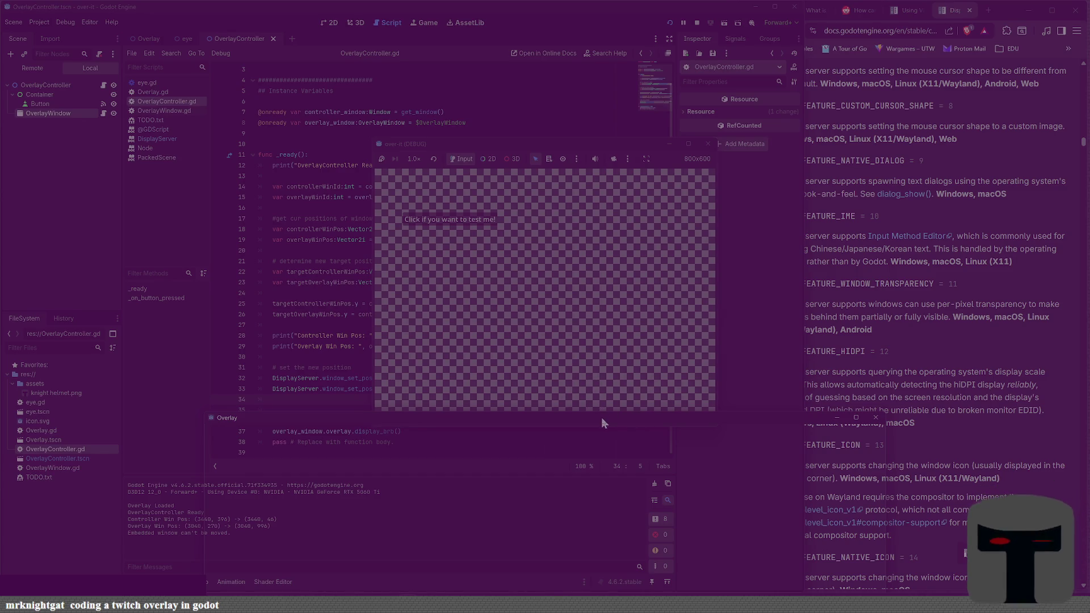
{"action": "left_click", "coordinate": [707, 144]}
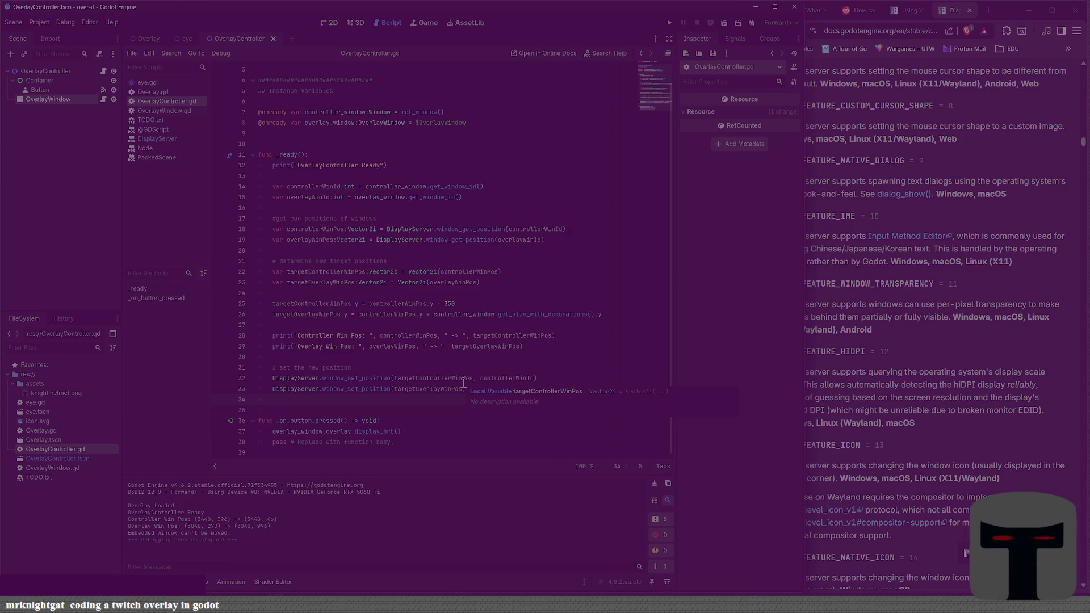
{"action": "mouse_move", "coordinate": [370, 603]}
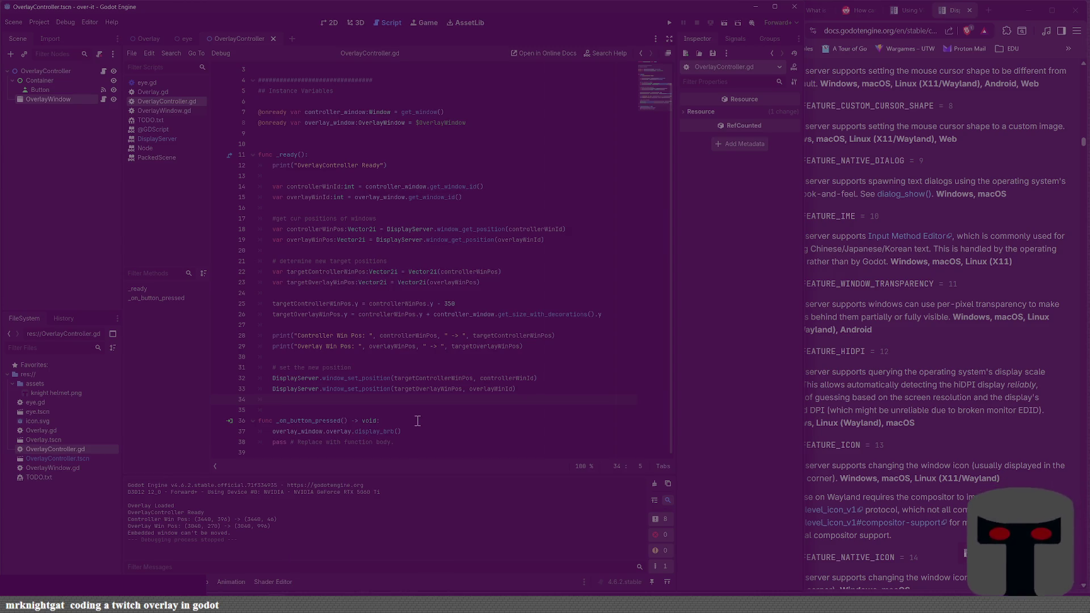
{"action": "left_click", "coordinate": [413, 400]}
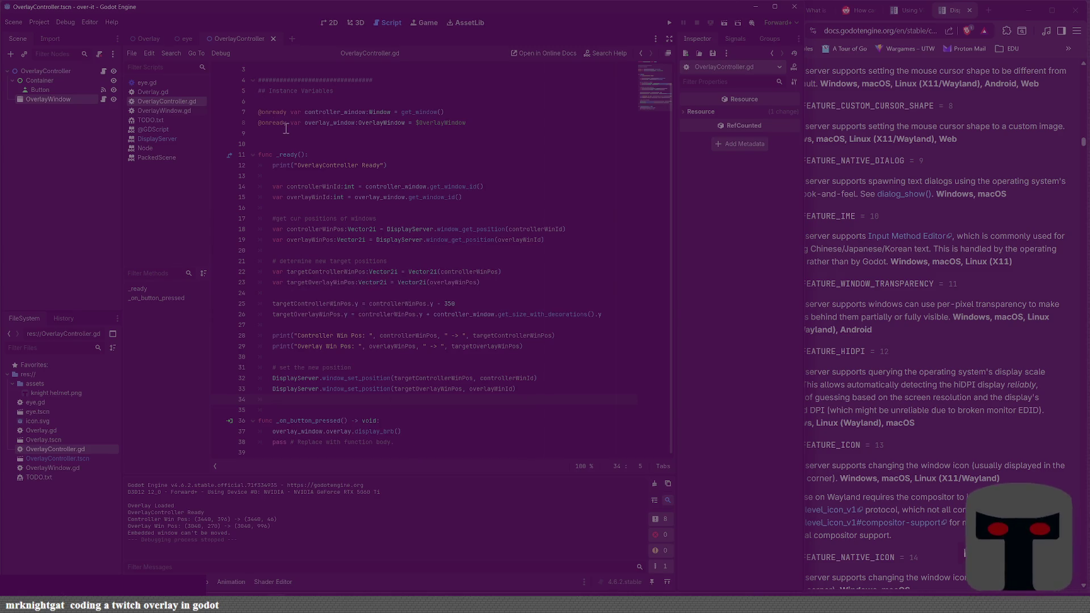
{"action": "mouse_move", "coordinate": [370, 604]}
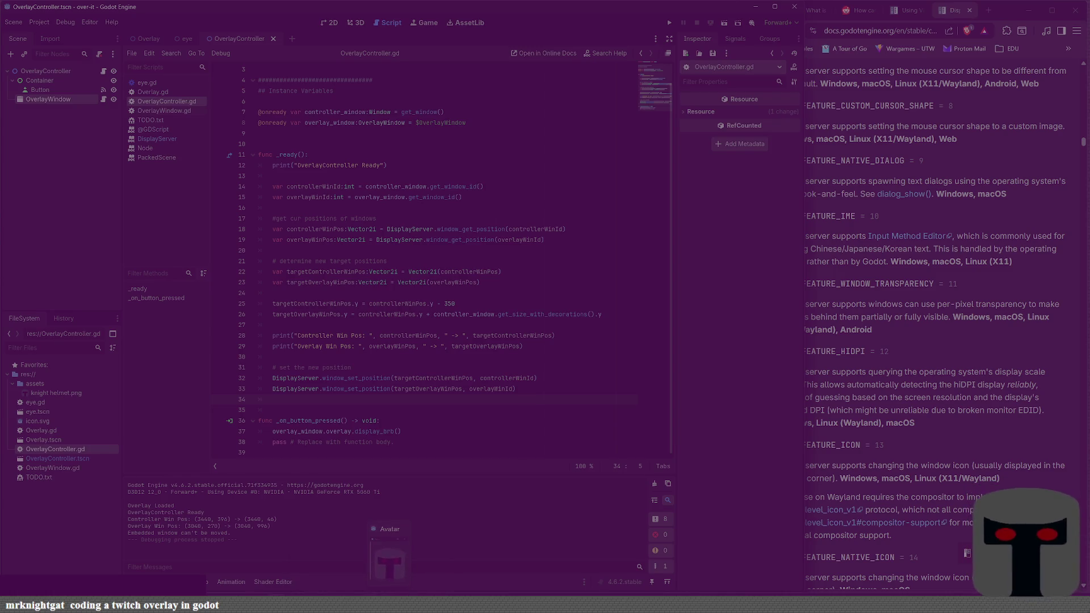
{"action": "mouse_move", "coordinate": [277, 605]}
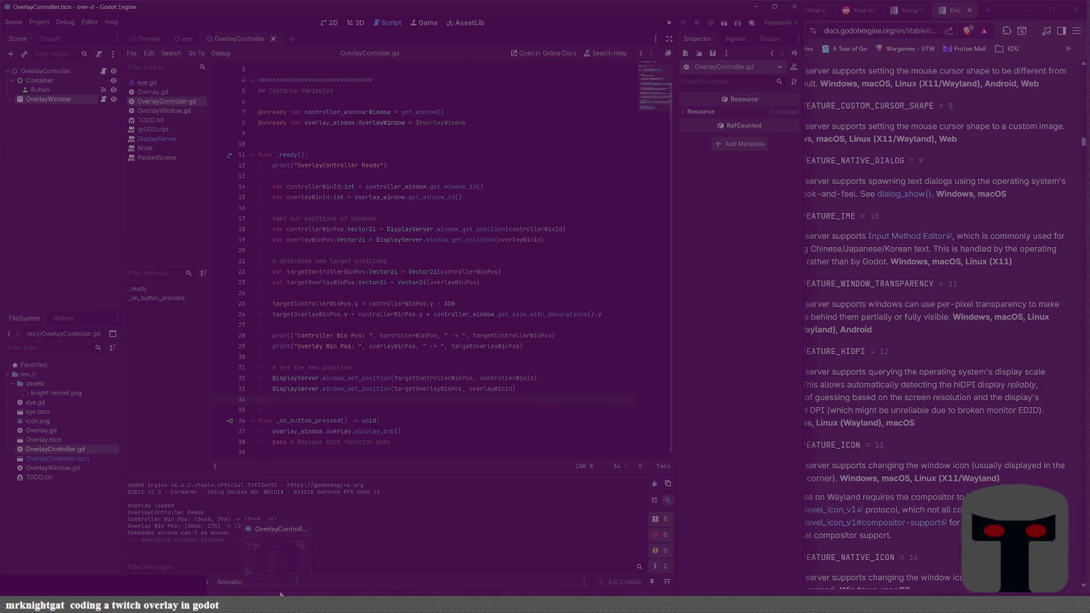
{"action": "left_click", "coordinate": [332, 23]}
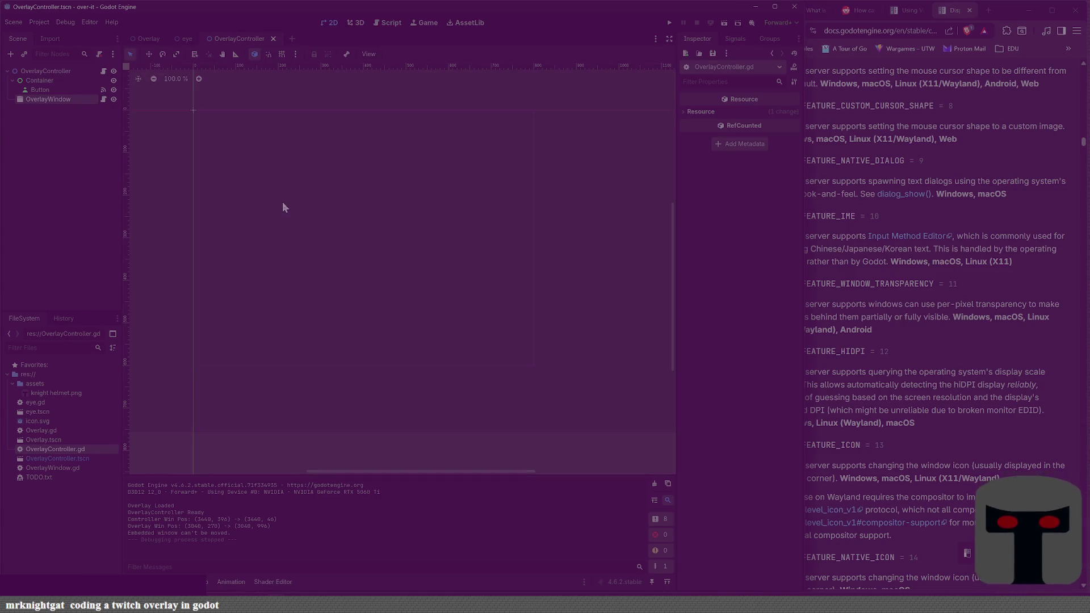
Close the leftover DisplayServer window and switch to the Script workspace.
{"action": "mouse_move", "coordinate": [388, 605]}
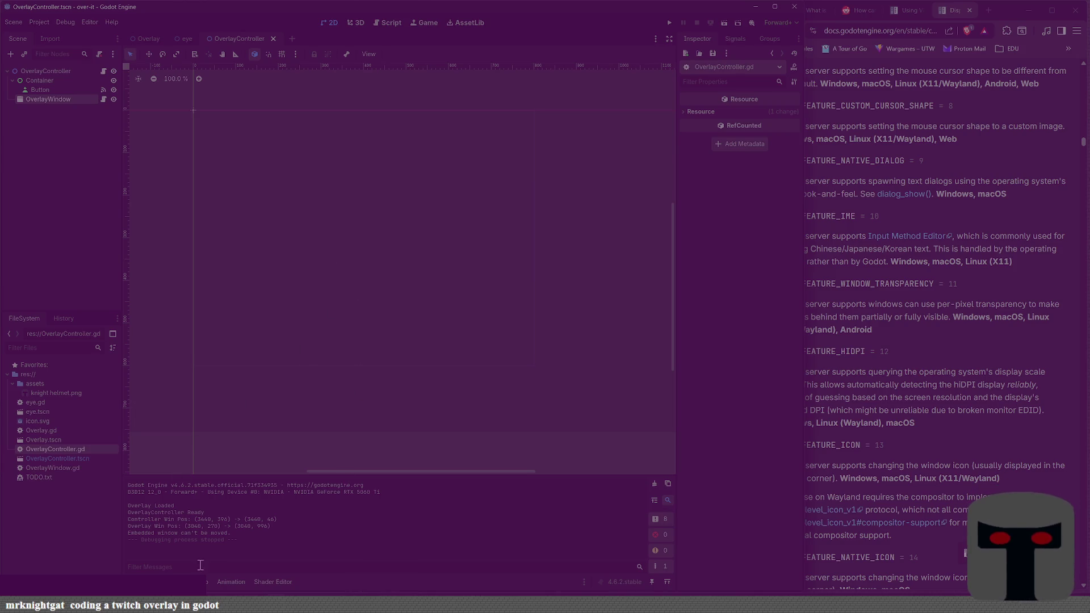
{"action": "mouse_move", "coordinate": [276, 604]}
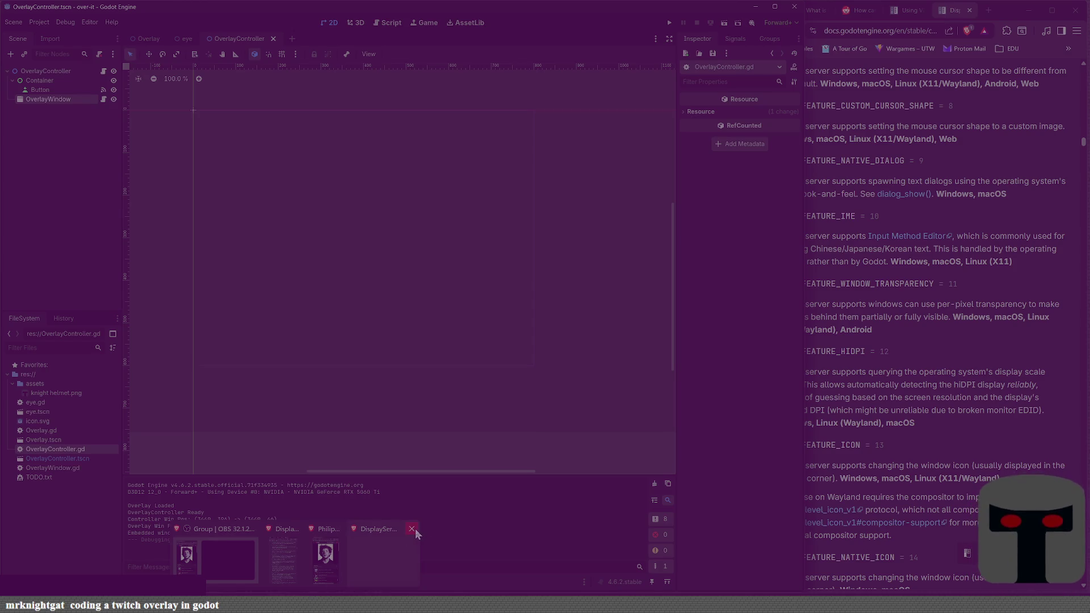
{"action": "left_click", "coordinate": [414, 529]}
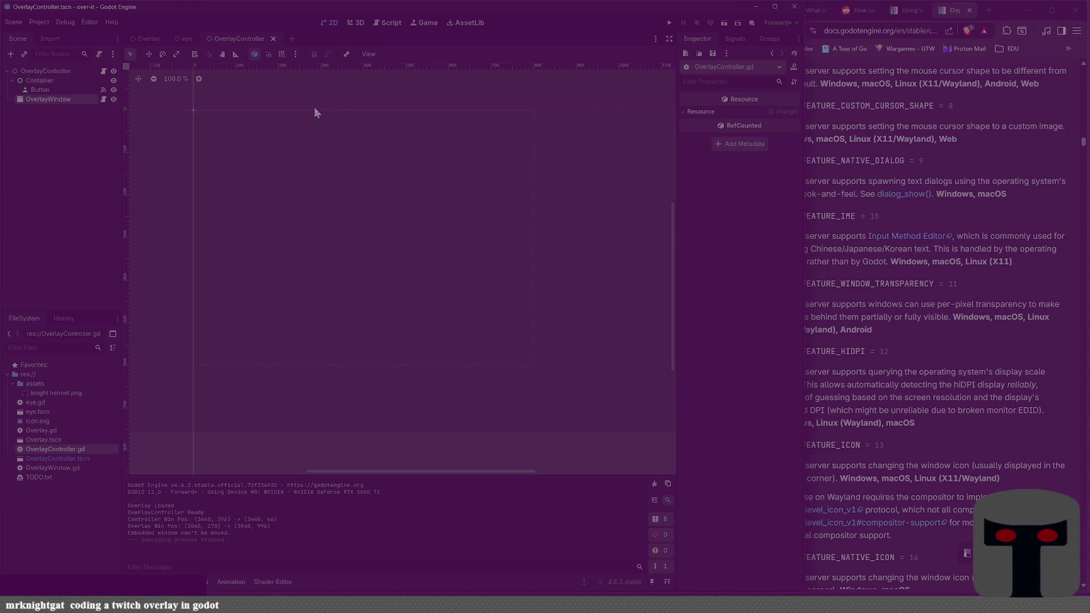
{"action": "left_click", "coordinate": [391, 24]}
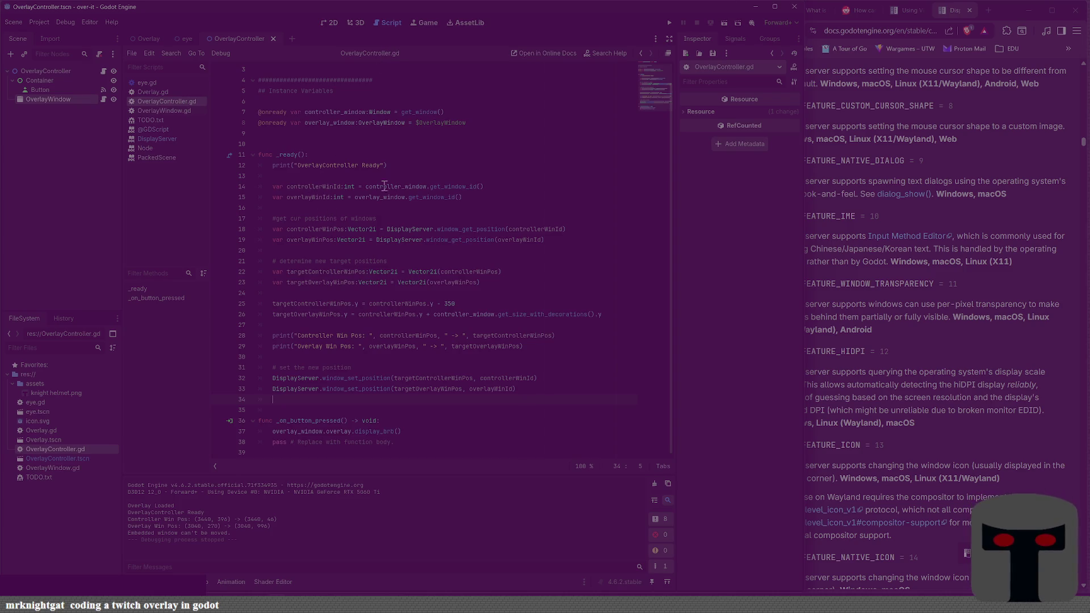
Delete the empty line 13 after _ready's print and open TODO.txt.
{"action": "left_click", "coordinate": [413, 164]}
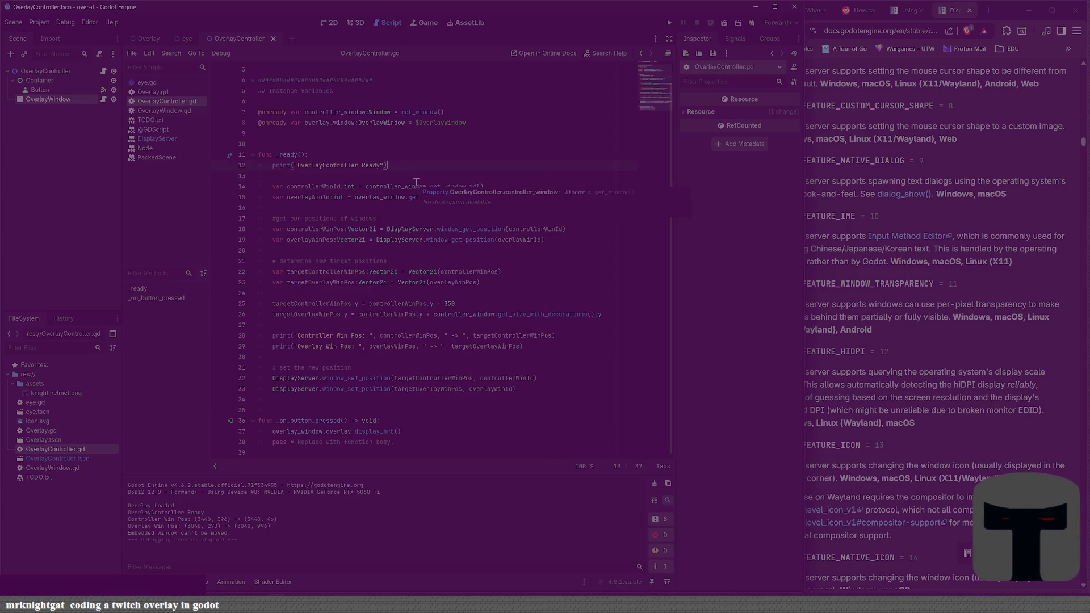
{"action": "left_click", "coordinate": [416, 180]}
{"action": "key", "text": "BackSpace"}
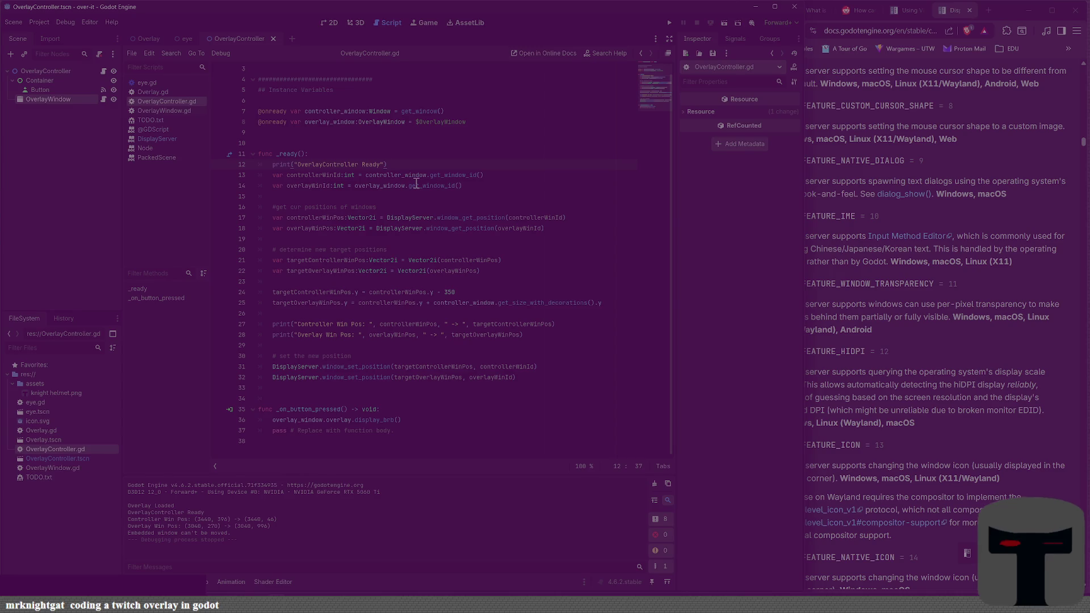
{"action": "left_click", "coordinate": [174, 119]}
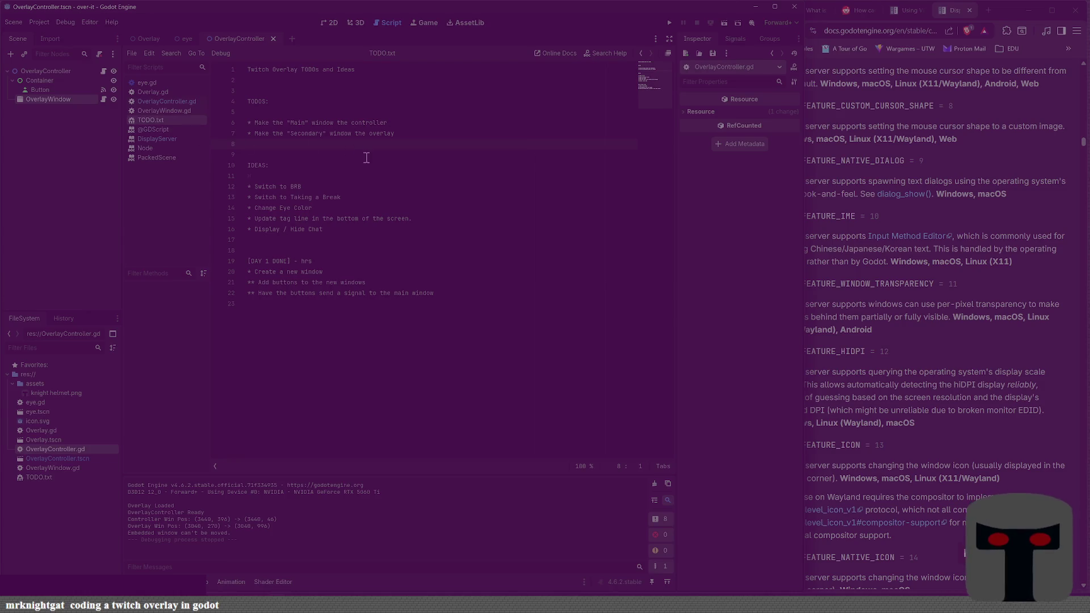
Add a [DAY 2 DONE] heading at the file's end and move the two window TODO items under it.
{"action": "left_click", "coordinate": [414, 135]}
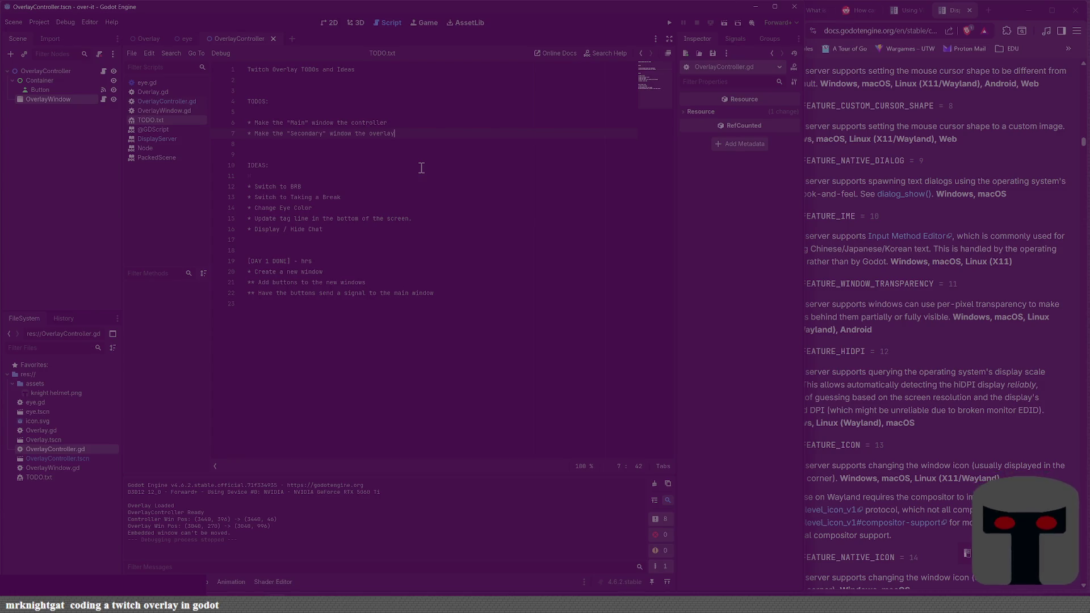
{"action": "left_click", "coordinate": [471, 299]}
{"action": "type", "text": "[DAY 2 DONE"}
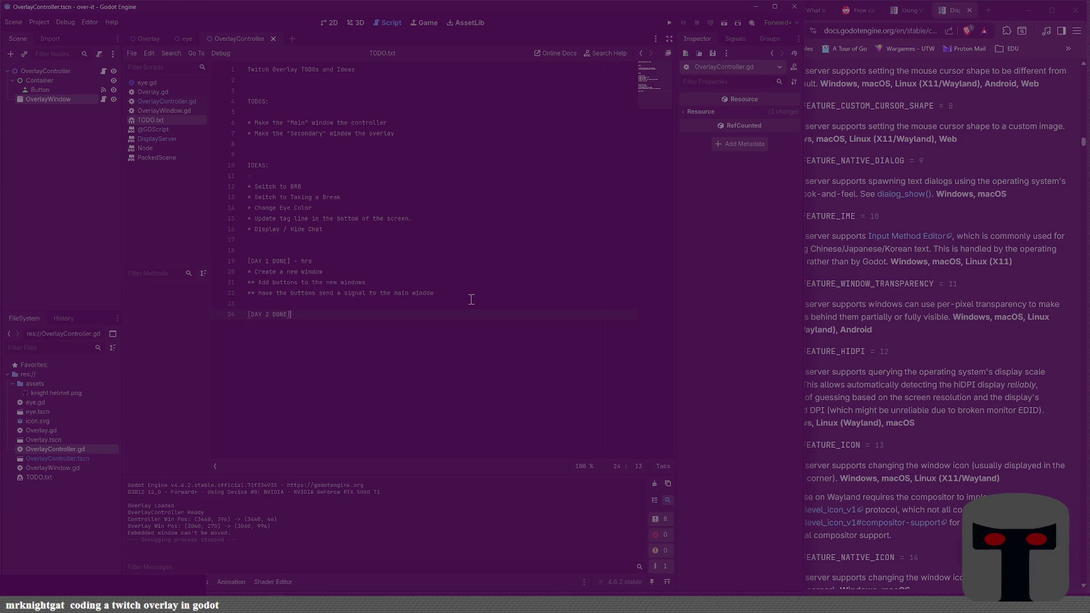
{"action": "key", "text": "ctrl+z"}
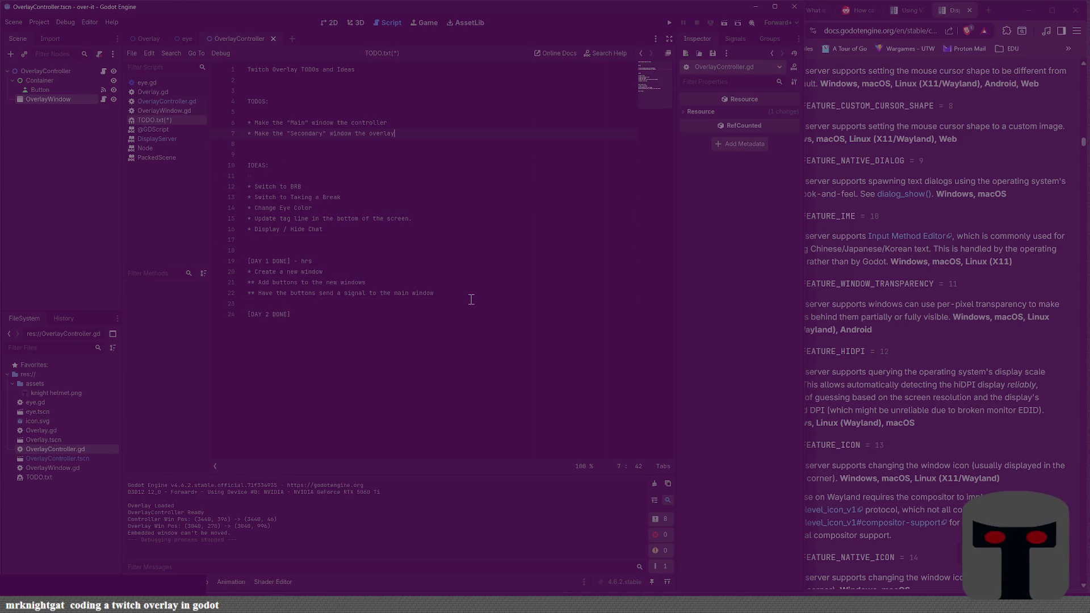
{"action": "key", "text": "shift+Up"}
{"action": "key", "text": "shift+Home"}
{"action": "key", "text": "ctrl+c"}
{"action": "key", "text": "BackSpace"}
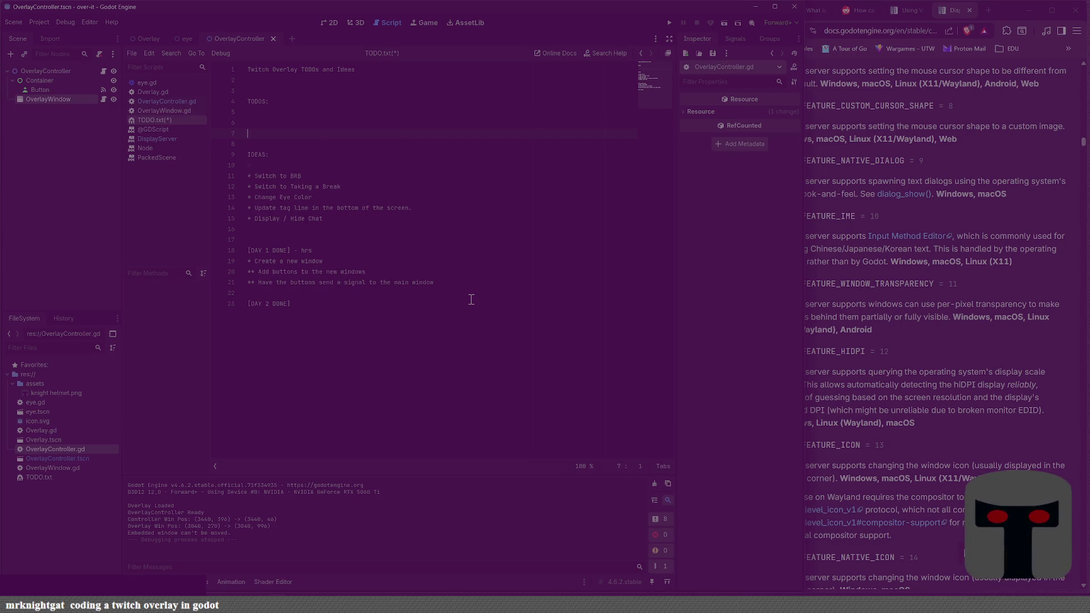
{"action": "key", "text": "ctrl+v"}
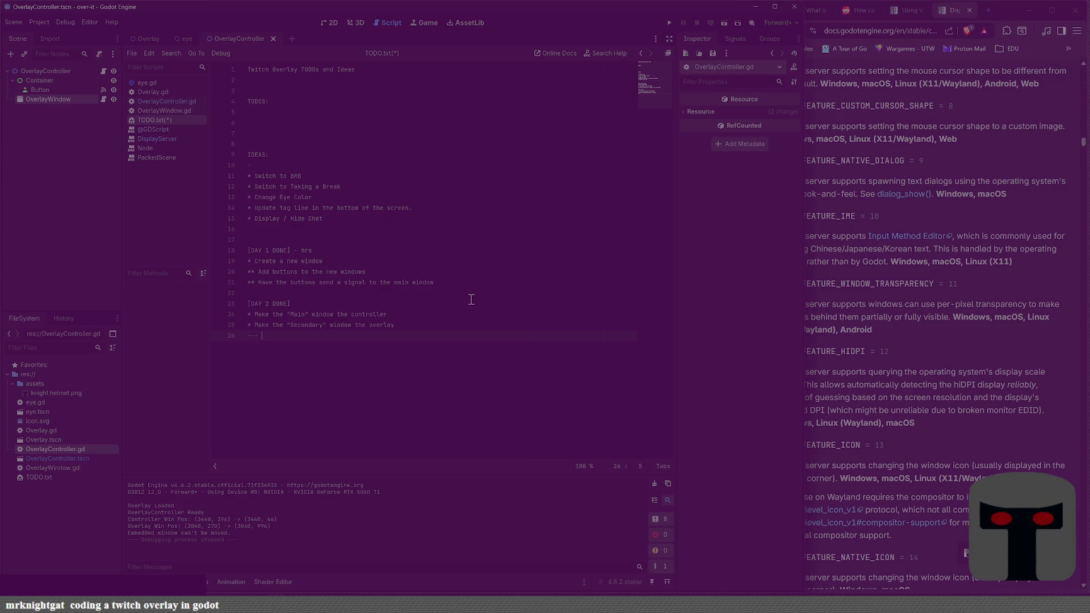
Add the '--- 45 mins ----' time note under the Day 2 items and save TODO.txt.
{"action": "type", "text": "MIN"}
{"action": "key", "text": "BackSpace"}
{"action": "key", "text": "BackSpace"}
{"action": "key", "text": "BackSpace"}
{"action": "type", "text": "mins ----"}
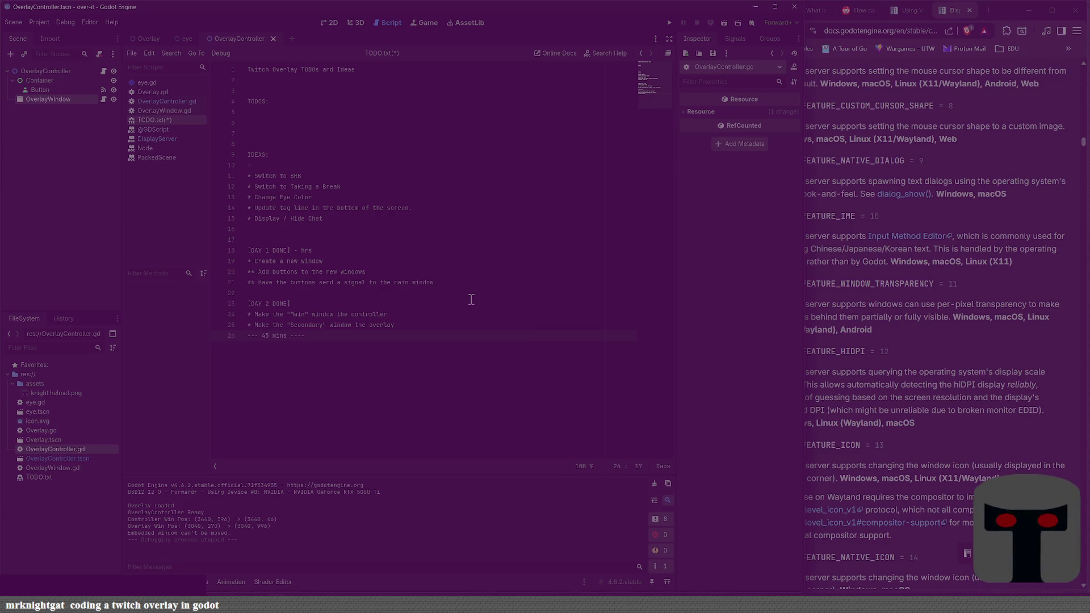
{"action": "key", "text": "Return"}
{"action": "key", "text": "ctrl+s"}
Add '* Switch to BRB Overlay' under TODOS, save, and delete the old Switch to BRB idea.
{"action": "left_click", "coordinate": [340, 122]}
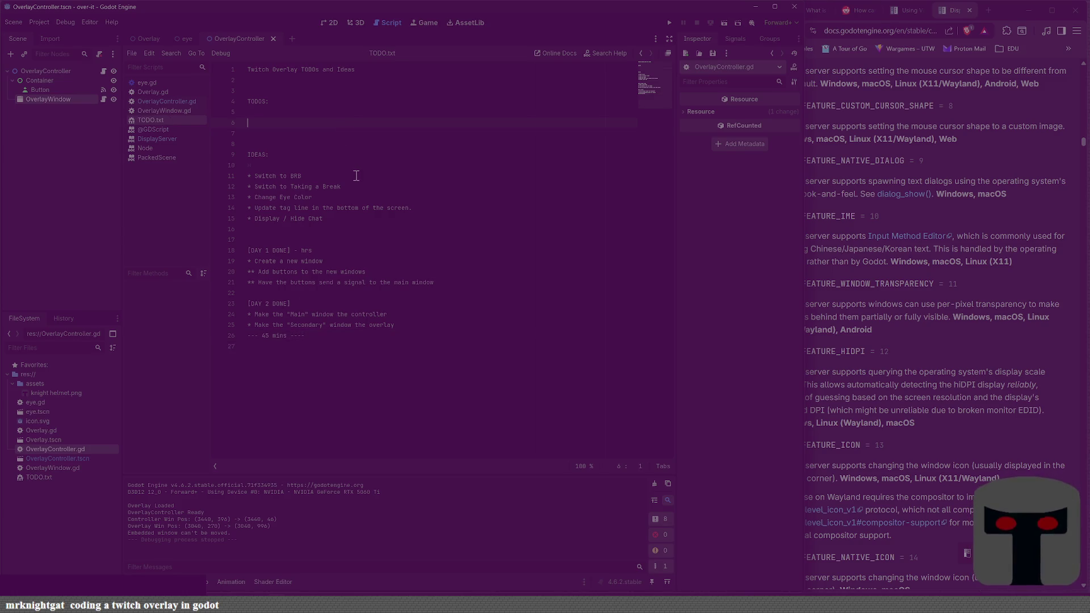
{"action": "type", "text": "* SWIT"}
{"action": "key", "text": "BackSpace"}
{"action": "key", "text": "BackSpace"}
{"action": "key", "text": "BackSpace"}
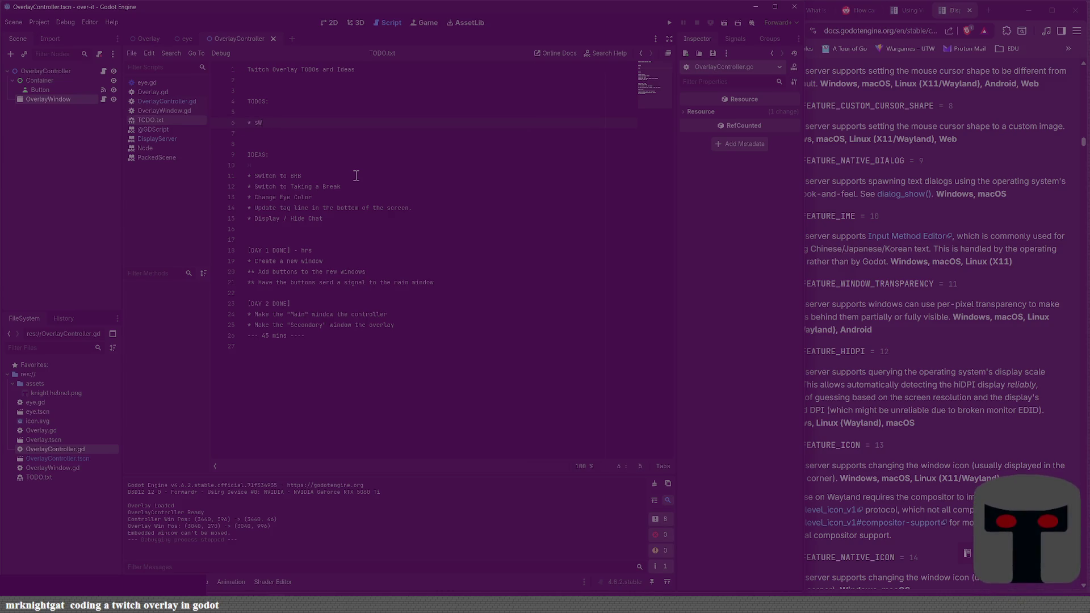
{"action": "type", "text": "Switch to BRB "}
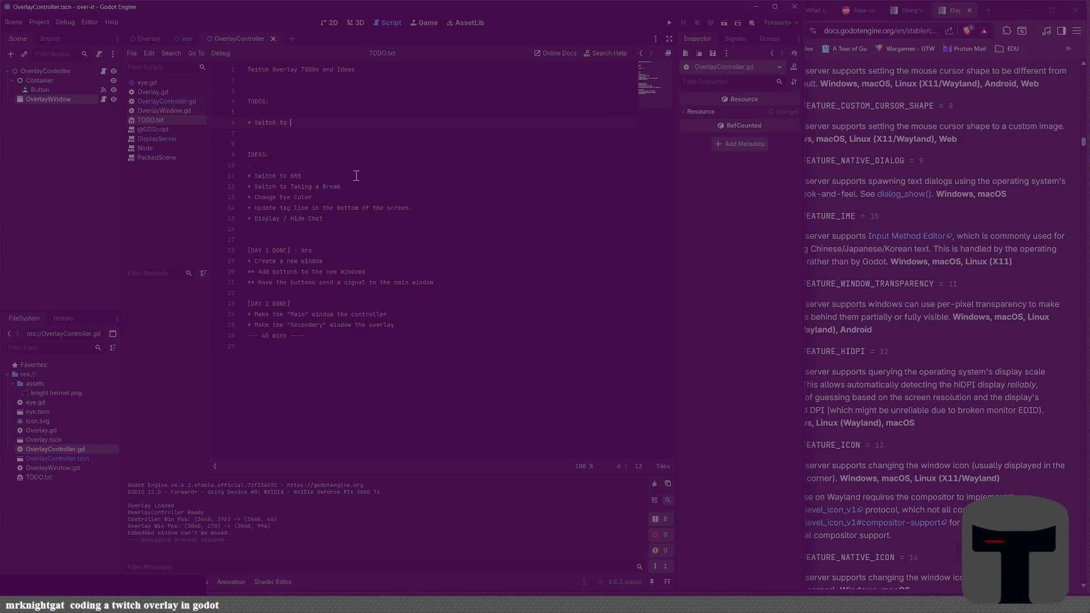
{"action": "type", "text": "Overlay"}
{"action": "key", "text": "ctrl+s"}
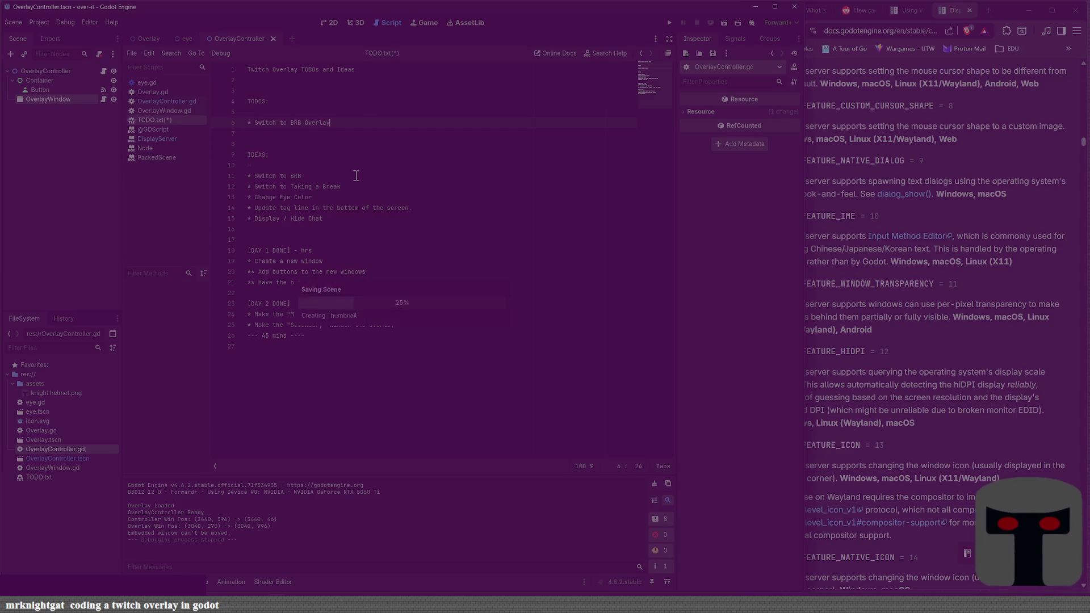
{"action": "key", "text": "shift+Home"}
{"action": "key", "text": "BackSpace"}
{"action": "key", "text": "BackSpace"}
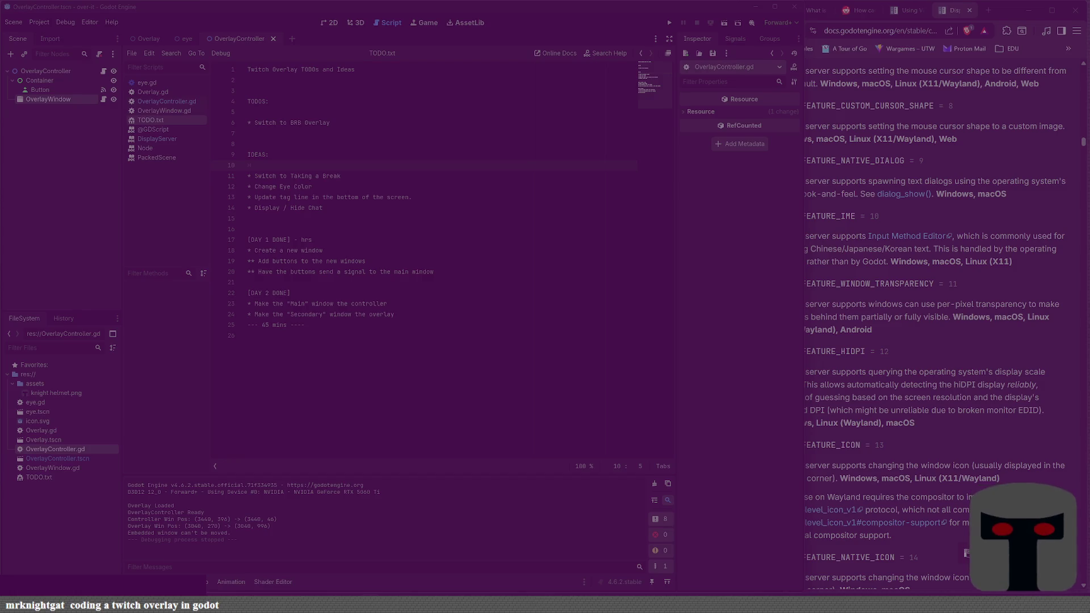
{"action": "left_click", "coordinate": [322, 145]}
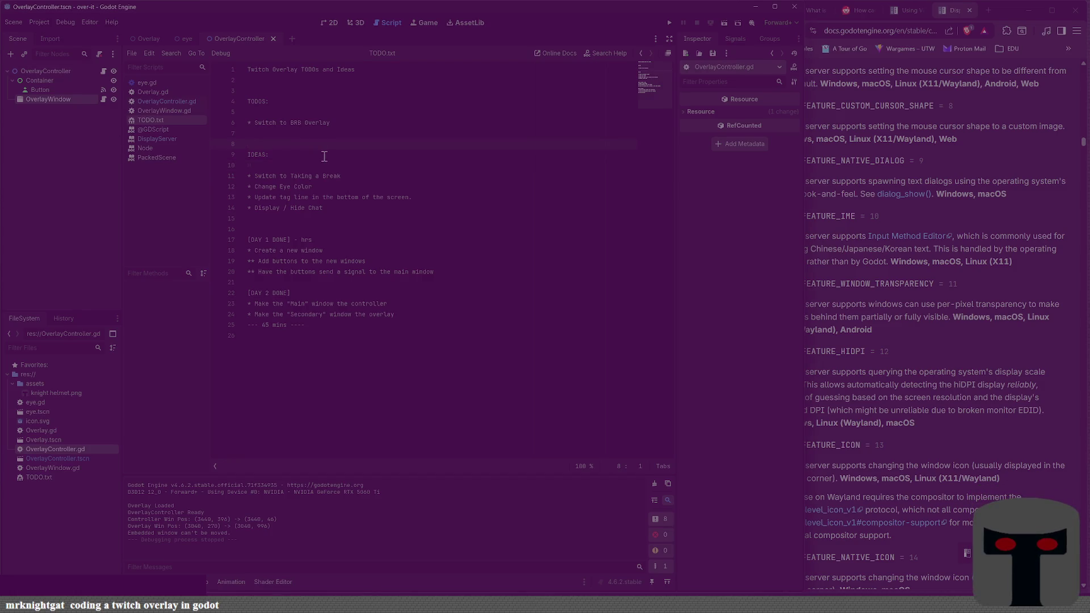
Delete the blank line before the IDEAS list, check the docs page, and save TODO.txt.
{"action": "key", "text": "BackSpace"}
{"action": "left_click", "coordinate": [324, 165]}
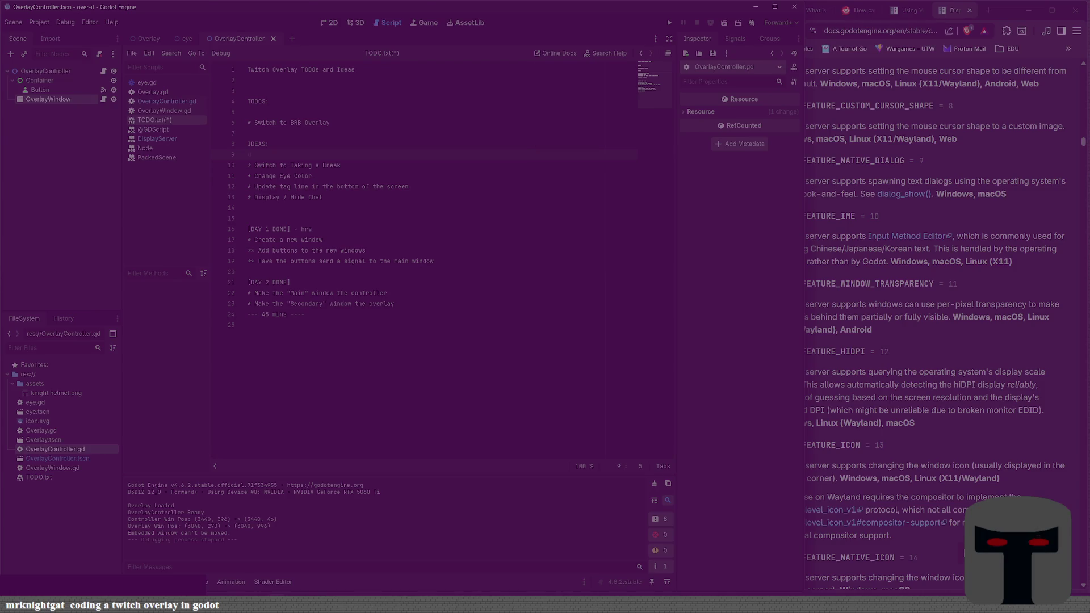
{"action": "left_click", "coordinate": [964, 554]}
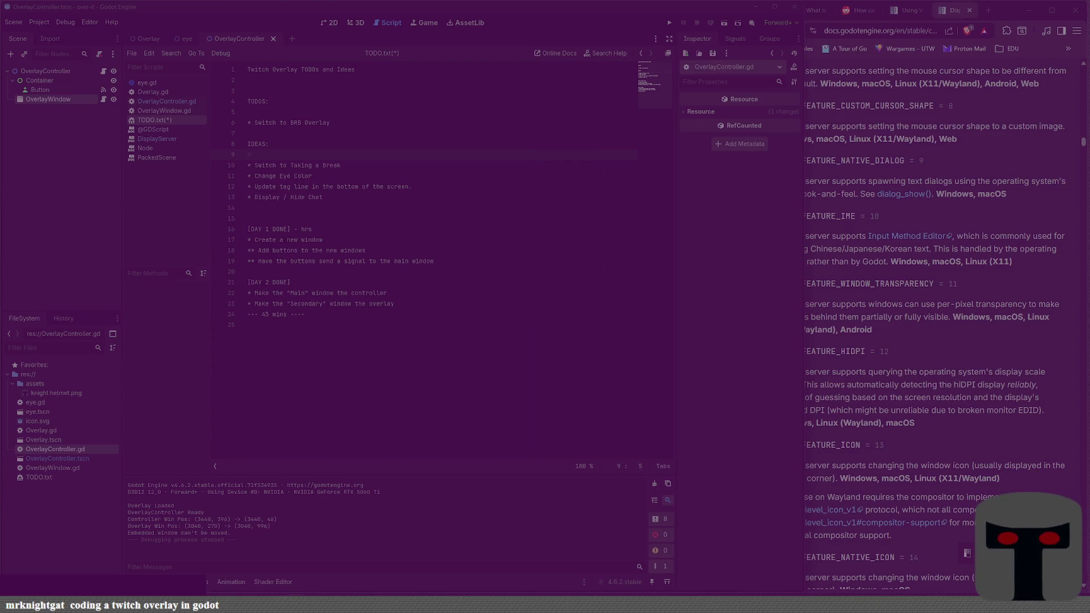
{"action": "left_click", "coordinate": [365, 134]}
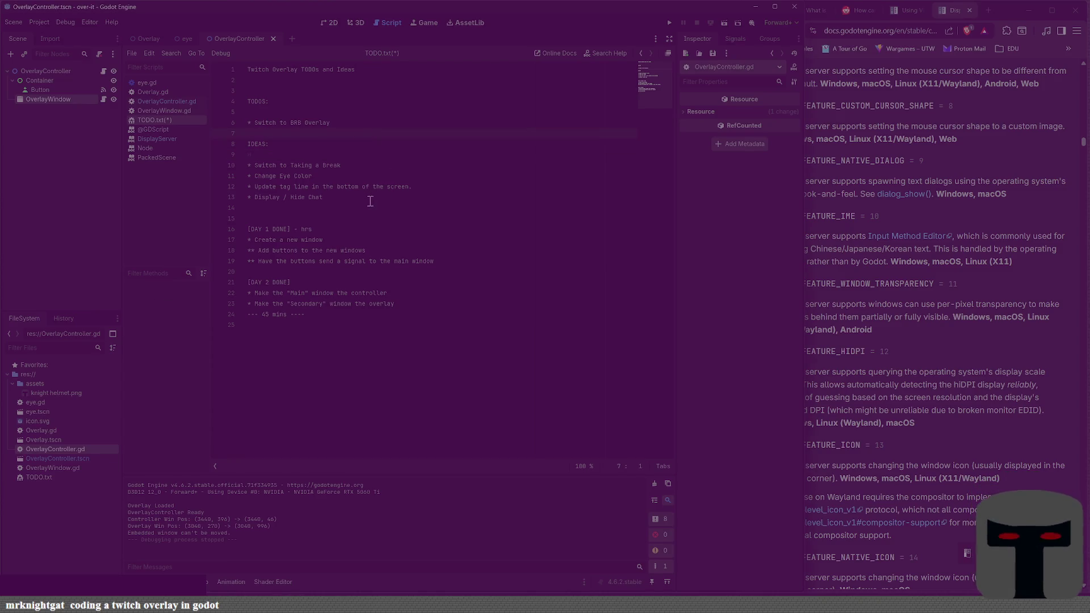
{"action": "key", "text": "ctrl+s"}
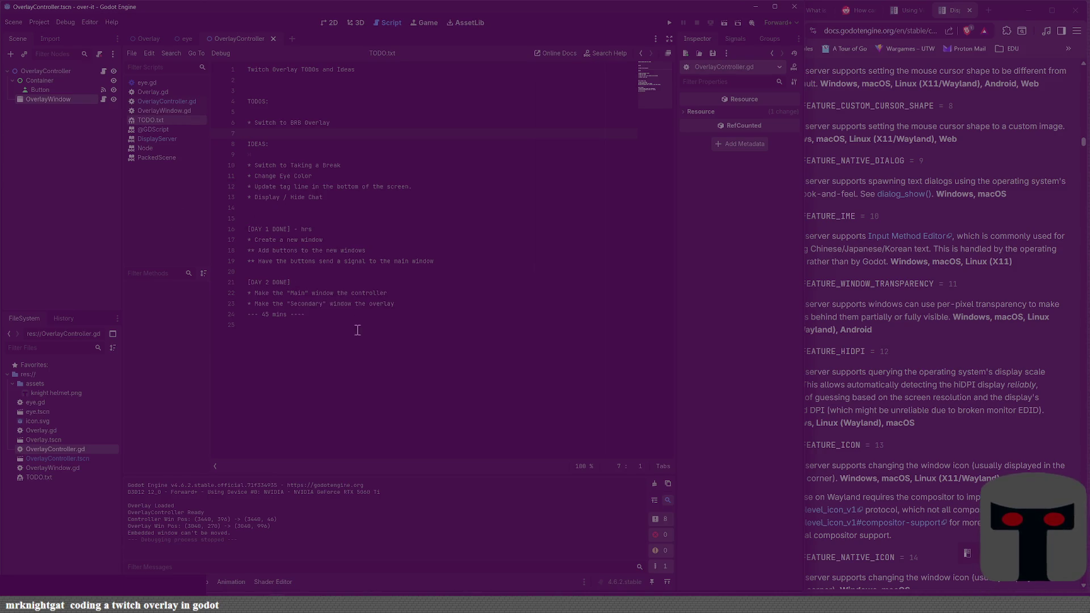
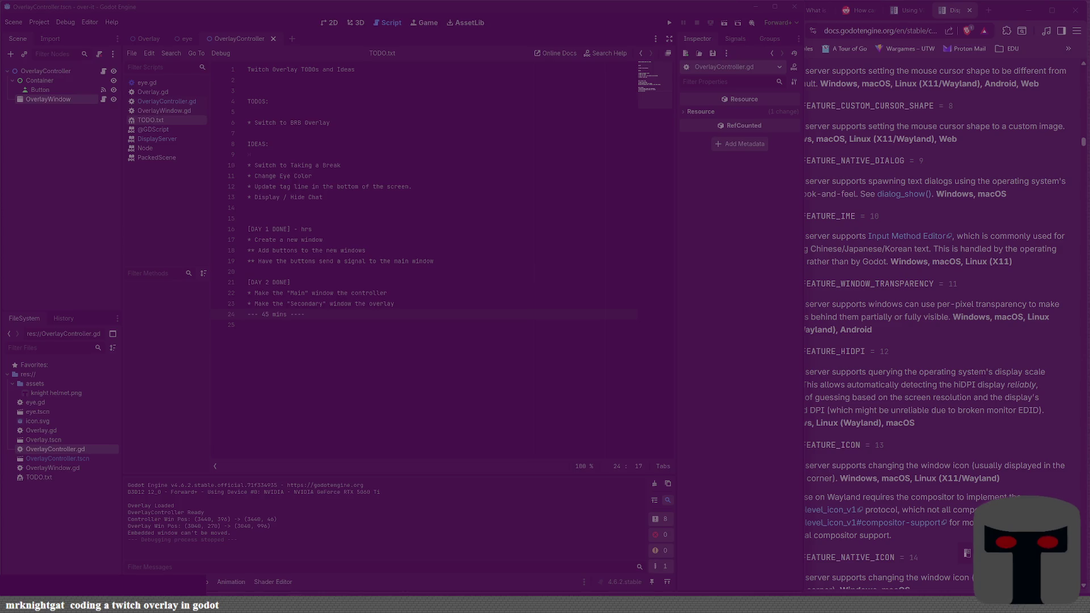
Open a new Brave window beside Godot and add a 'More Music for the Stream' line to TODO.txt.
{"action": "key", "text": "ctrl+n"}
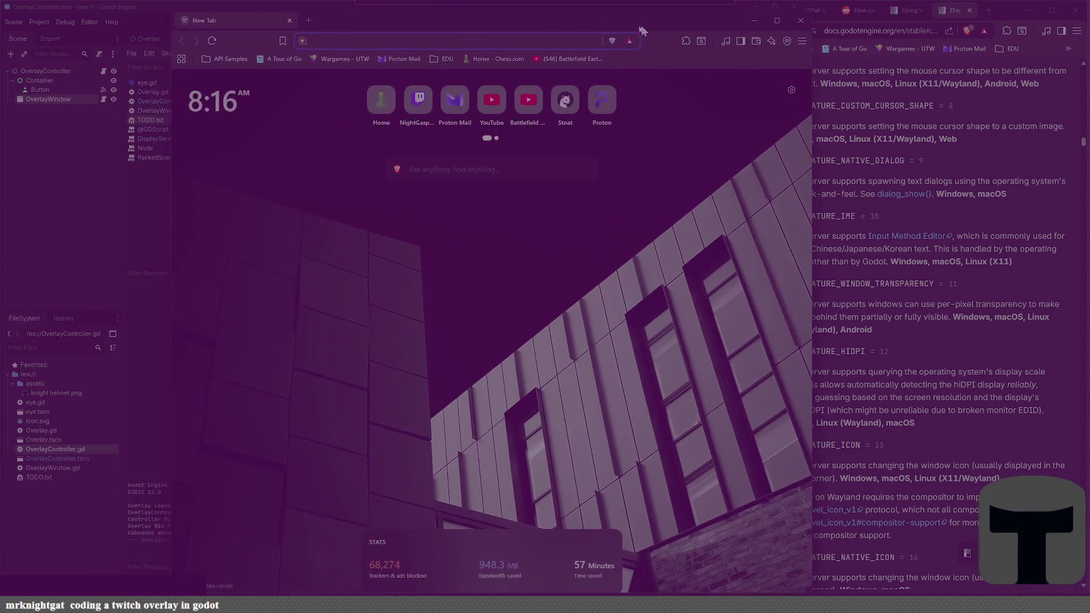
{"action": "mouse_move", "coordinate": [434, 33]}
{"action": "left_mouse_down"}
{"action": "mouse_move", "coordinate": [451, 141]}
{"action": "mouse_move", "coordinate": [431, 105]}
{"action": "mouse_move", "coordinate": [499, 122]}
{"action": "mouse_move", "coordinate": [628, 237]}
{"action": "left_mouse_up"}
{"action": "left_click", "coordinate": [407, 154]}
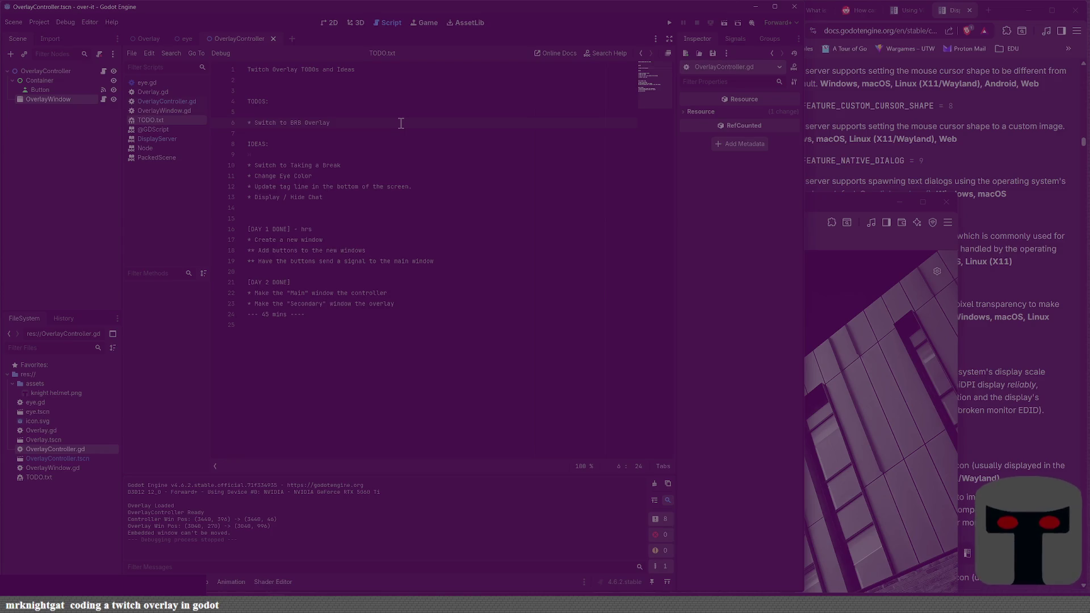
{"action": "key", "text": "Return"}
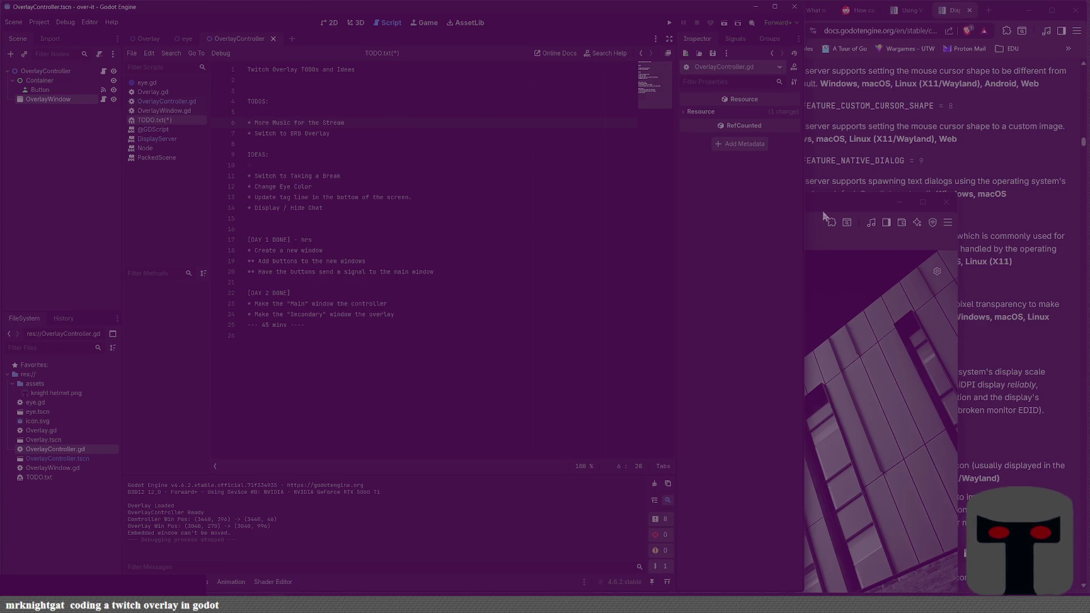
{"action": "mouse_move", "coordinate": [823, 203]}
{"action": "left_mouse_down"}
{"action": "mouse_move", "coordinate": [748, 80]}
{"action": "mouse_move", "coordinate": [782, 60]}
{"action": "left_mouse_up"}
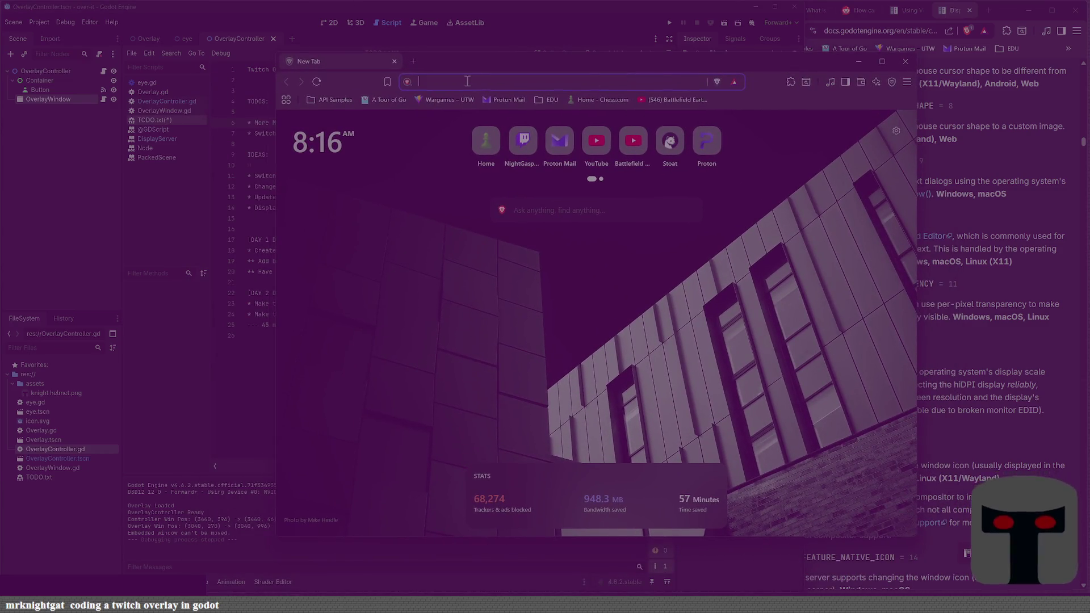
Go to YouTube and filter the home feed to Video game music.
{"action": "type", "text": "youtube.com"}
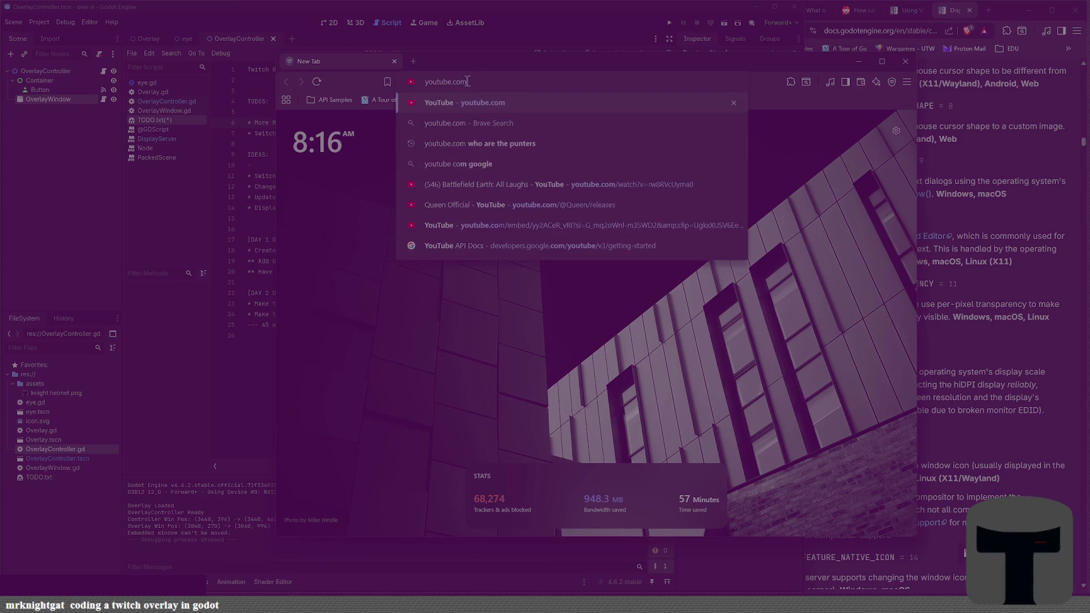
{"action": "key", "text": "Return"}
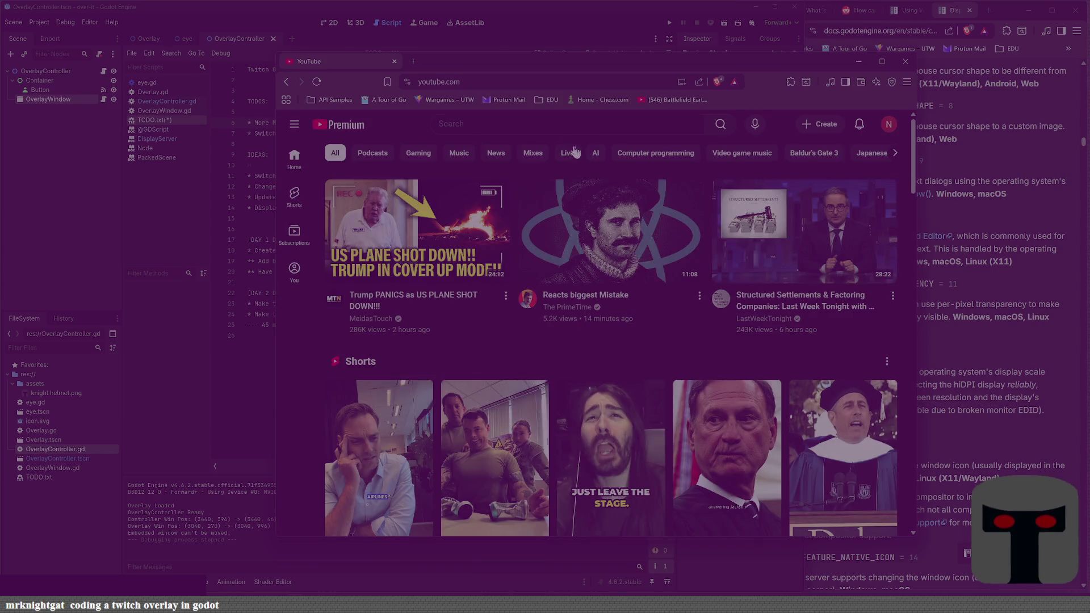
{"action": "left_click", "coordinate": [531, 129]}
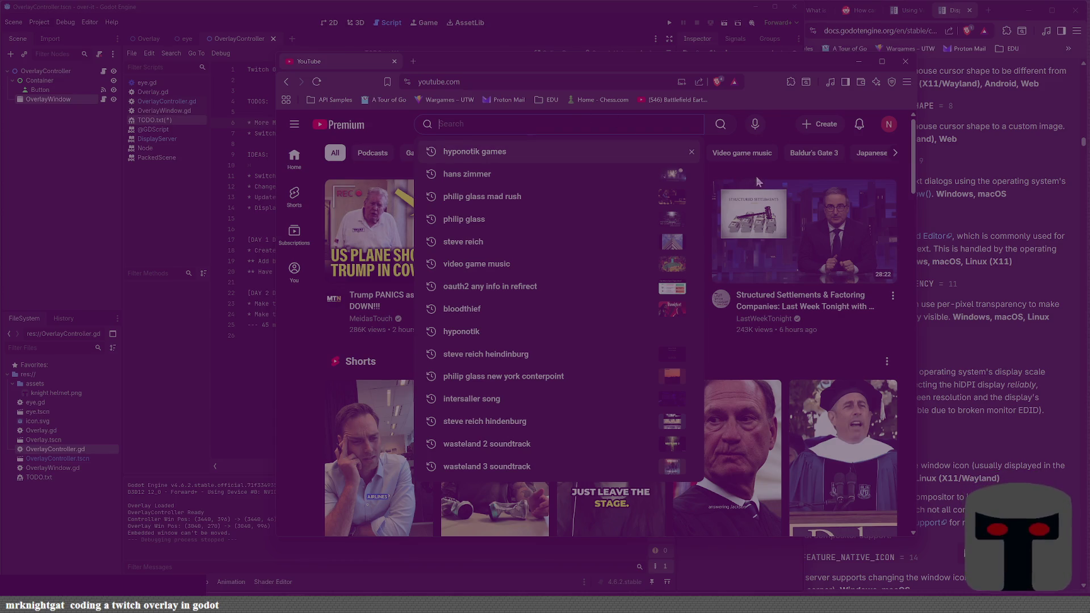
{"action": "left_click", "coordinate": [758, 158]}
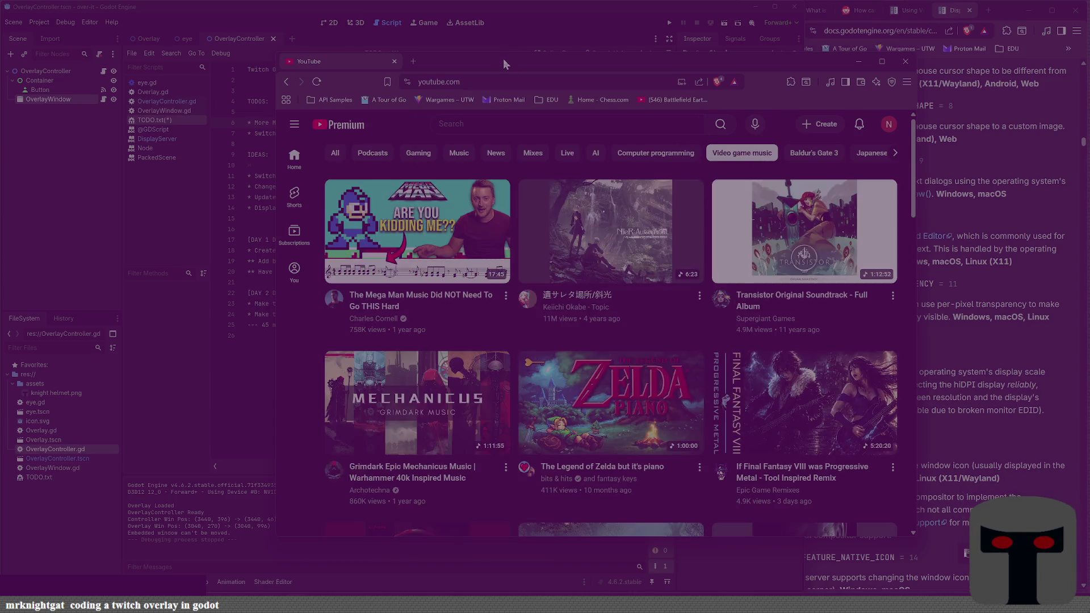
Play a NieR track, then the Hades OST album, then Hades II - Olympus Aflame from its mix.
{"action": "left_click_drag", "start_coordinate": [503, 59], "coordinate": [478, 39]}
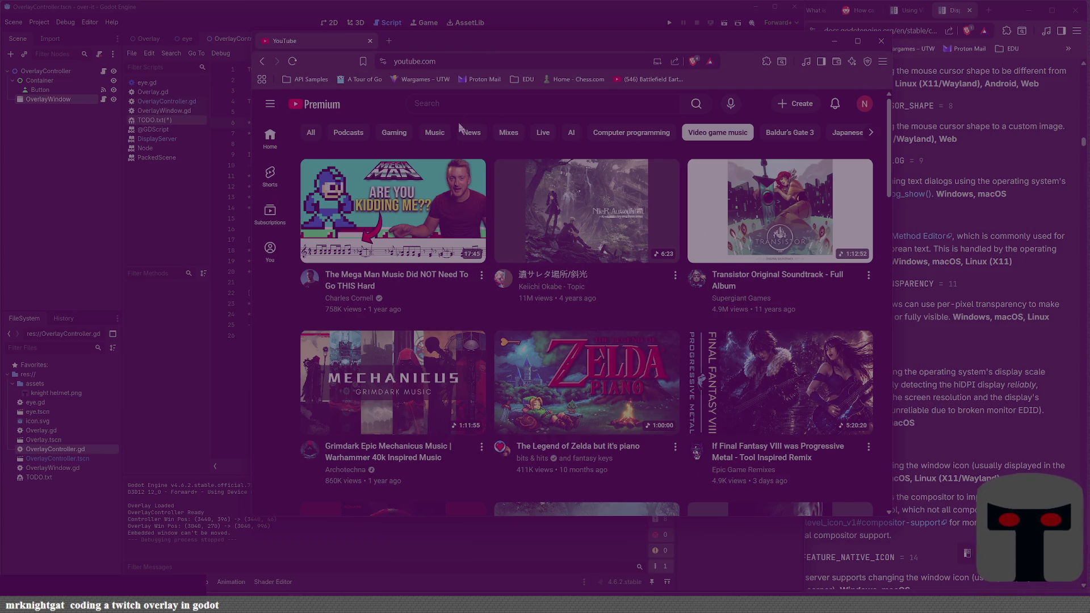
{"action": "left_click", "coordinate": [582, 222]}
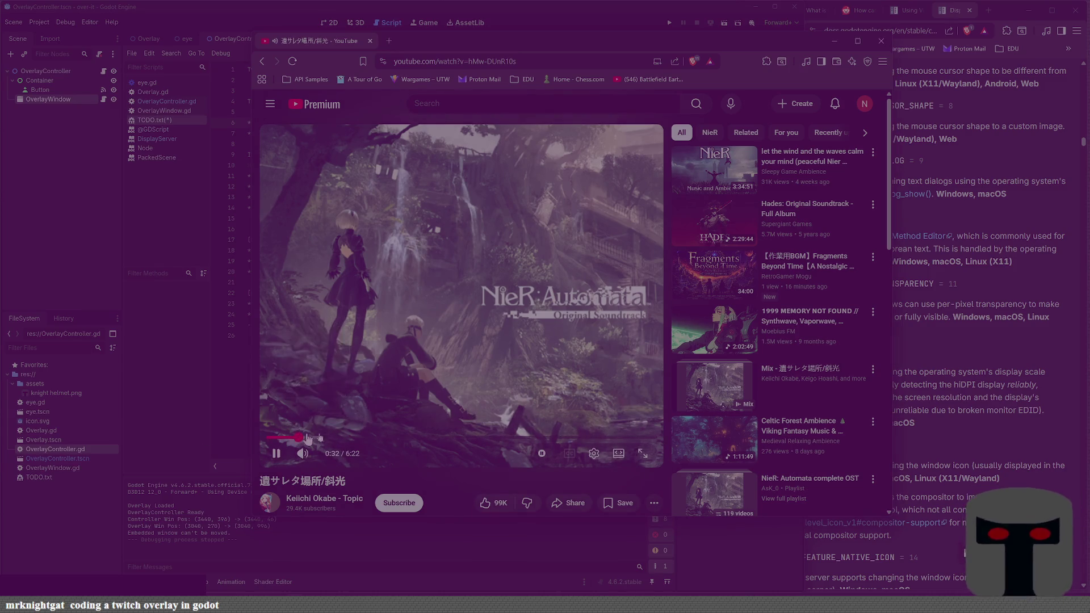
{"action": "left_click", "coordinate": [706, 231]}
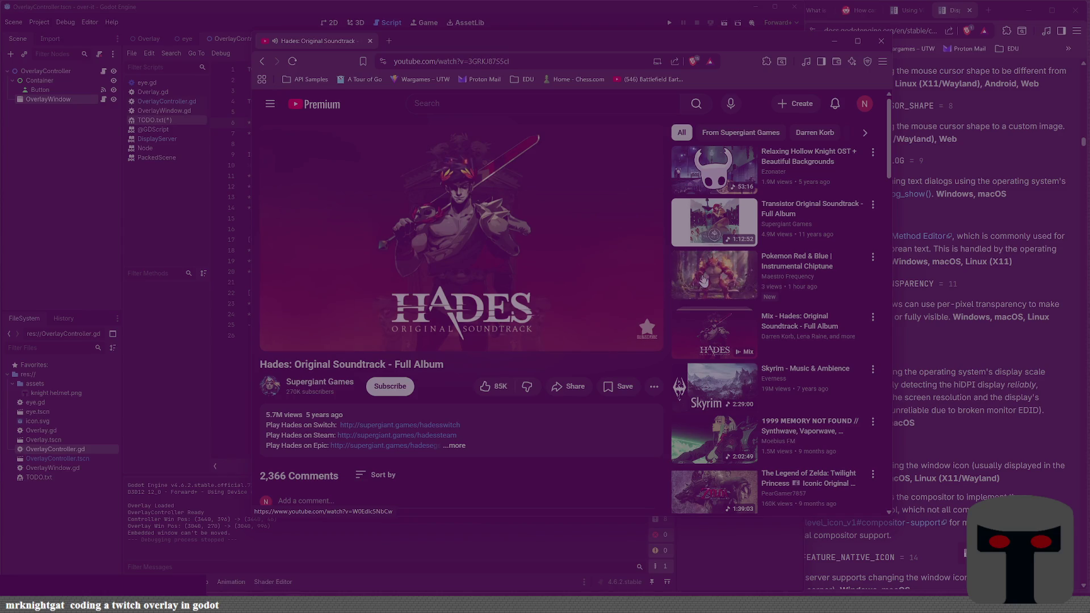
{"action": "left_click", "coordinate": [704, 330]}
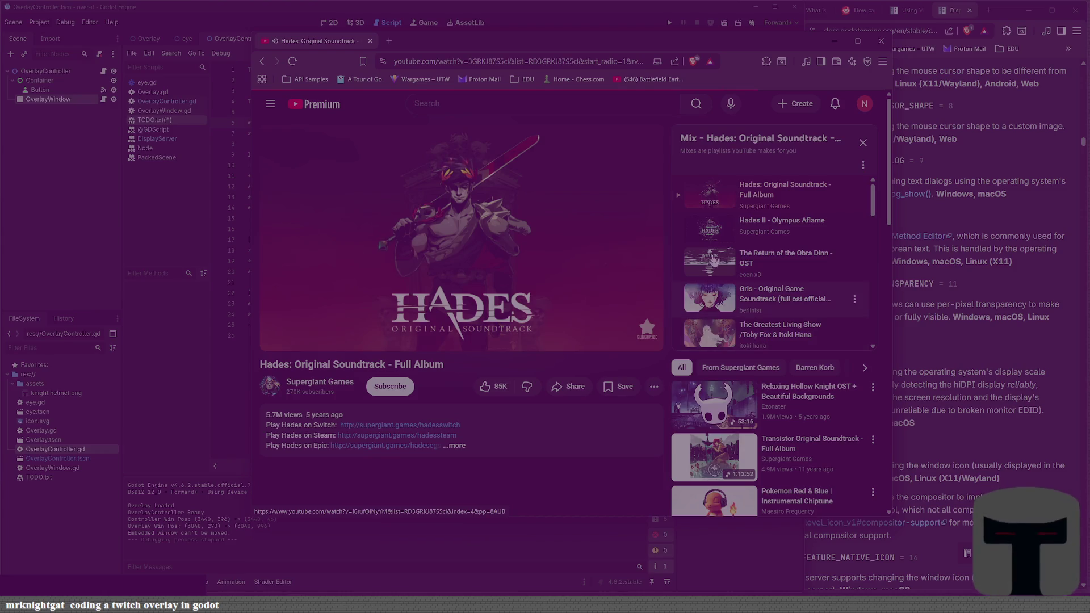
{"action": "left_click", "coordinate": [703, 230]}
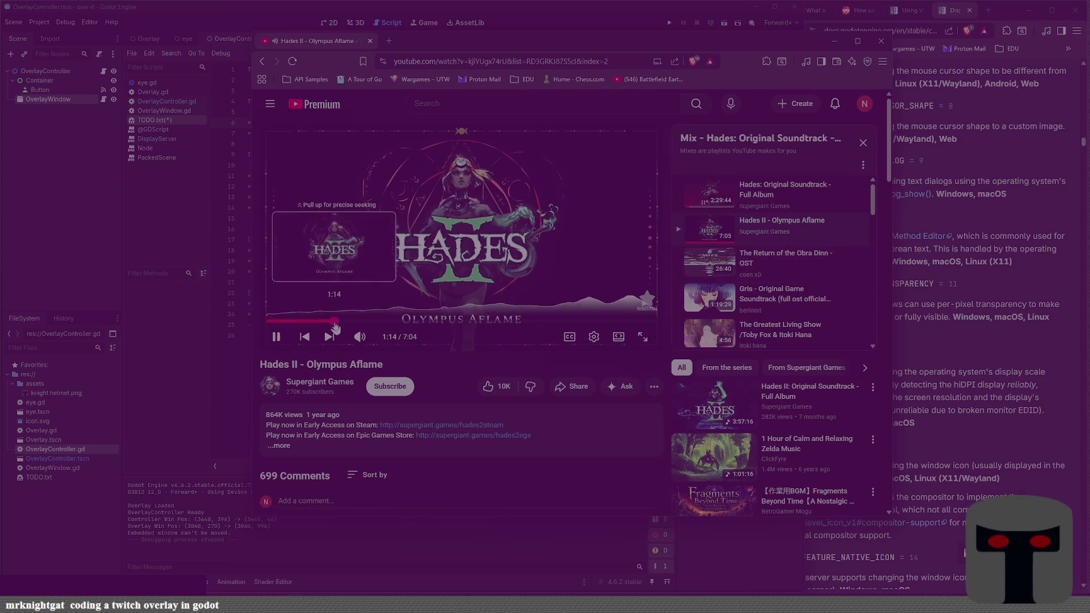
Sample Olympus Aflame at 1:14, 3:44, 4:36 and 6:29, then untick it from 'the real bg'.
{"action": "left_click", "coordinate": [334, 320]}
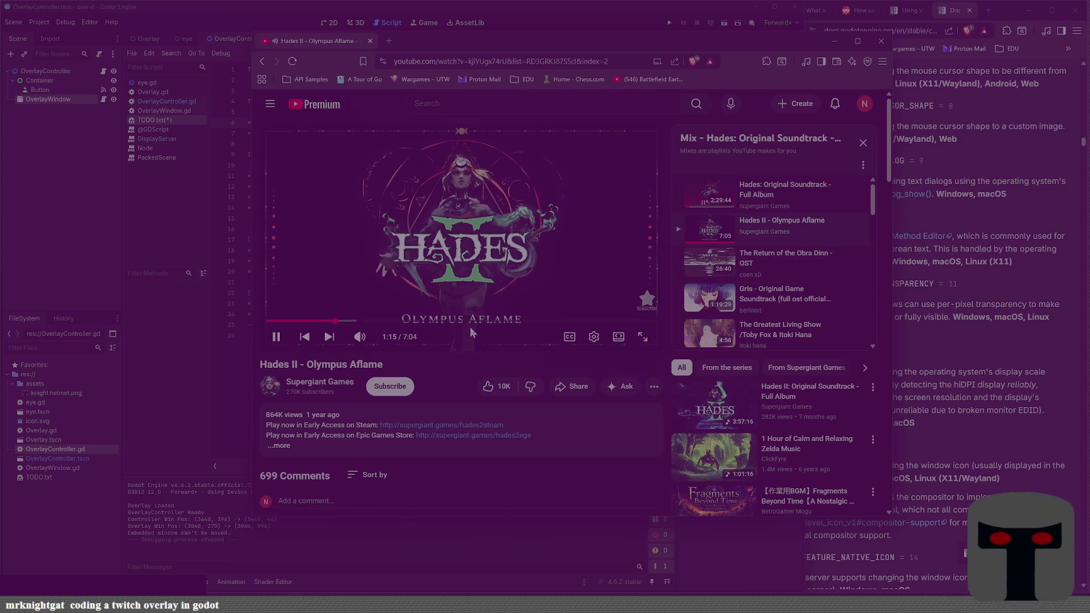
{"action": "left_click", "coordinate": [472, 321]}
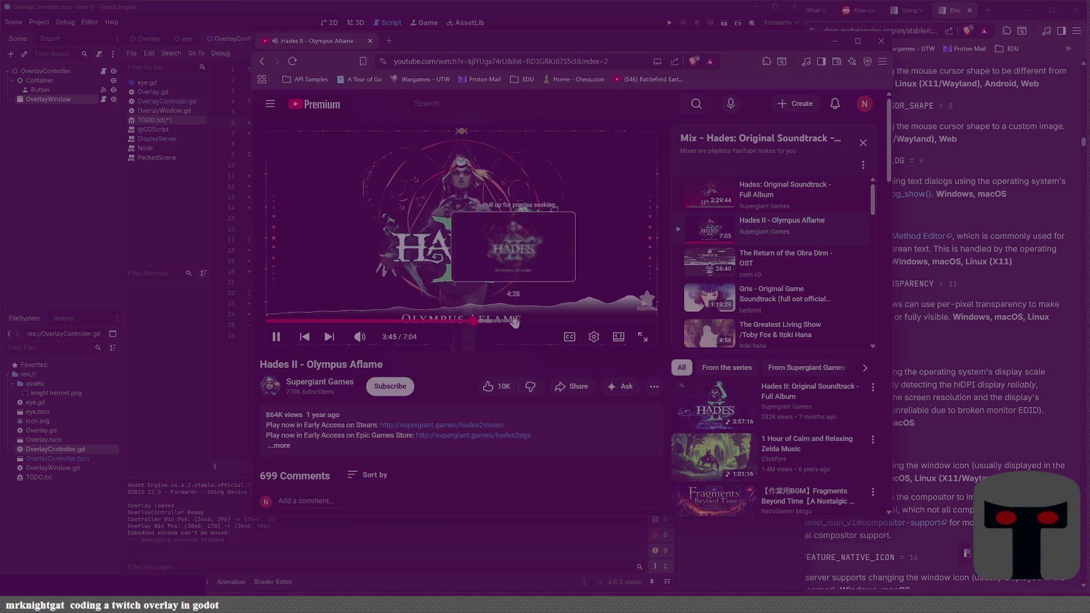
{"action": "left_click", "coordinate": [521, 320]}
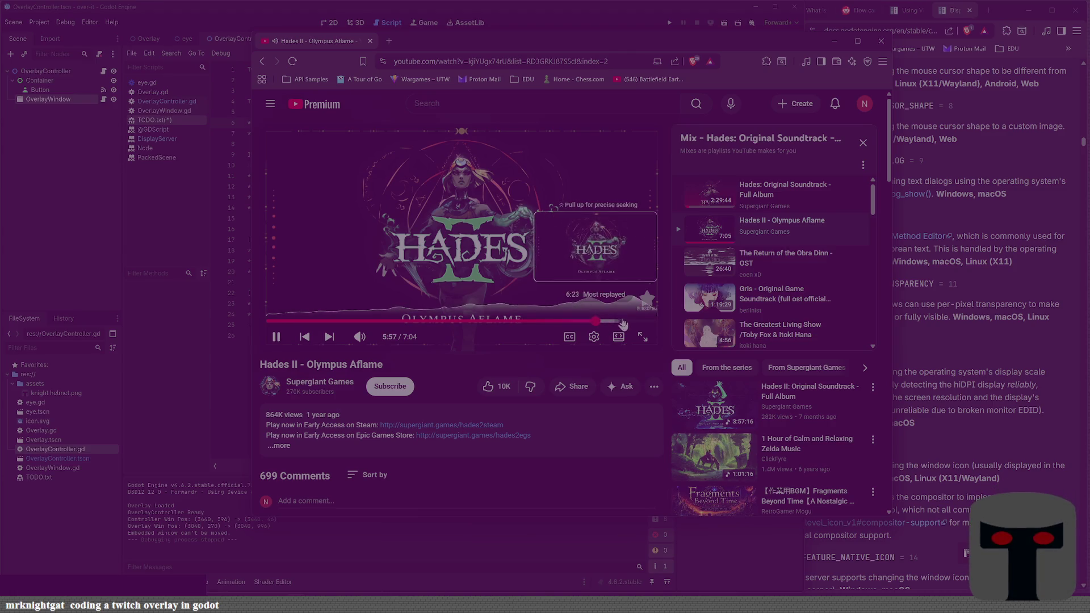
{"action": "left_click", "coordinate": [624, 321]}
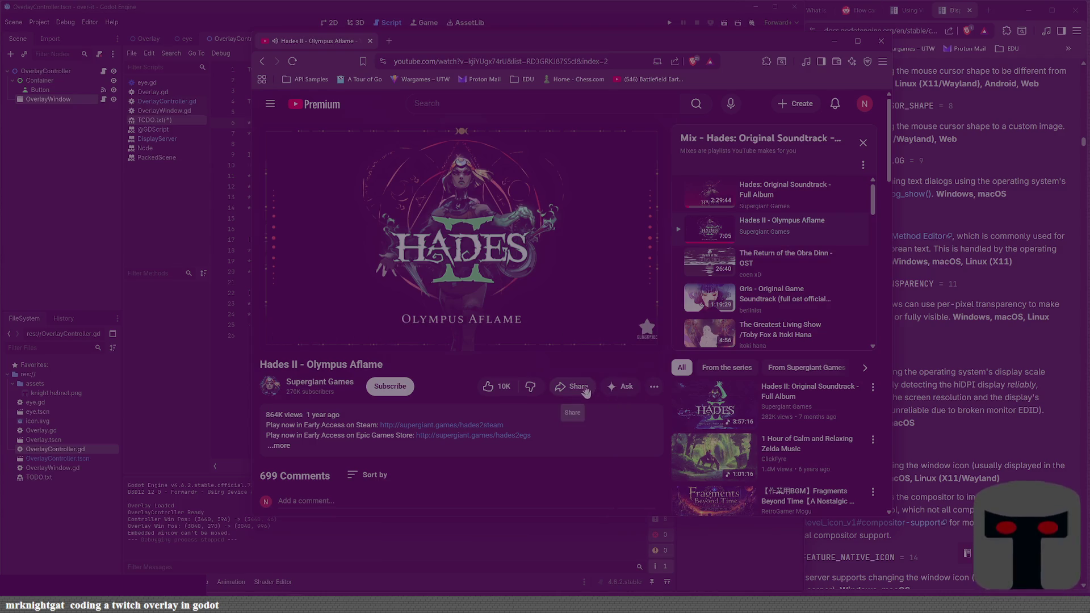
{"action": "left_click", "coordinate": [655, 387]}
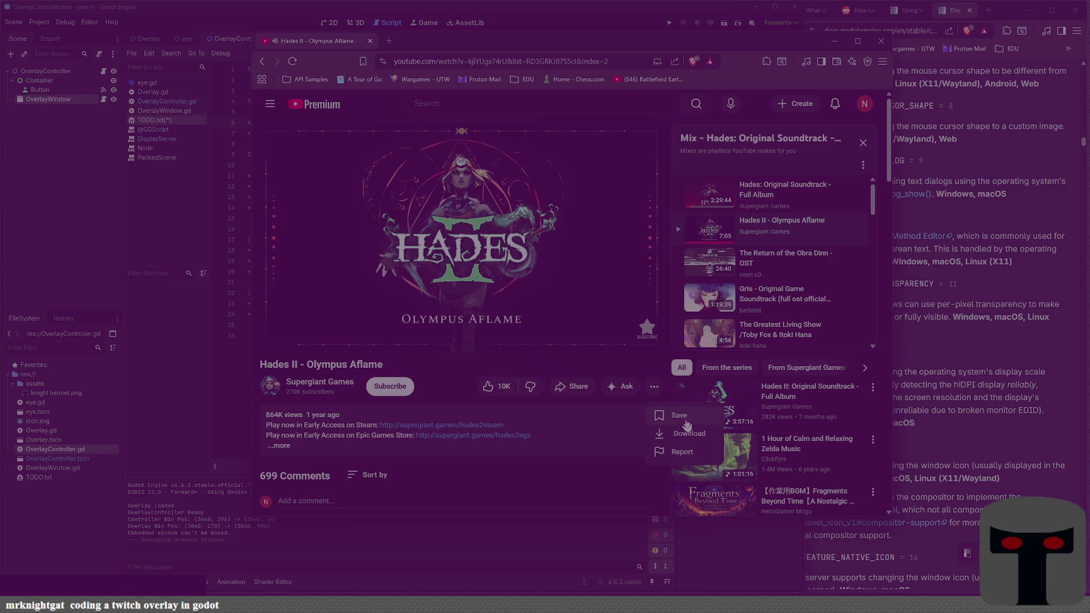
{"action": "left_click", "coordinate": [664, 419]}
{"action": "left_click", "coordinate": [693, 293]}
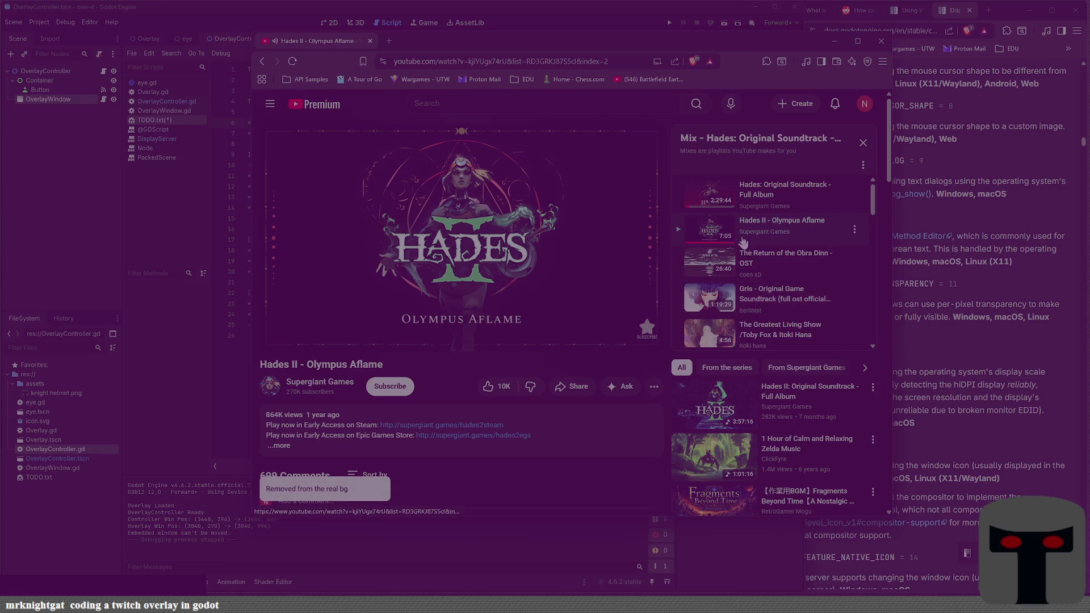
Play the Obra Dinn OST, then Scourge of the Furies, seeking between about 3:37 and 5:29.
{"action": "left_click", "coordinate": [714, 265]}
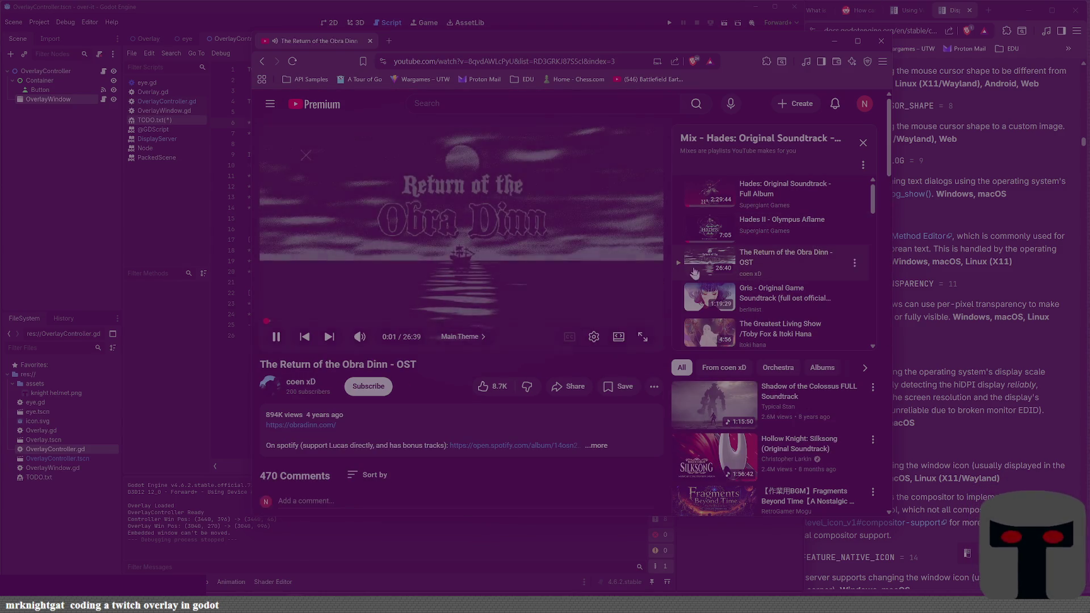
{"action": "scroll", "coordinate": [704, 295], "scroll_direction": "down", "scroll_amount": 5}
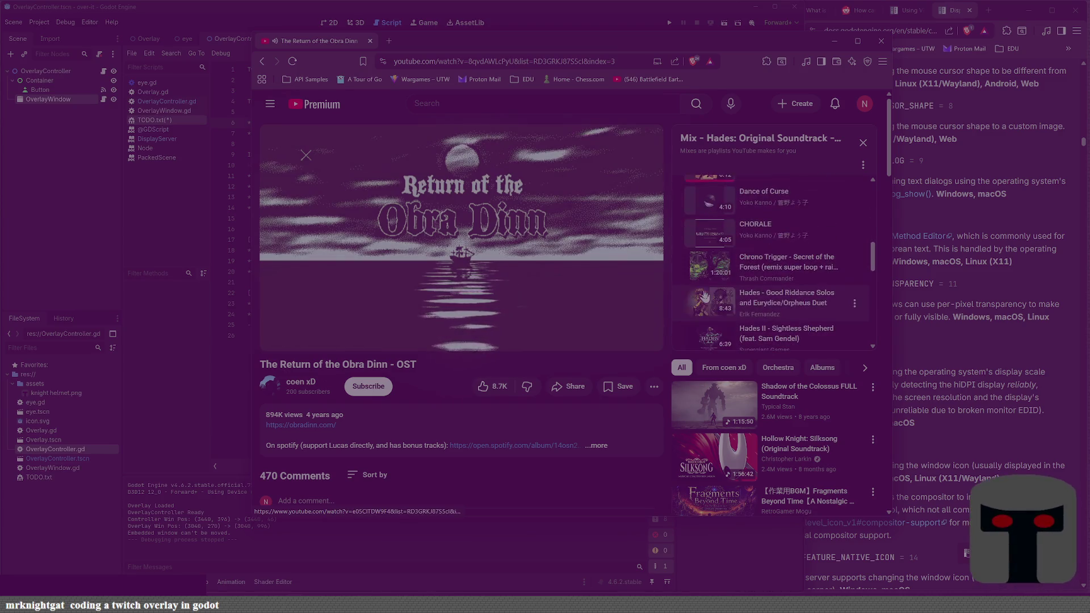
{"action": "scroll", "coordinate": [715, 272], "scroll_direction": "down", "scroll_amount": 4}
{"action": "left_click", "coordinate": [713, 244]}
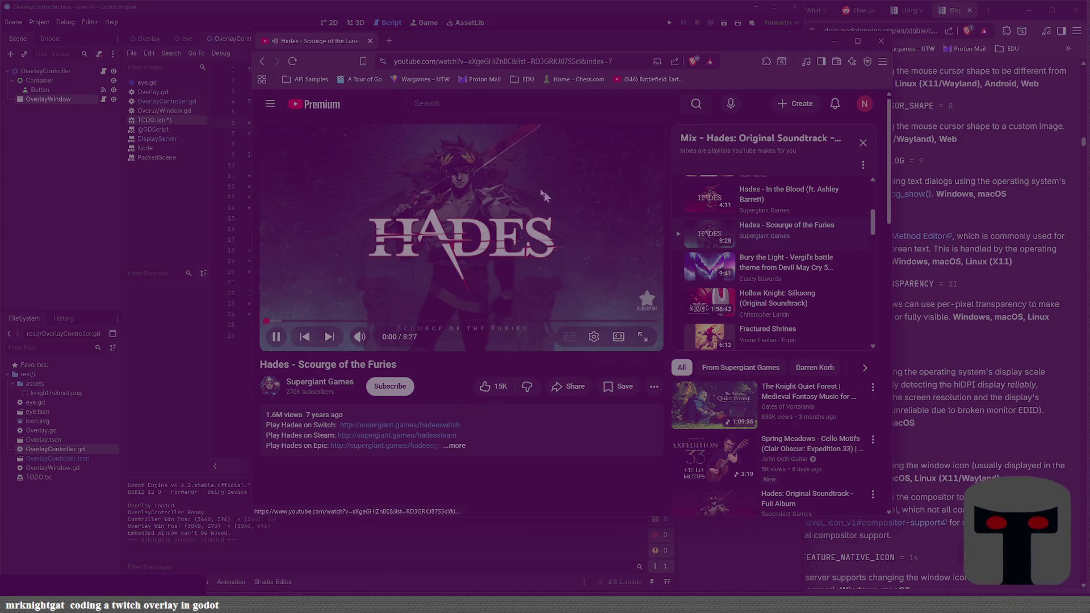
{"action": "left_click_drag", "start_coordinate": [472, 321], "coordinate": [472, 331]}
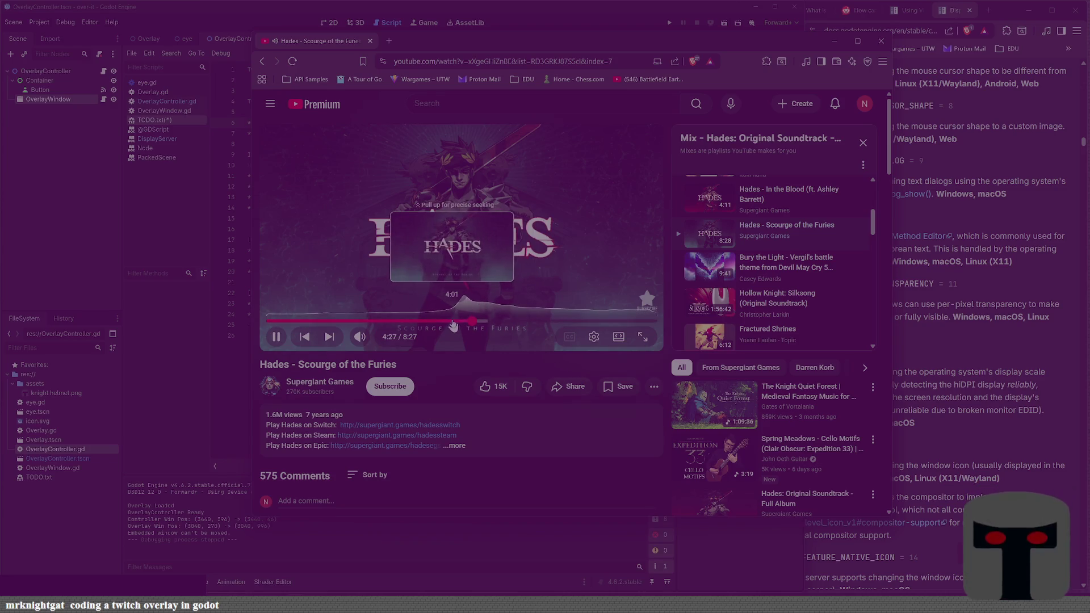
{"action": "left_click", "coordinate": [447, 322]}
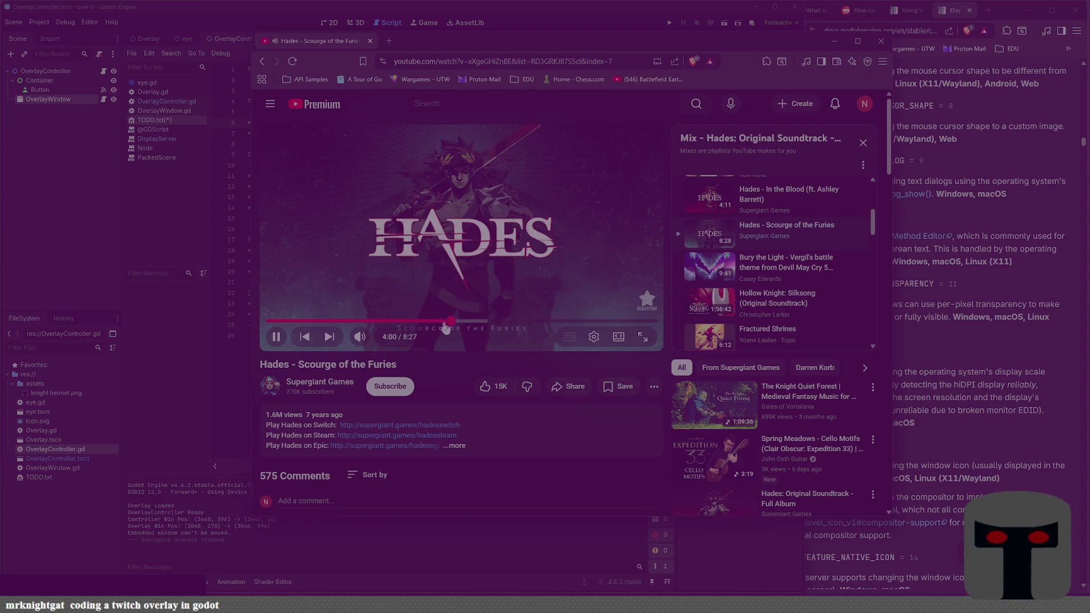
{"action": "left_click", "coordinate": [433, 323]}
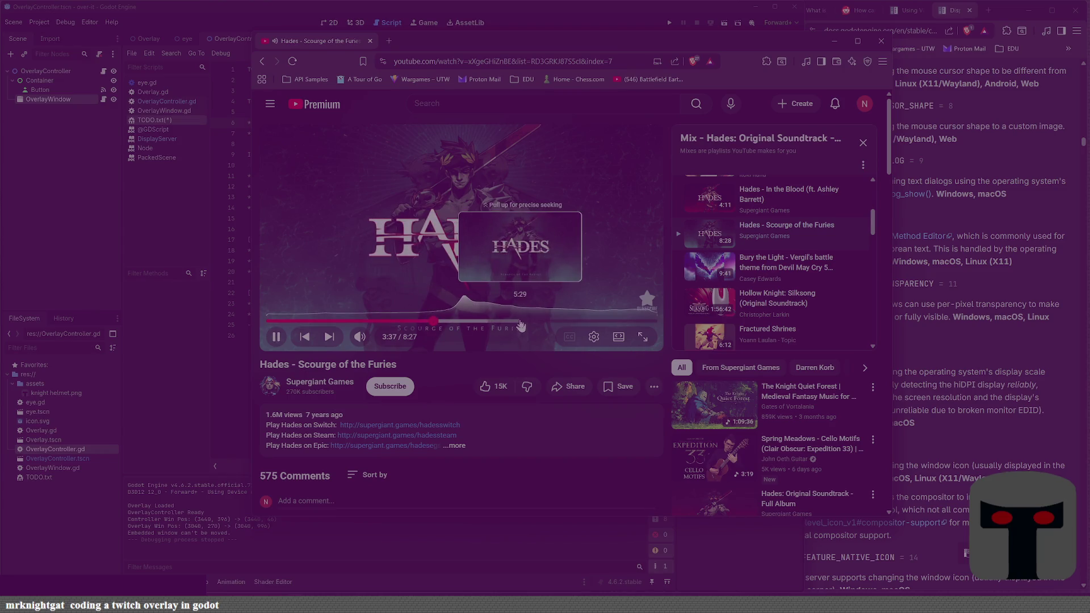
{"action": "left_click", "coordinate": [520, 324]}
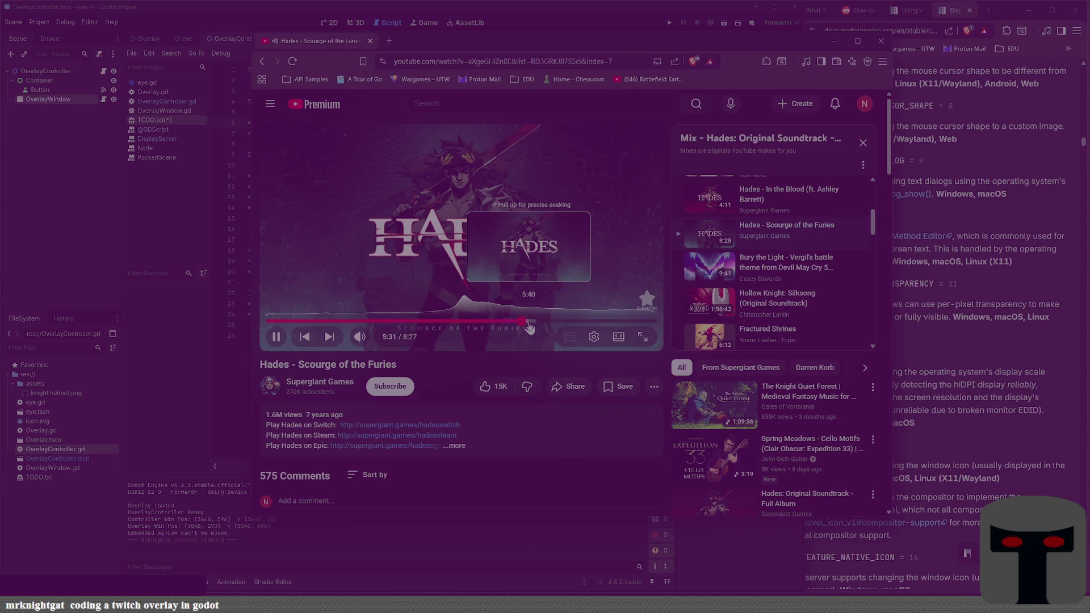
{"action": "left_click", "coordinate": [459, 112]}
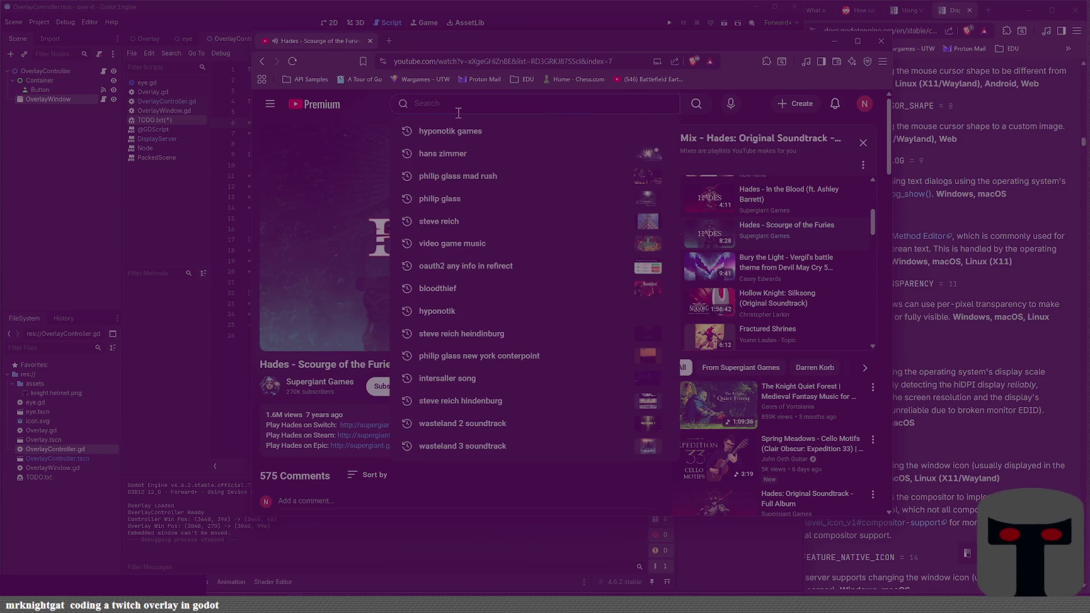
Search 'video game songs', open the Best Video Game Music playlist and play Ray of Hope.
{"action": "type", "text": "video game songs"}
{"action": "key", "text": "Return"}
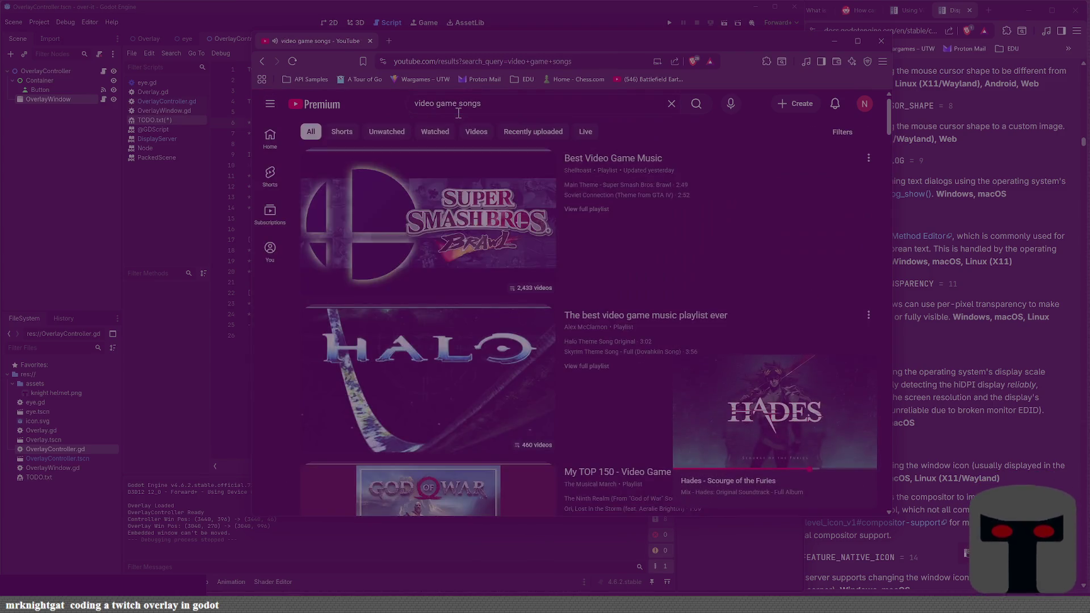
{"action": "left_click", "coordinate": [511, 235]}
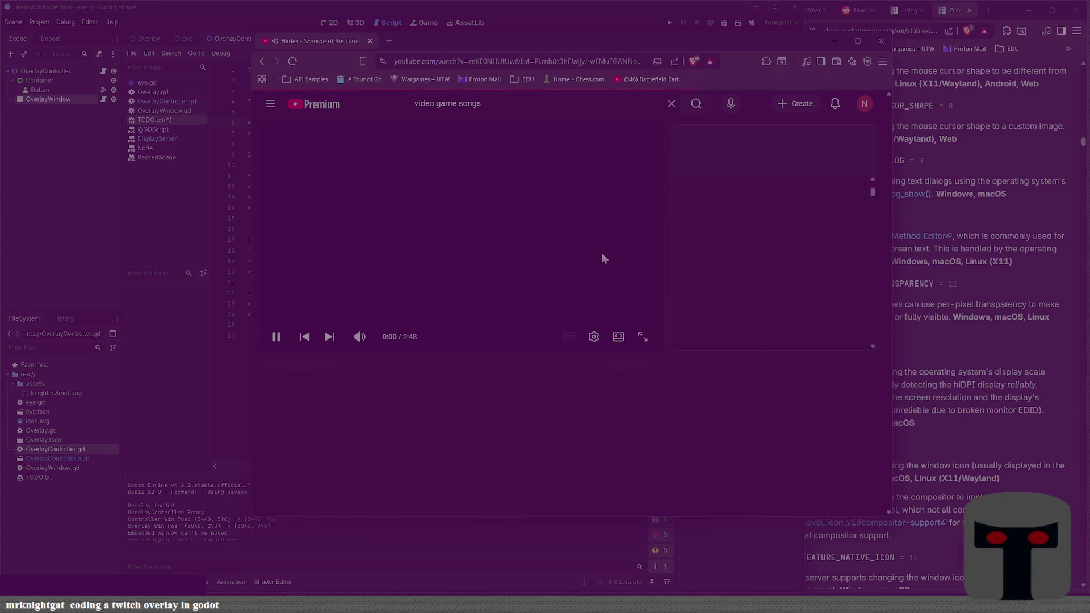
{"action": "scroll", "coordinate": [743, 257], "scroll_direction": "down", "scroll_amount": 20}
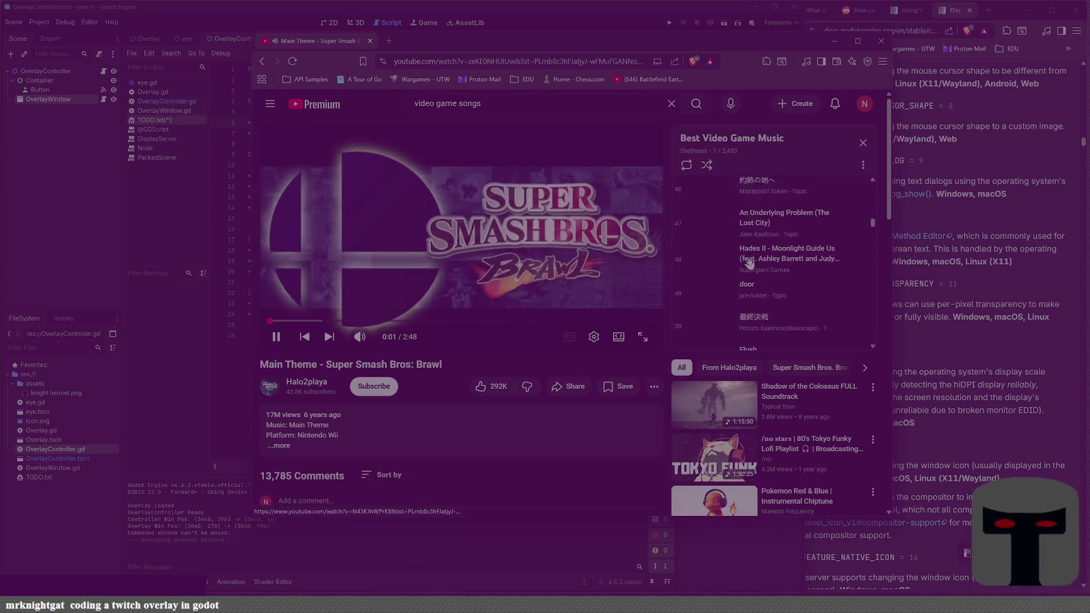
{"action": "scroll", "coordinate": [738, 289], "scroll_direction": "up", "scroll_amount": 10}
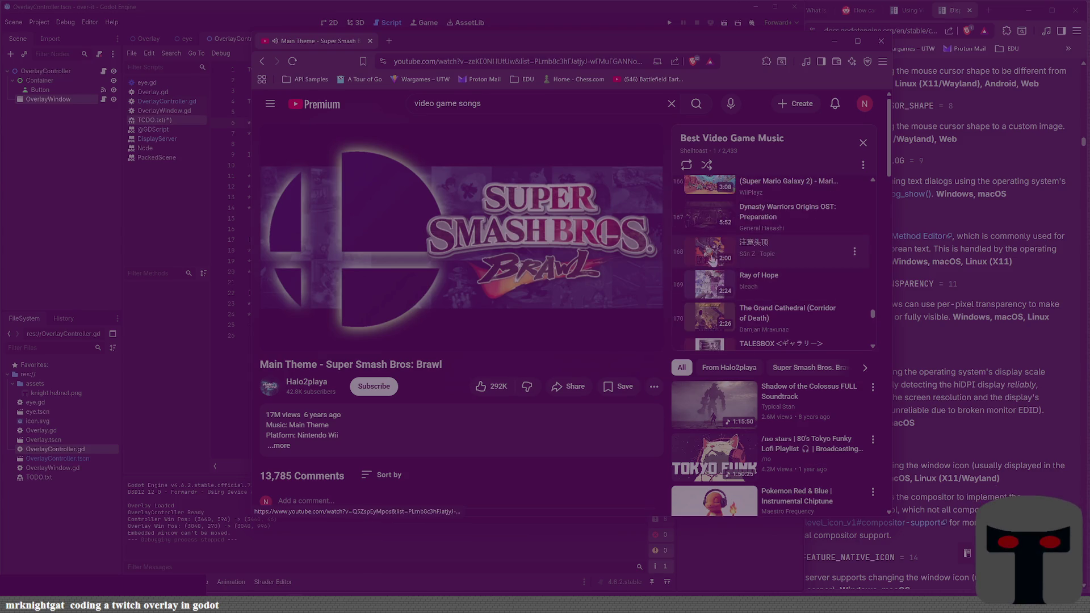
{"action": "left_click", "coordinate": [721, 281]}
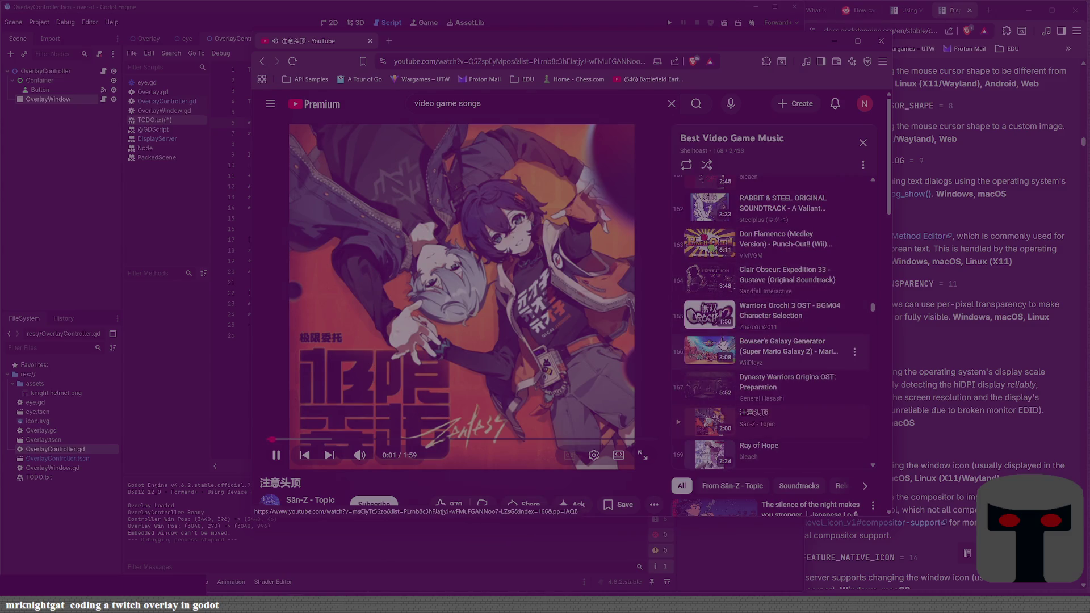
Skip the track ahead to 0:27, then to about 0:41.
{"action": "scroll", "coordinate": [722, 341], "scroll_direction": "down", "scroll_amount": 3}
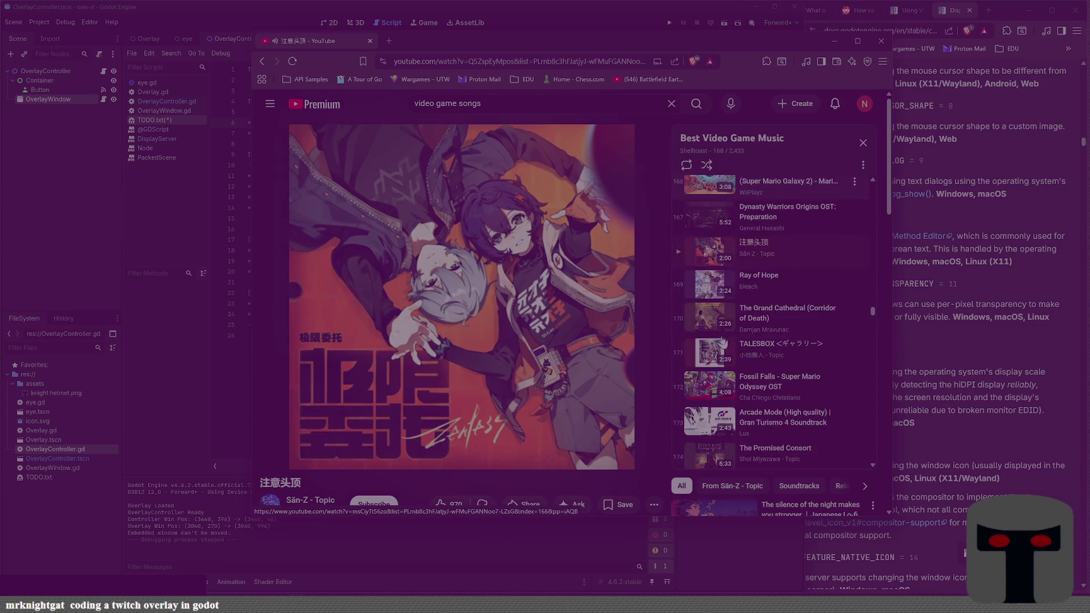
{"action": "left_click", "coordinate": [356, 440]}
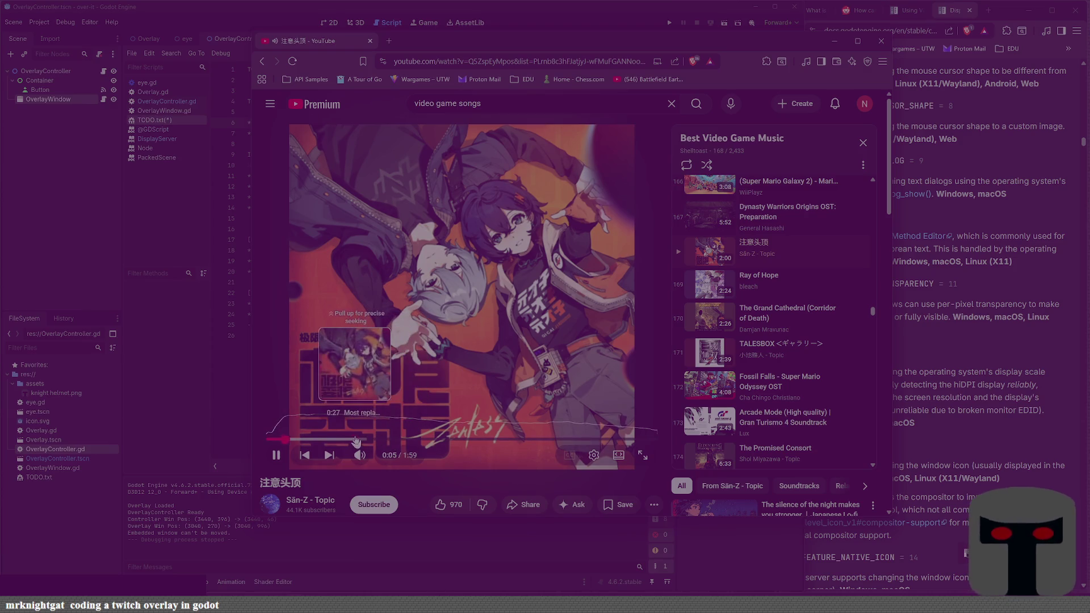
{"action": "left_click", "coordinate": [398, 441]}
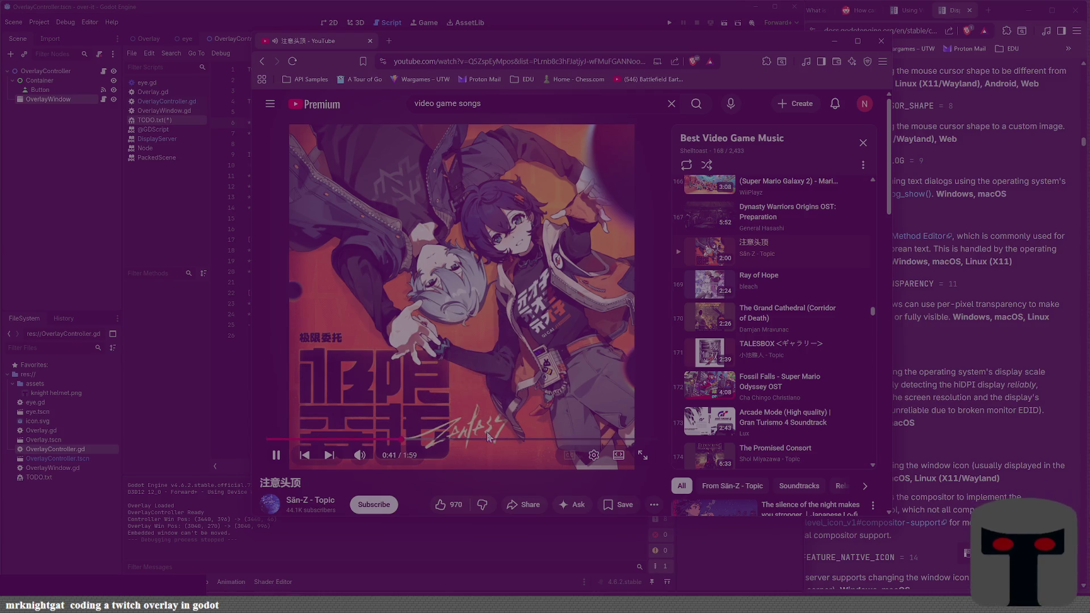
{"action": "left_click", "coordinate": [510, 103]}
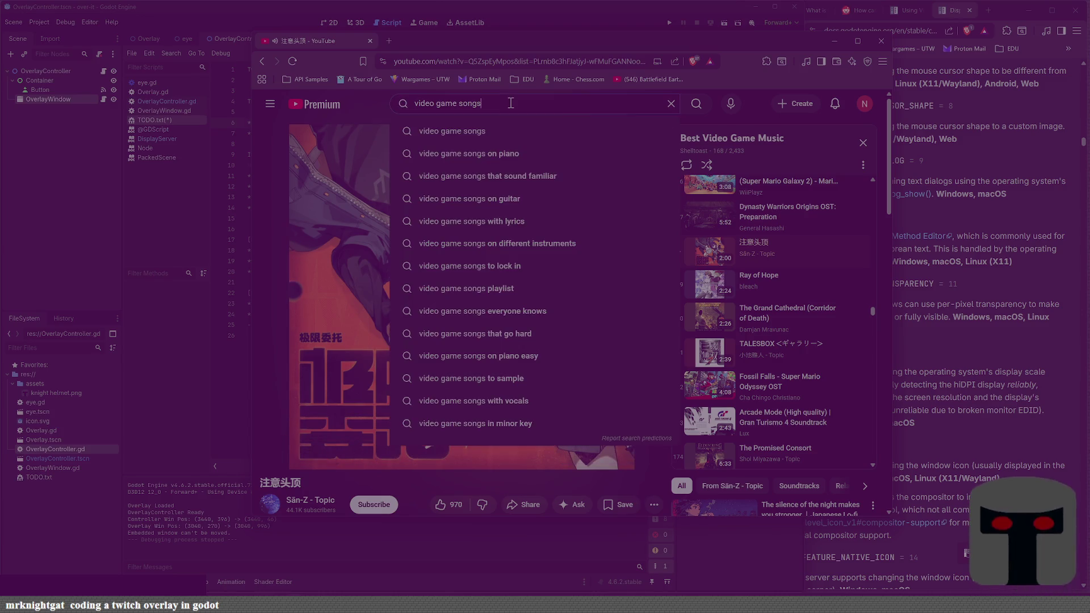
Search 'bionic comman', sample the Rearmed prologue, and play the Bionic Commando Rearmed Soundtrack playlist.
{"action": "type", "text": "bion"}
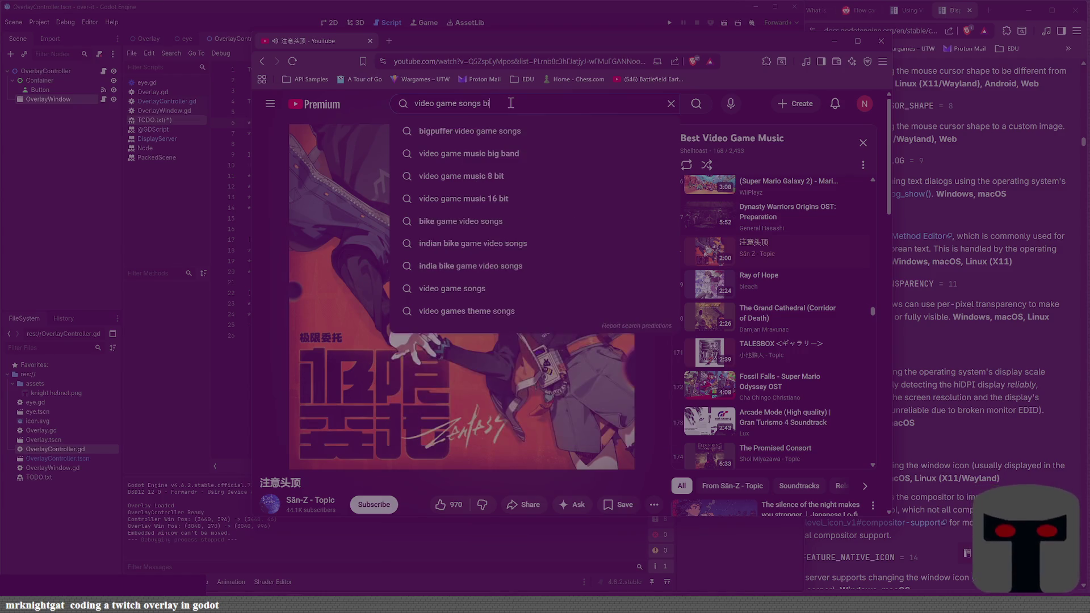
{"action": "type", "text": "ic comman"}
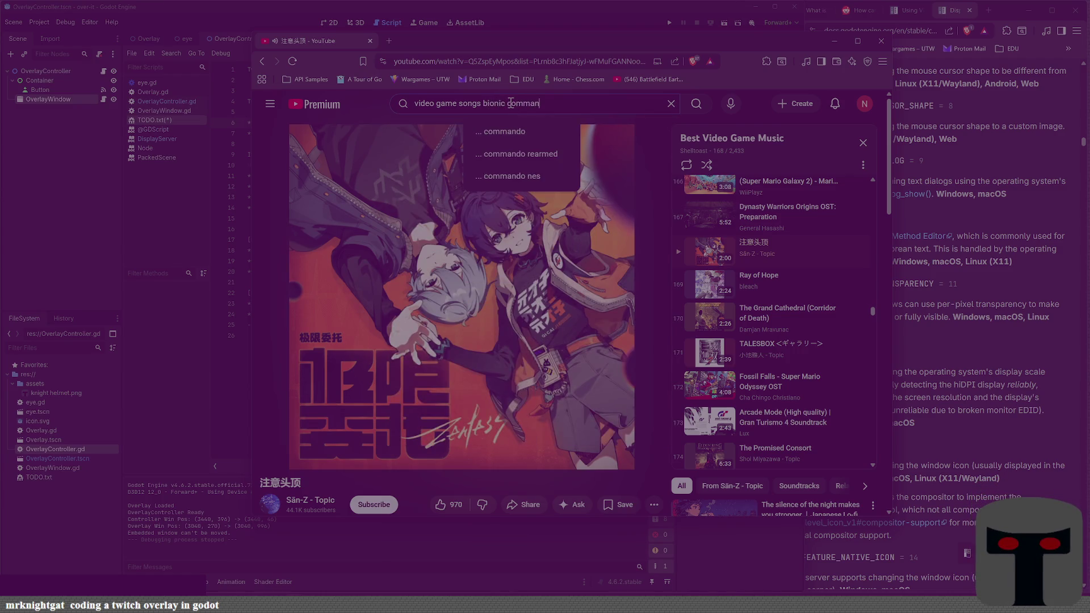
{"action": "key", "text": "Return"}
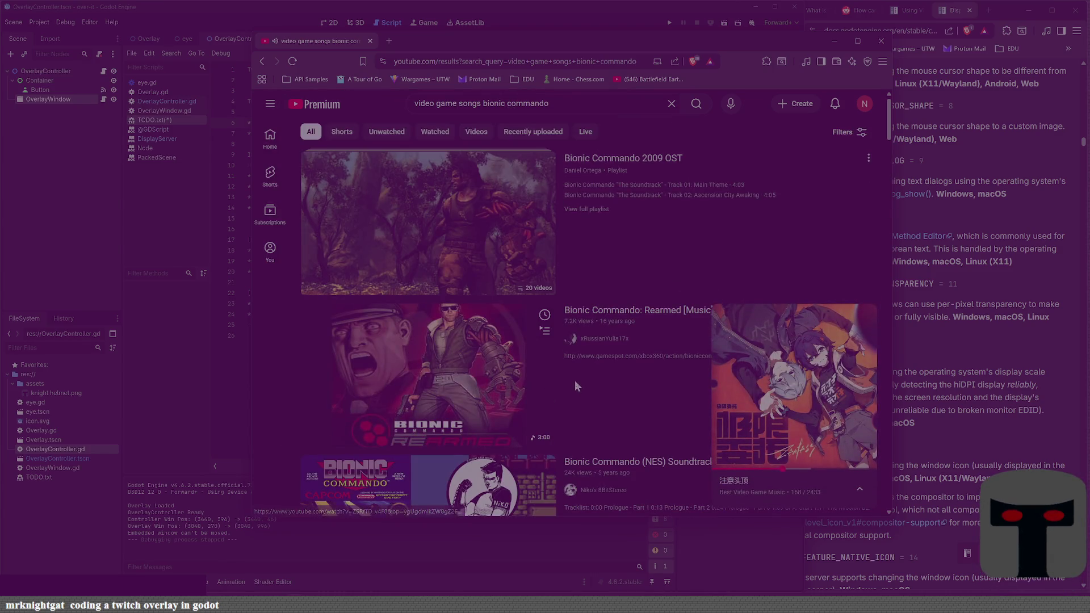
{"action": "scroll", "coordinate": [574, 380], "scroll_direction": "down", "scroll_amount": 2}
{"action": "scroll", "coordinate": [583, 322], "scroll_direction": "down", "scroll_amount": 1}
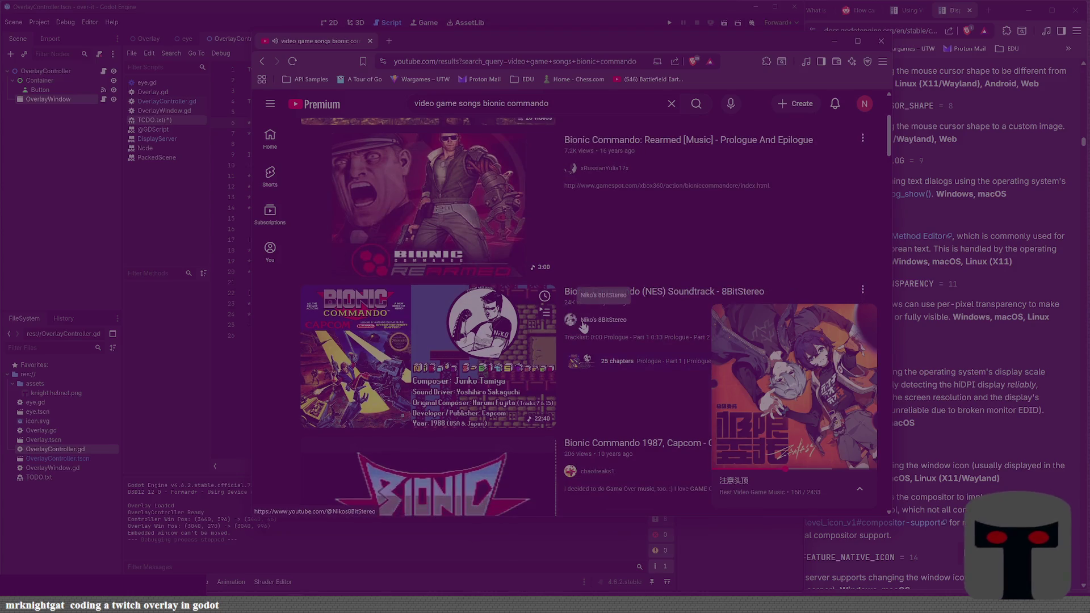
{"action": "left_click", "coordinate": [458, 229]}
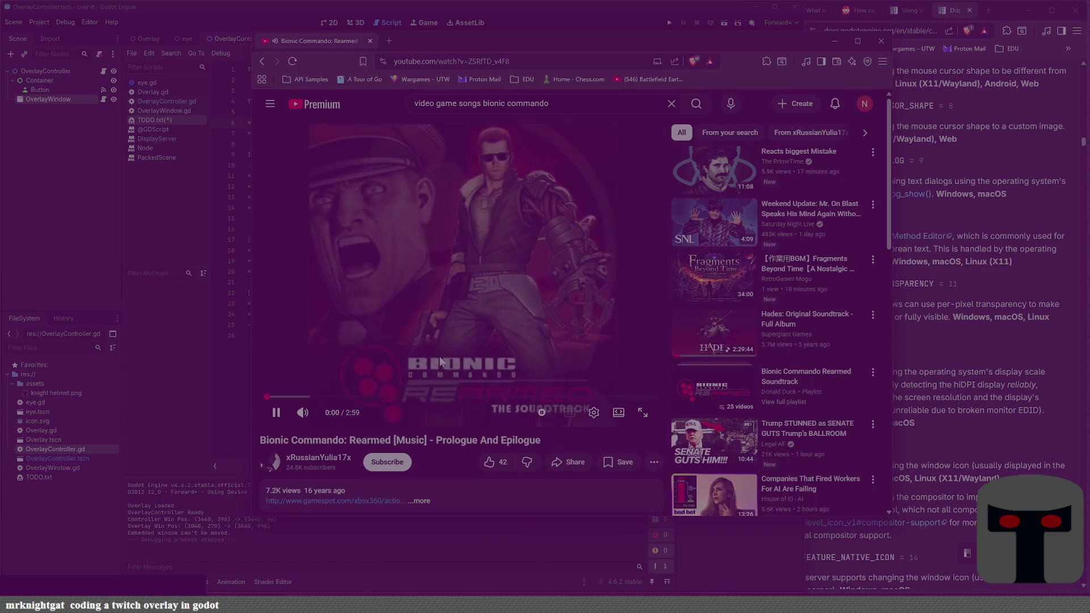
{"action": "mouse_move", "coordinate": [422, 396]}
{"action": "left_mouse_down"}
{"action": "mouse_move", "coordinate": [395, 403]}
{"action": "mouse_move", "coordinate": [437, 404]}
{"action": "left_mouse_up"}
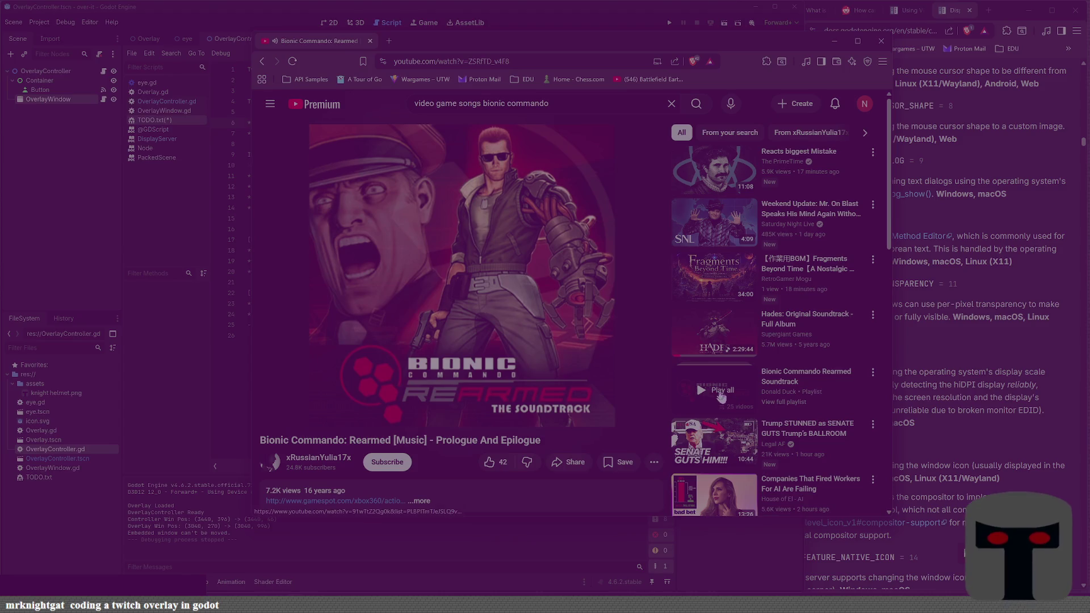
{"action": "left_click", "coordinate": [716, 396]}
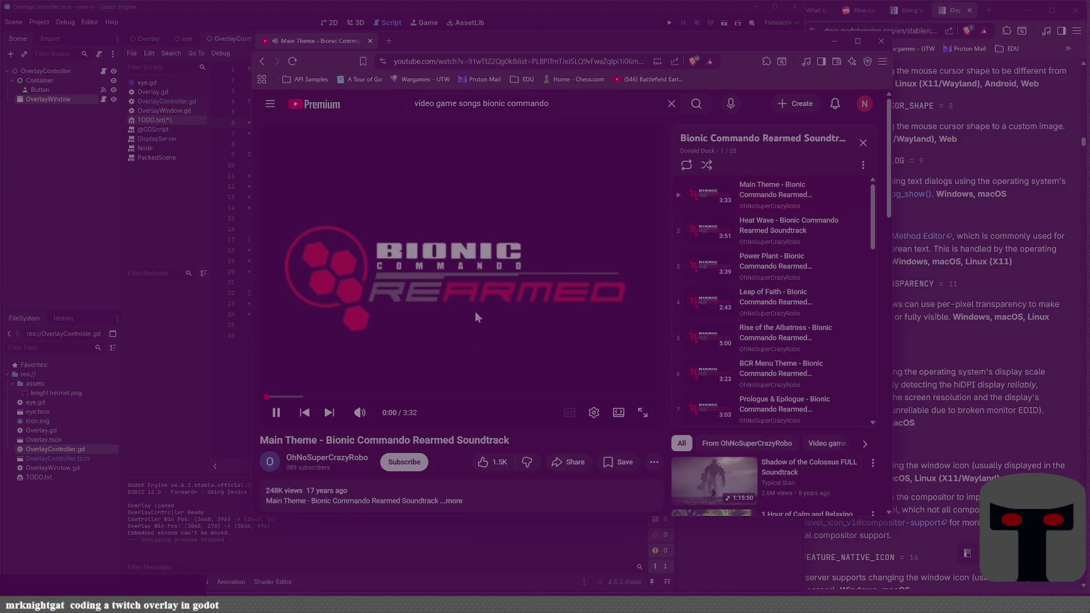
Save Heat Wave and Power Plant to the real bg playlist.
{"action": "left_click", "coordinate": [712, 239]}
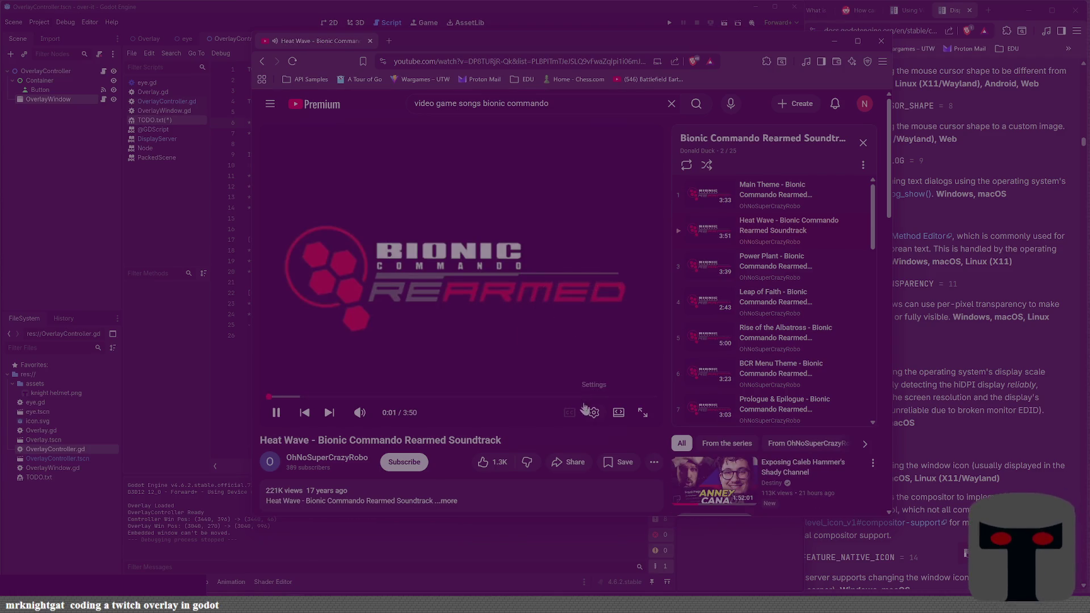
{"action": "left_click", "coordinate": [655, 464]}
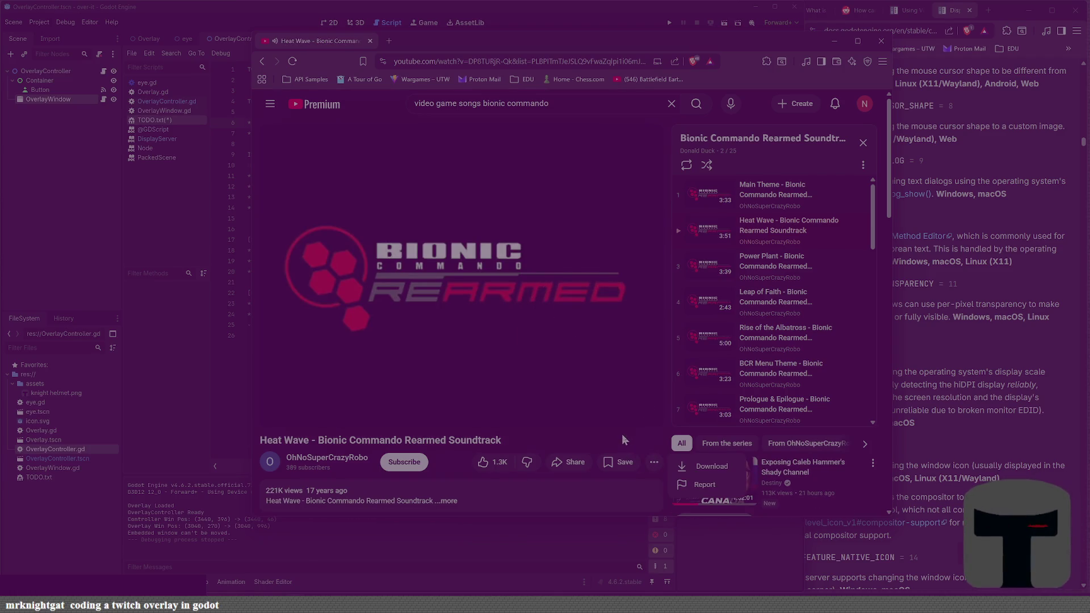
{"action": "left_click", "coordinate": [617, 463]}
{"action": "left_click", "coordinate": [673, 376]}
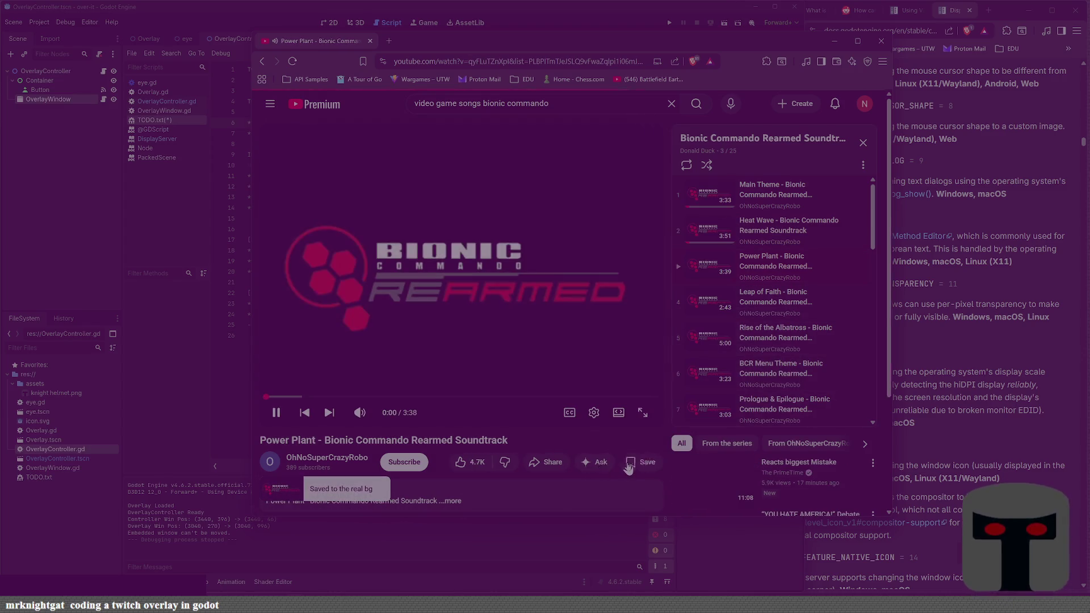
{"action": "left_click", "coordinate": [627, 468]}
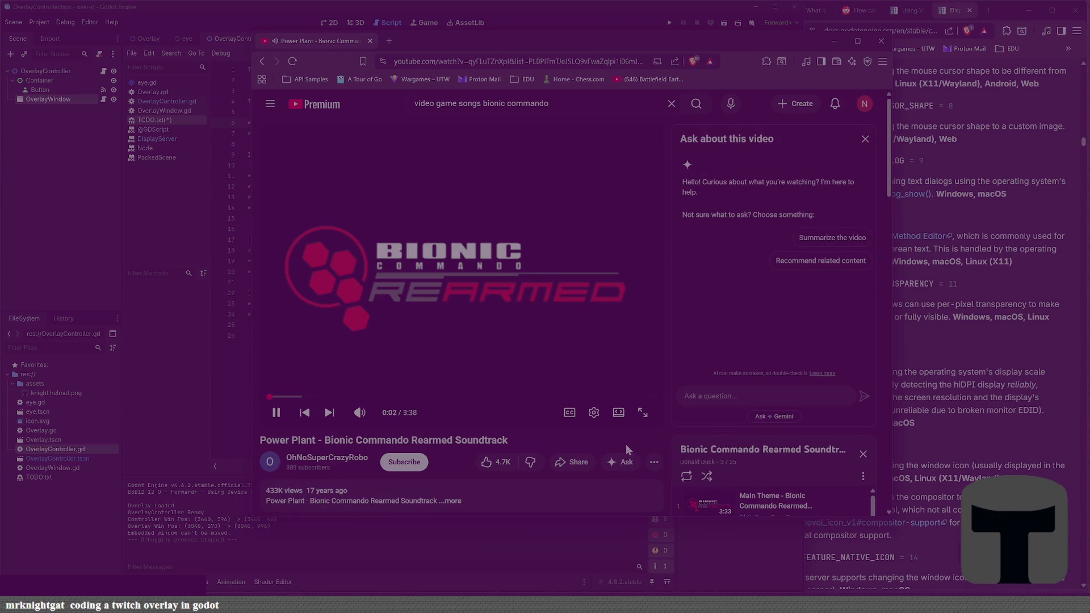
{"action": "left_click", "coordinate": [872, 139]}
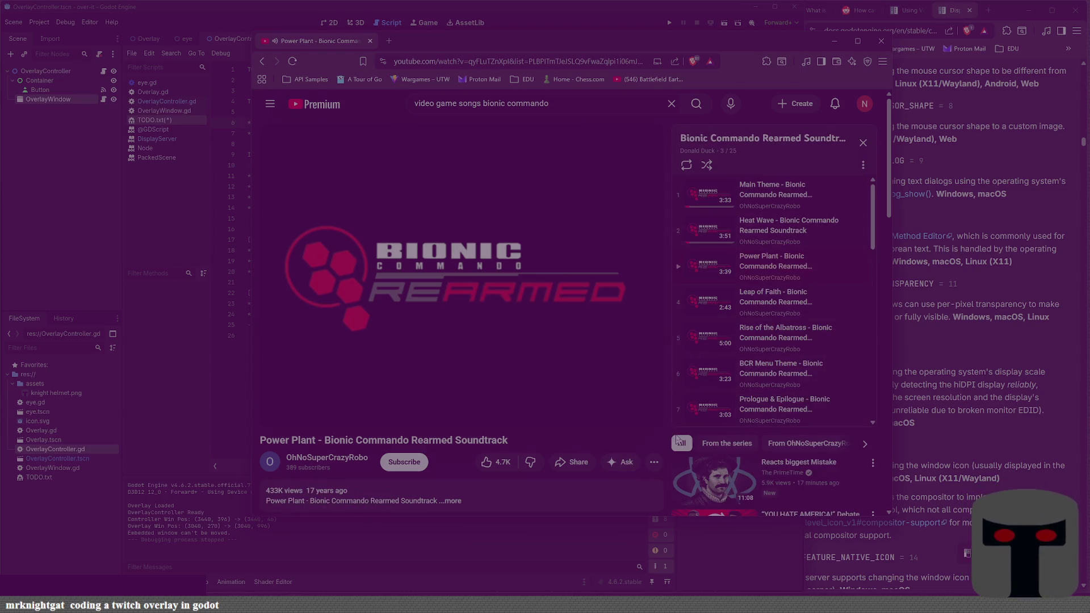
{"action": "left_click", "coordinate": [654, 463]}
{"action": "left_click", "coordinate": [697, 466]}
{"action": "left_click", "coordinate": [710, 405]}
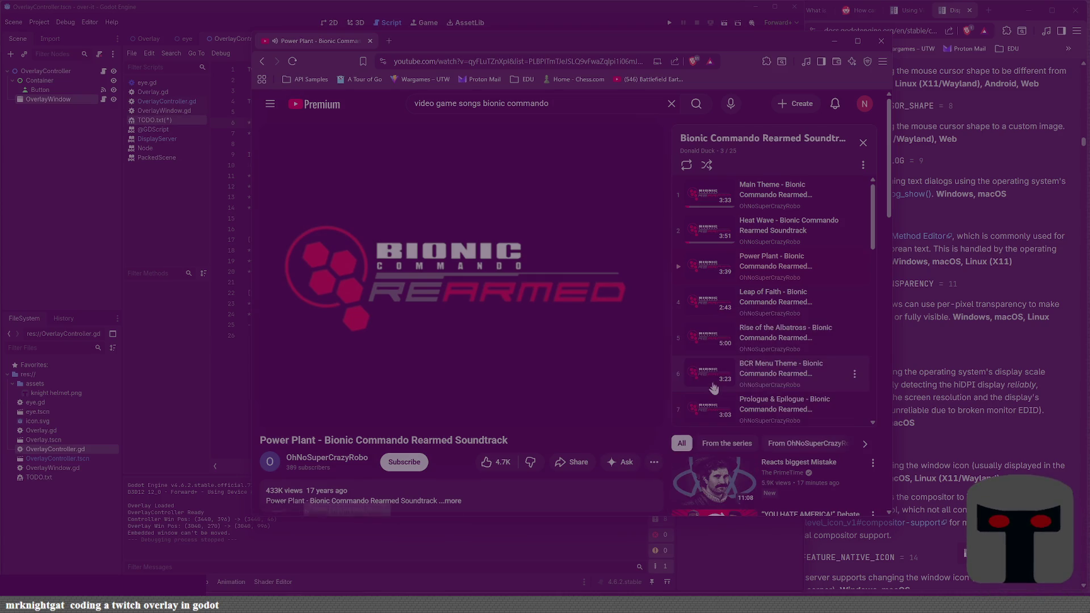
Play Leap of Faith, then save Rise of the Albatross to the real bg playlist.
{"action": "left_click", "coordinate": [778, 307]}
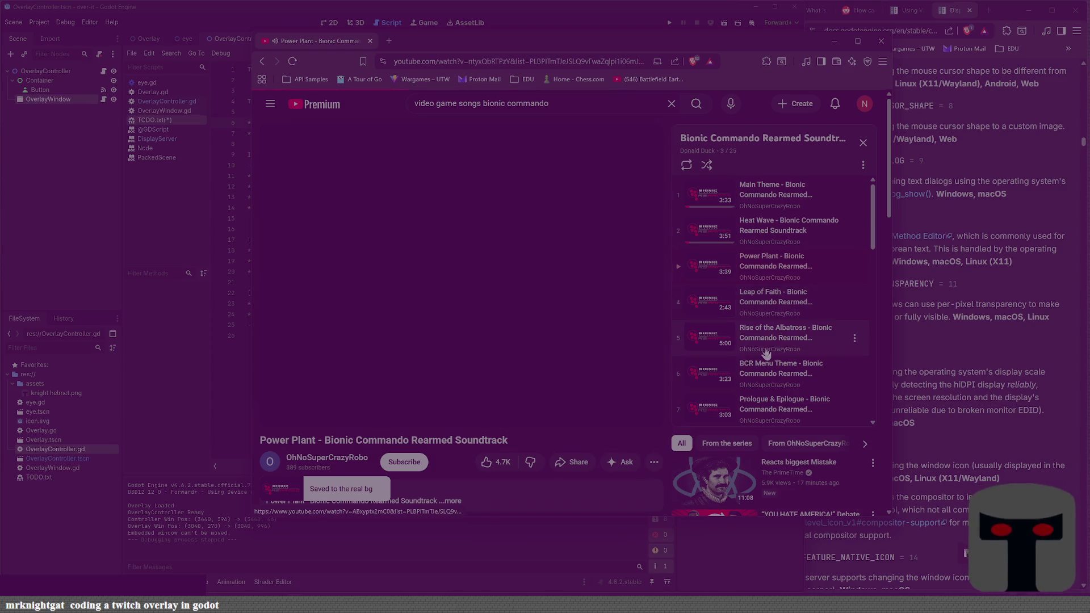
{"action": "left_click", "coordinate": [766, 353]}
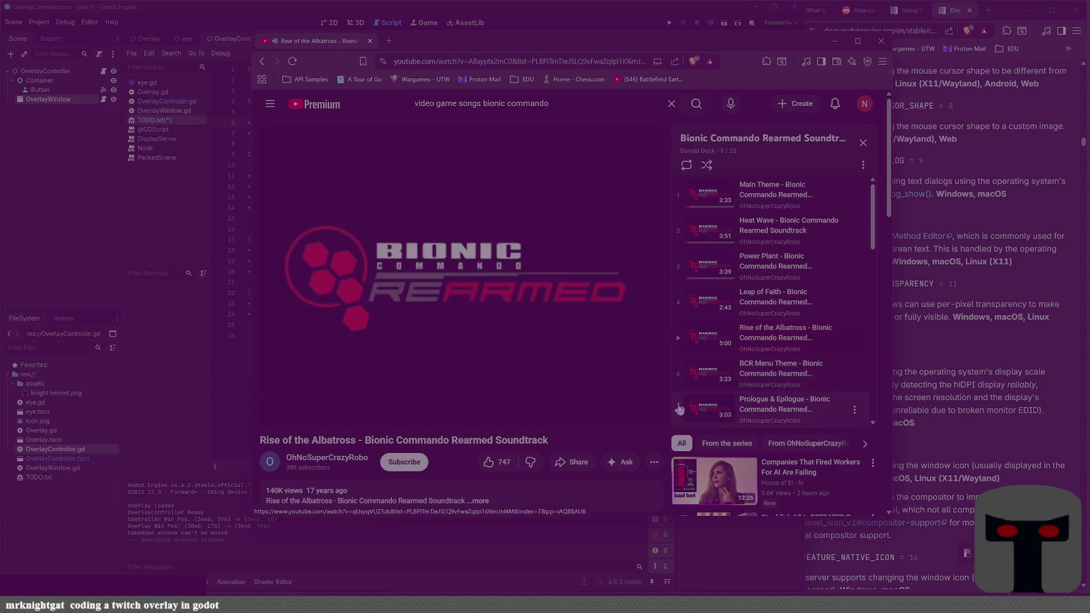
{"action": "left_click", "coordinate": [654, 461]}
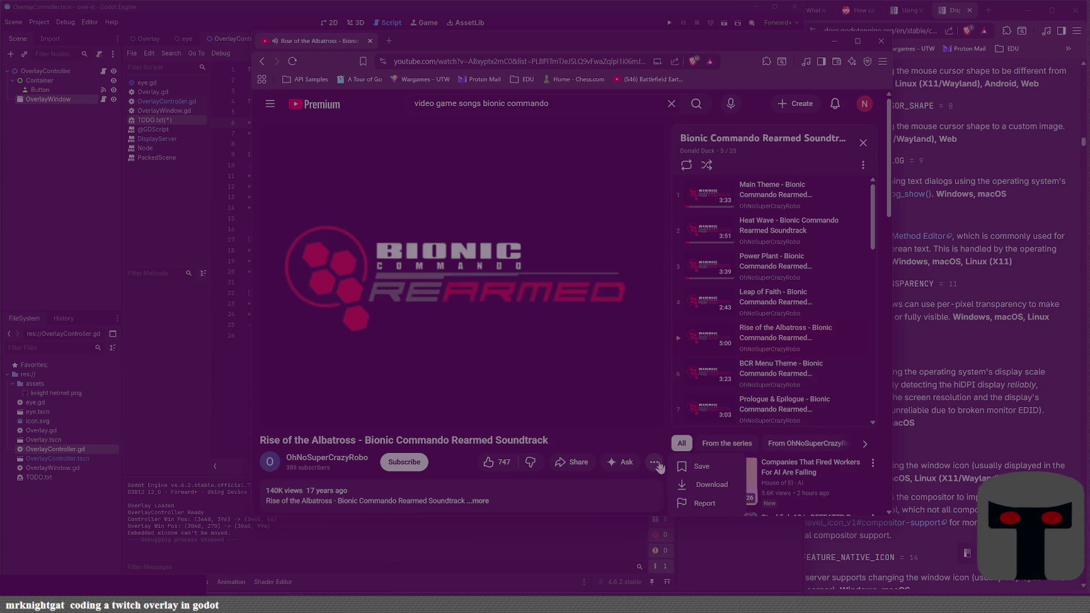
{"action": "left_click", "coordinate": [700, 467]}
{"action": "left_click", "coordinate": [761, 397]}
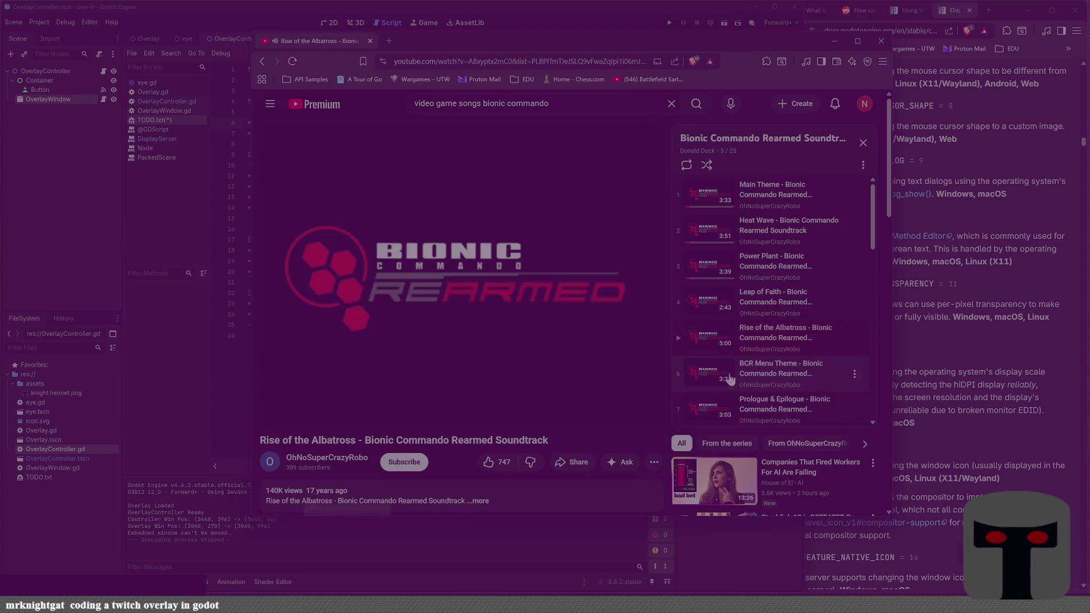
Sample Suzuki's Heroes, Amongst Allies, One Man One Bionic Arm and Stage Selection.
{"action": "scroll", "coordinate": [773, 404], "scroll_direction": "down", "scroll_amount": 5}
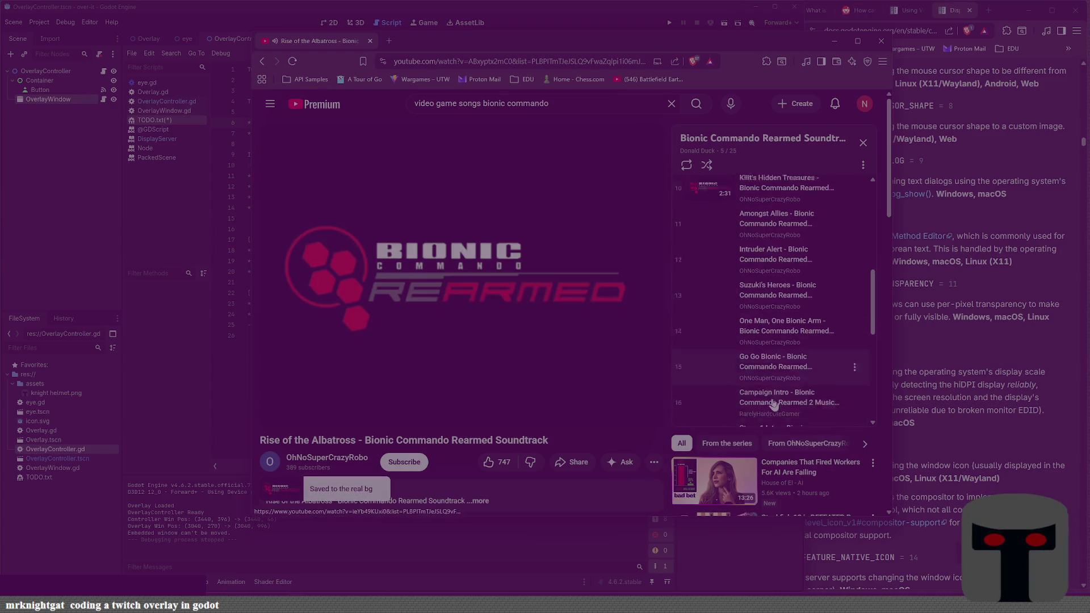
{"action": "left_click", "coordinate": [783, 287]}
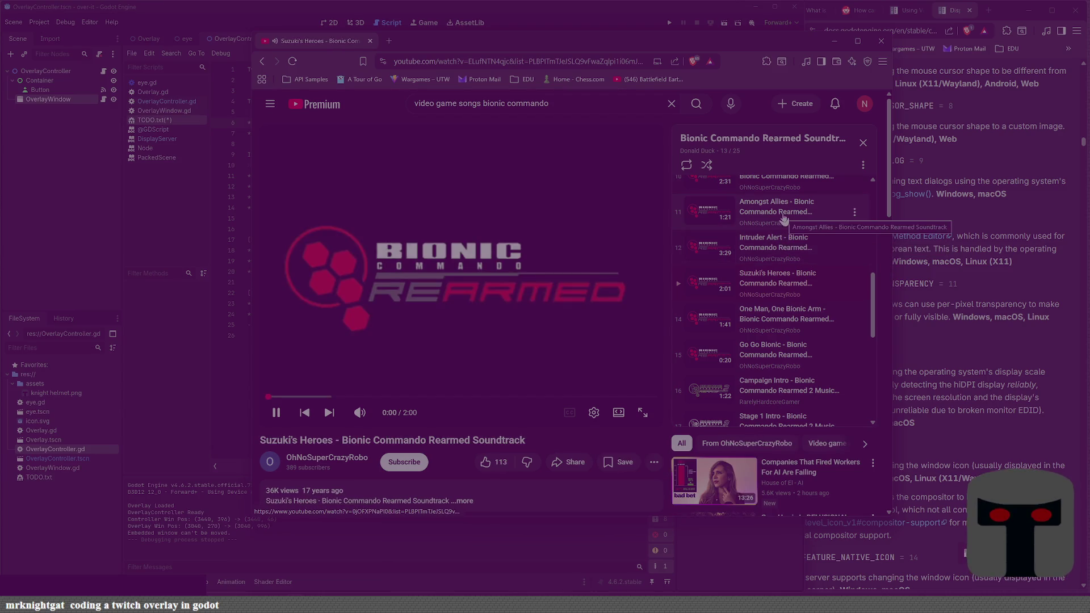
{"action": "left_click", "coordinate": [784, 218]}
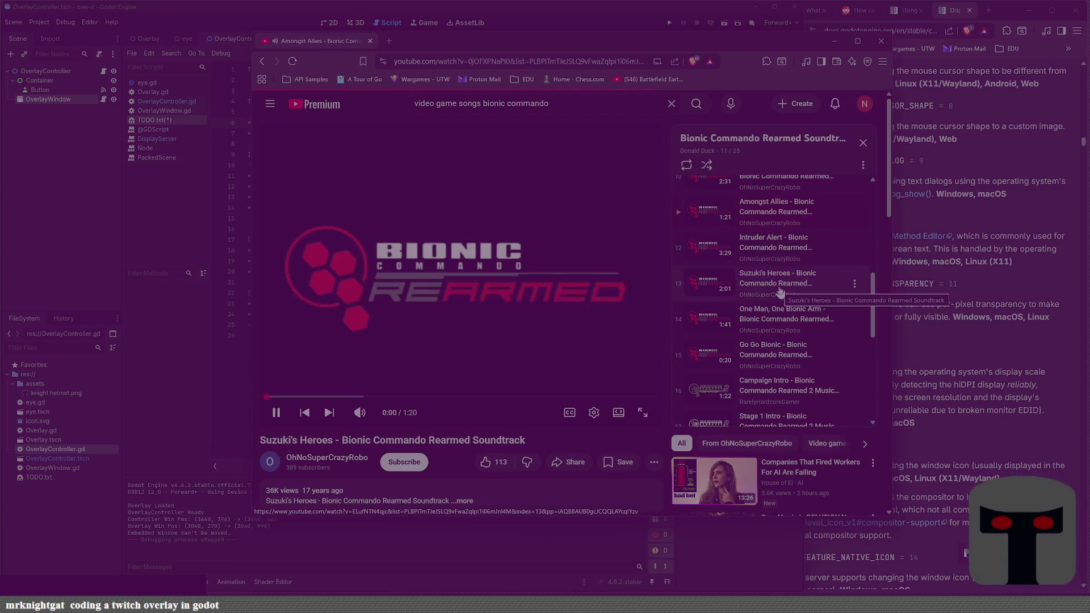
{"action": "left_click", "coordinate": [780, 325]}
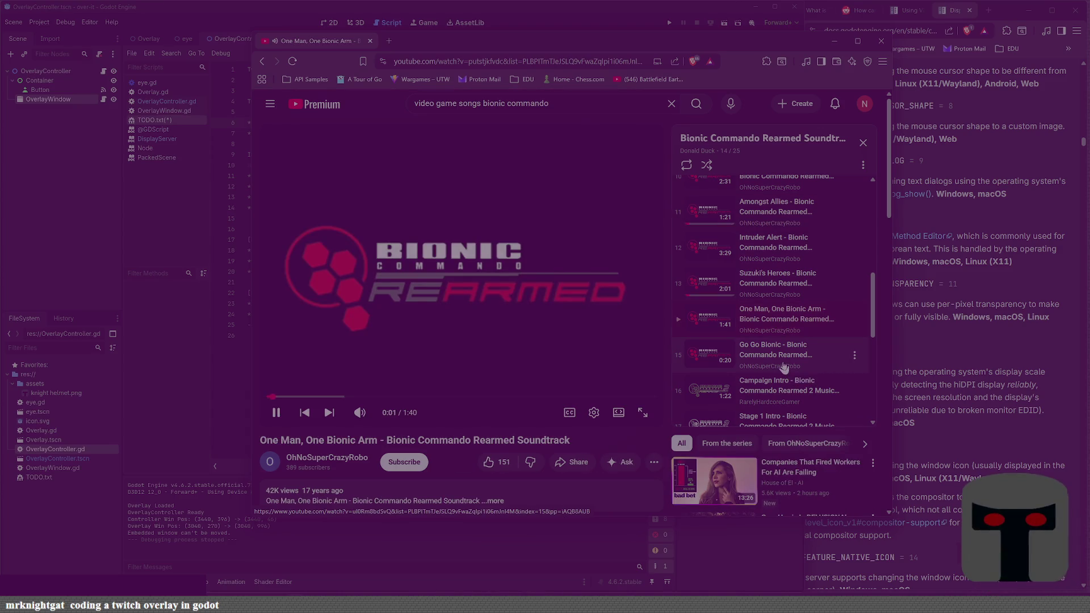
{"action": "scroll", "coordinate": [792, 365], "scroll_direction": "down", "scroll_amount": 3}
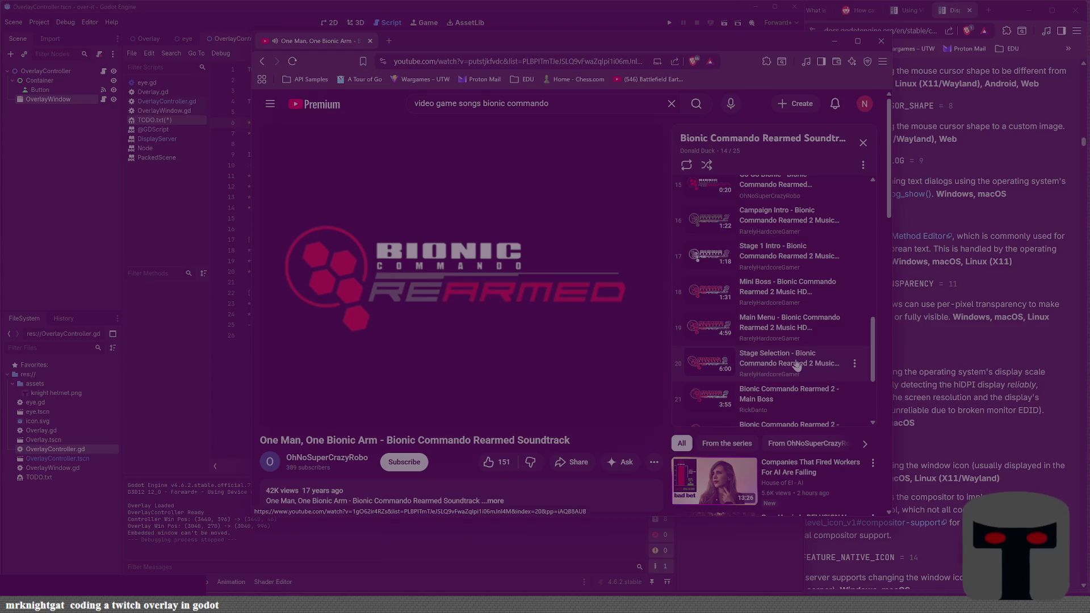
{"action": "left_click", "coordinate": [796, 365]}
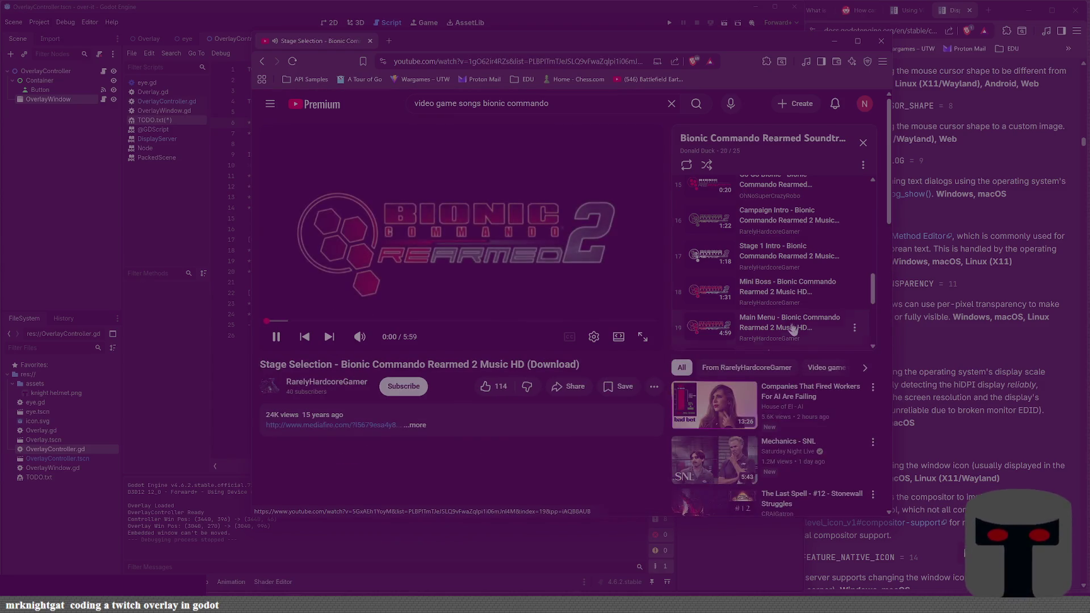
Play Mini Boss and save it to the real bg playlist.
{"action": "left_click", "coordinate": [788, 298]}
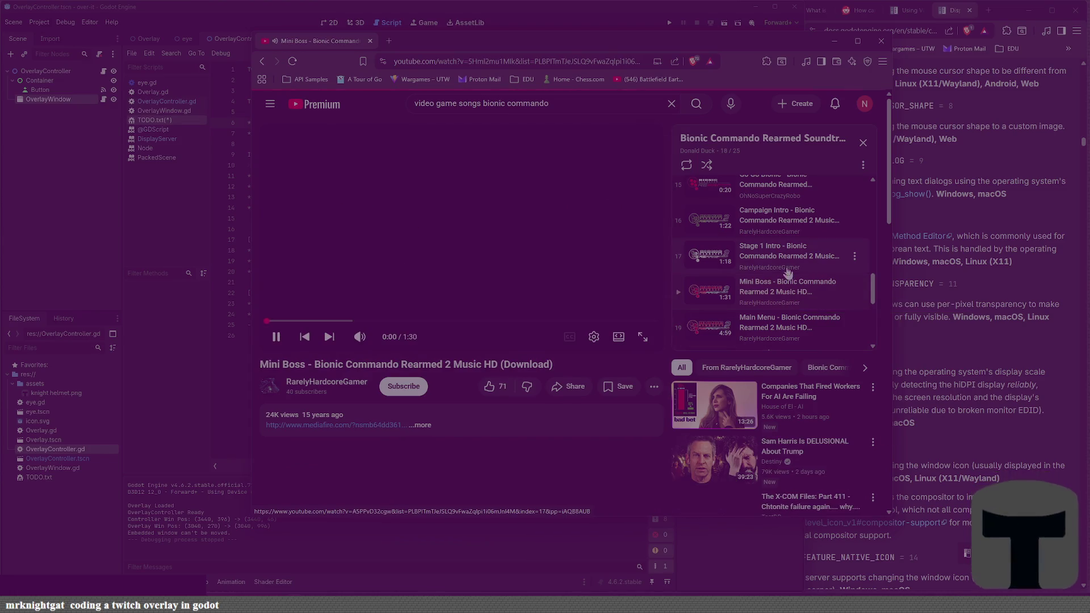
{"action": "scroll", "coordinate": [788, 301], "scroll_direction": "down", "scroll_amount": 3}
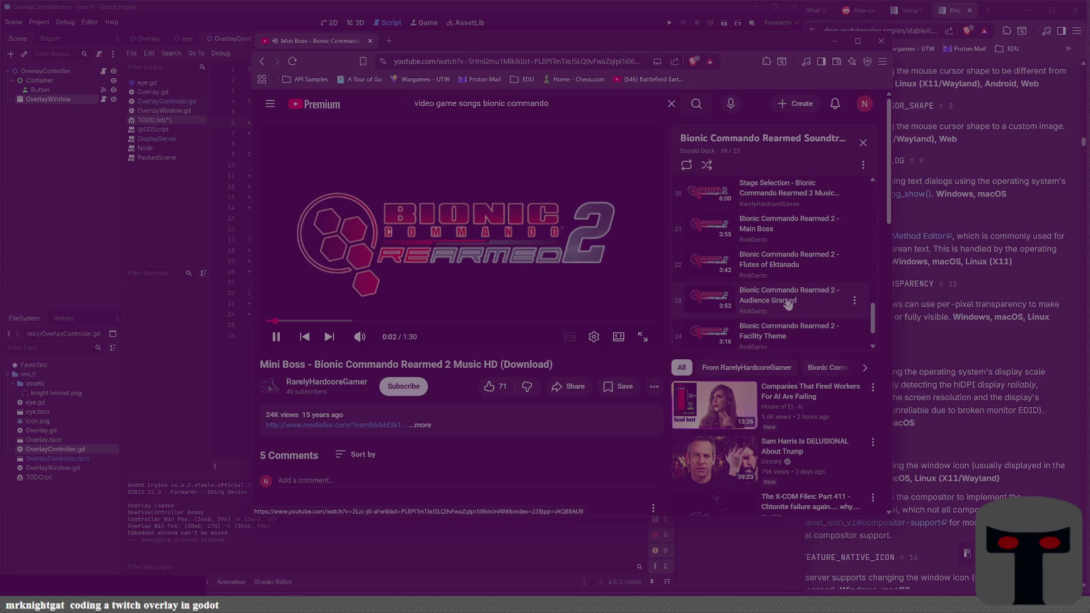
{"action": "scroll", "coordinate": [788, 301], "scroll_direction": "up", "scroll_amount": 3}
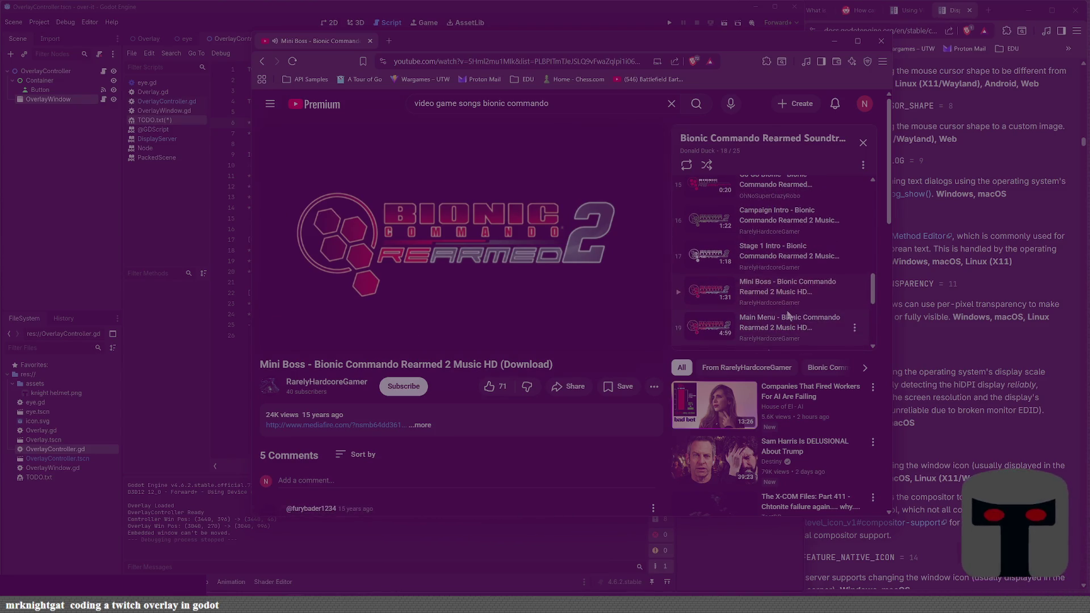
{"action": "left_click", "coordinate": [623, 390]}
{"action": "left_click", "coordinate": [651, 307]}
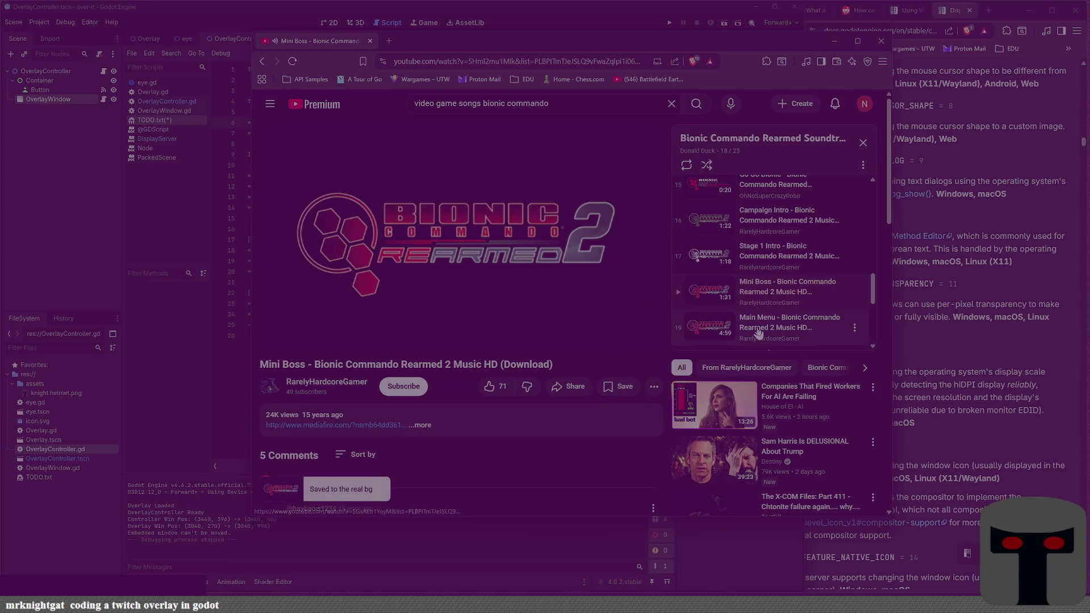
Sample Main Menu, skipping to around 3:06, then play Main Boss.
{"action": "left_click", "coordinate": [765, 338]}
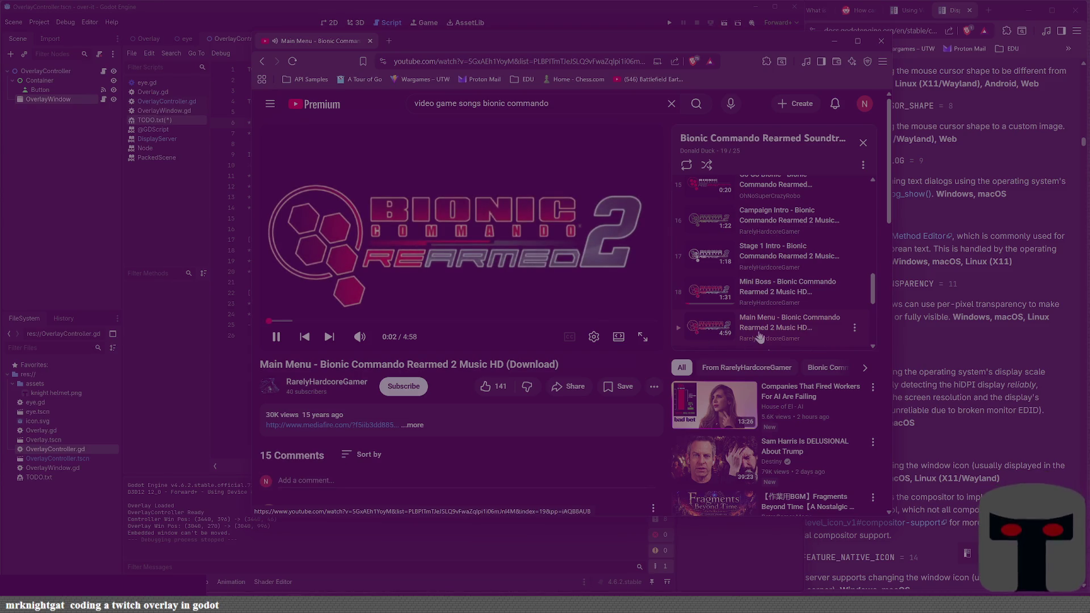
{"action": "left_click", "coordinate": [358, 321]}
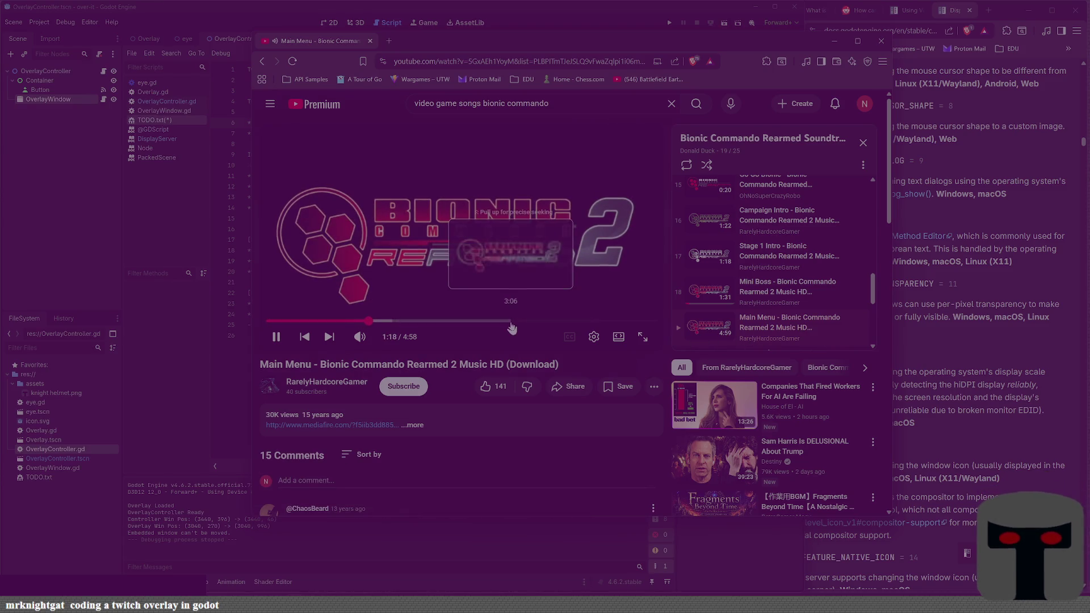
{"action": "left_click", "coordinate": [510, 321]}
{"action": "scroll", "coordinate": [794, 316], "scroll_direction": "down", "scroll_amount": 3}
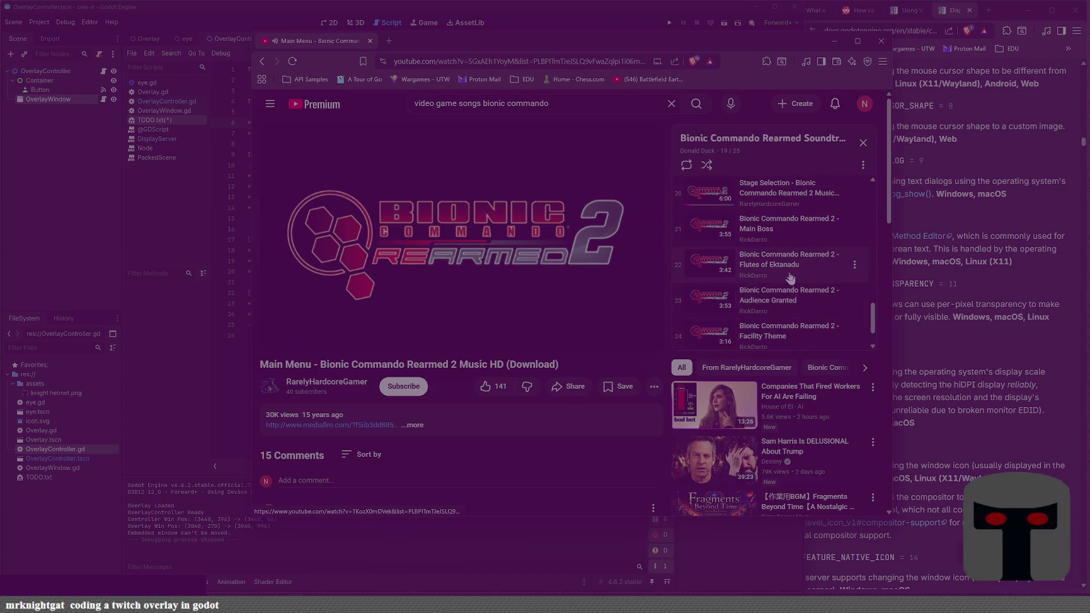
{"action": "scroll", "coordinate": [791, 278], "scroll_direction": "up", "scroll_amount": 3}
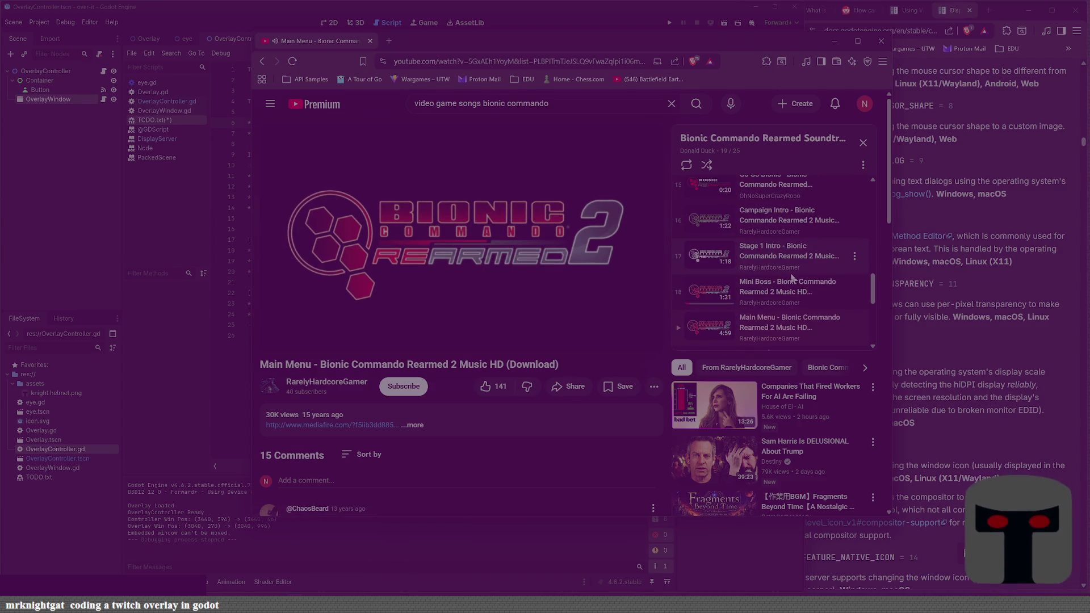
{"action": "left_click_drag", "start_coordinate": [873, 281], "coordinate": [873, 305]}
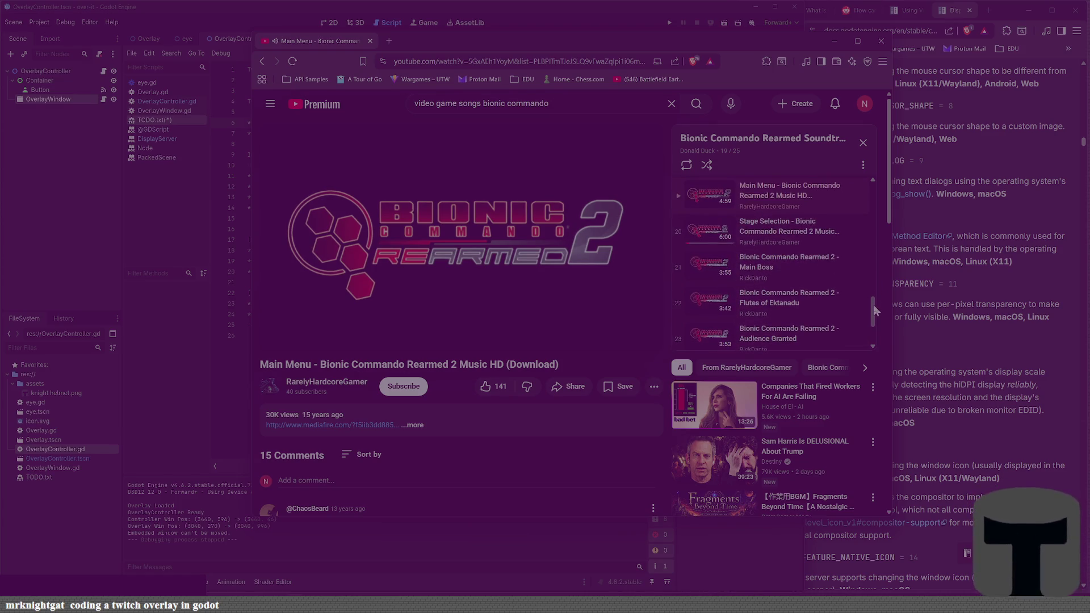
{"action": "left_click", "coordinate": [811, 253]}
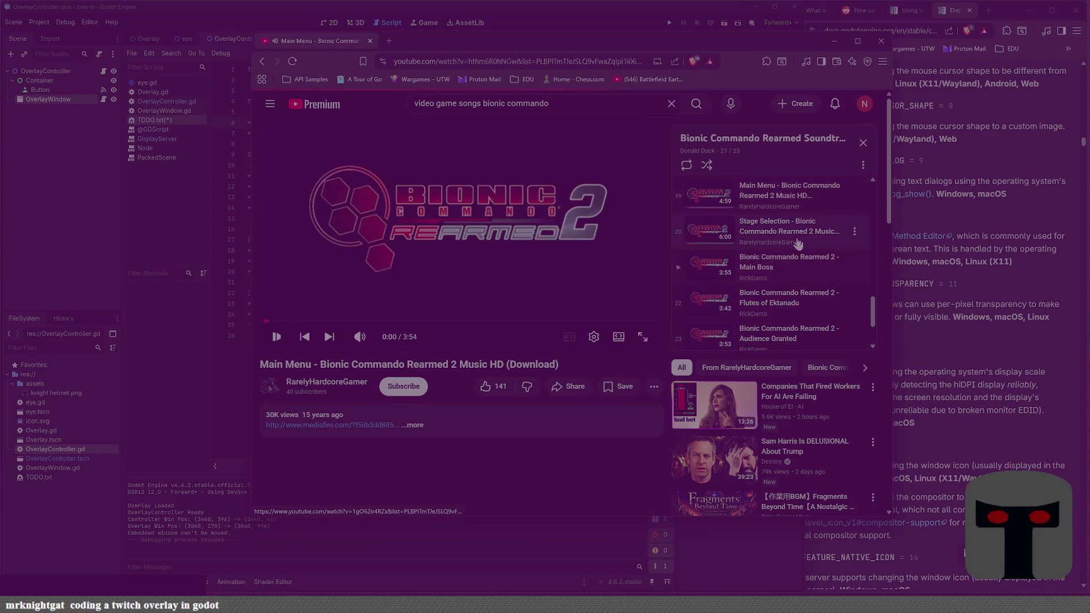
Go back to Stage Selection and save it to the real bg playlist.
{"action": "key", "text": "shift+p"}
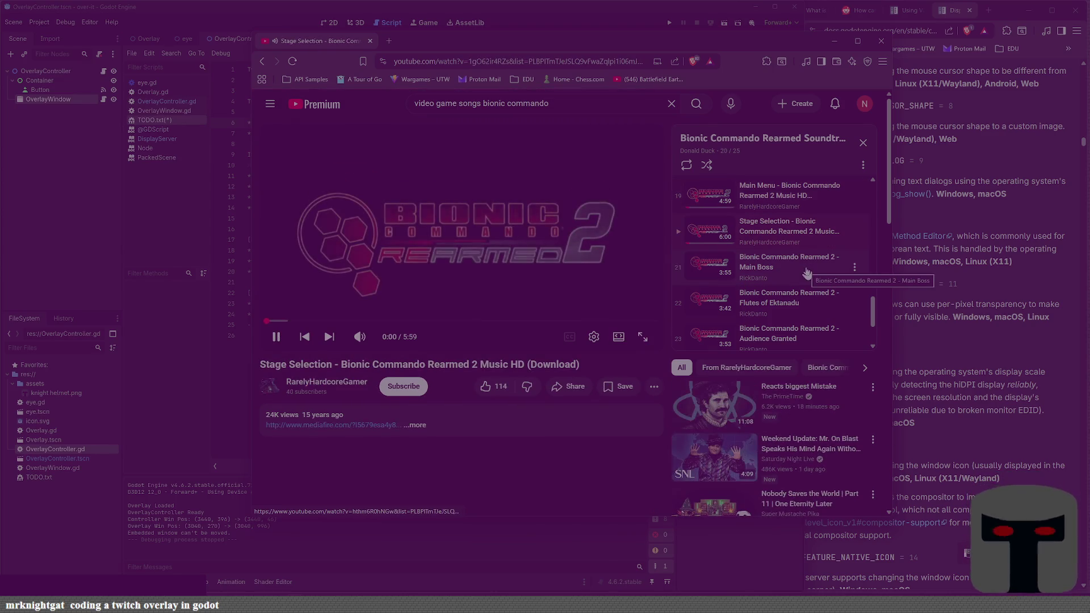
{"action": "left_click", "coordinate": [628, 392]}
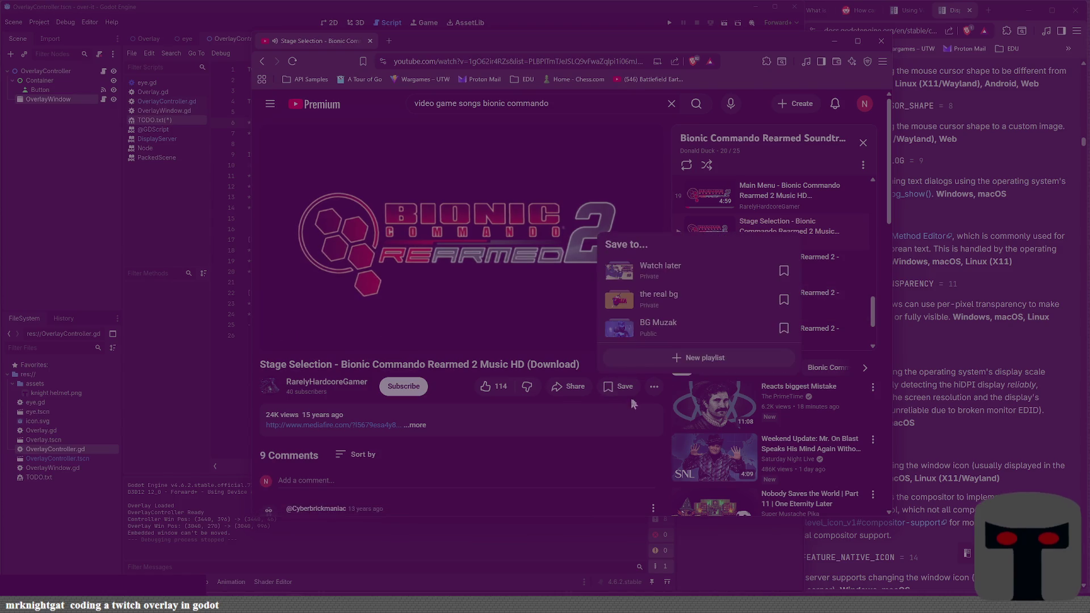
{"action": "left_click", "coordinate": [655, 307]}
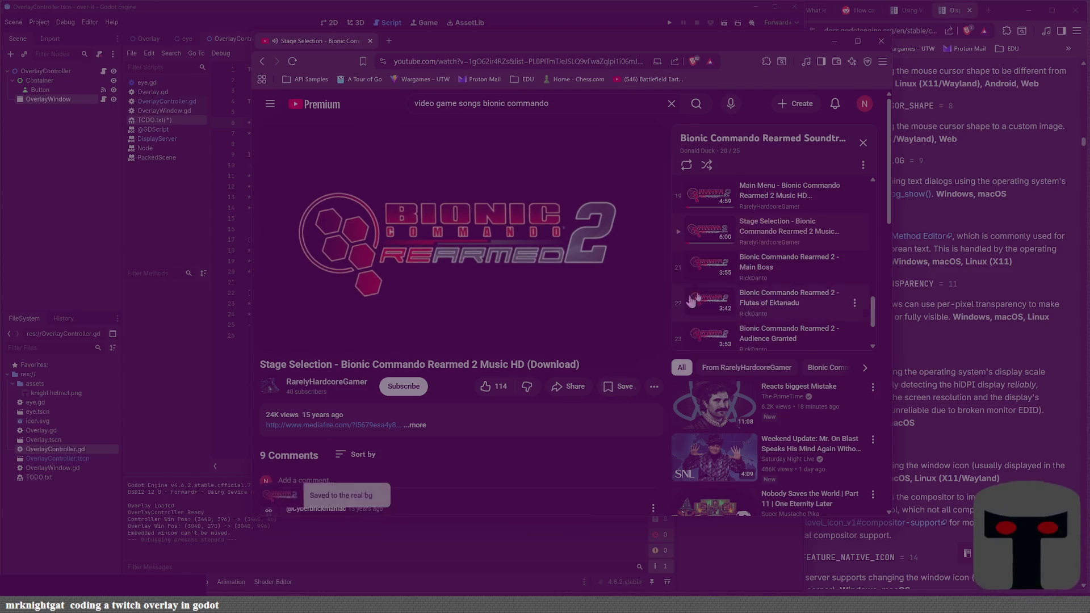
{"action": "left_click", "coordinate": [722, 311]}
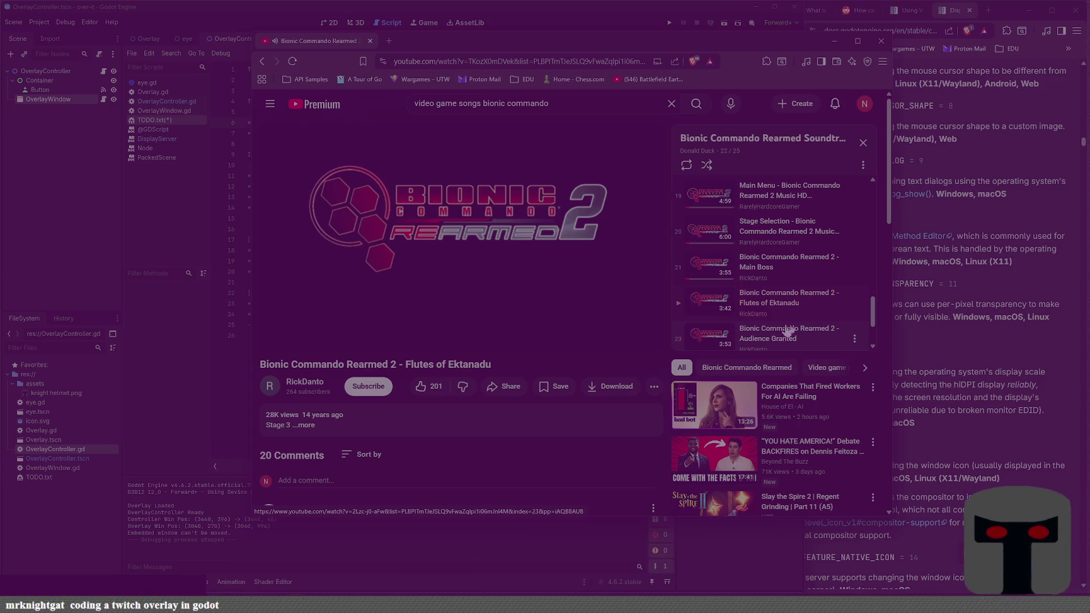
Play Facility Theme and Monte Blanco, saving each to the real bg playlist.
{"action": "left_click_drag", "start_coordinate": [874, 308], "coordinate": [873, 322]}
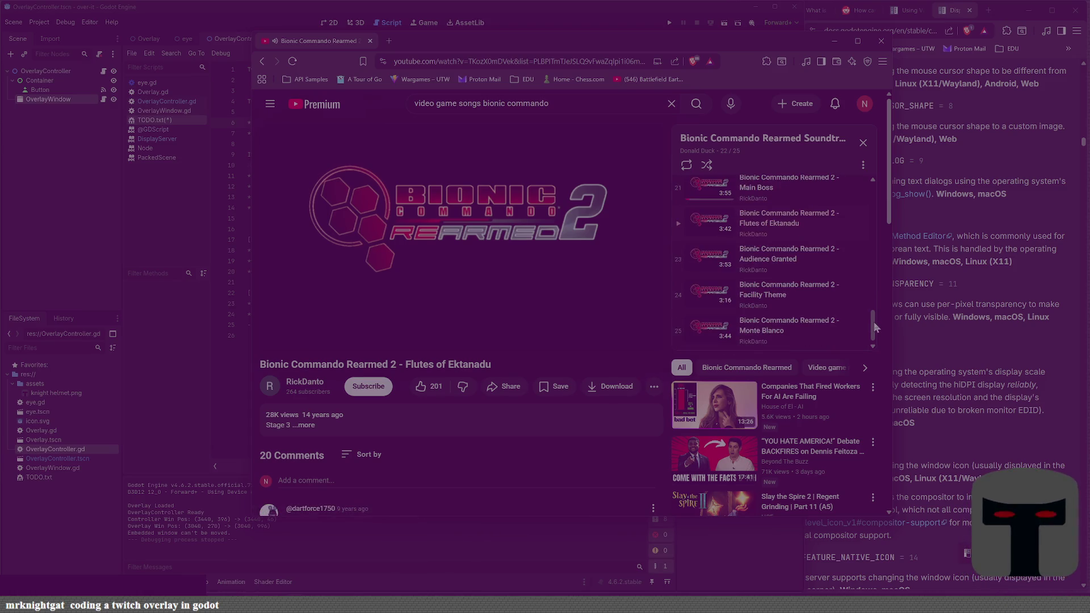
{"action": "left_click", "coordinate": [710, 302]}
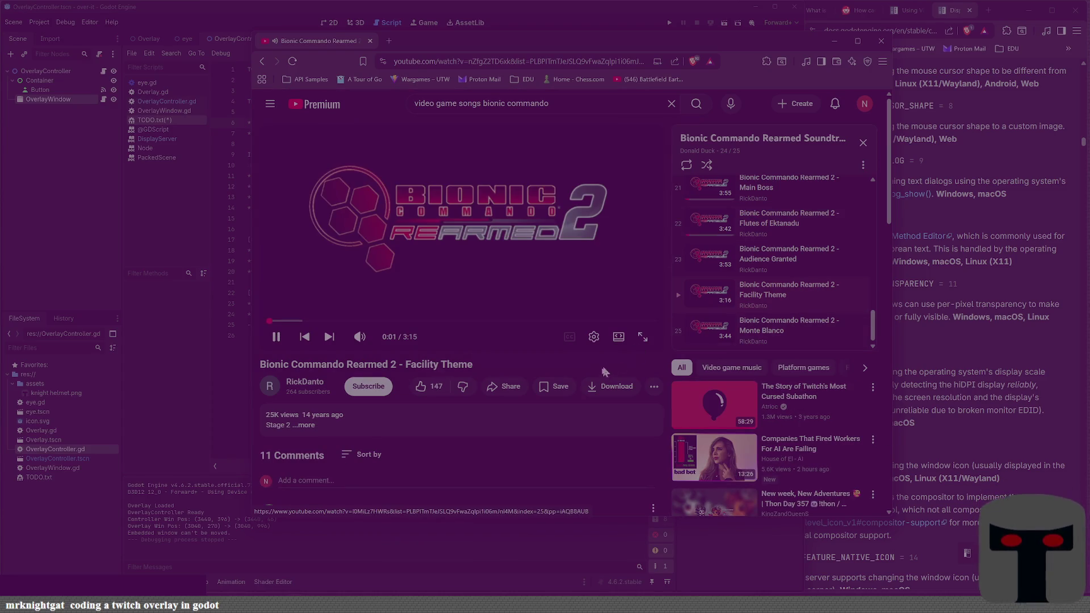
{"action": "left_click", "coordinate": [565, 396]}
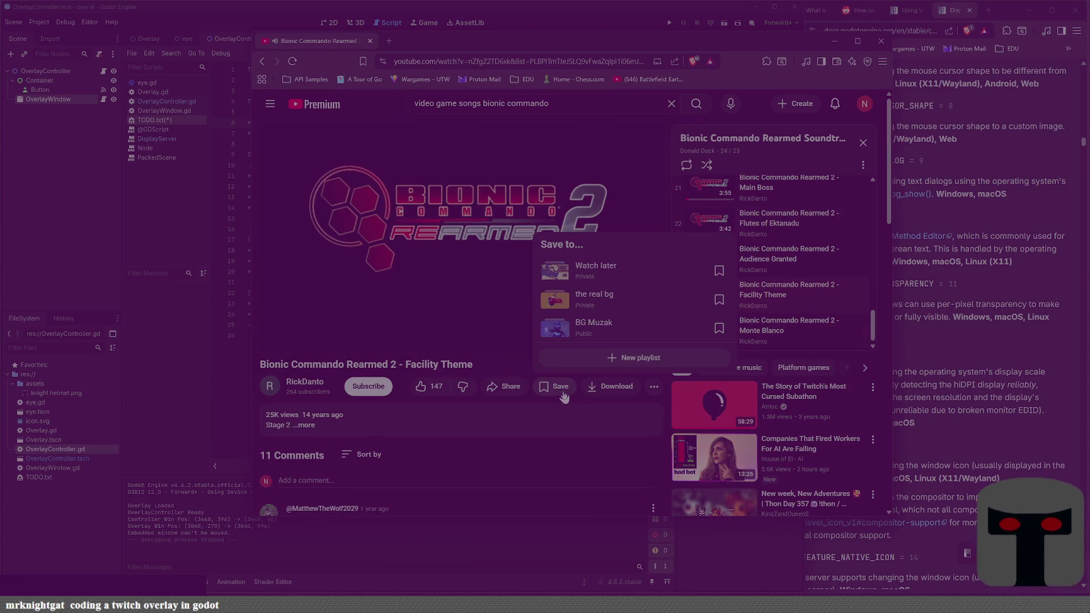
{"action": "left_click", "coordinate": [602, 309]}
{"action": "left_click", "coordinate": [712, 341]}
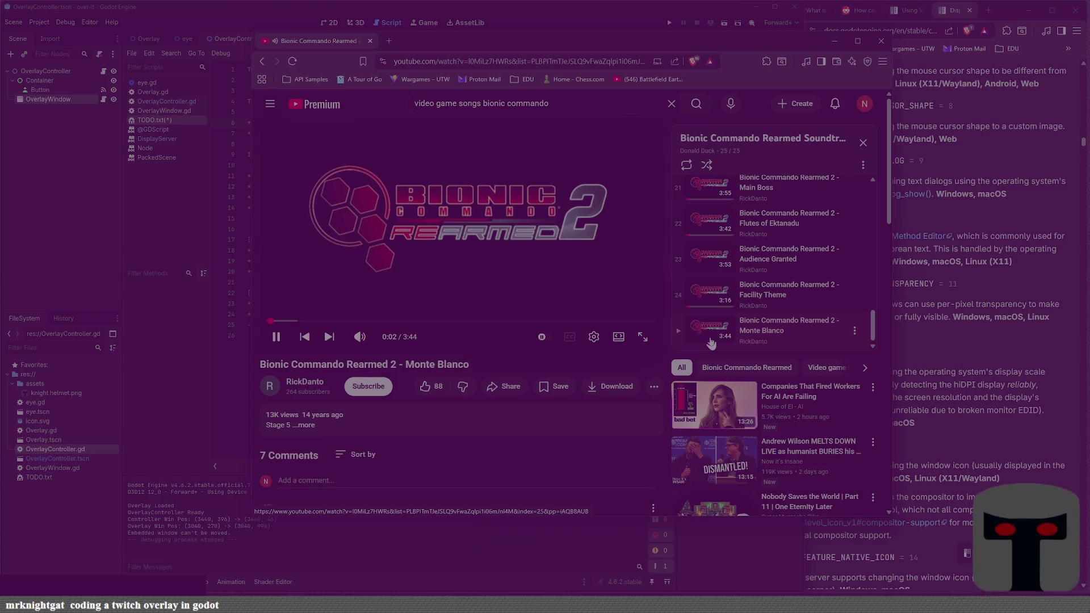
{"action": "left_click", "coordinate": [554, 387]}
{"action": "left_click", "coordinate": [600, 315]}
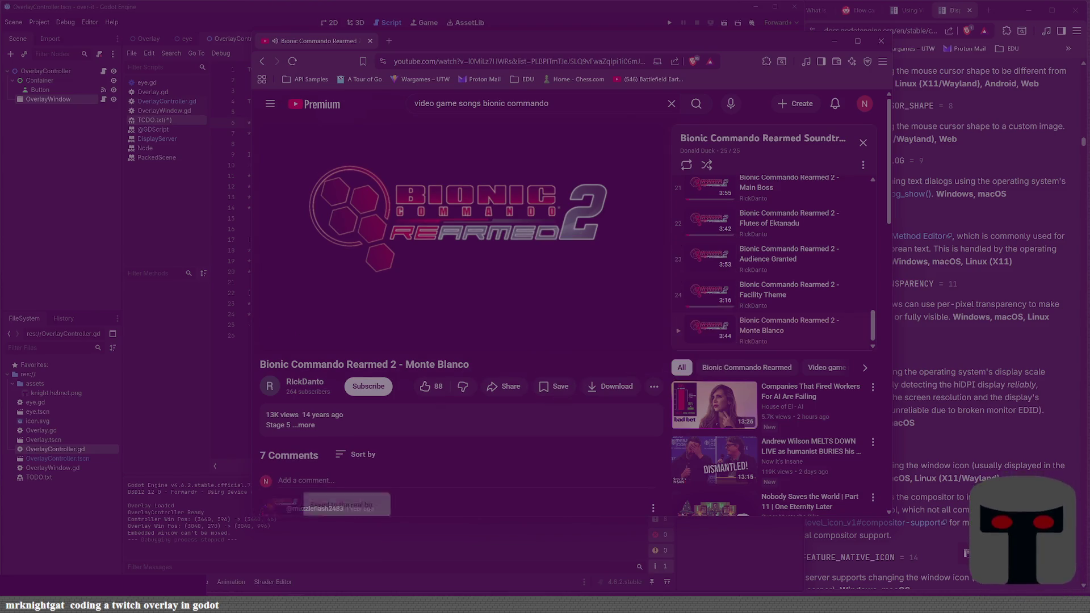
{"action": "left_click_drag", "start_coordinate": [484, 104], "coordinate": [625, 105]}
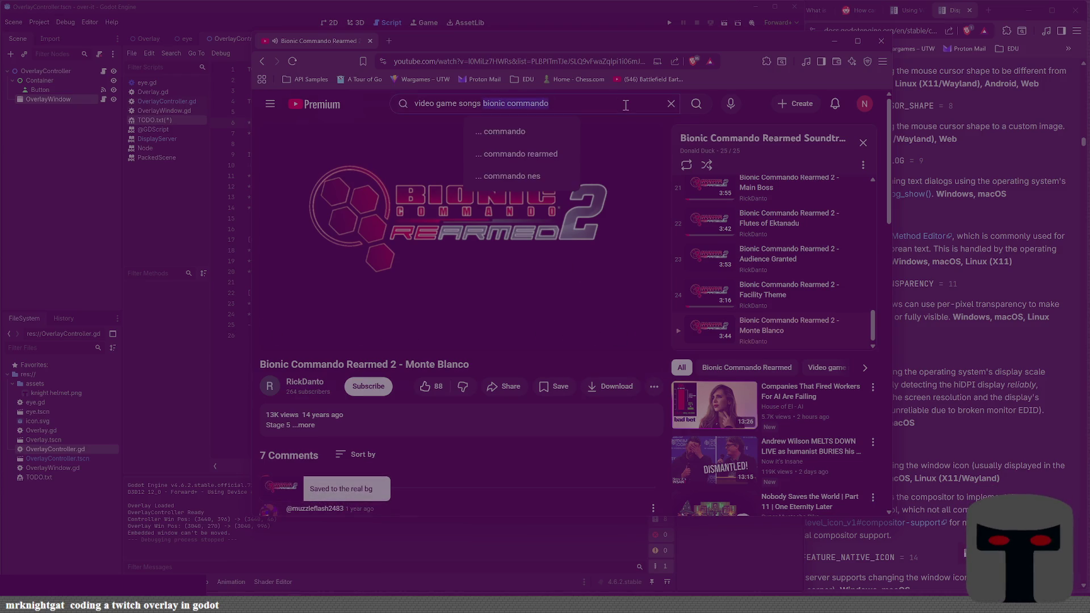
Search 'video game songs' and play You Signed a Contract from the Video Game Fan Songs playlist.
{"action": "key", "text": "BackSpace"}
{"action": "key", "text": "Return"}
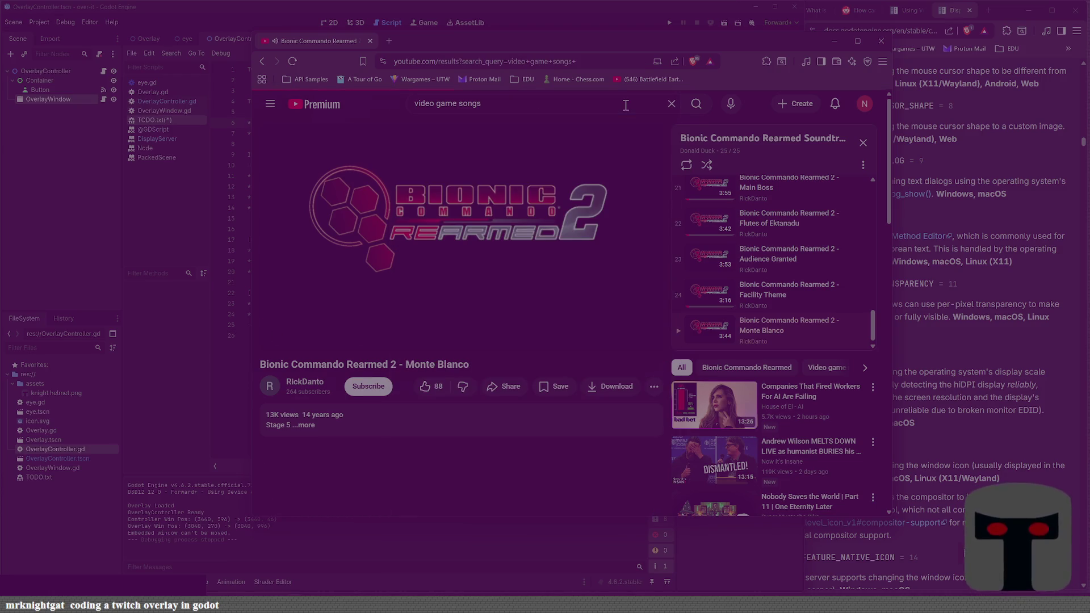
{"action": "left_click", "coordinate": [596, 445]}
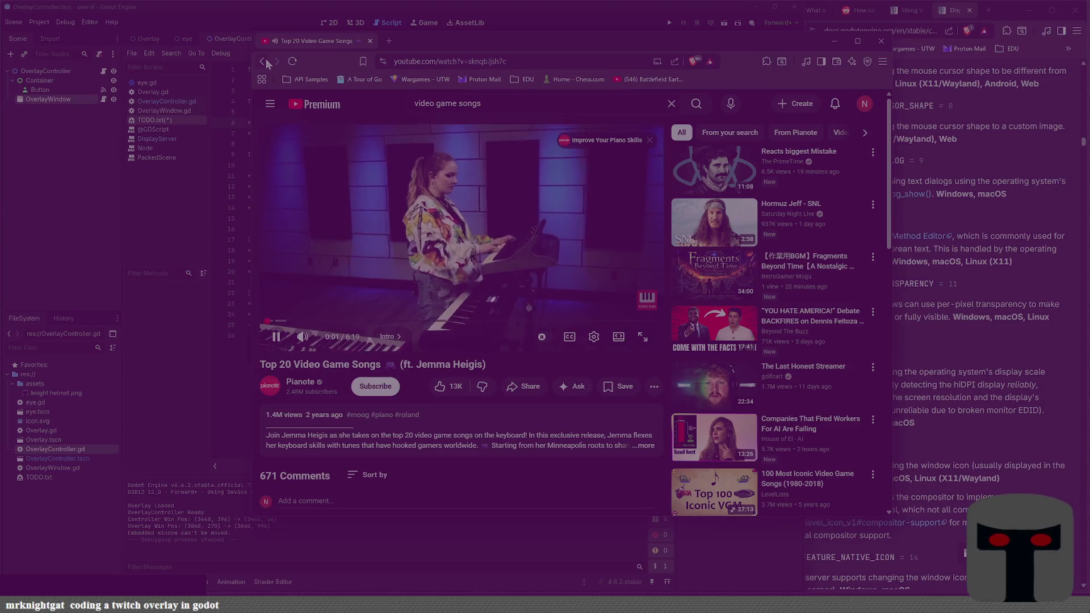
{"action": "left_click", "coordinate": [263, 61]}
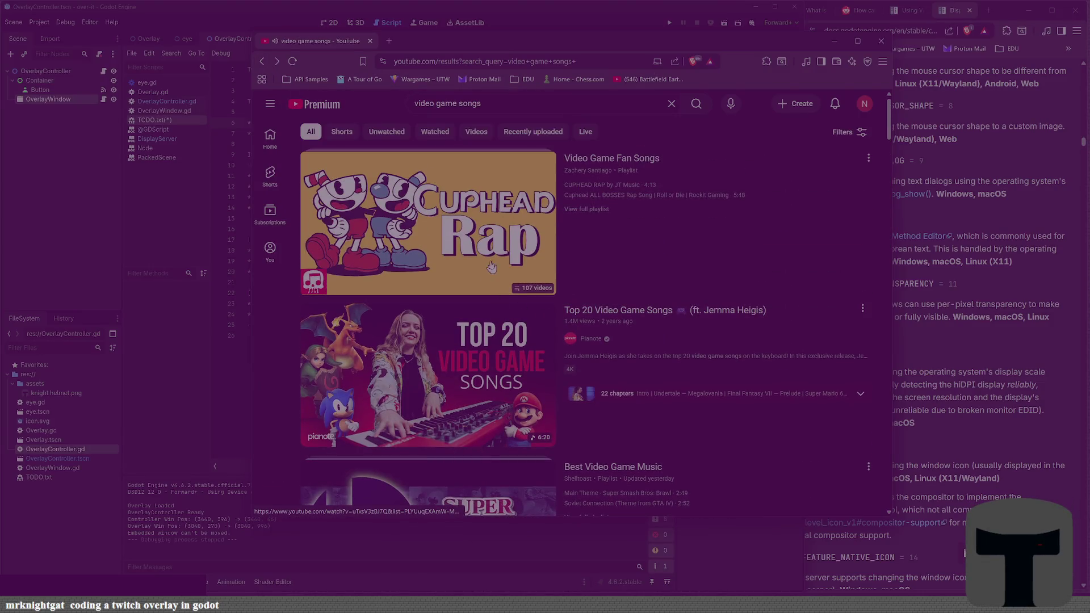
{"action": "left_click", "coordinate": [493, 257]}
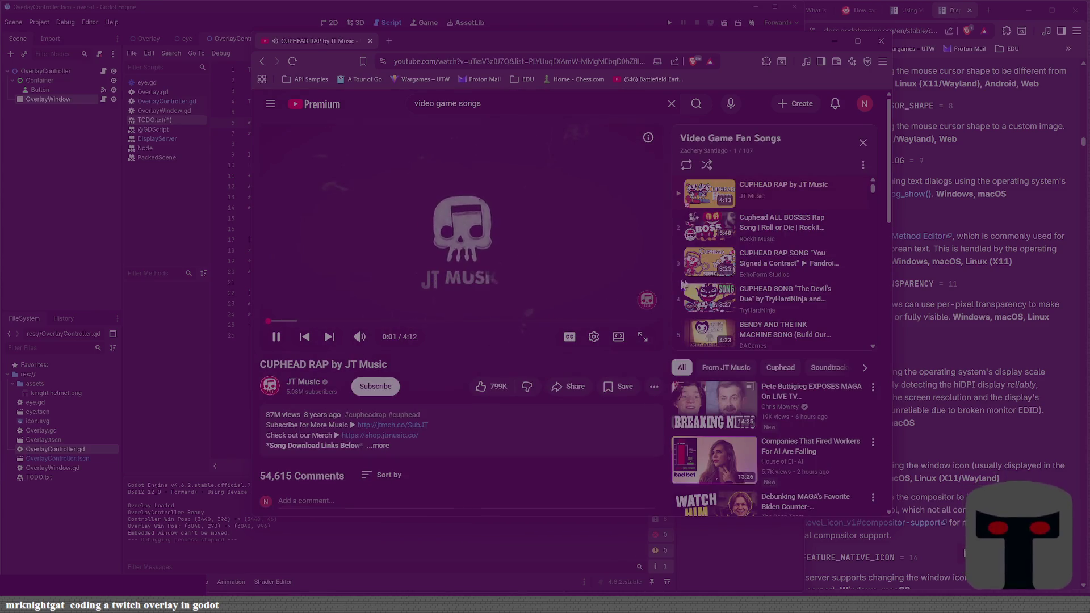
{"action": "left_click", "coordinate": [709, 270]}
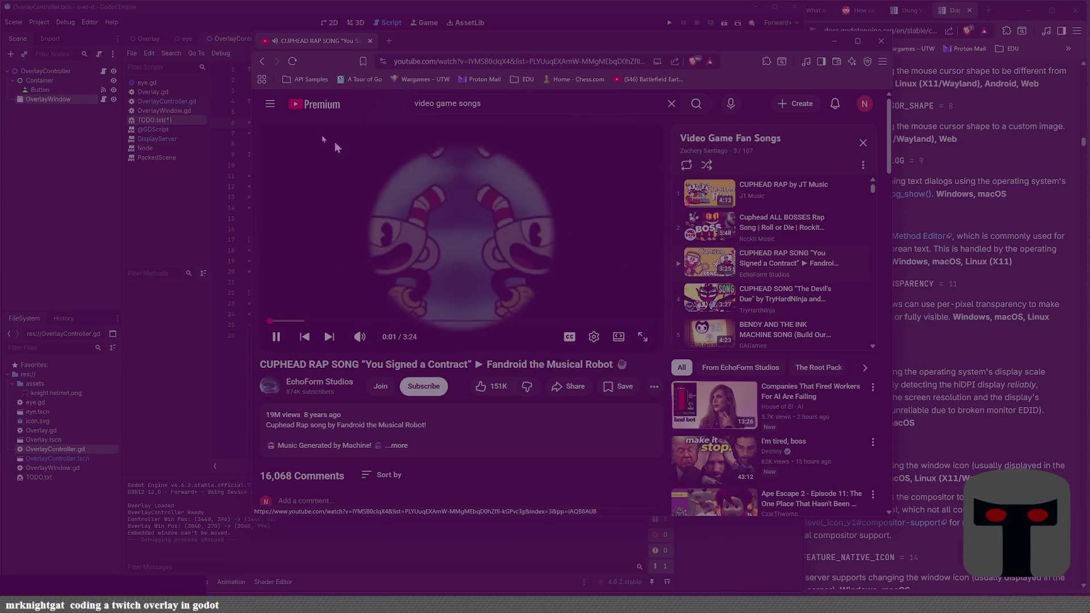
Open the My TOP 150 playlist and play Ori, Lost In the Storm from about 0:21.
{"action": "scroll", "coordinate": [771, 289], "scroll_direction": "down", "scroll_amount": 8}
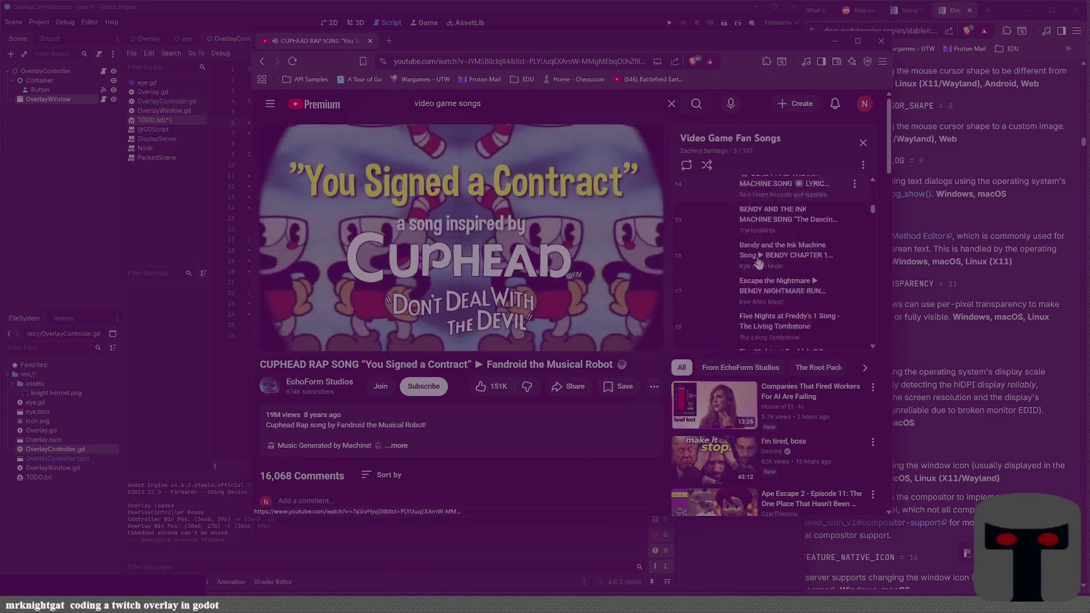
{"action": "scroll", "coordinate": [771, 289], "scroll_direction": "down", "scroll_amount": 6}
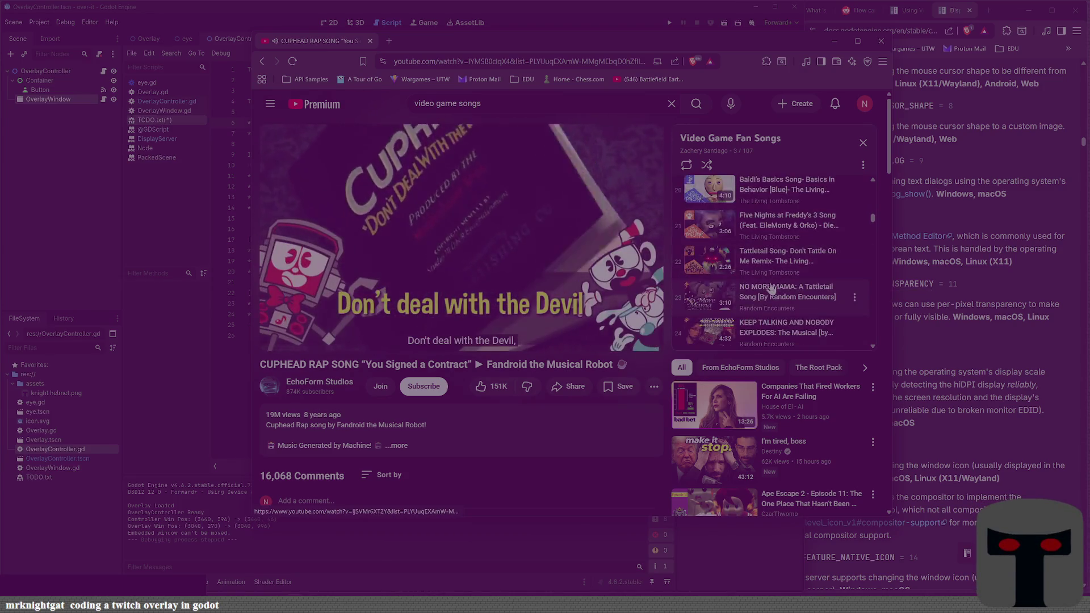
{"action": "scroll", "coordinate": [770, 288], "scroll_direction": "down", "scroll_amount": 4}
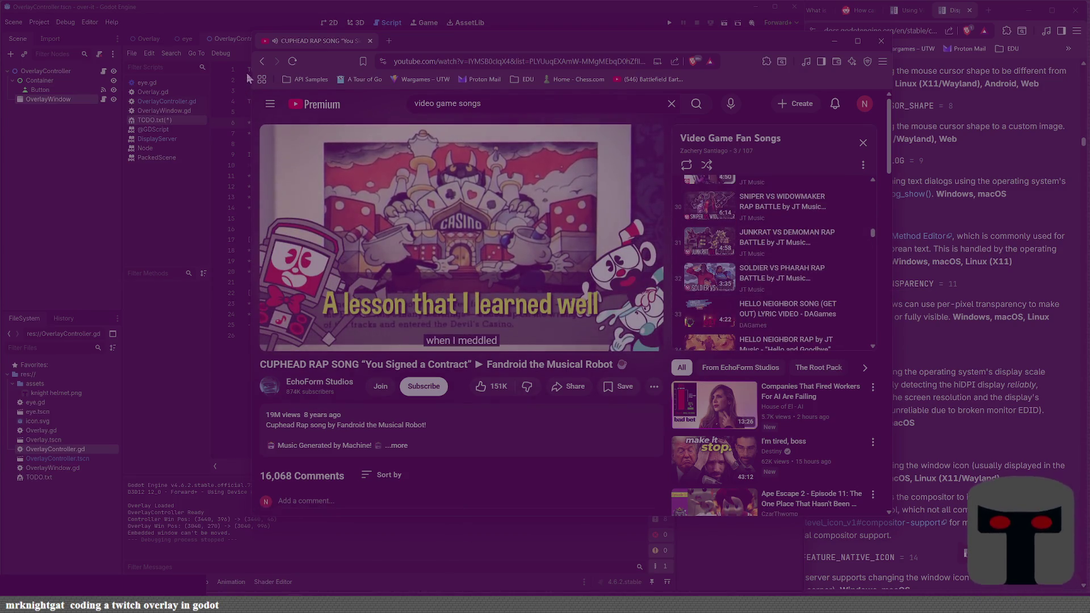
{"action": "left_click", "coordinate": [266, 61]}
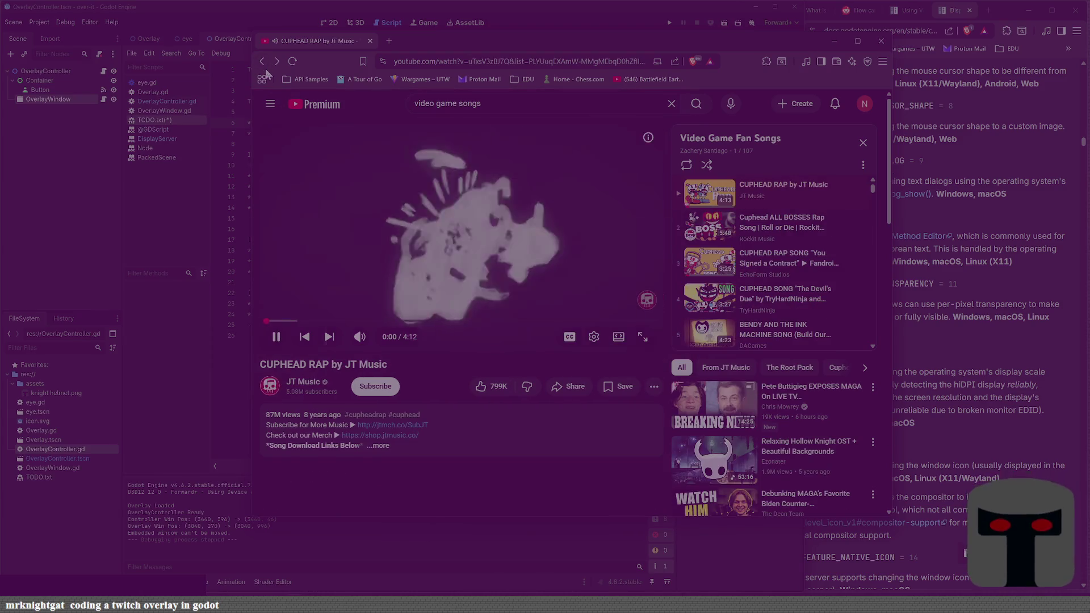
{"action": "left_click", "coordinate": [262, 61]}
{"action": "scroll", "coordinate": [442, 317], "scroll_direction": "down", "scroll_amount": 6}
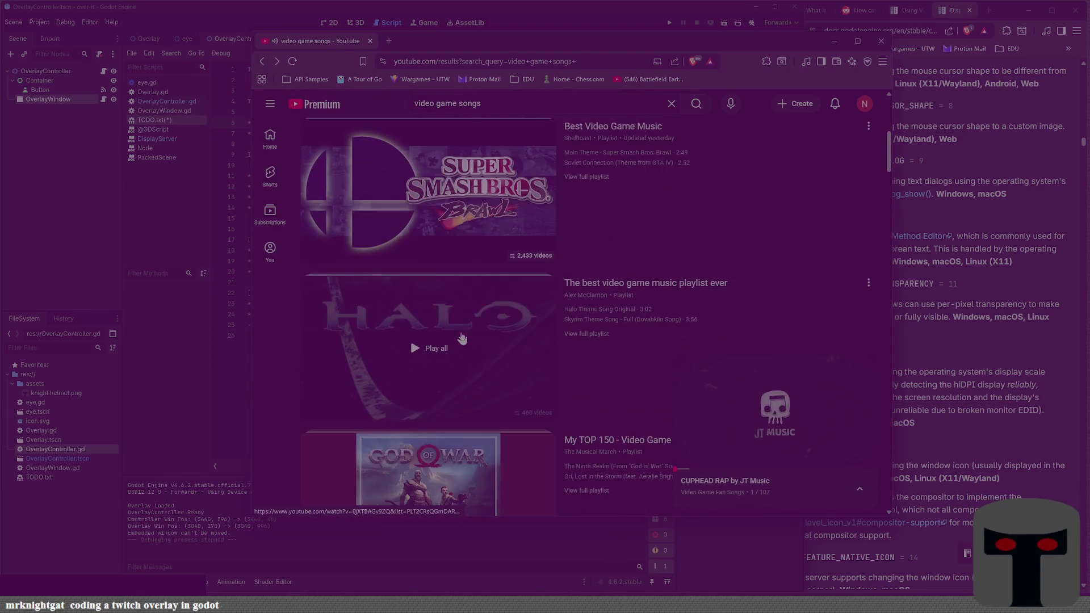
{"action": "scroll", "coordinate": [494, 280], "scroll_direction": "down", "scroll_amount": 3}
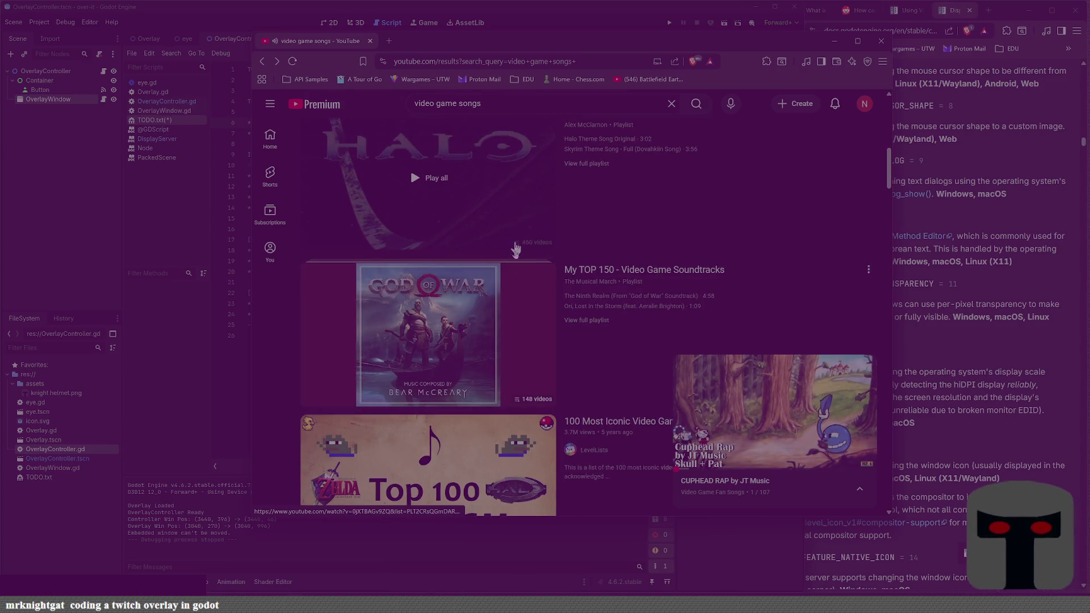
{"action": "left_click", "coordinate": [524, 321]}
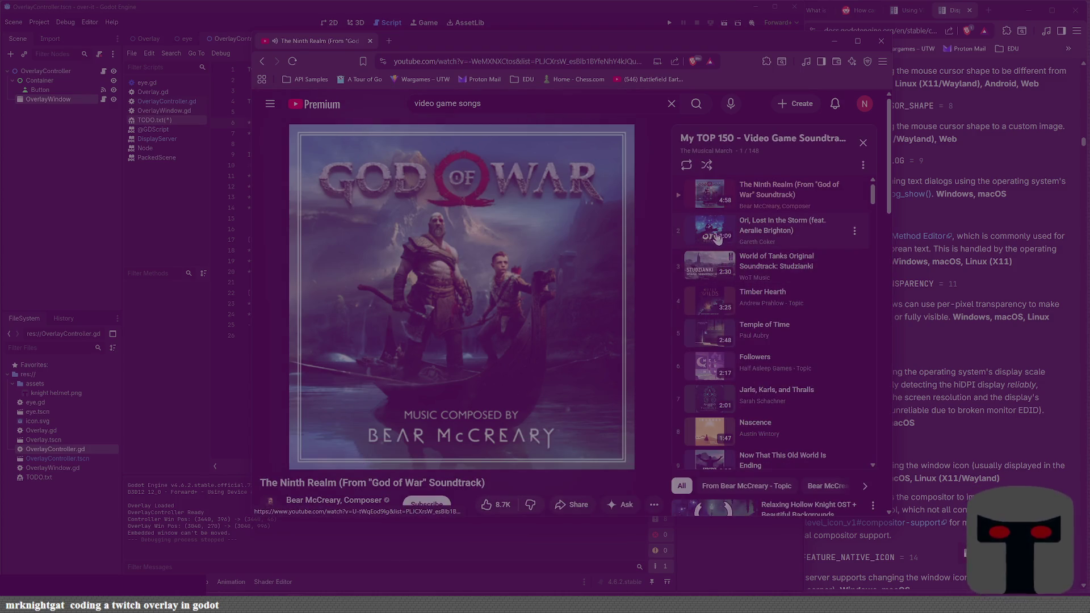
{"action": "left_click", "coordinate": [718, 271]}
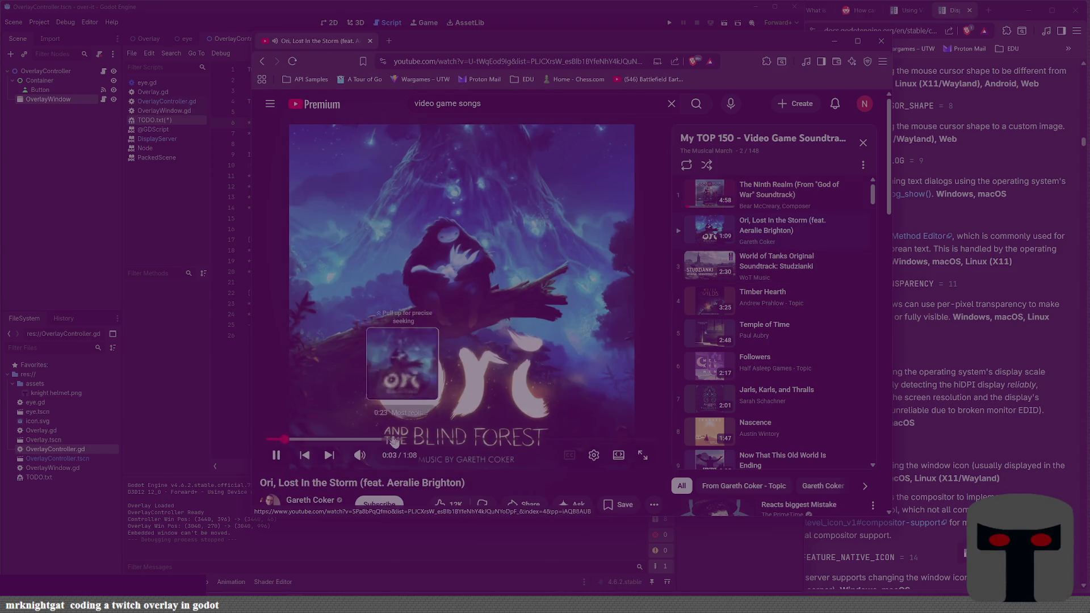
{"action": "left_click", "coordinate": [391, 439]}
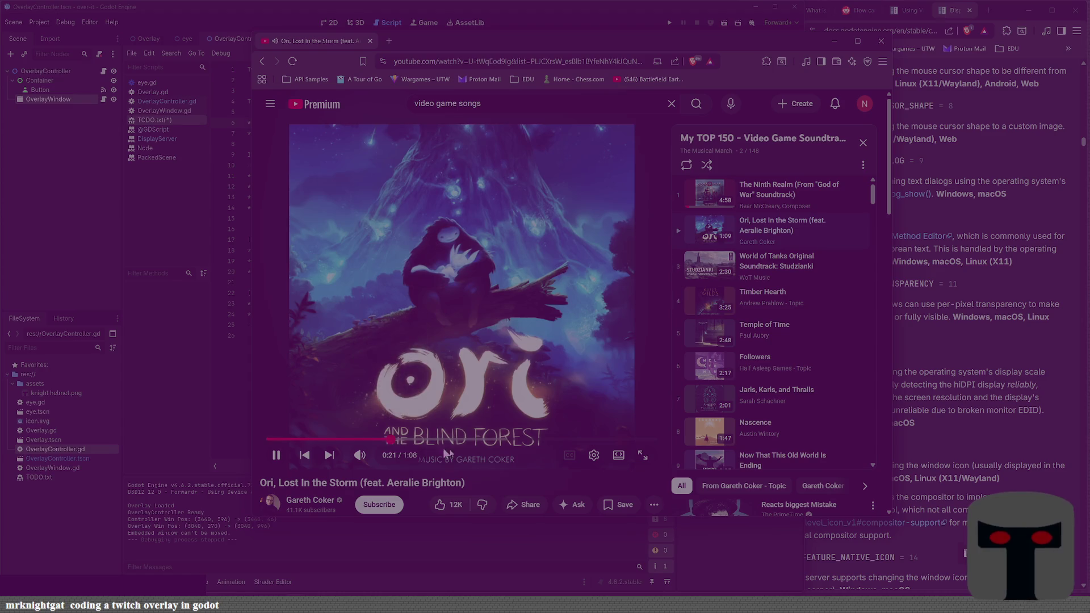
Play World of Tanks Studzianki and save it to the real bg playlist.
{"action": "left_click", "coordinate": [710, 278]}
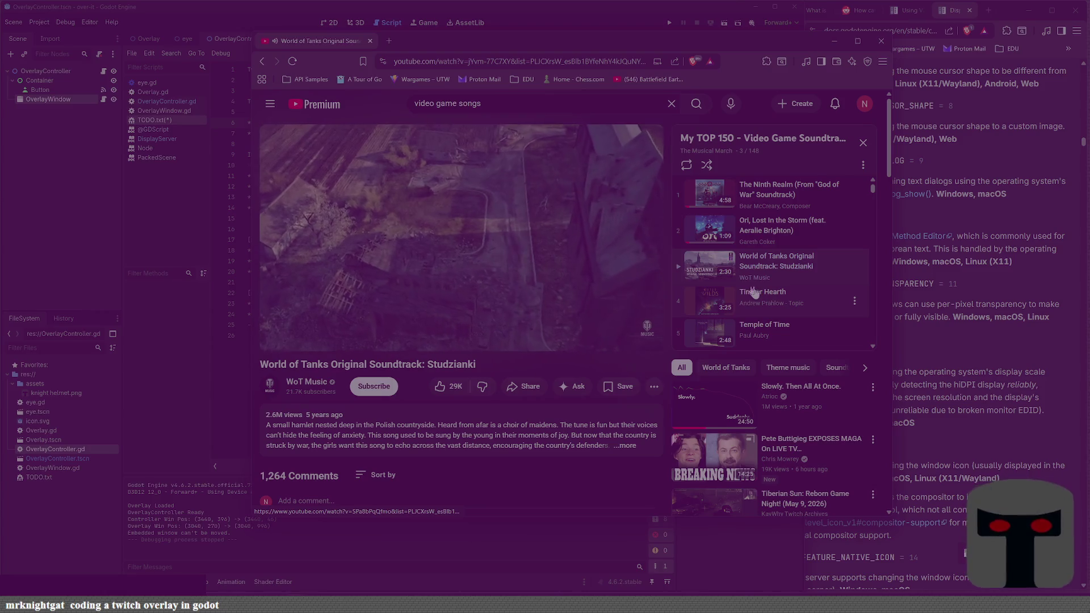
{"action": "left_click", "coordinate": [619, 387]}
{"action": "left_click", "coordinate": [712, 299]}
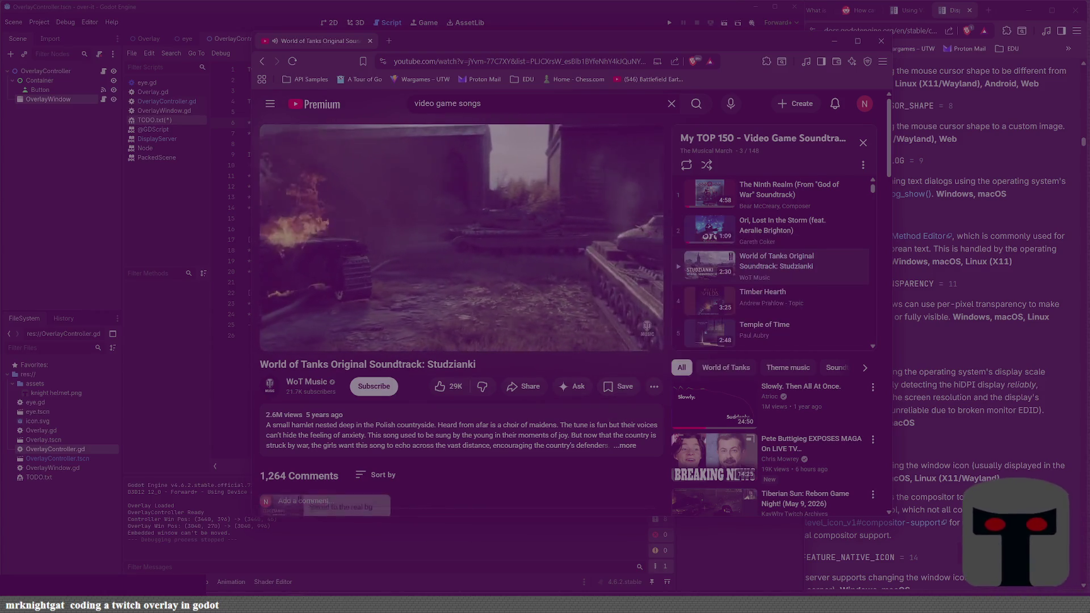
Sample Timber Hearth, then play Temple of Time.
{"action": "left_click", "coordinate": [715, 303]}
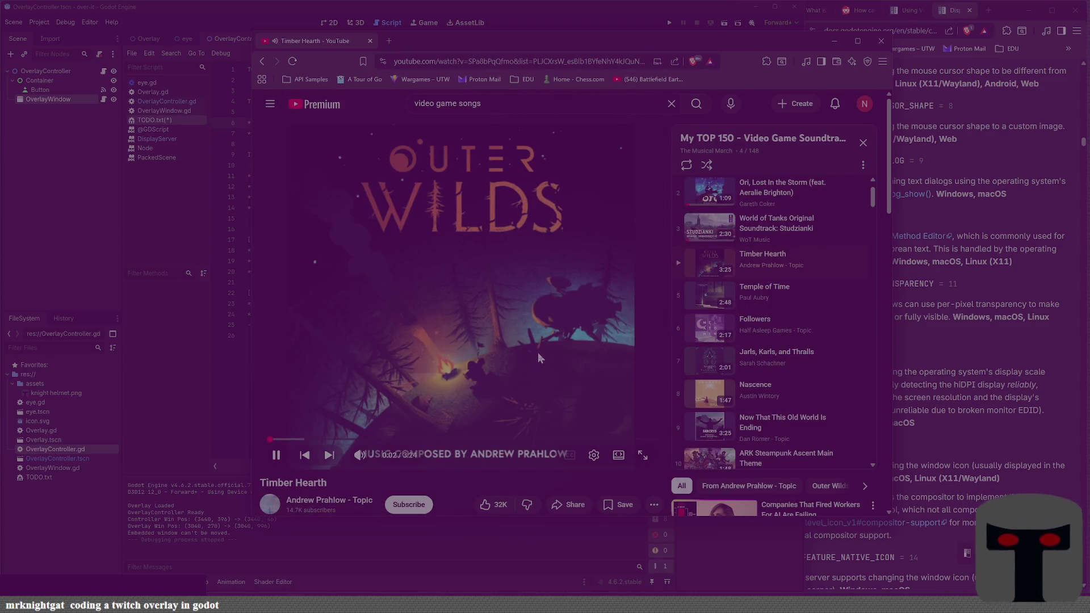
{"action": "scroll", "coordinate": [537, 352], "scroll_direction": "down", "scroll_amount": 3}
{"action": "left_click_drag", "start_coordinate": [534, 273], "coordinate": [353, 269]}
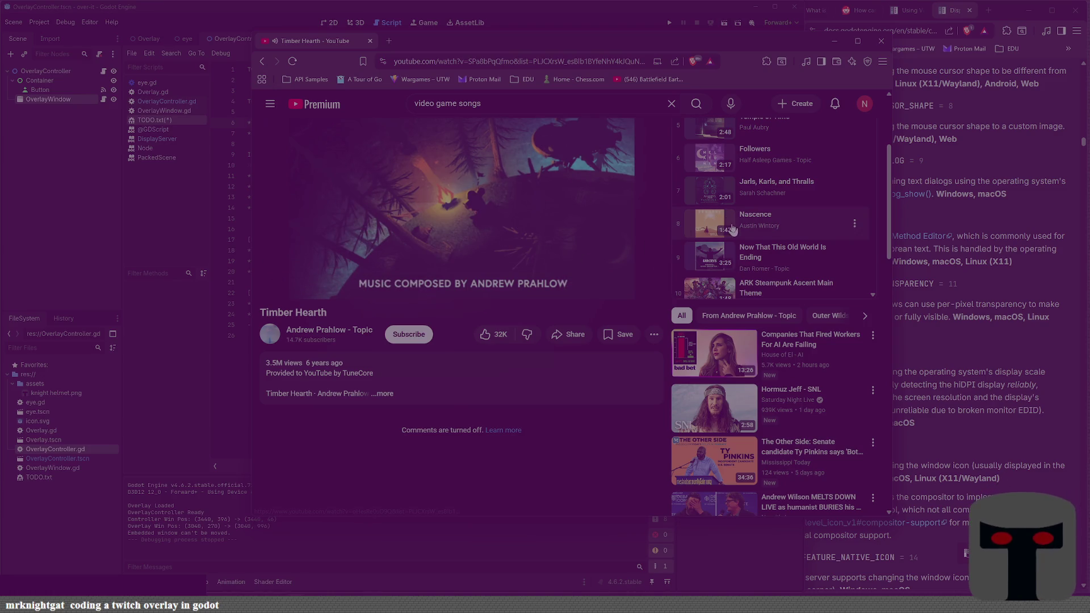
{"action": "scroll", "coordinate": [724, 250], "scroll_direction": "up", "scroll_amount": 1}
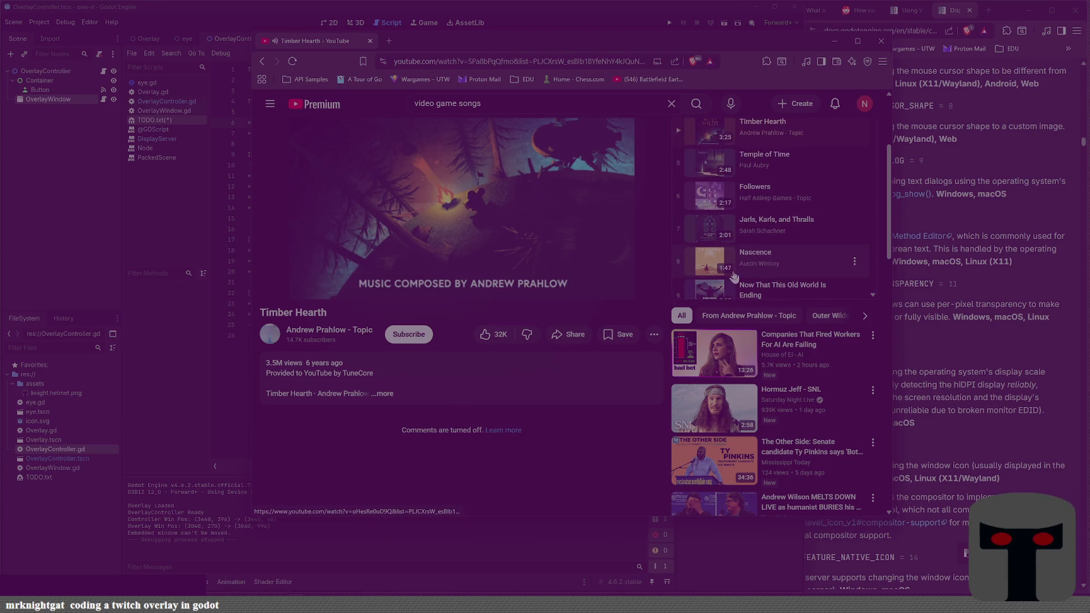
{"action": "left_click", "coordinate": [709, 170]}
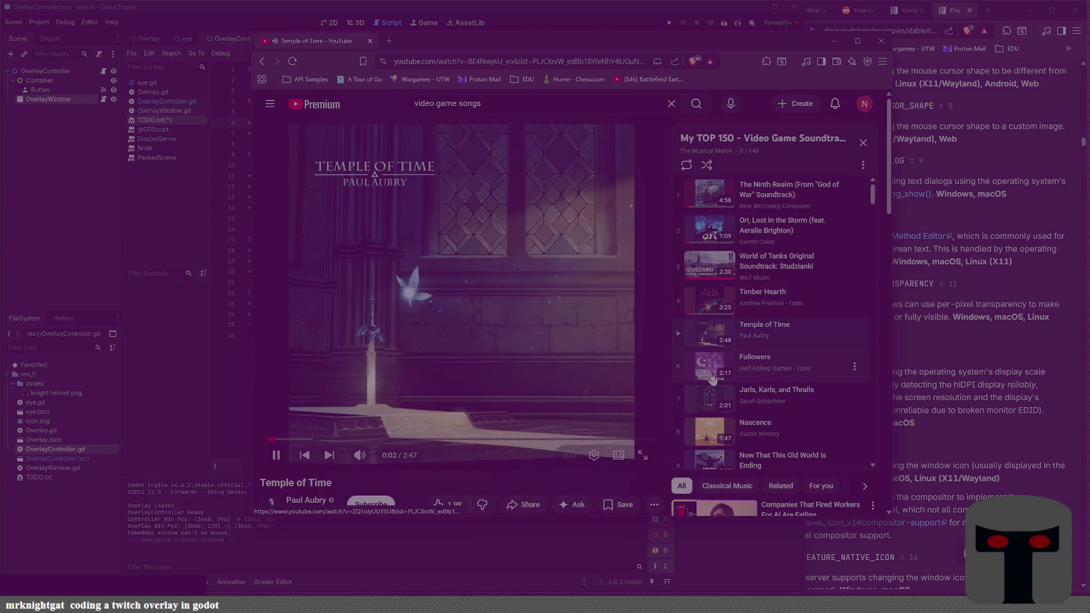
Sample Followers, Jarls Karls and Thralls, Nascence, and Now That This Old World Is Ending.
{"action": "left_click", "coordinate": [713, 379]}
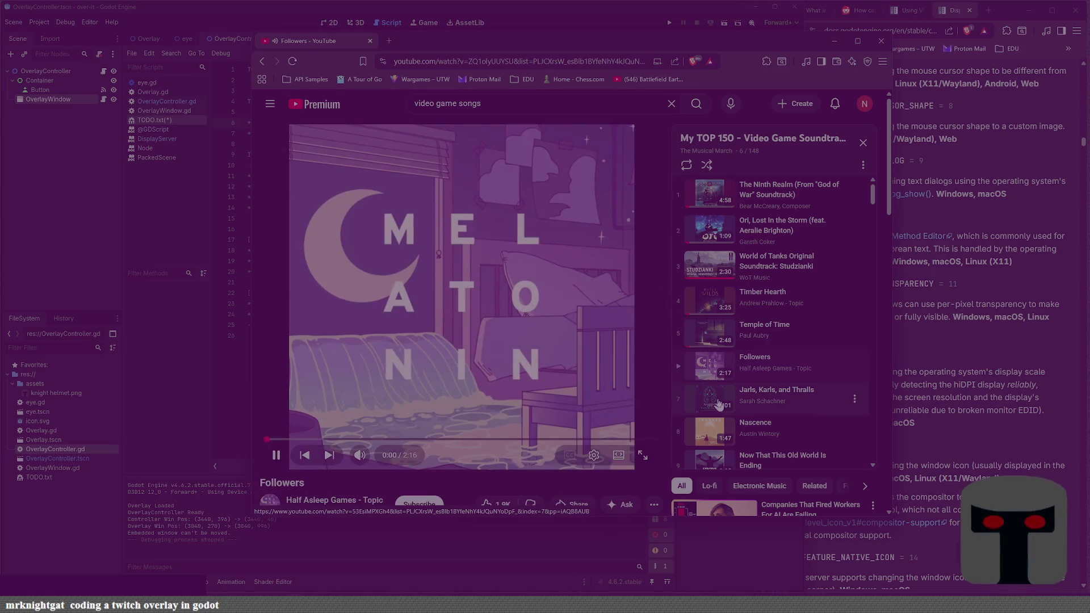
{"action": "left_click", "coordinate": [709, 409]}
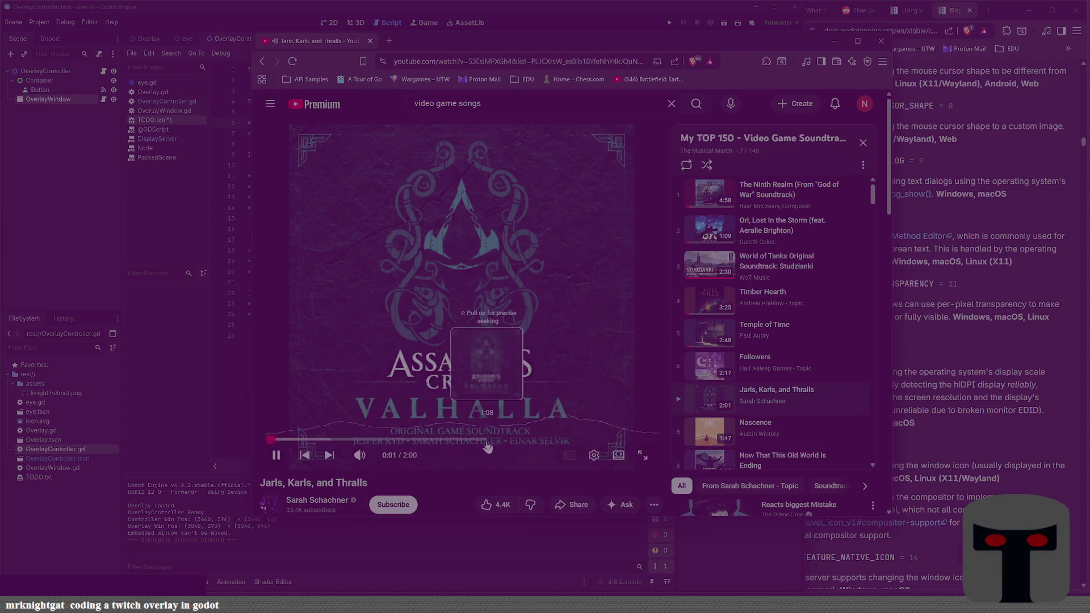
{"action": "left_click", "coordinate": [702, 436]}
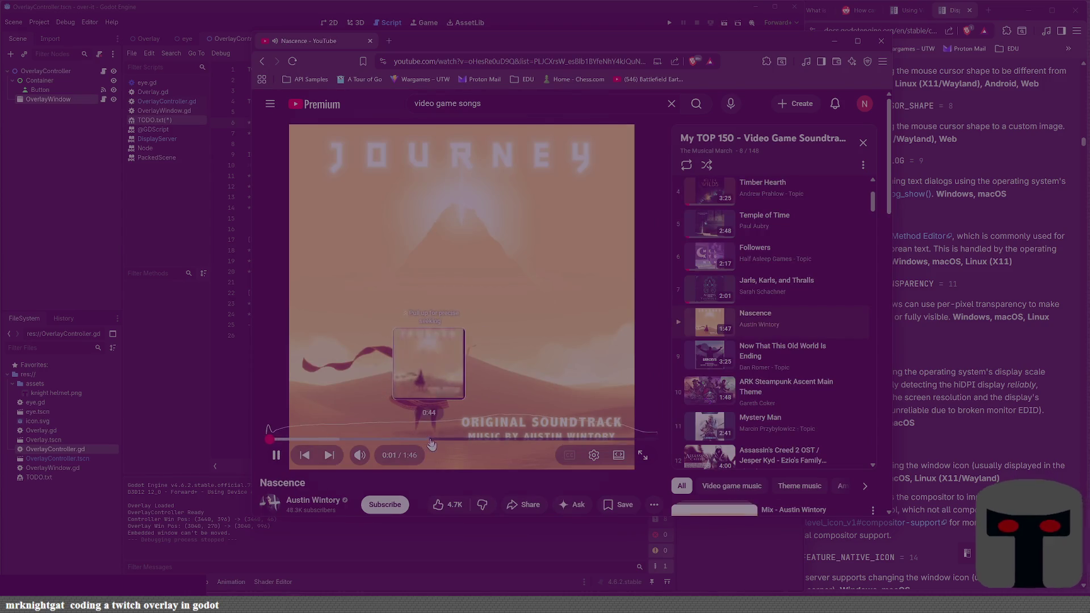
{"action": "left_click_drag", "start_coordinate": [429, 439], "coordinate": [541, 440]}
{"action": "left_click", "coordinate": [709, 372]}
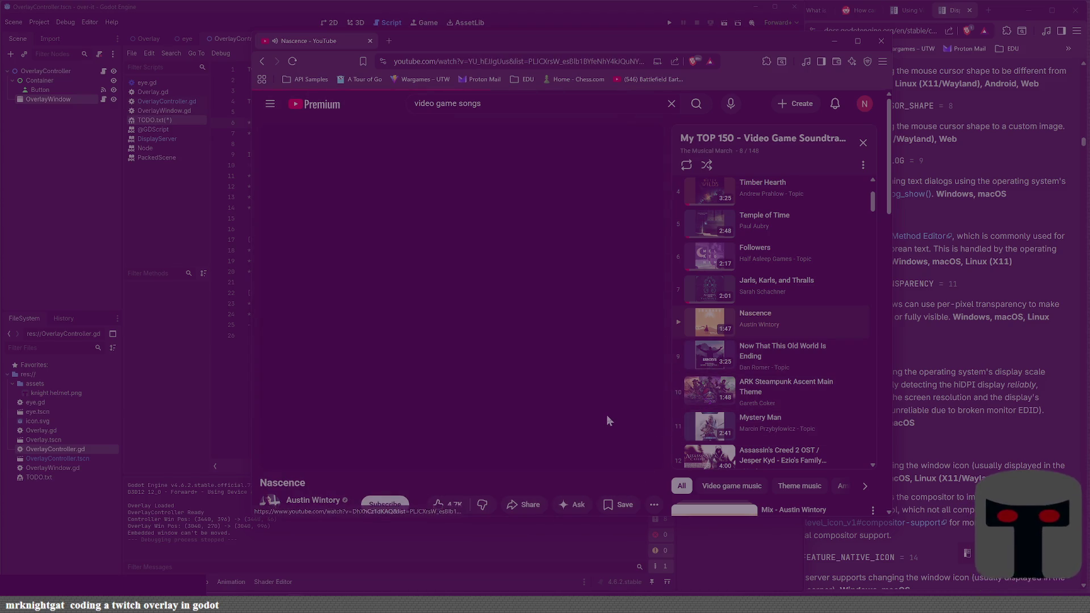
{"action": "left_click", "coordinate": [383, 440]}
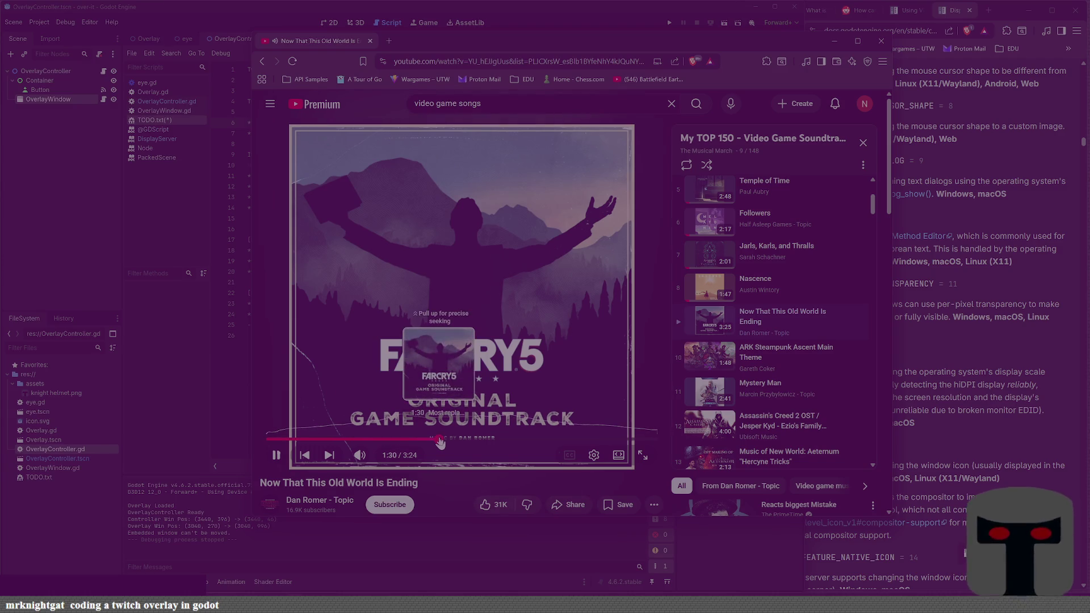
{"action": "left_click_drag", "start_coordinate": [441, 442], "coordinate": [441, 442]}
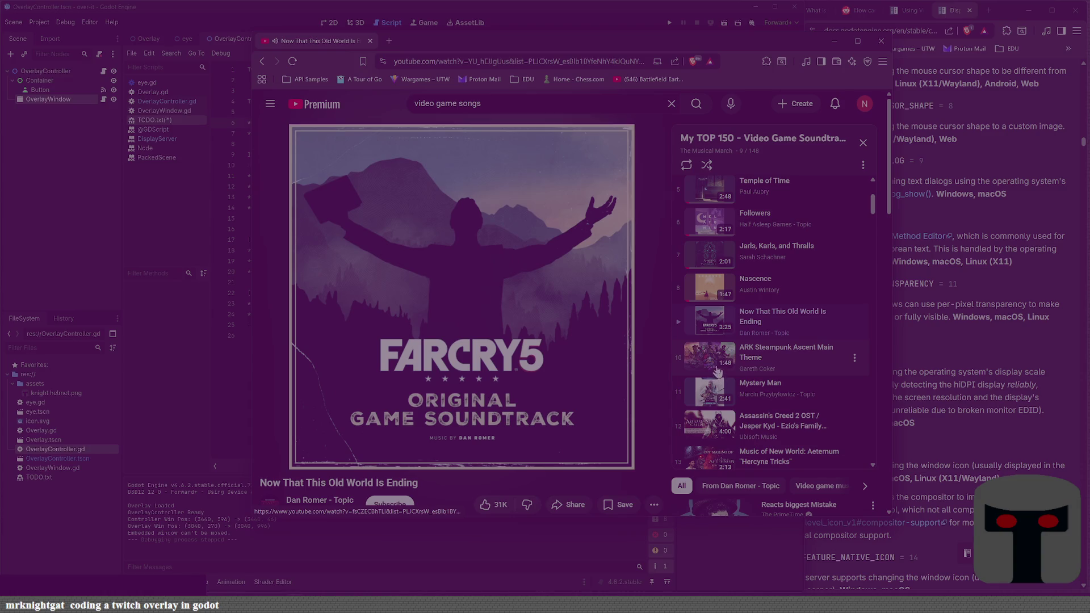
Play Mystery Man and save it to the real bg playlist.
{"action": "left_click", "coordinate": [706, 397]}
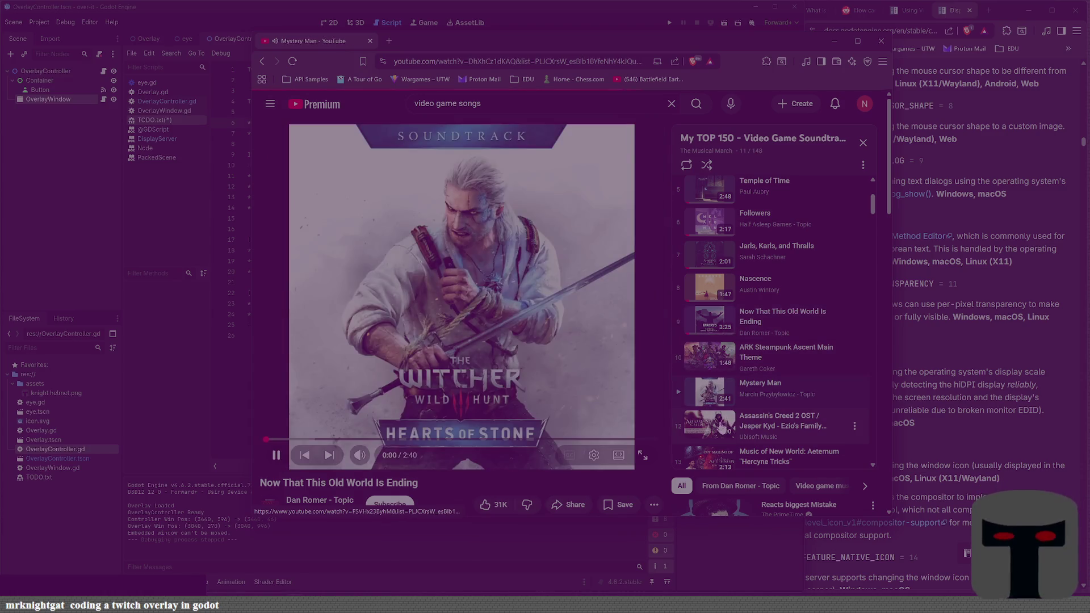
{"action": "left_click_drag", "start_coordinate": [429, 438], "coordinate": [430, 438]}
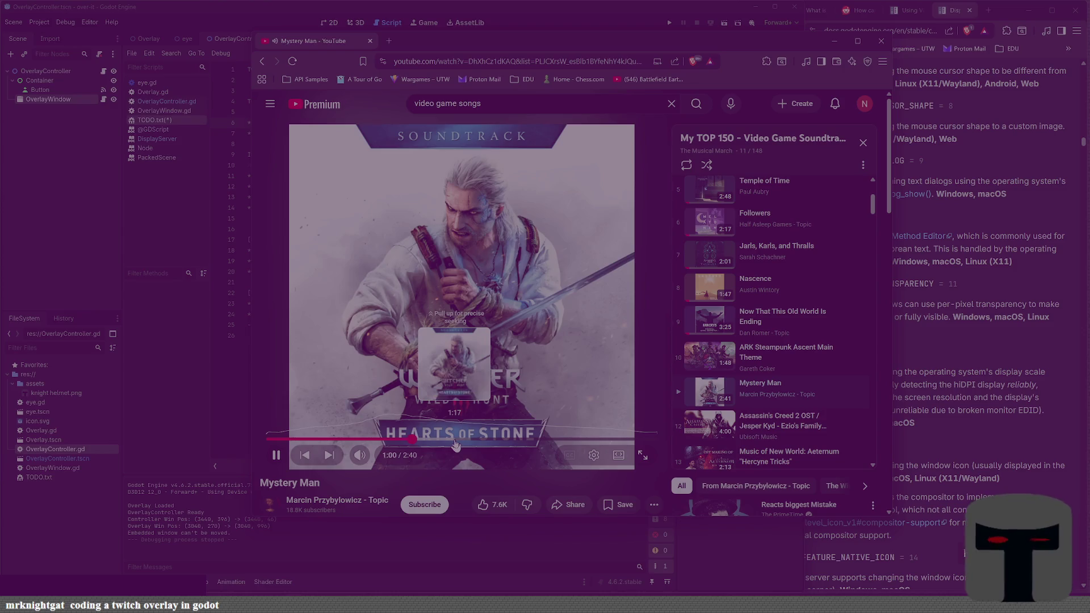
{"action": "left_click", "coordinate": [618, 505]}
{"action": "left_click", "coordinate": [650, 429]}
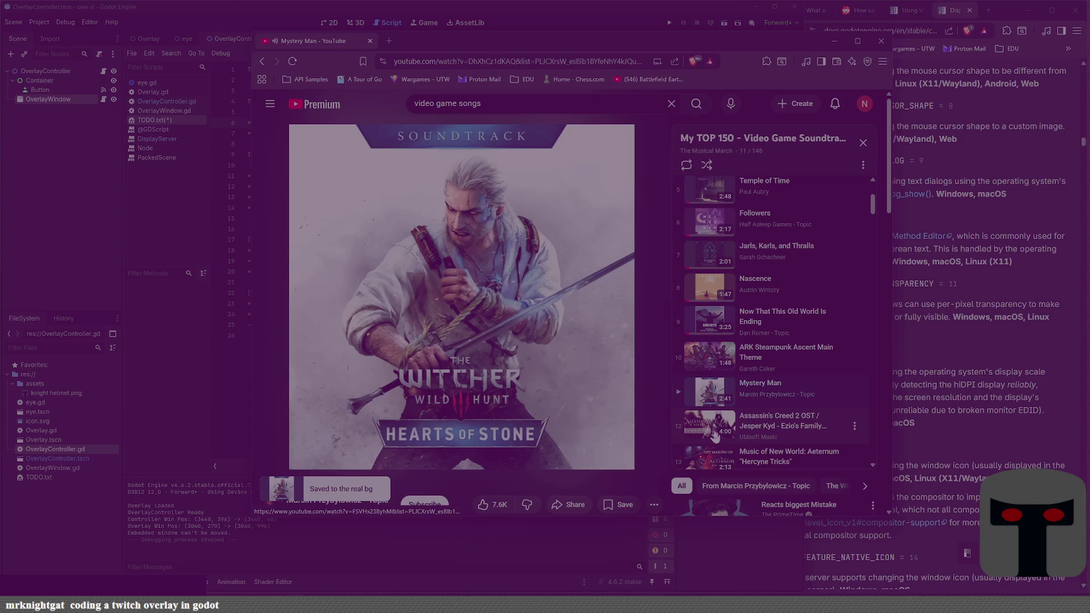
Sample Hercyne Tricks and Solomon's Theme, then play An Endless Desert from about 1:06.
{"action": "scroll", "coordinate": [714, 311], "scroll_direction": "down", "scroll_amount": 3}
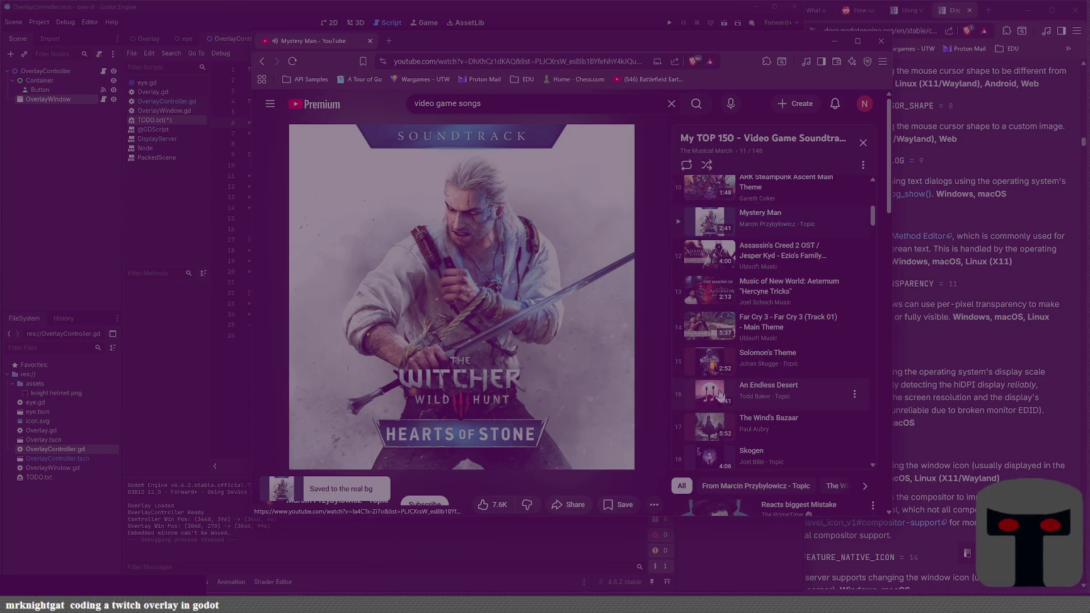
{"action": "left_click", "coordinate": [710, 307]}
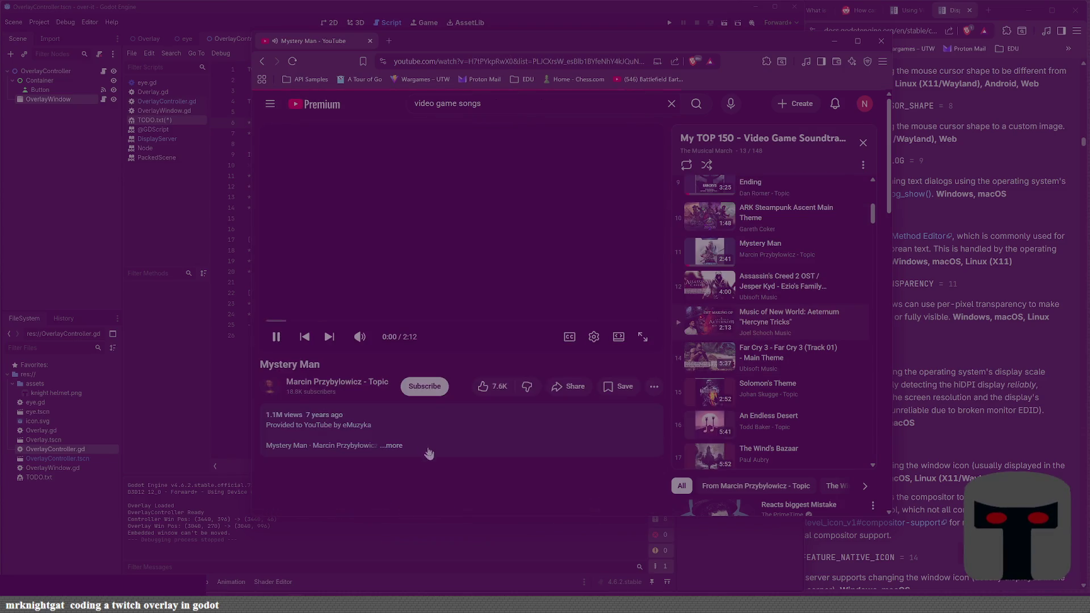
{"action": "left_click", "coordinate": [425, 322]}
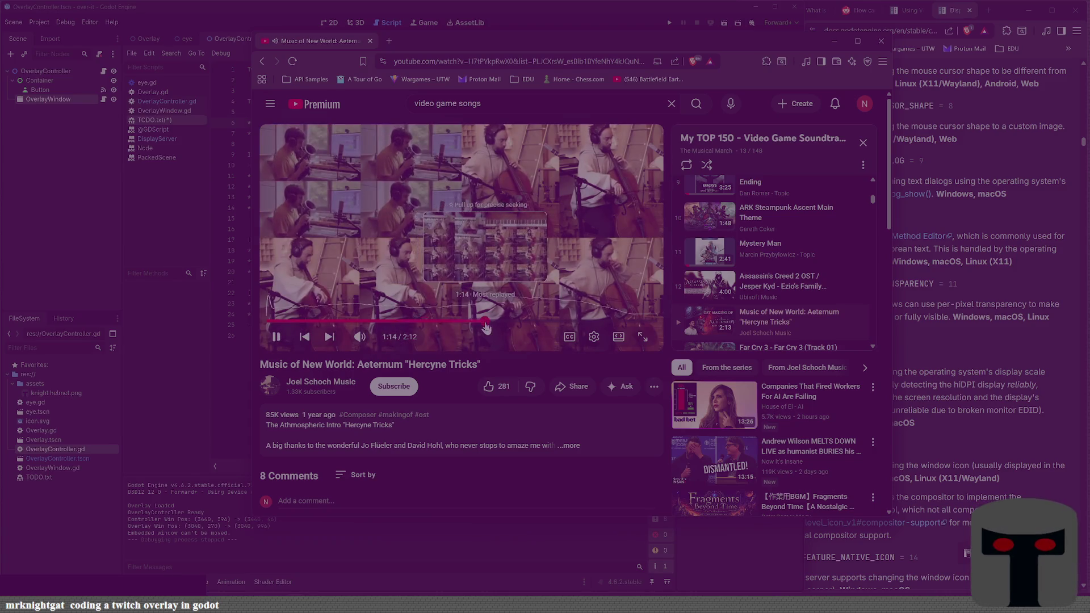
{"action": "left_click", "coordinate": [470, 321]}
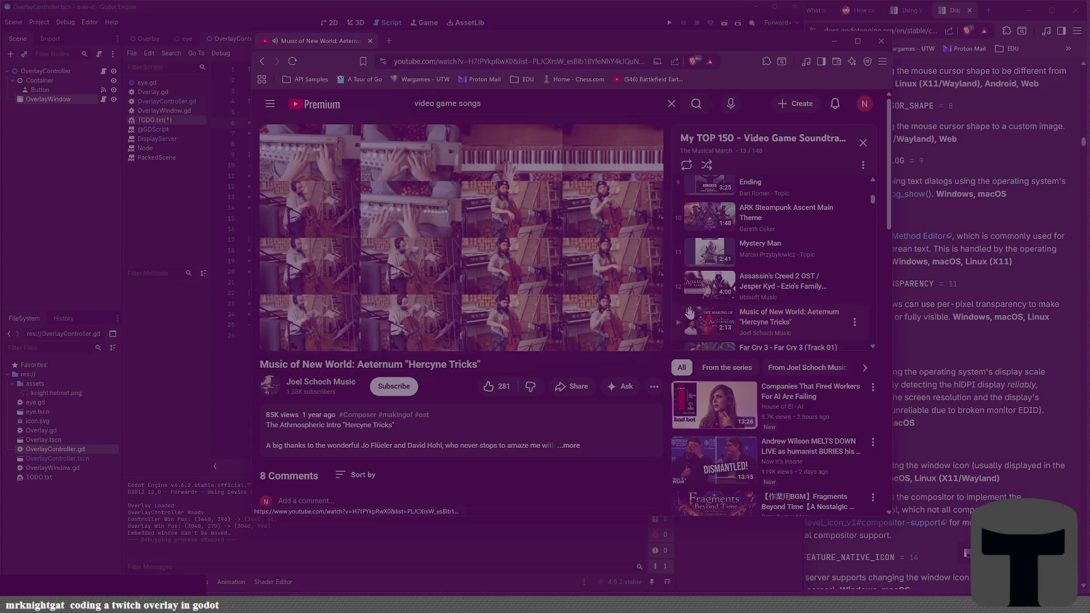
{"action": "scroll", "coordinate": [718, 241], "scroll_direction": "down", "scroll_amount": 3}
{"action": "left_click", "coordinate": [714, 236]}
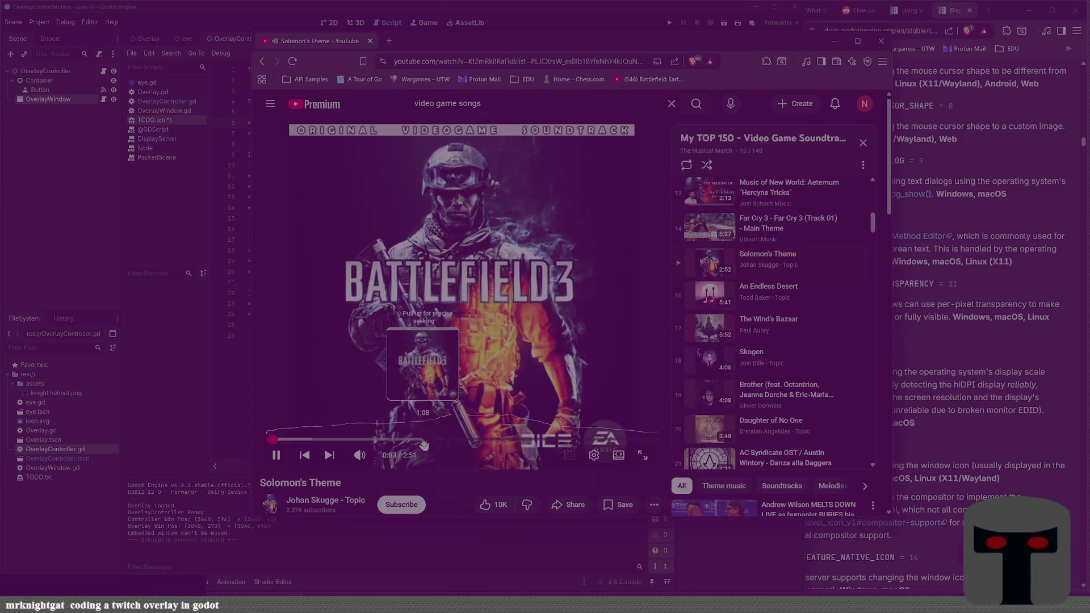
{"action": "left_click", "coordinate": [423, 441]}
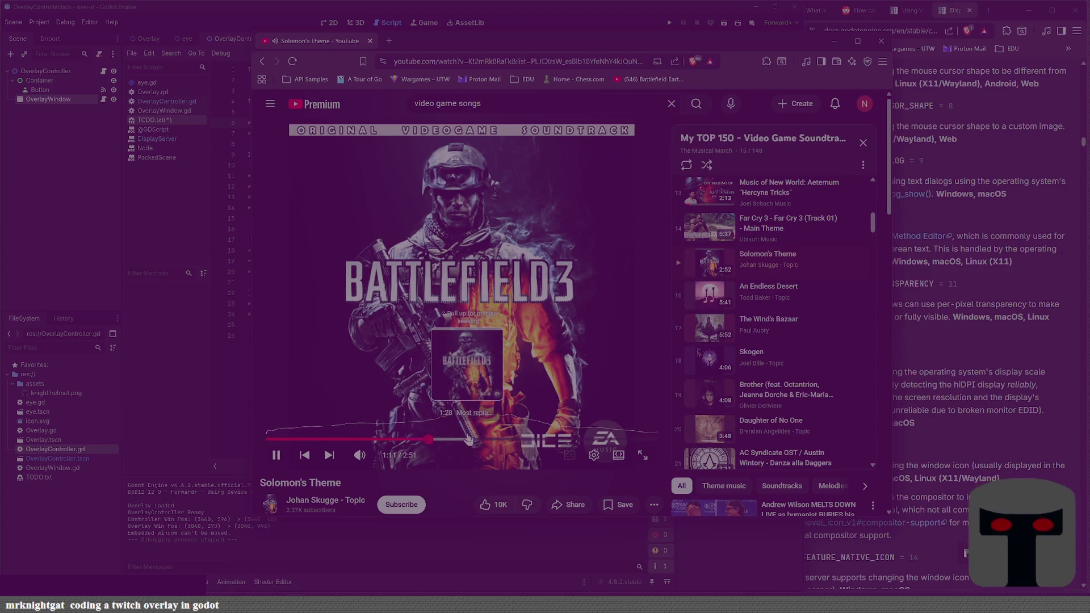
{"action": "left_click", "coordinate": [705, 303]}
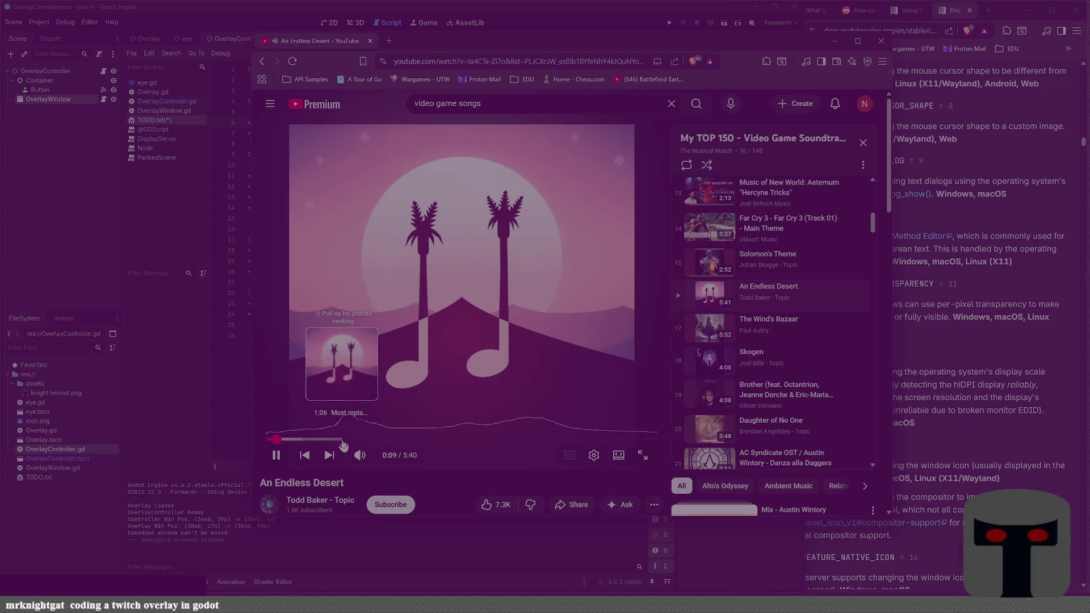
{"action": "left_click", "coordinate": [343, 440]}
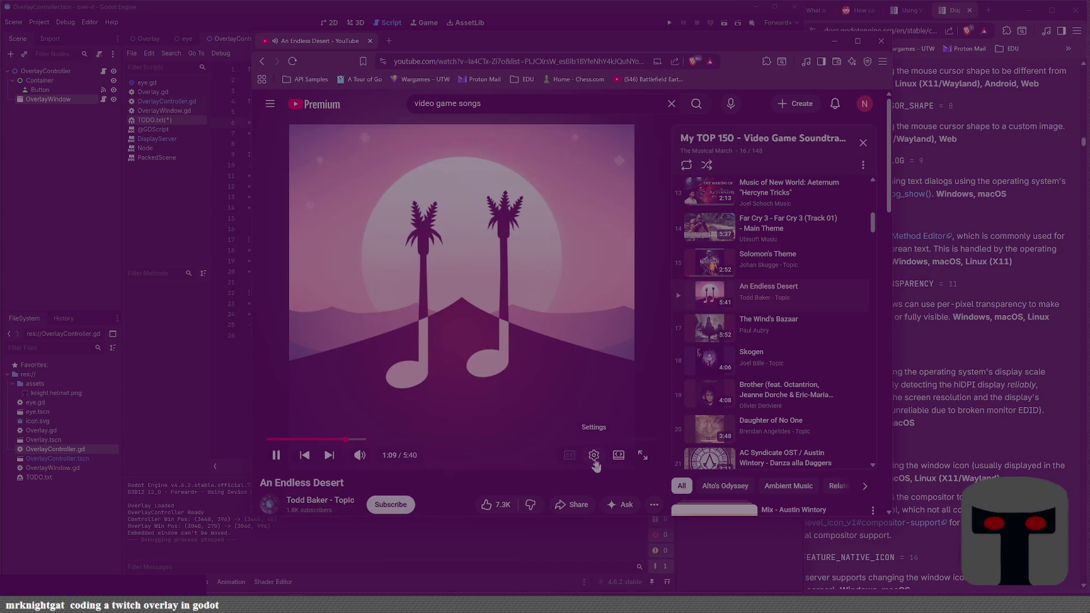
{"action": "scroll", "coordinate": [603, 468], "scroll_direction": "down", "scroll_amount": 3}
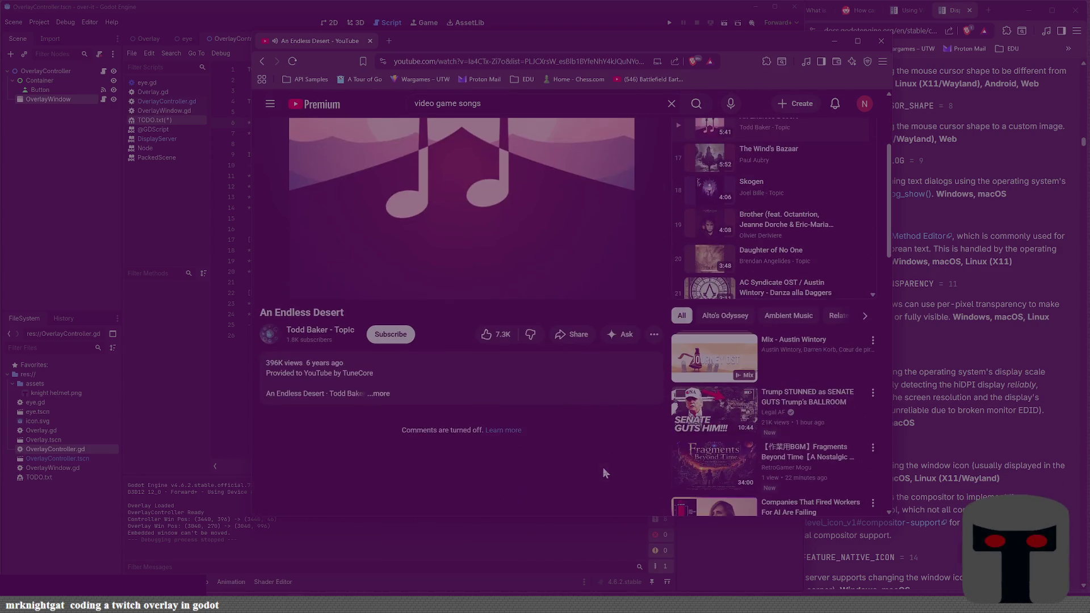
Save An Endless Desert to the real bg playlist.
{"action": "left_click", "coordinate": [654, 336]}
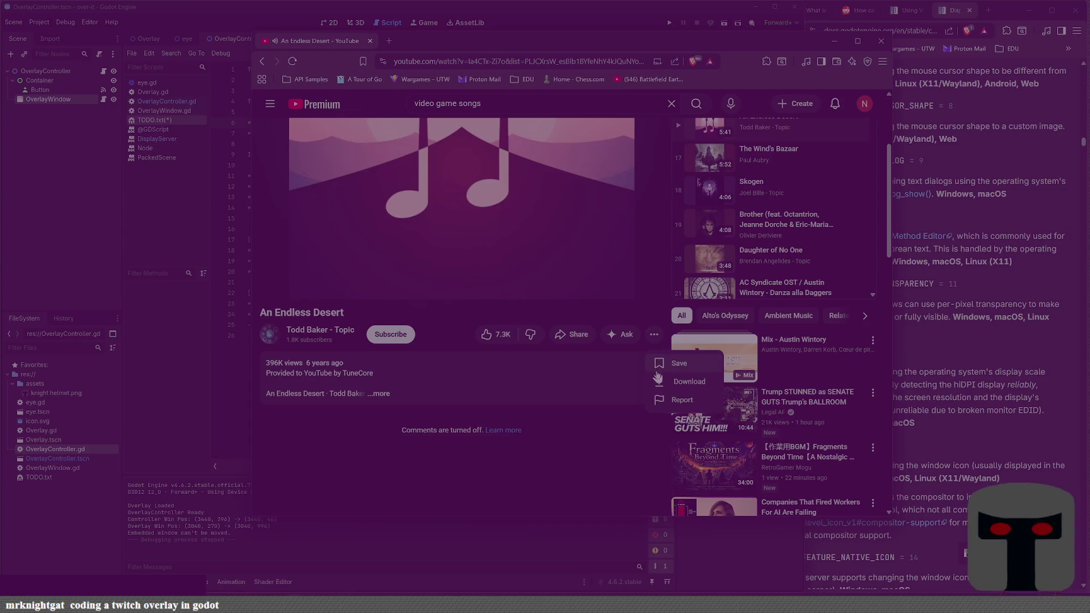
{"action": "left_click", "coordinate": [666, 367]}
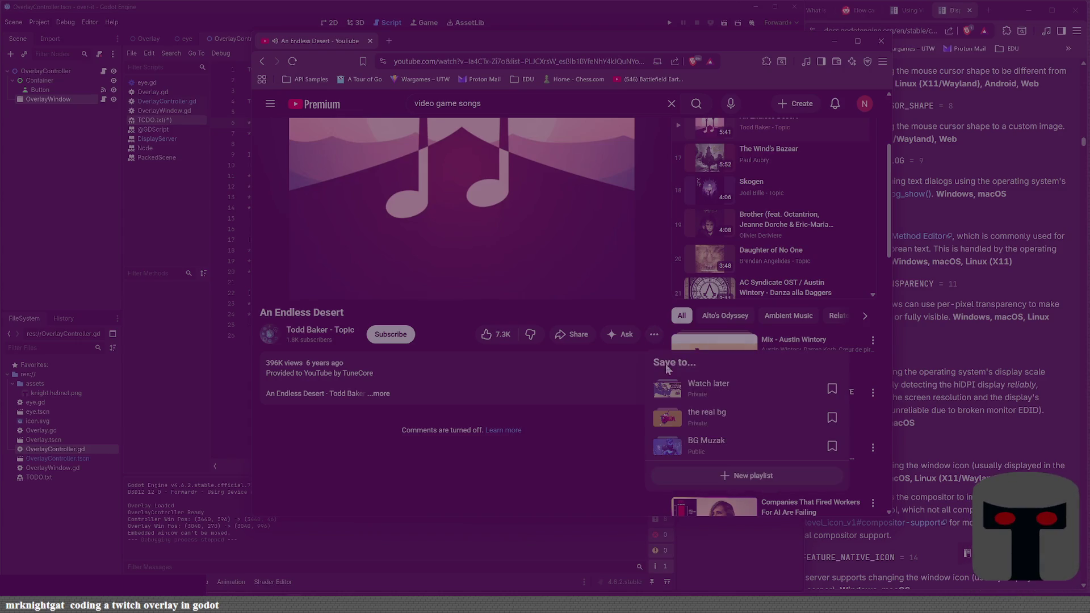
{"action": "left_click", "coordinate": [694, 412]}
Sample The Wind's Bazaar, then Skogen at 0:57, 2:19 and near the end.
{"action": "left_click", "coordinate": [718, 168]}
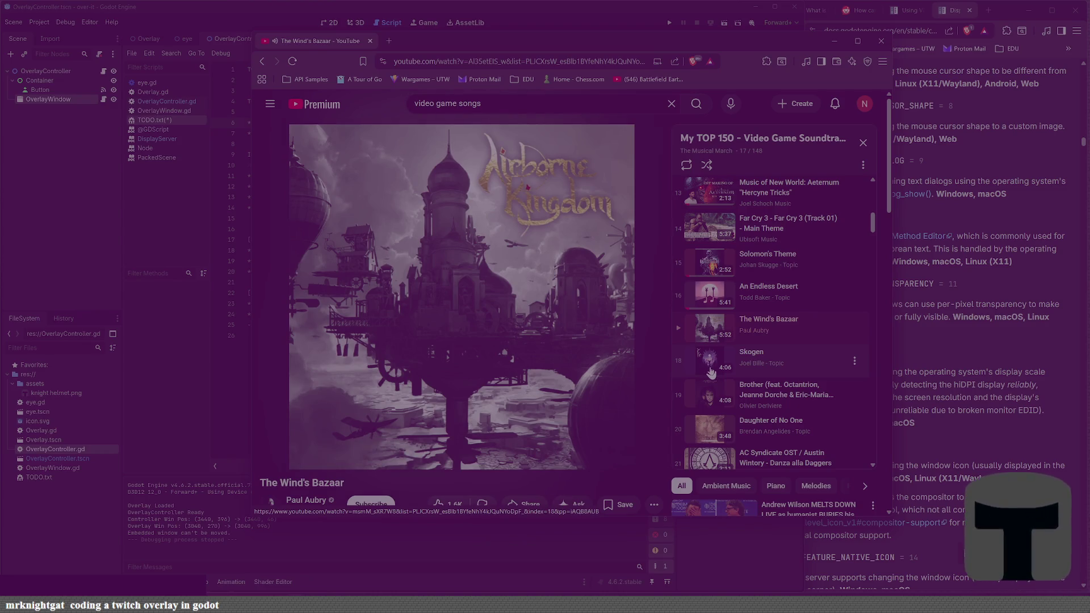
{"action": "left_click", "coordinate": [711, 372]}
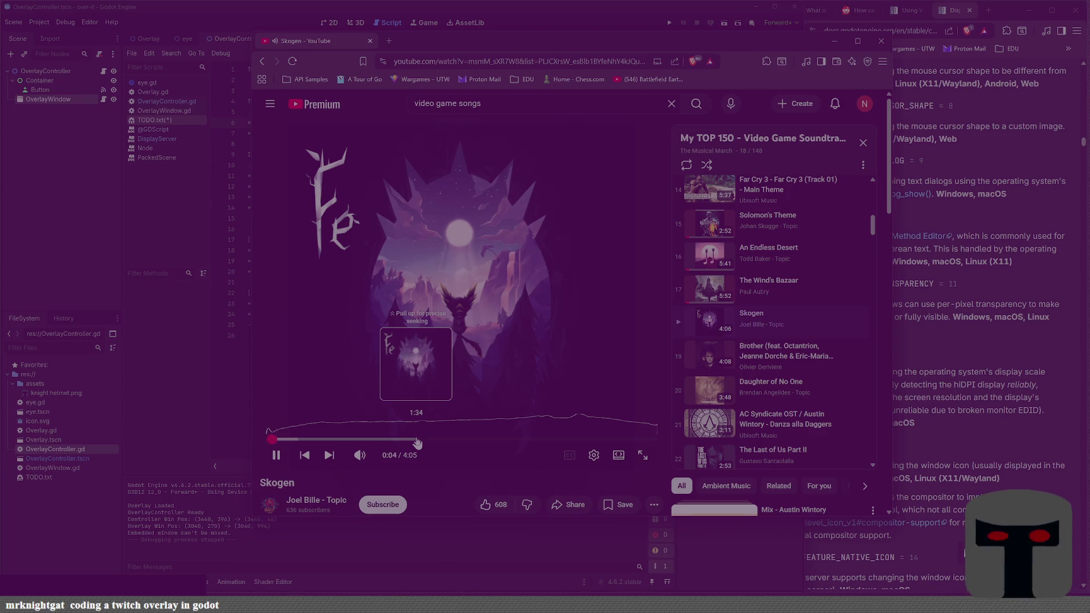
{"action": "left_click", "coordinate": [357, 439]}
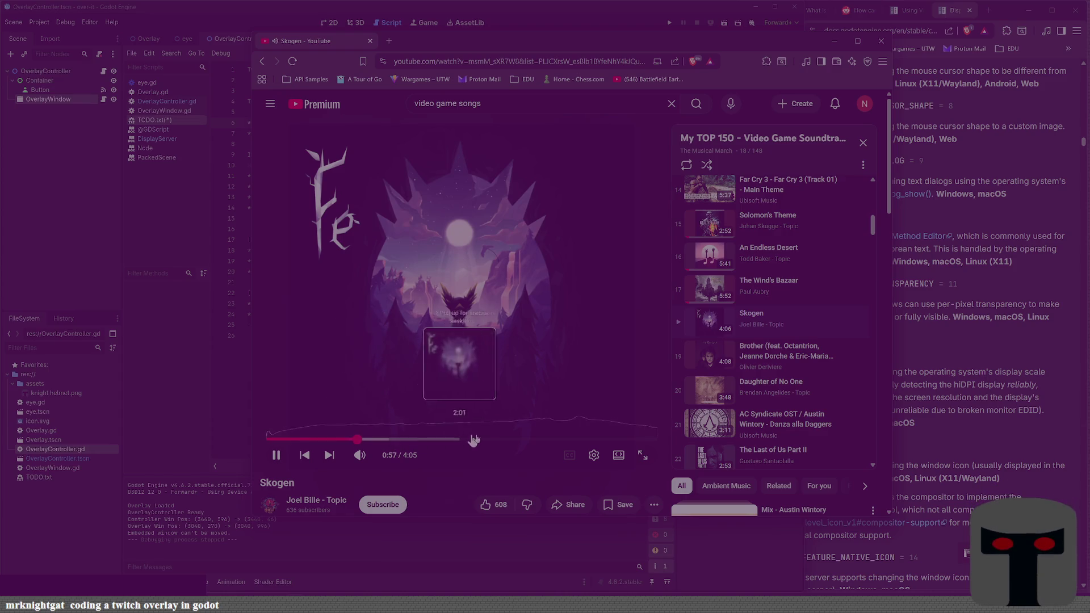
{"action": "left_click", "coordinate": [488, 440]}
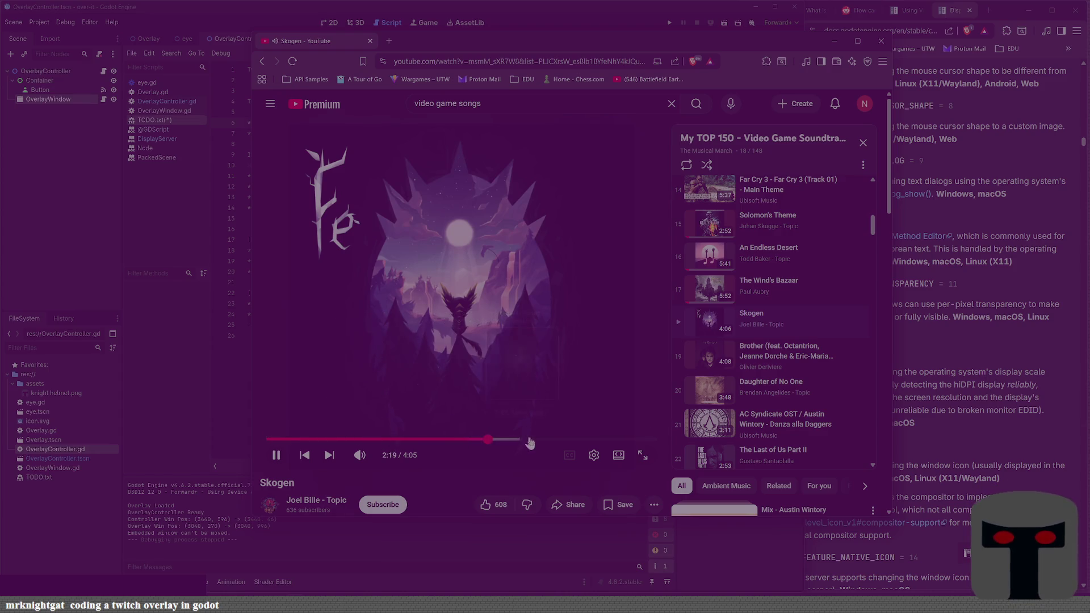
{"action": "left_click", "coordinate": [560, 440]}
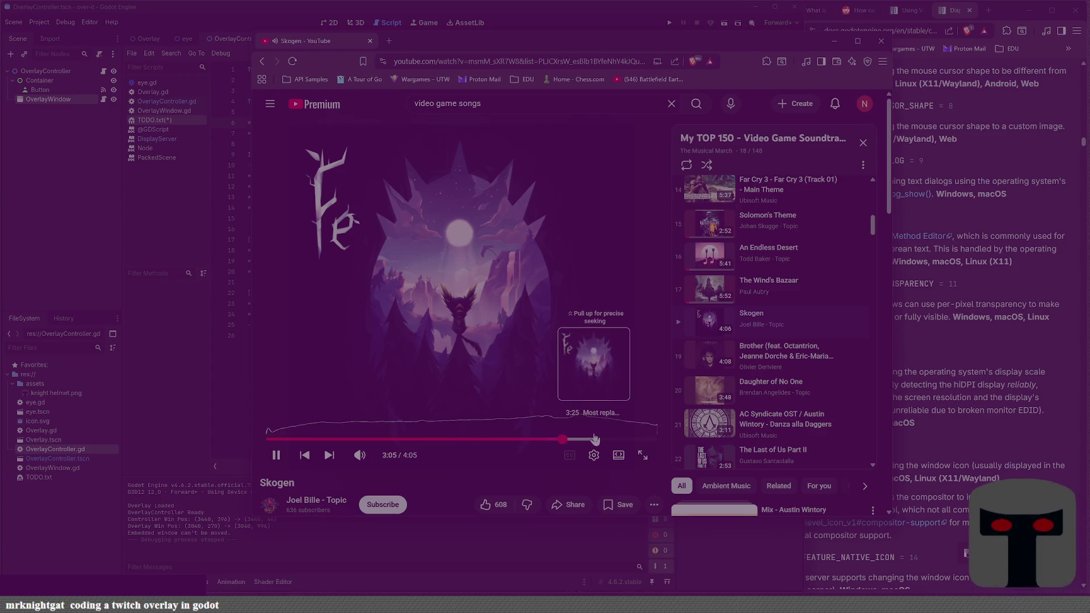
Skip to Brother, sample it at 0:50 and 1:57, and save it to the real bg playlist.
{"action": "key", "text": "shift+n"}
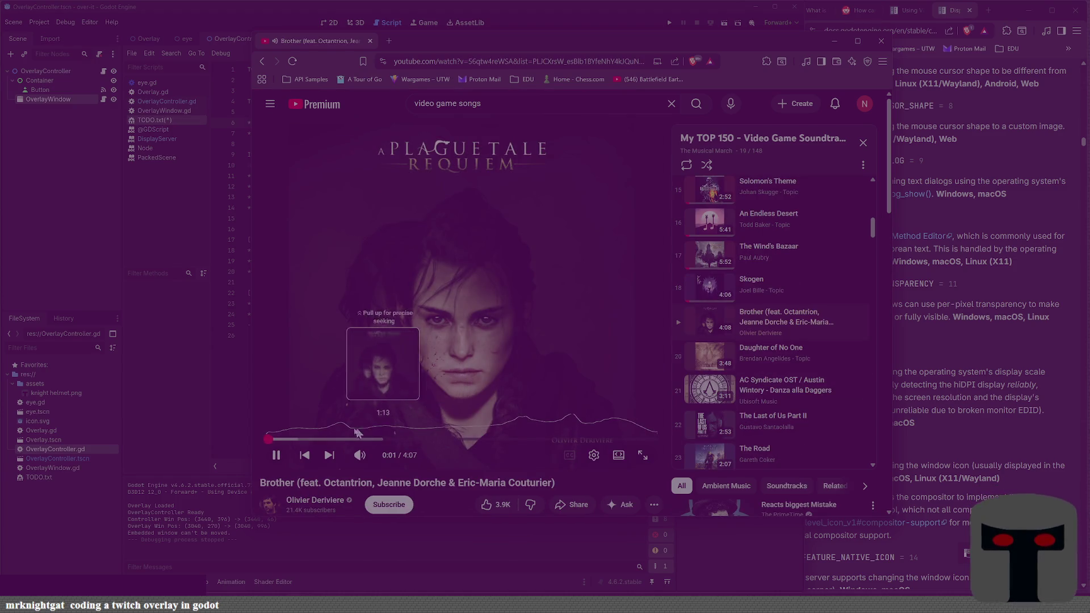
{"action": "left_click", "coordinate": [347, 439]}
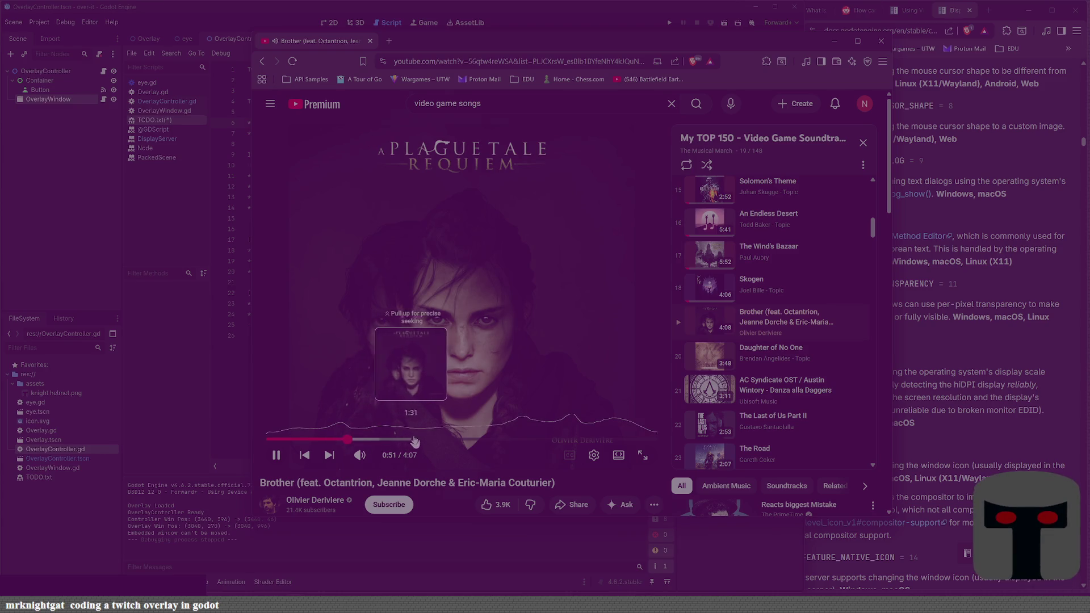
{"action": "left_click", "coordinate": [452, 440]}
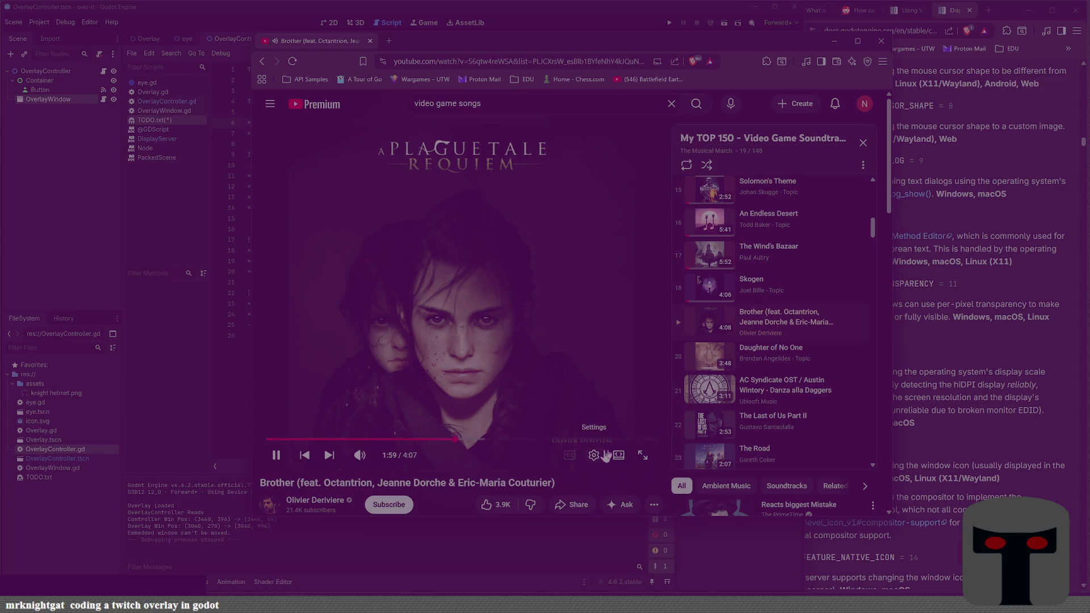
{"action": "left_click", "coordinate": [655, 506]}
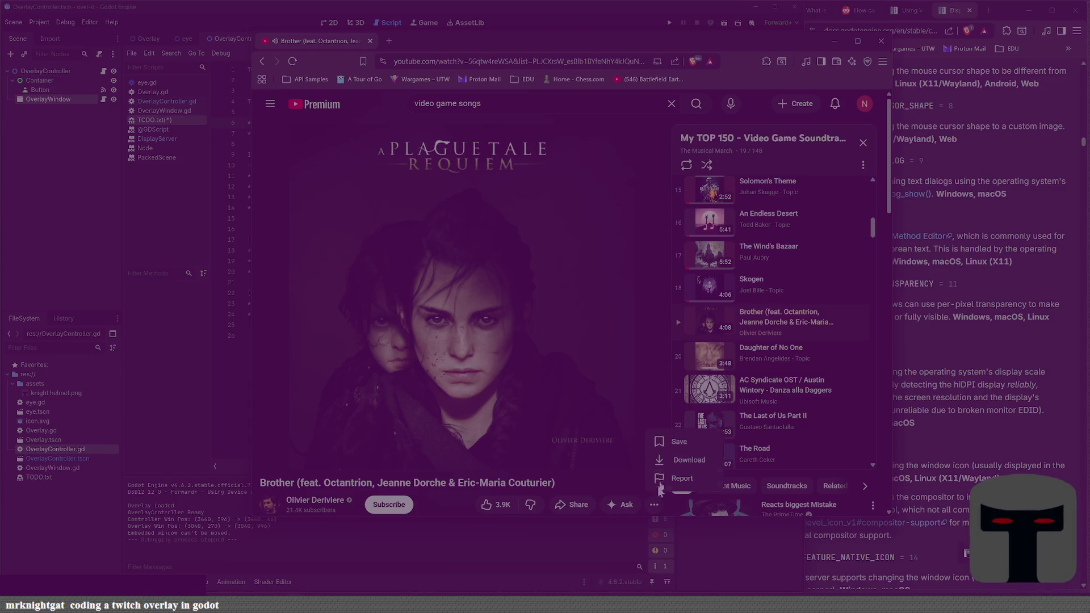
{"action": "left_click", "coordinate": [678, 445]}
{"action": "left_click", "coordinate": [700, 420]}
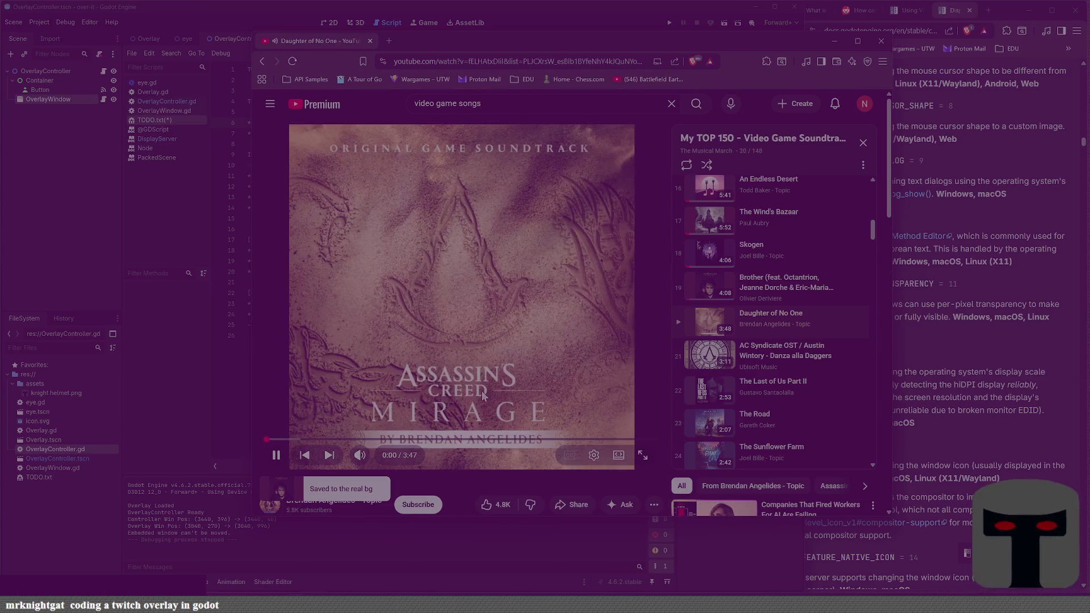
Sample Daughter of No One, then The Last of Us Part II from 0:24.
{"action": "left_click_drag", "start_coordinate": [461, 441], "coordinate": [462, 444]}
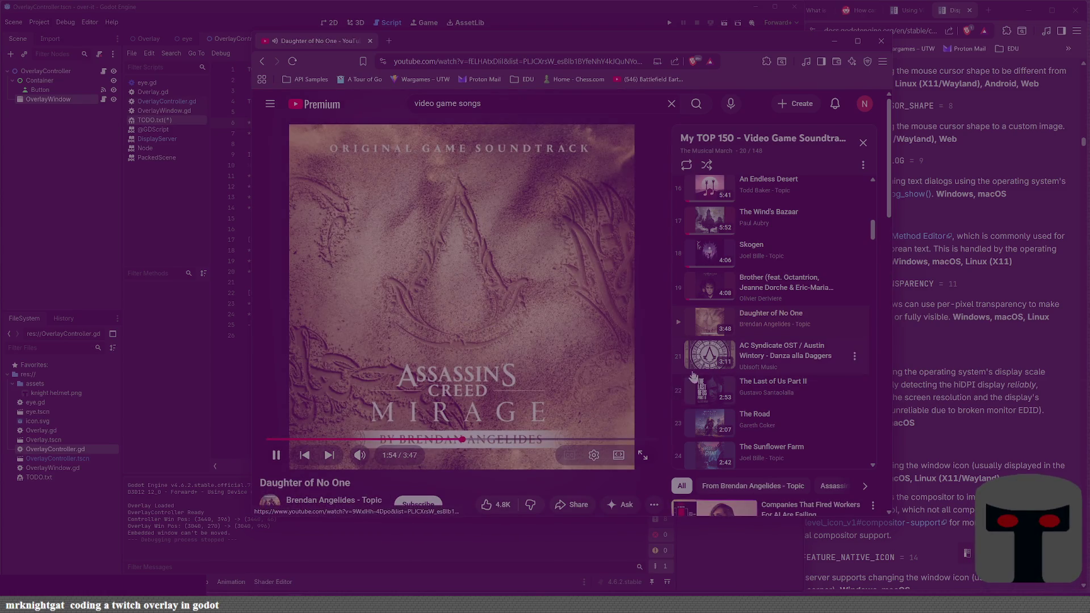
{"action": "left_click", "coordinate": [704, 392]}
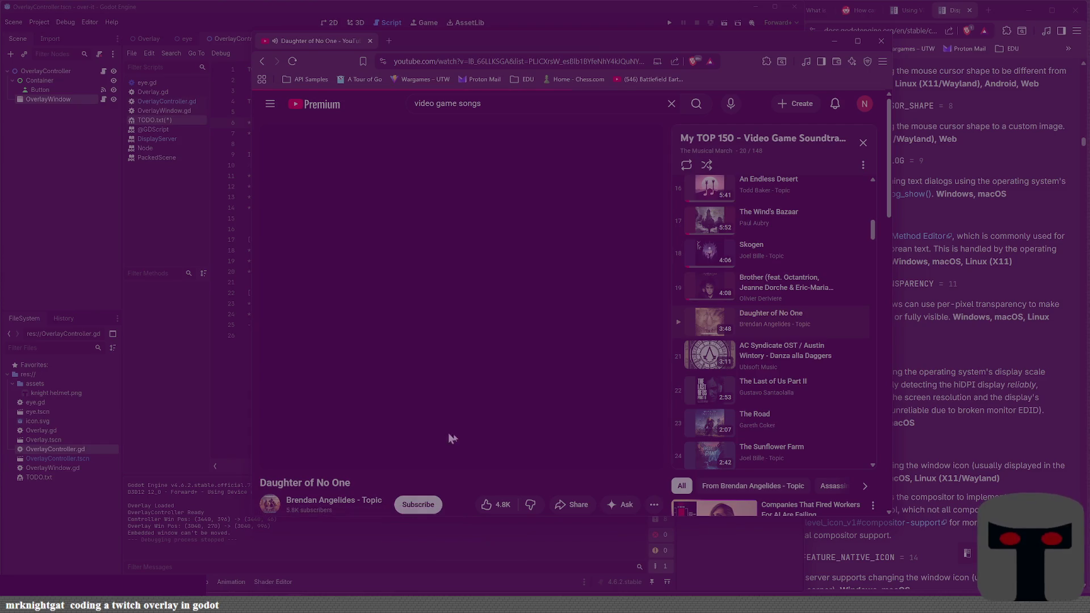
{"action": "left_click_drag", "start_coordinate": [455, 441], "coordinate": [321, 442]}
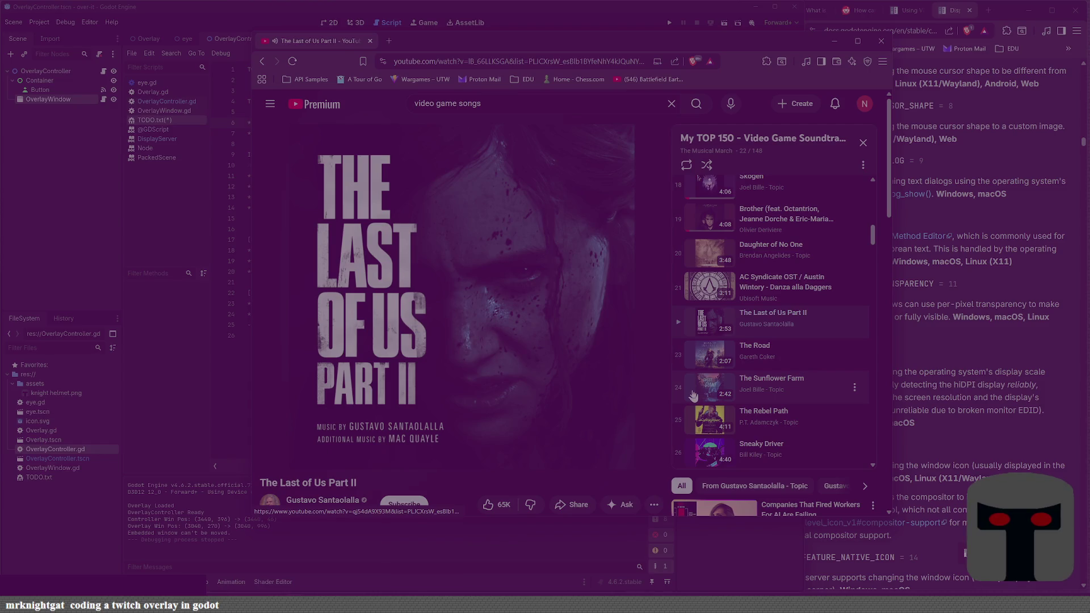
Play The Road from 0:21 and save it to the real bg playlist.
{"action": "left_click", "coordinate": [704, 358]}
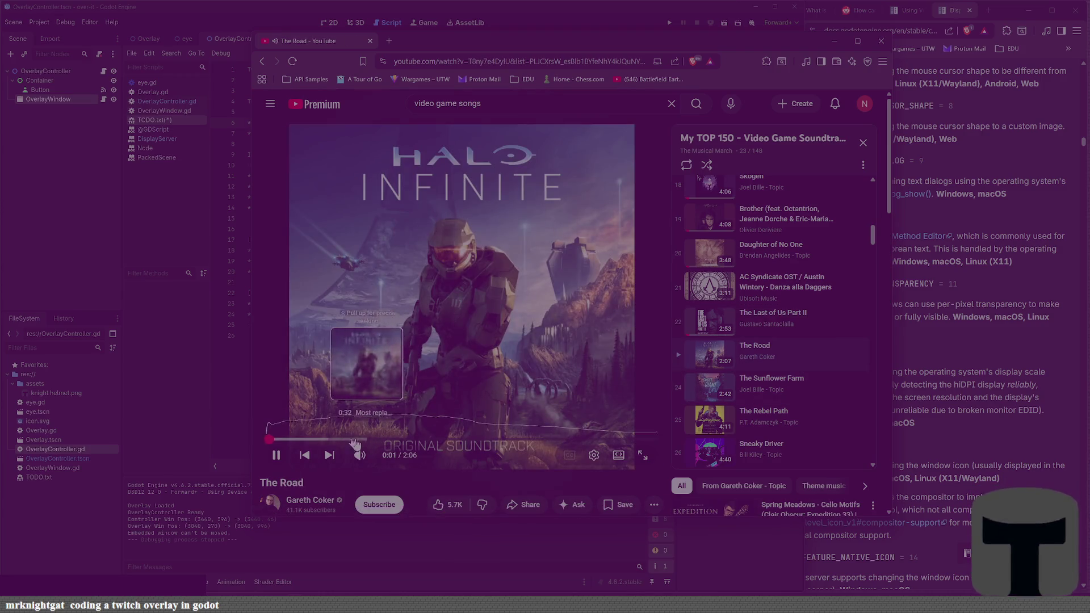
{"action": "left_click", "coordinate": [329, 439]}
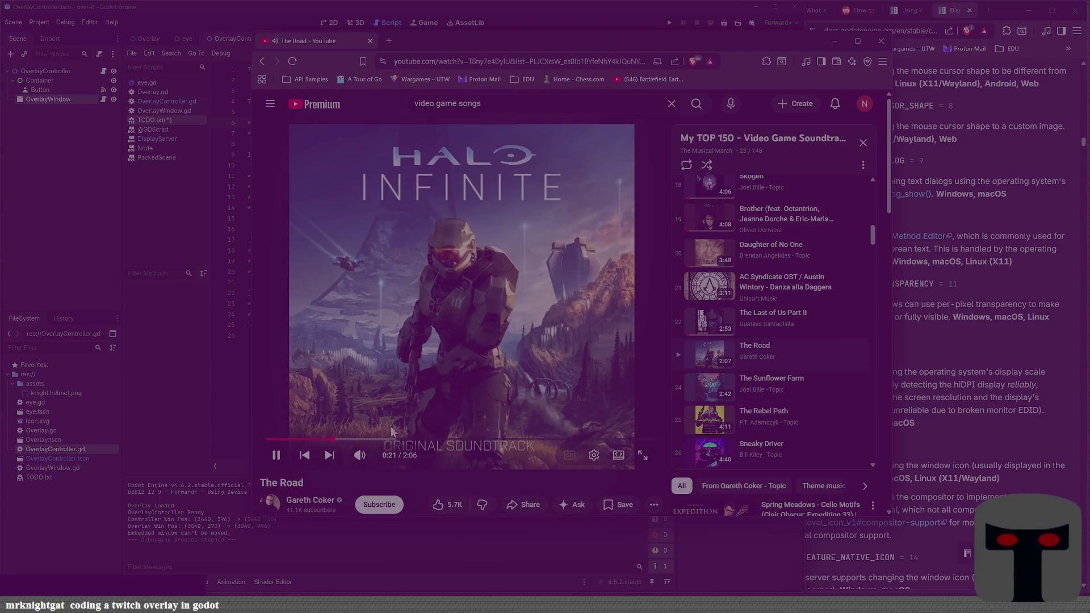
{"action": "left_click", "coordinate": [613, 505]}
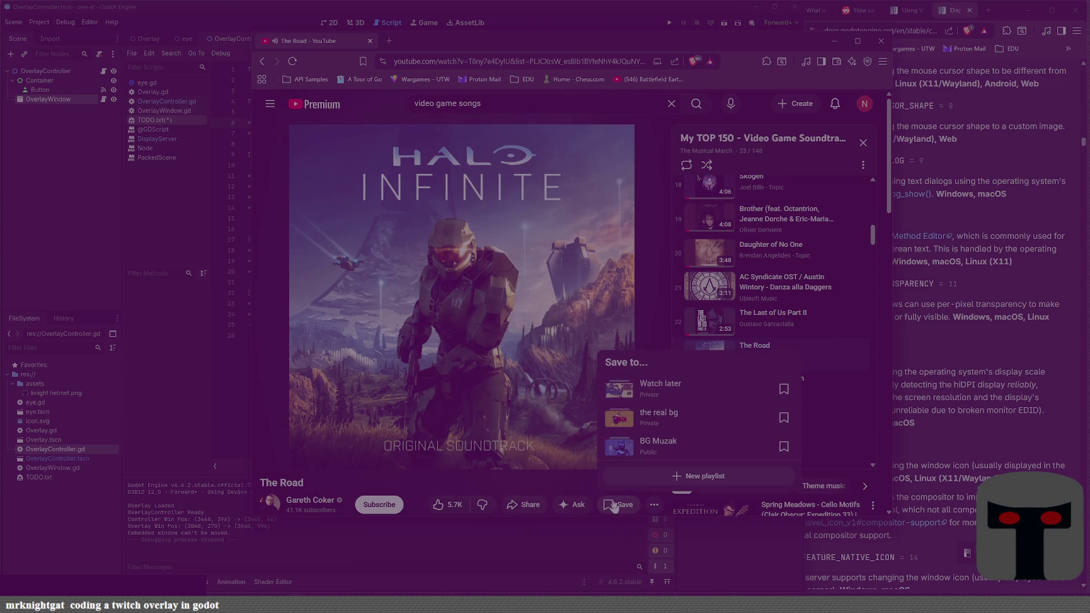
{"action": "left_click", "coordinate": [650, 423]}
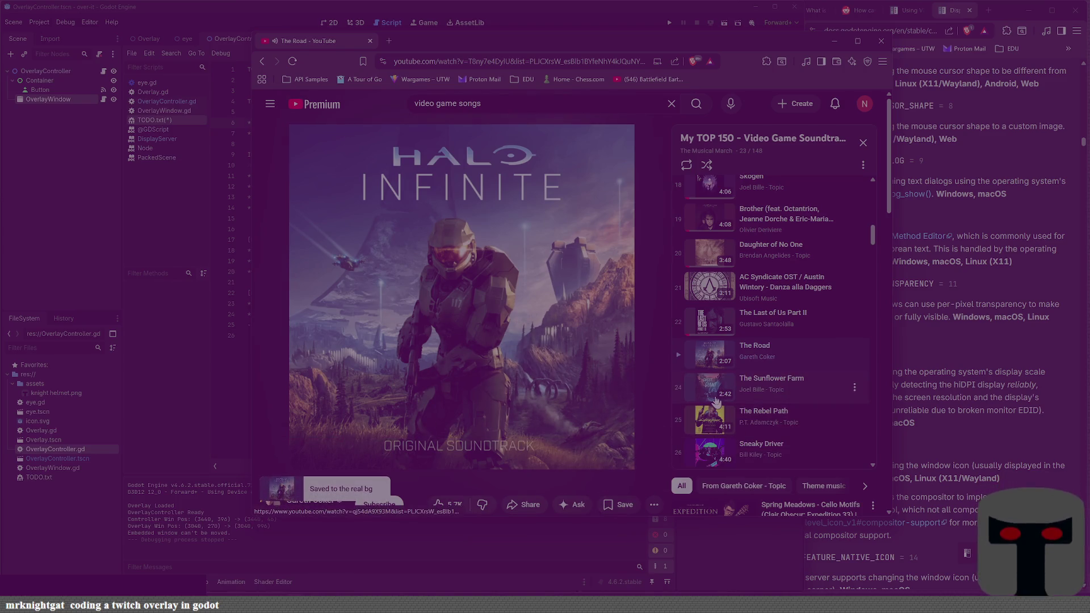
Sample The Rebel Path at 1:08 and 0:48, then save it to real bg.
{"action": "left_click", "coordinate": [711, 416]}
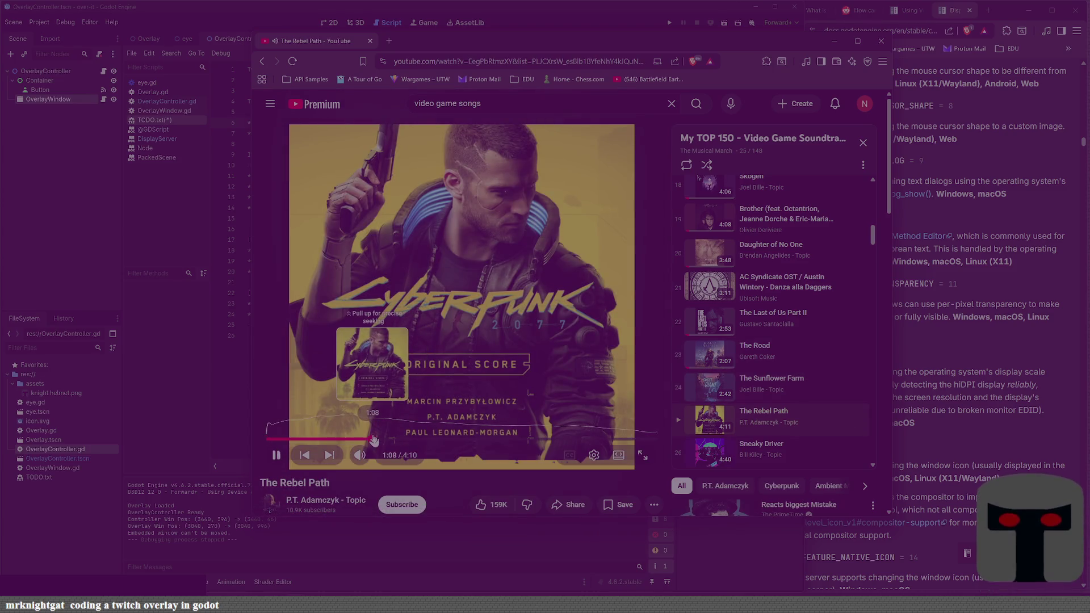
{"action": "left_click_drag", "start_coordinate": [373, 440], "coordinate": [373, 440]}
{"action": "left_click", "coordinate": [341, 440]}
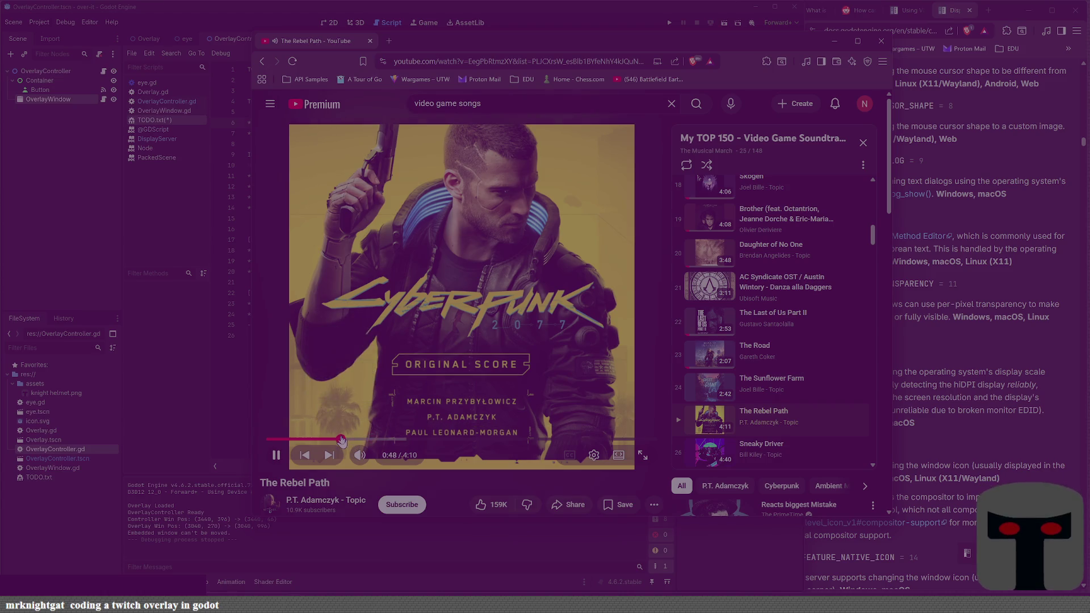
{"action": "left_click", "coordinate": [623, 505]}
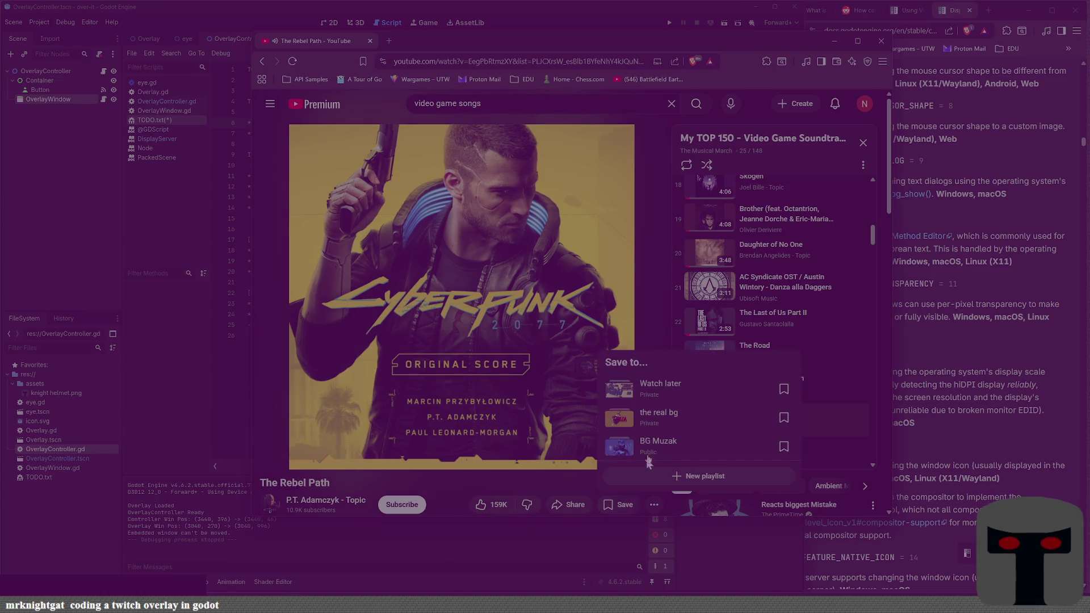
{"action": "left_click", "coordinate": [659, 417]}
Move through the playlist to Sneaky Driver and sample it at 1:01 and 1:52.
{"action": "key", "text": "shift+p"}
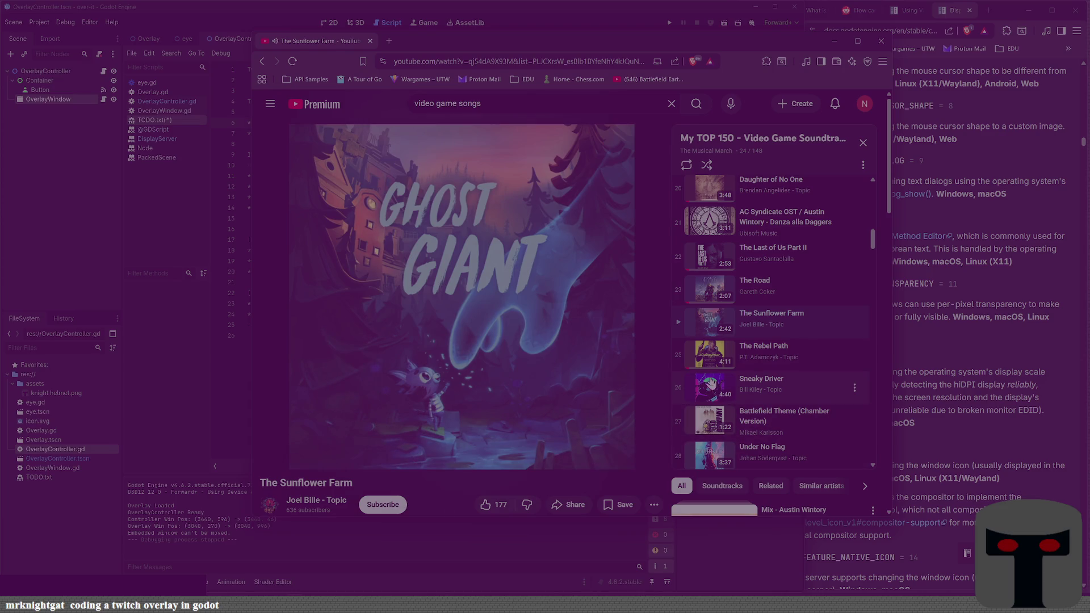
{"action": "key", "text": "shift+n"}
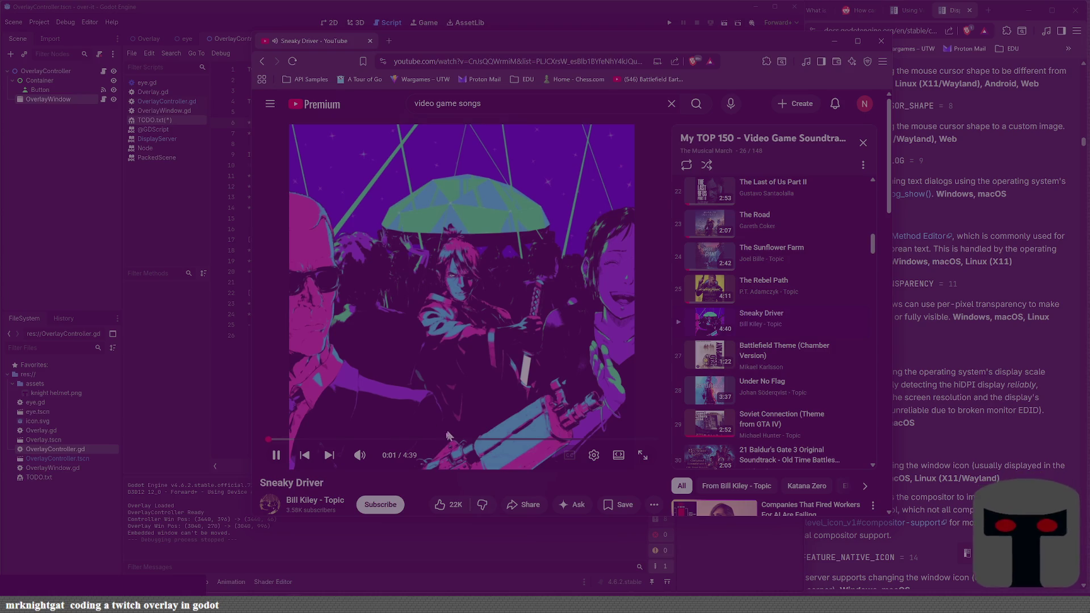
{"action": "left_click", "coordinate": [352, 440]}
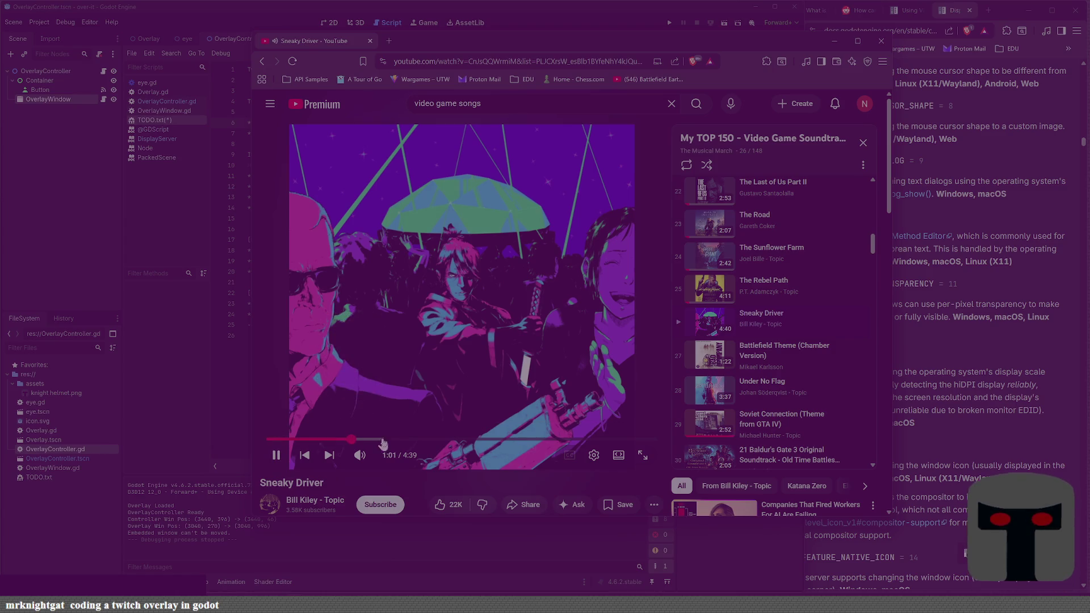
{"action": "left_click", "coordinate": [424, 441]}
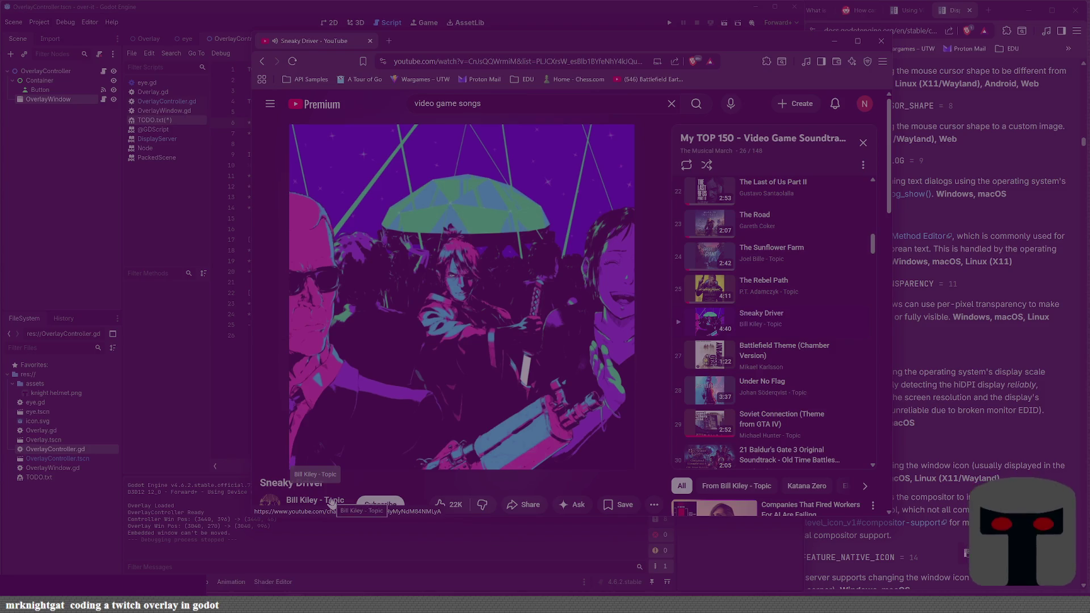
Save Sneaky Driver to real bg, then sample Under No Flag at 2:06.
{"action": "left_click", "coordinate": [622, 505]}
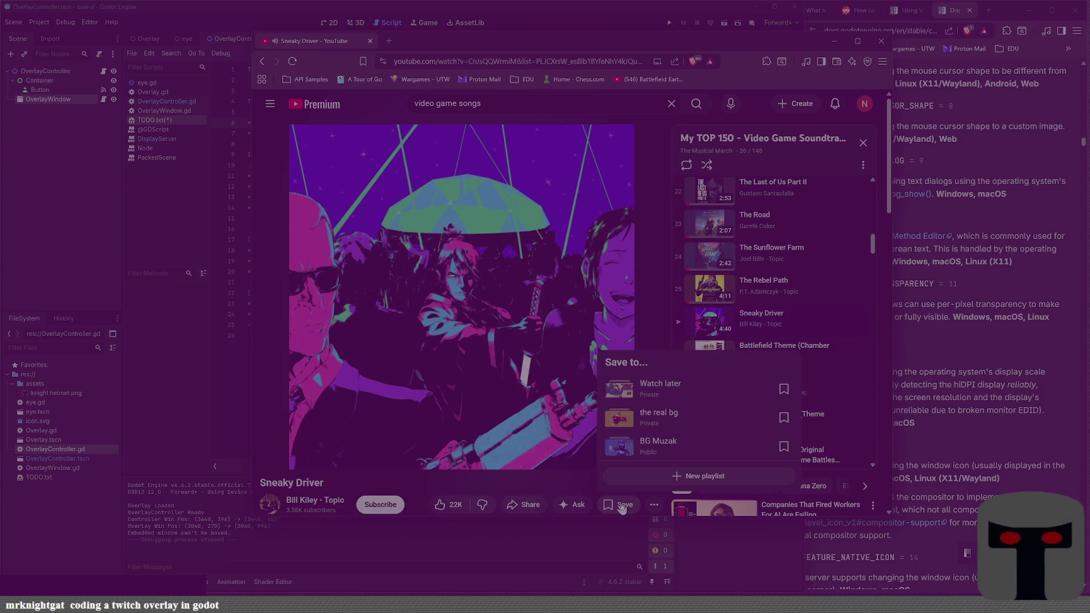
{"action": "left_click", "coordinate": [657, 420]}
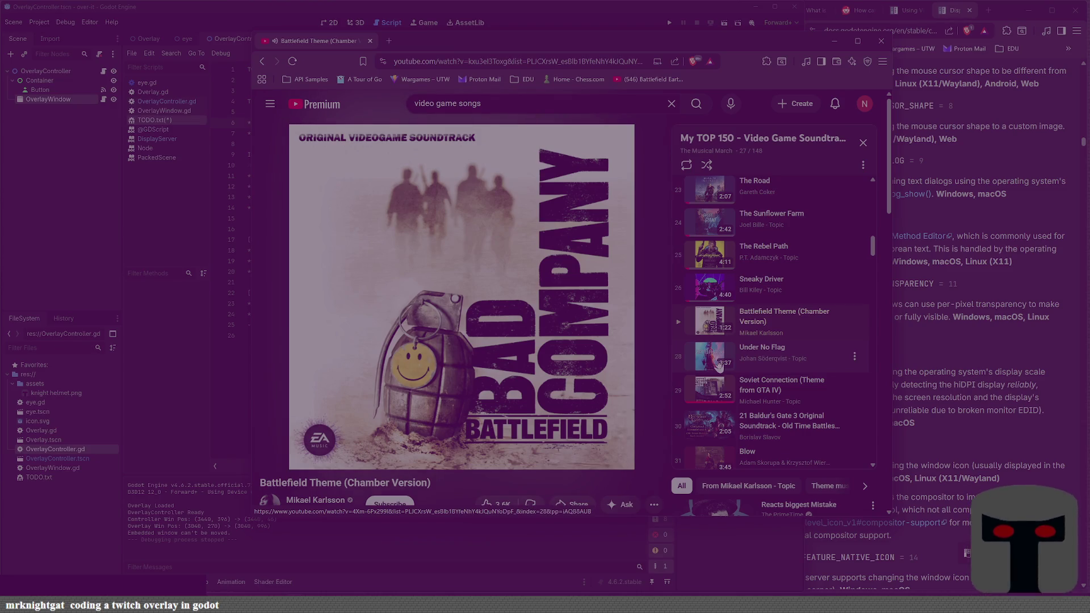
{"action": "left_click", "coordinate": [718, 365]}
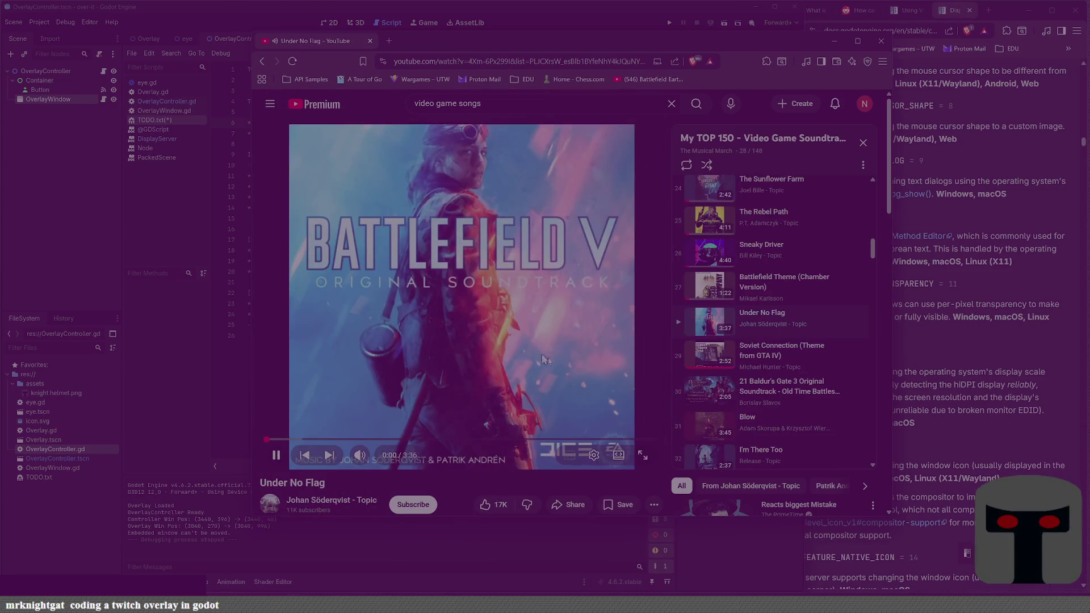
{"action": "left_click_drag", "start_coordinate": [392, 439], "coordinate": [496, 442]}
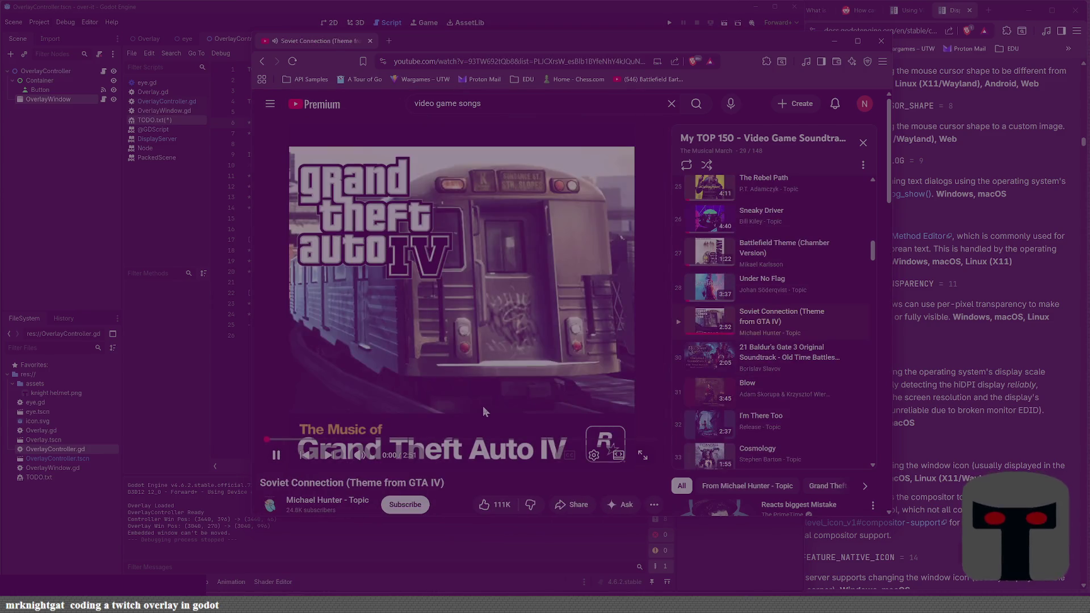
Play the Baldur's Gate 3 Old Time Battles track, sampling it at 0:57 and 1:12.
{"action": "left_click", "coordinate": [701, 368]}
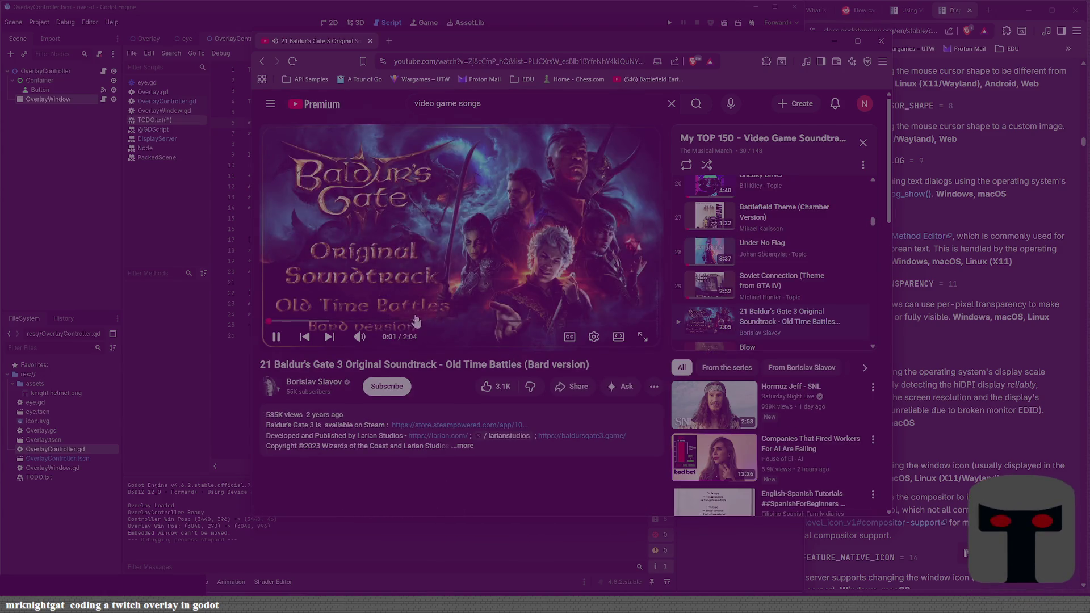
{"action": "left_click", "coordinate": [446, 323]}
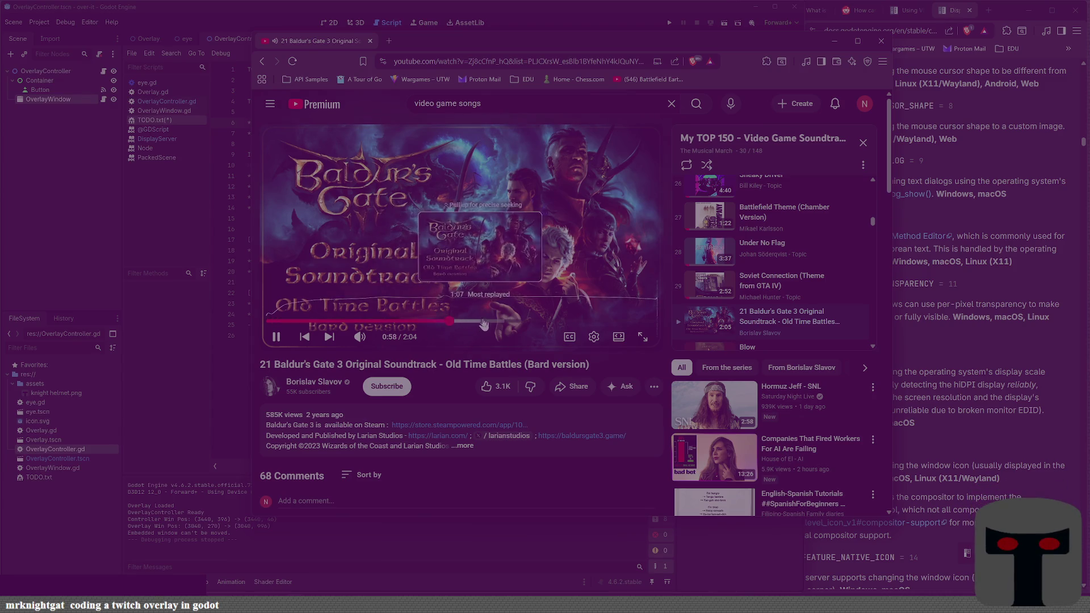
{"action": "left_click", "coordinate": [495, 321]}
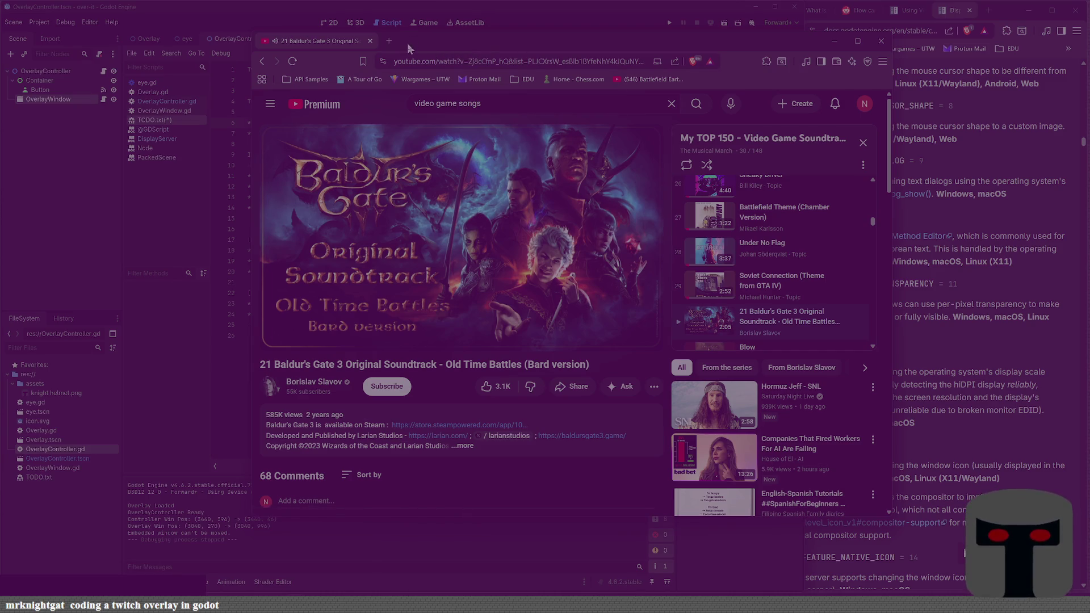
In a new YouTube tab, search 'yideogame song tristan and isolde' and open the Majora's Mask Wagner video.
{"action": "left_click", "coordinate": [390, 41]}
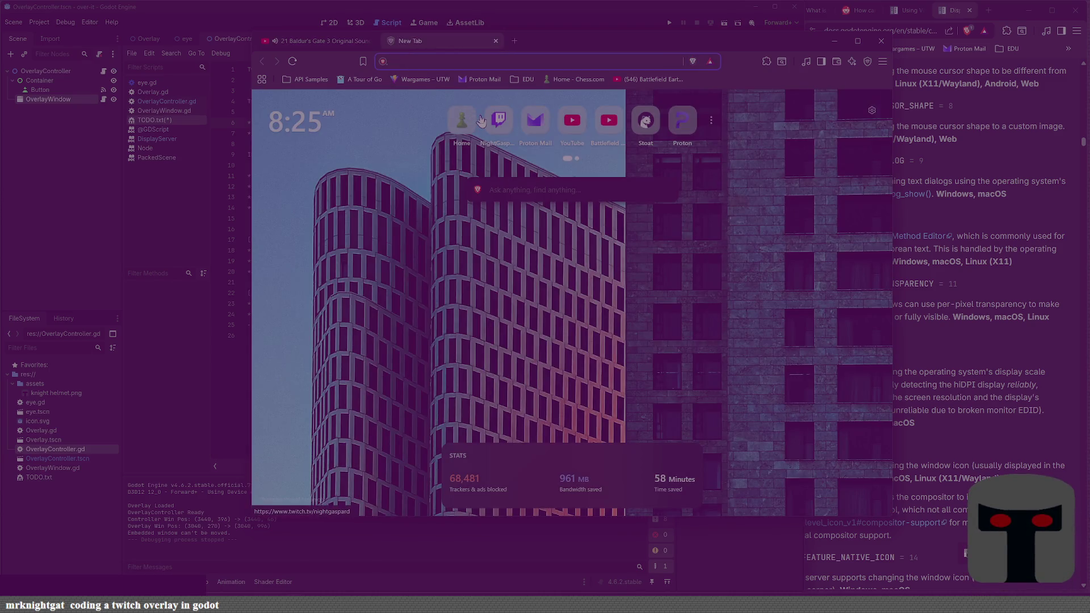
{"action": "left_click", "coordinate": [609, 123]}
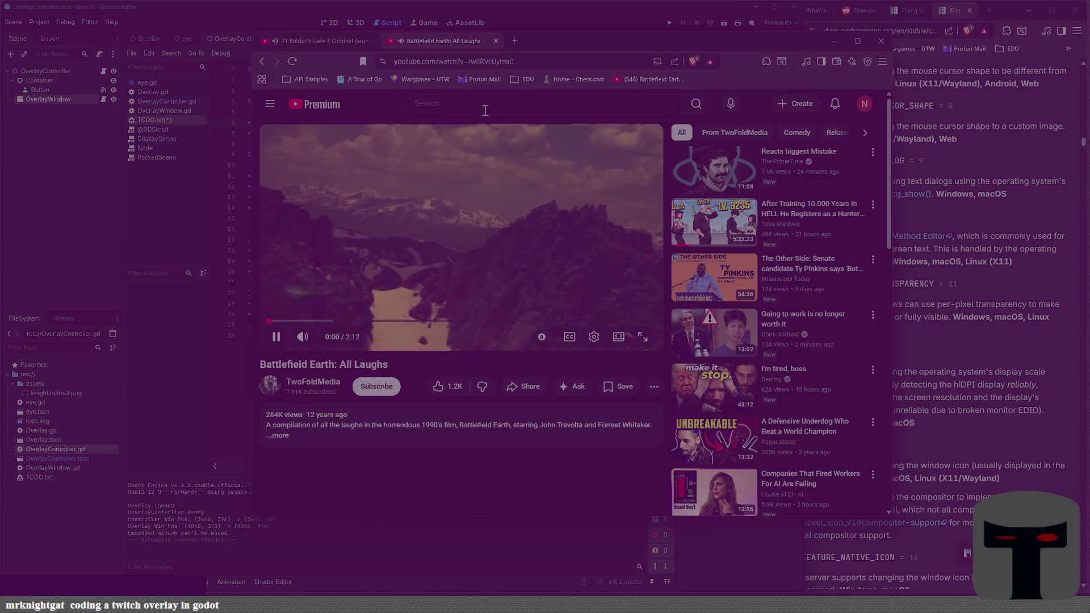
{"action": "left_click", "coordinate": [486, 108]}
{"action": "type", "text": "you"}
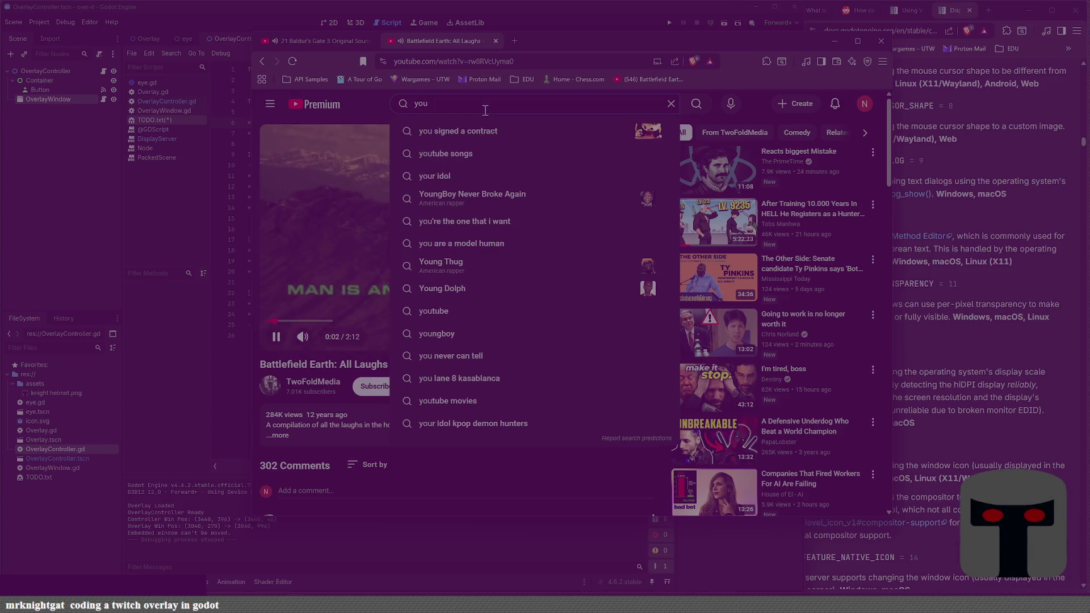
{"action": "type", "text": "ideogame s"}
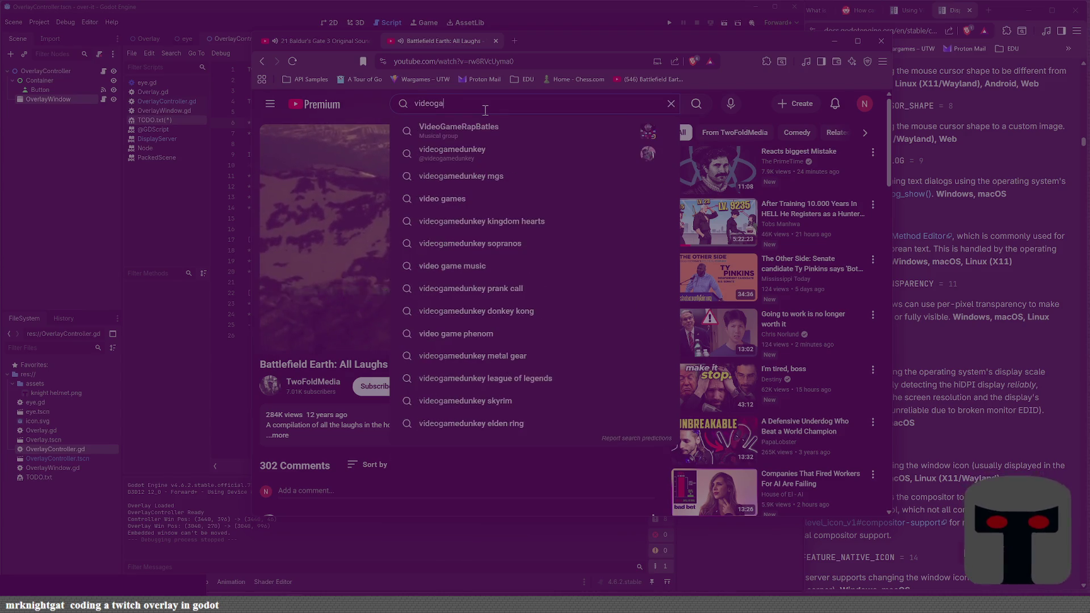
{"action": "type", "text": "ong tr"}
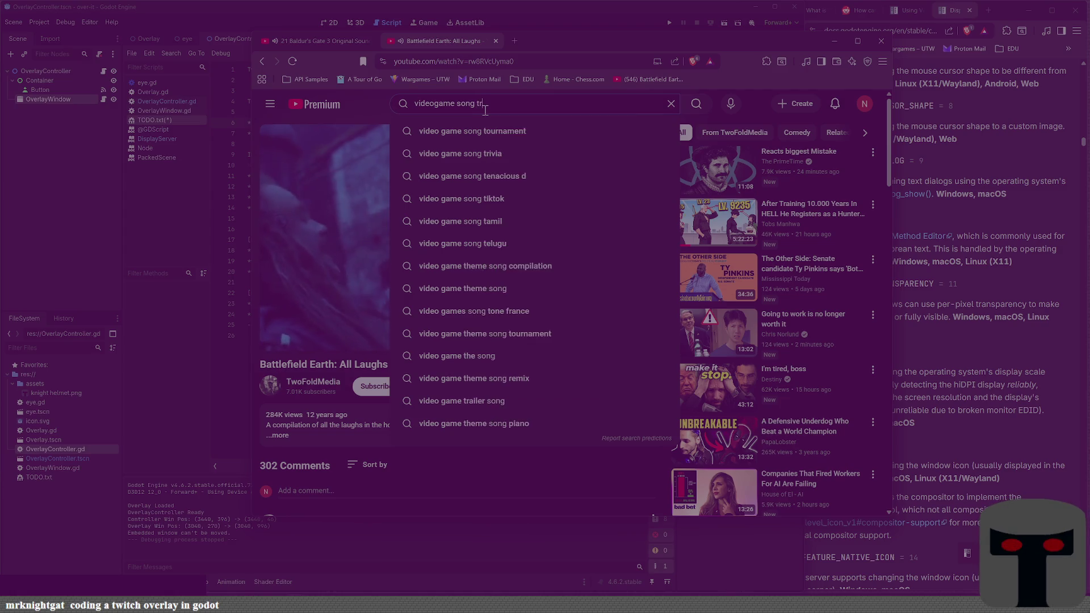
{"action": "type", "text": "ista"}
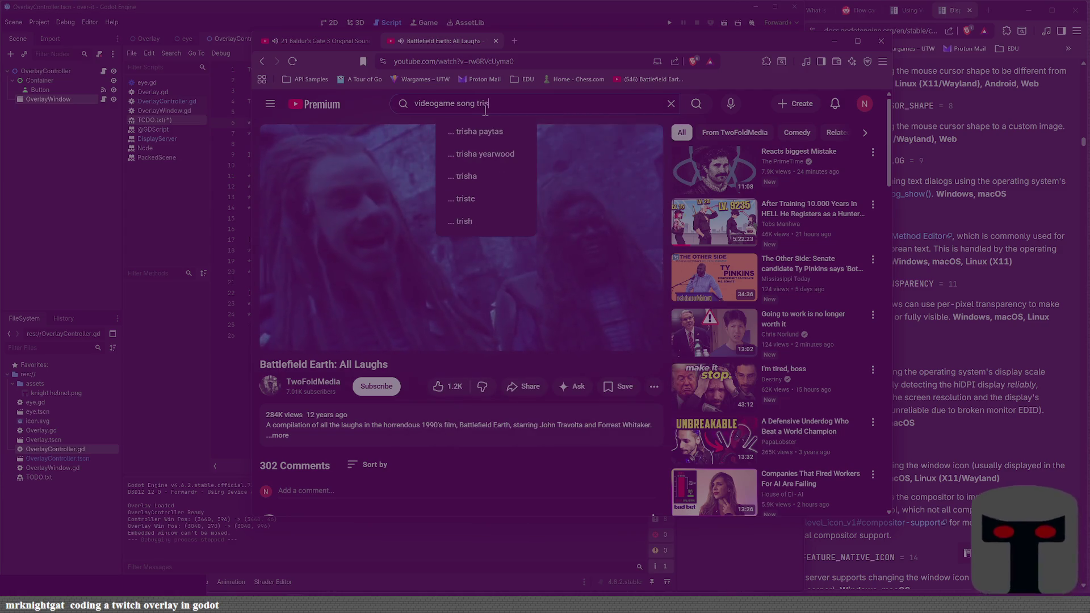
{"action": "type", "text": "n and is"}
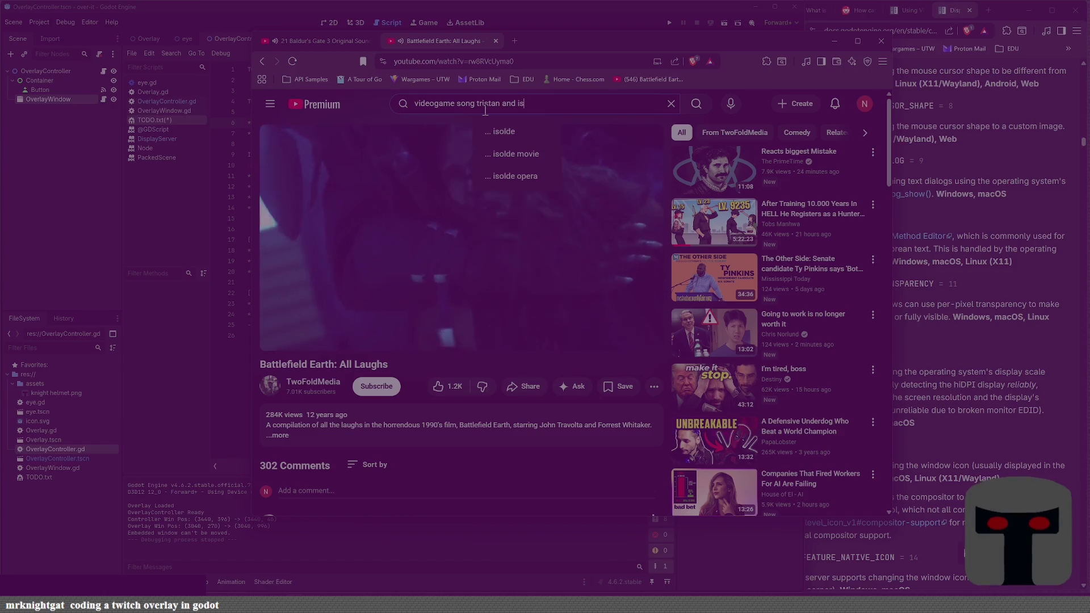
{"action": "type", "text": "olde"}
{"action": "left_click", "coordinate": [492, 133]}
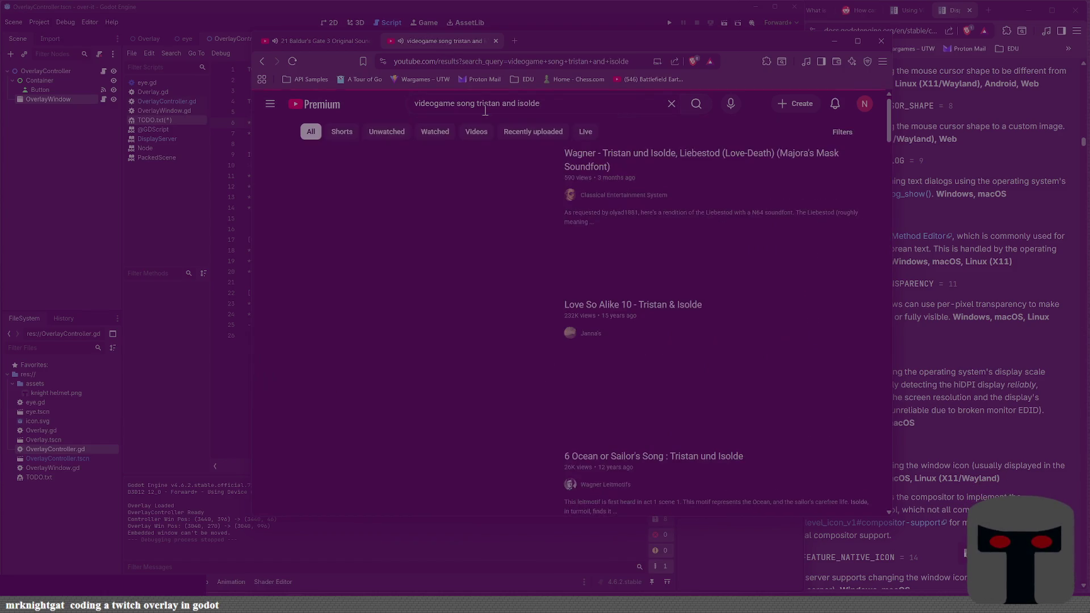
{"action": "left_click", "coordinate": [496, 216]}
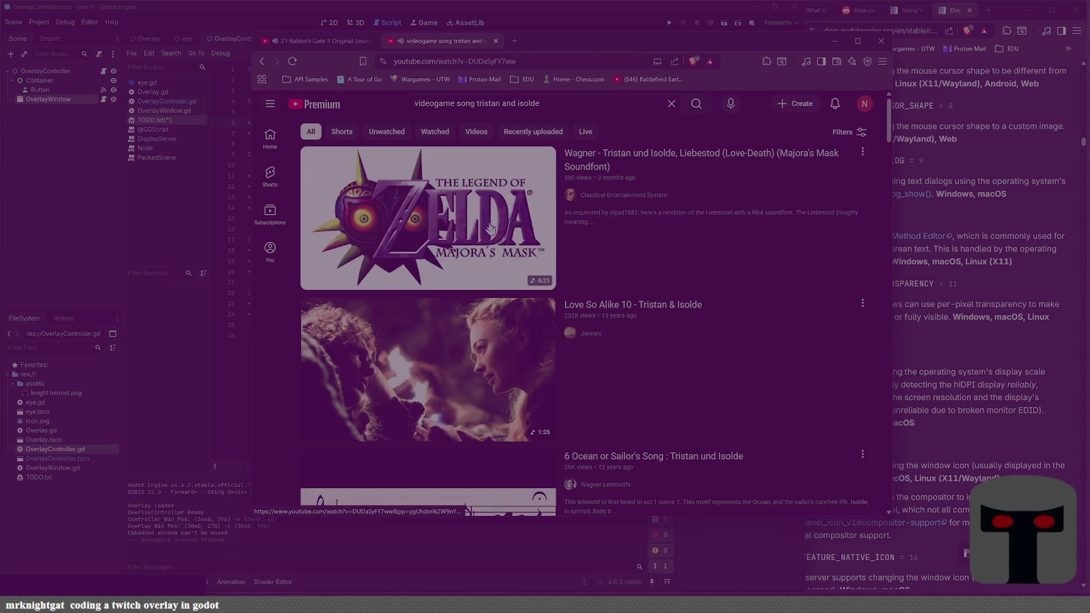
Pause the Baldur's Gate 3 soundtrack and sample the Wagner Majora's Mask video at 1:48.
{"action": "left_click", "coordinate": [340, 41]}
{"action": "left_click", "coordinate": [283, 339]}
{"action": "left_click", "coordinate": [468, 42]}
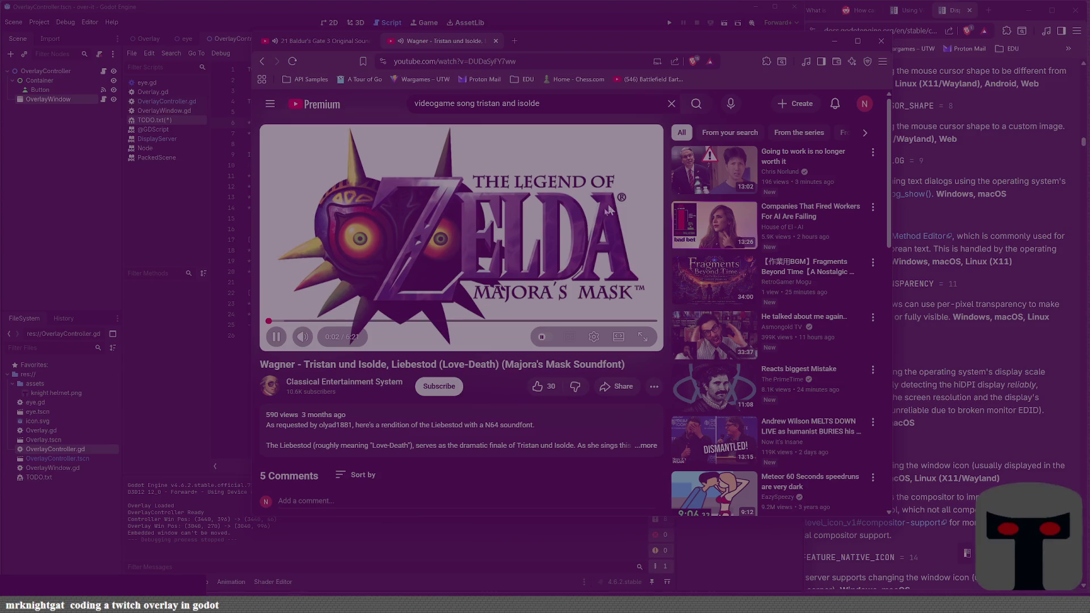
{"action": "left_click", "coordinate": [378, 321]}
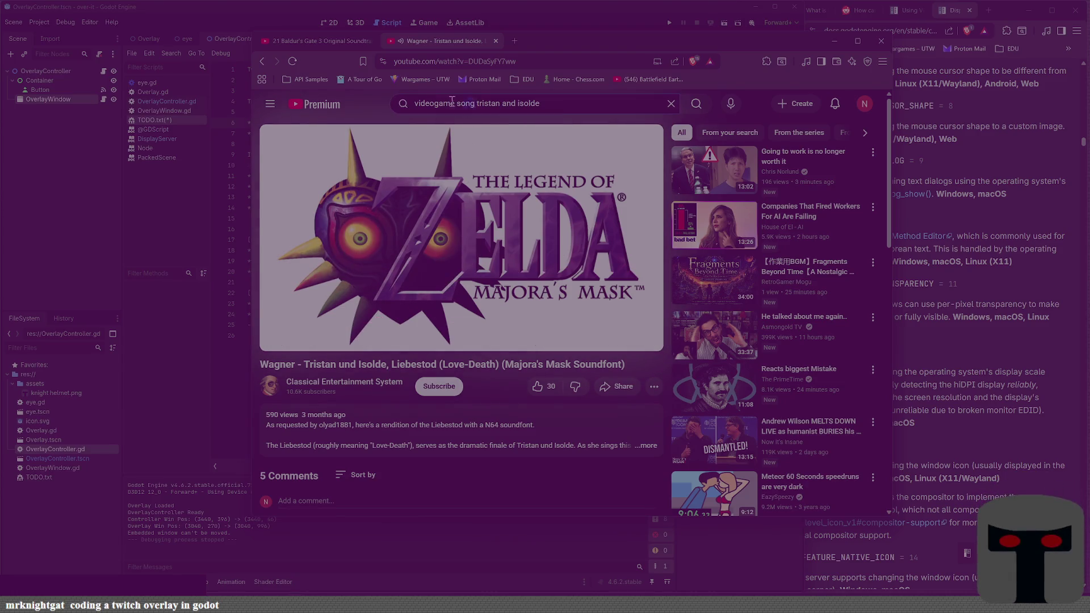
Search 'song tristan and isolde' and open Richard Wagner's Tristan und Isolde Prelude.
{"action": "key", "text": "shift+Home"}
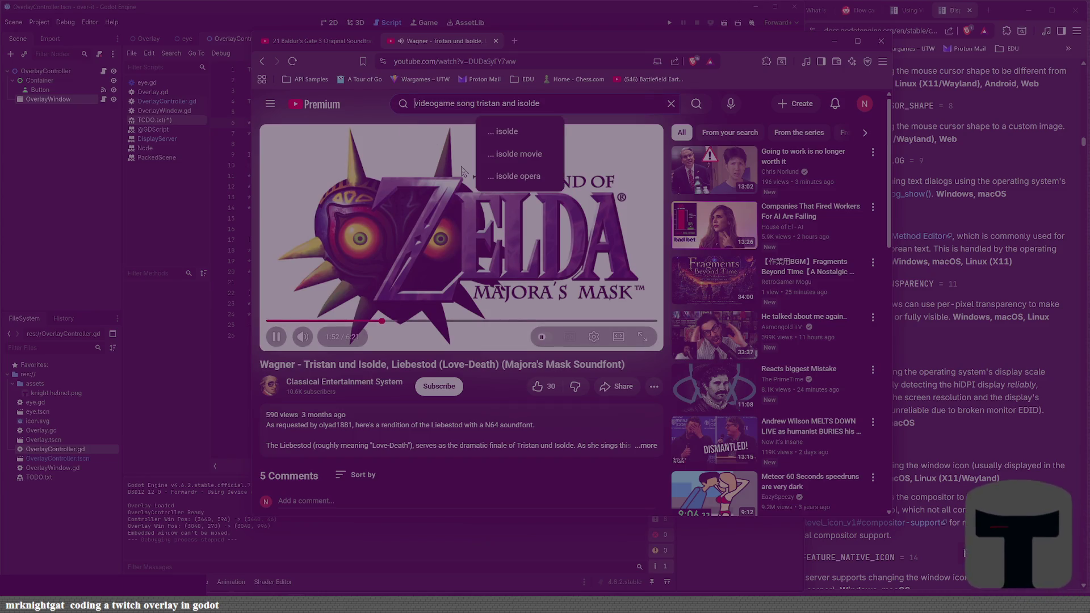
{"action": "key", "text": "BackSpace"}
{"action": "key", "text": "Return"}
{"action": "mouse_move", "coordinate": [518, 200]}
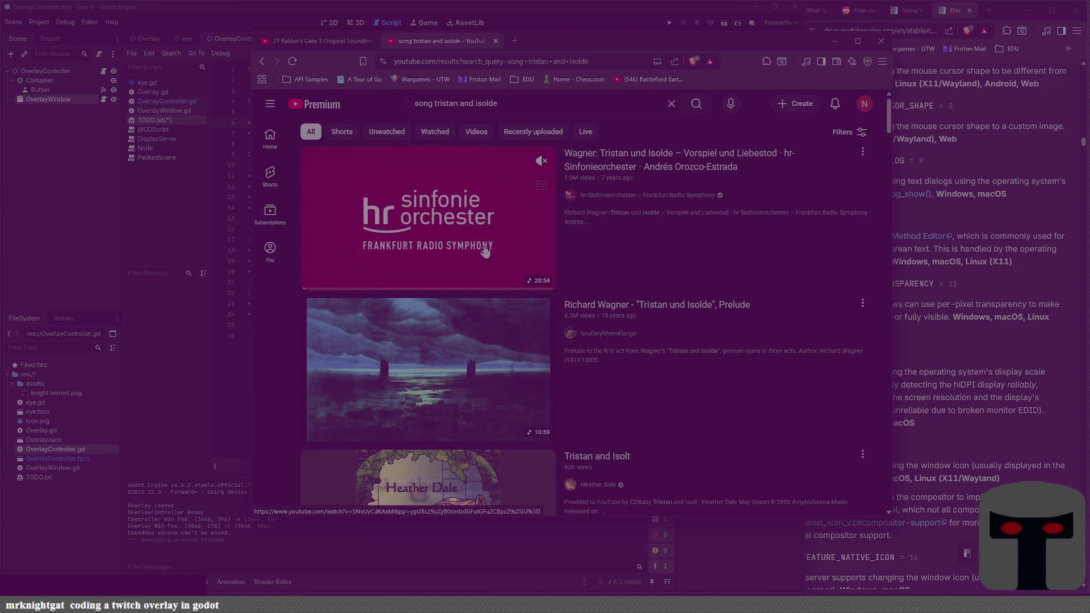
{"action": "left_click", "coordinate": [481, 367]}
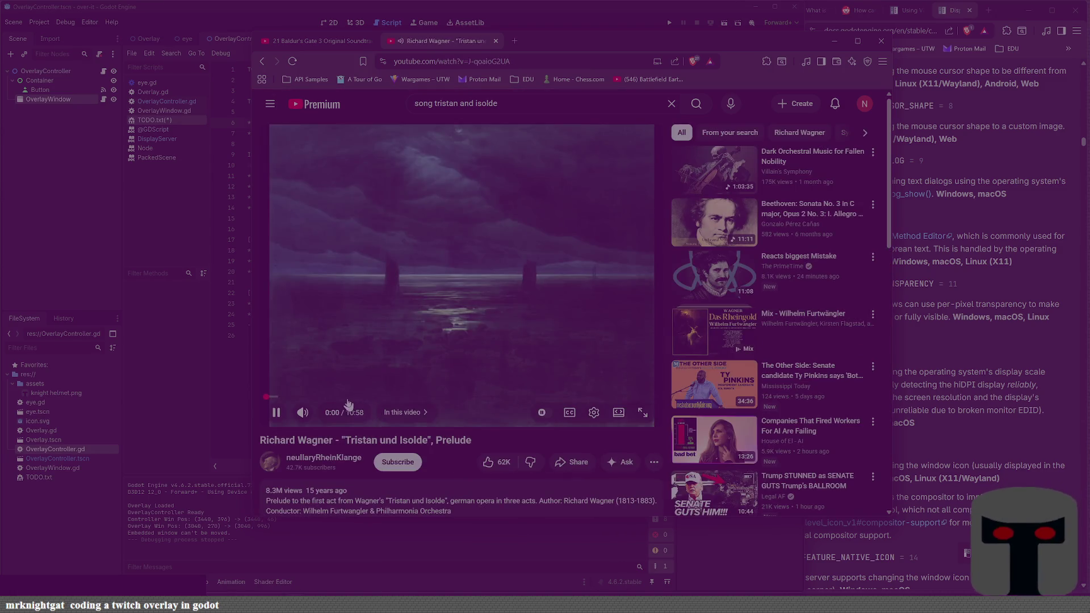
{"action": "left_click", "coordinate": [349, 397]}
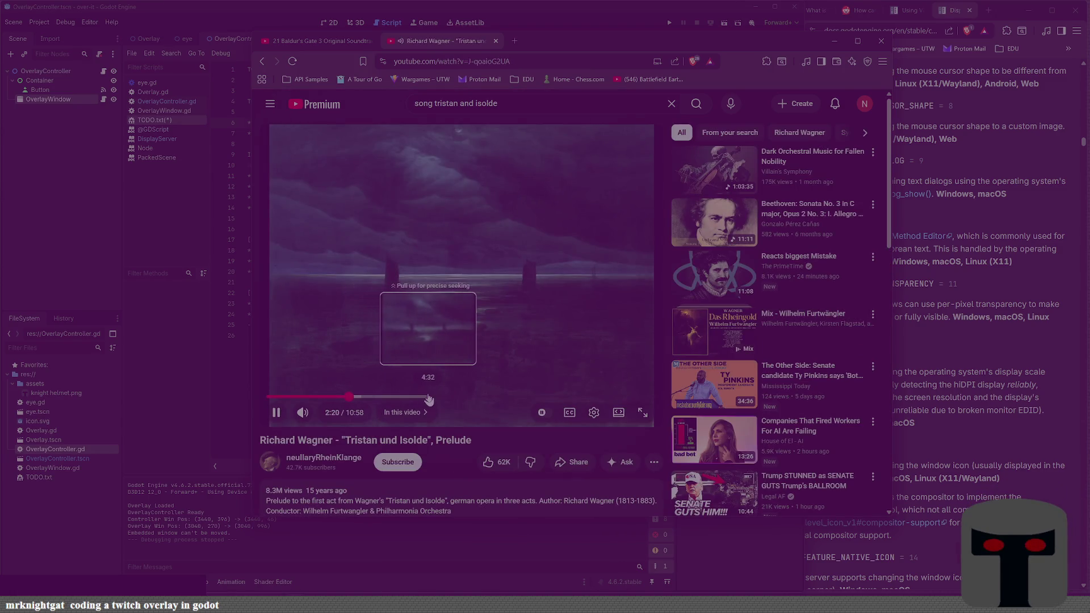
{"action": "left_click", "coordinate": [263, 61]}
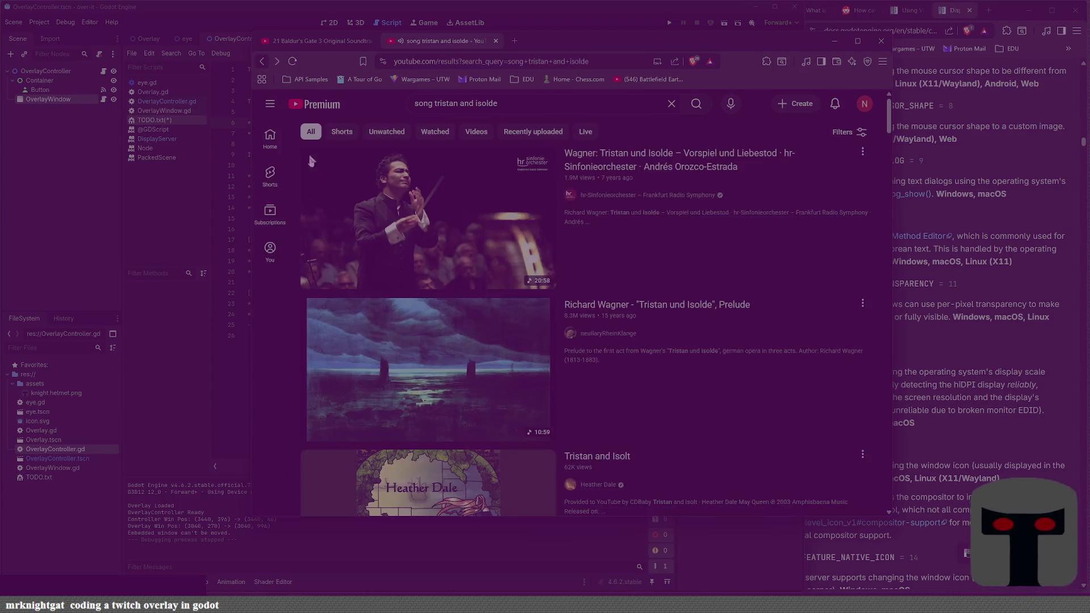
{"action": "scroll", "coordinate": [466, 376], "scroll_direction": "down", "scroll_amount": 3}
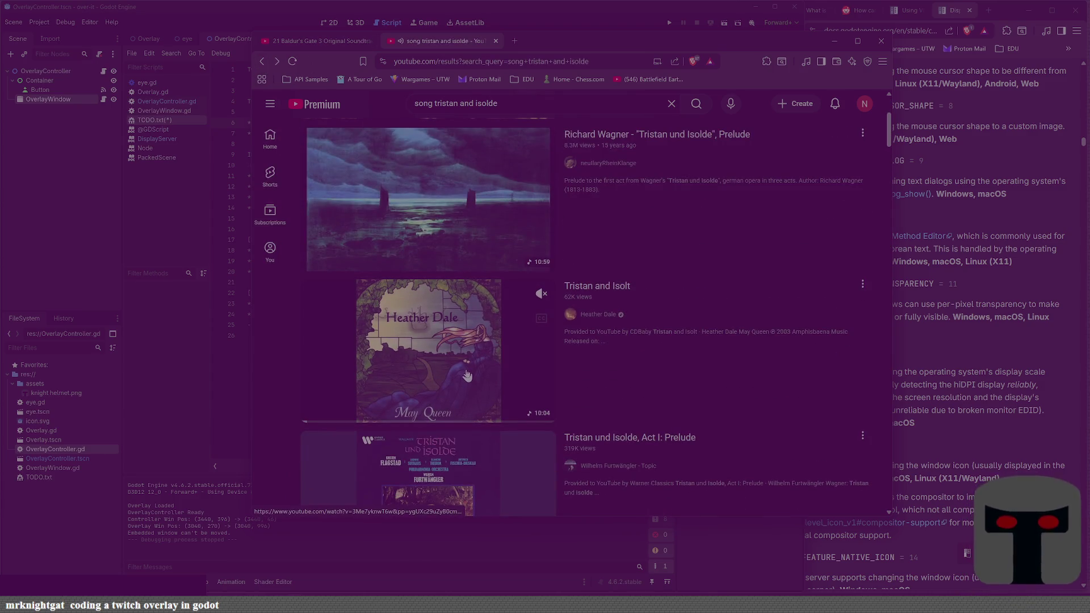
{"action": "left_click", "coordinate": [466, 376]}
{"action": "left_click", "coordinate": [405, 439]}
{"action": "left_click", "coordinate": [260, 63]}
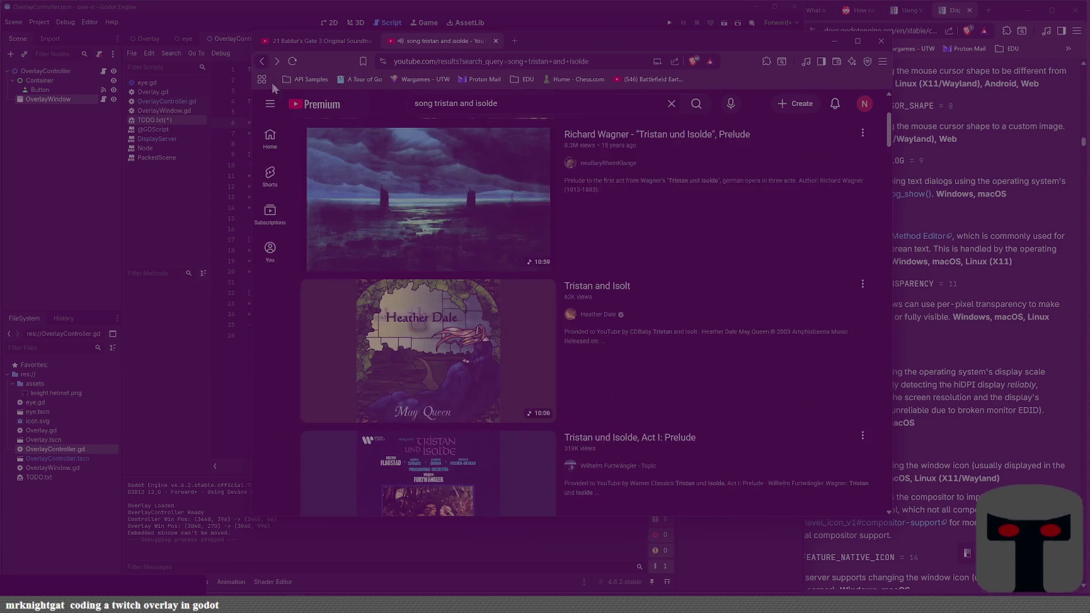
{"action": "scroll", "coordinate": [483, 340], "scroll_direction": "down", "scroll_amount": 3}
{"action": "left_click", "coordinate": [481, 354]}
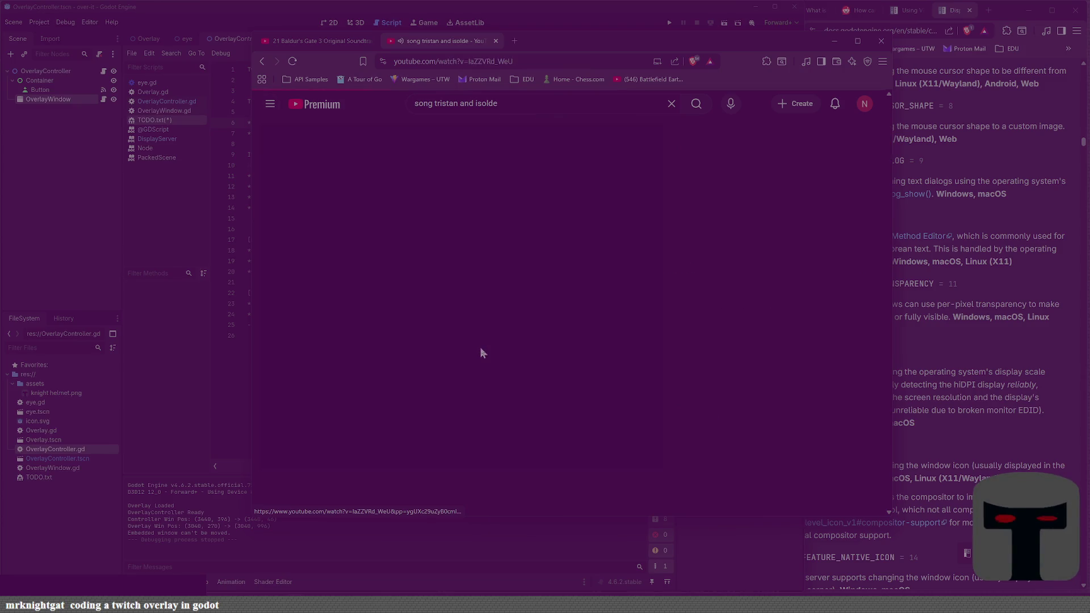
{"action": "left_click", "coordinate": [406, 440]}
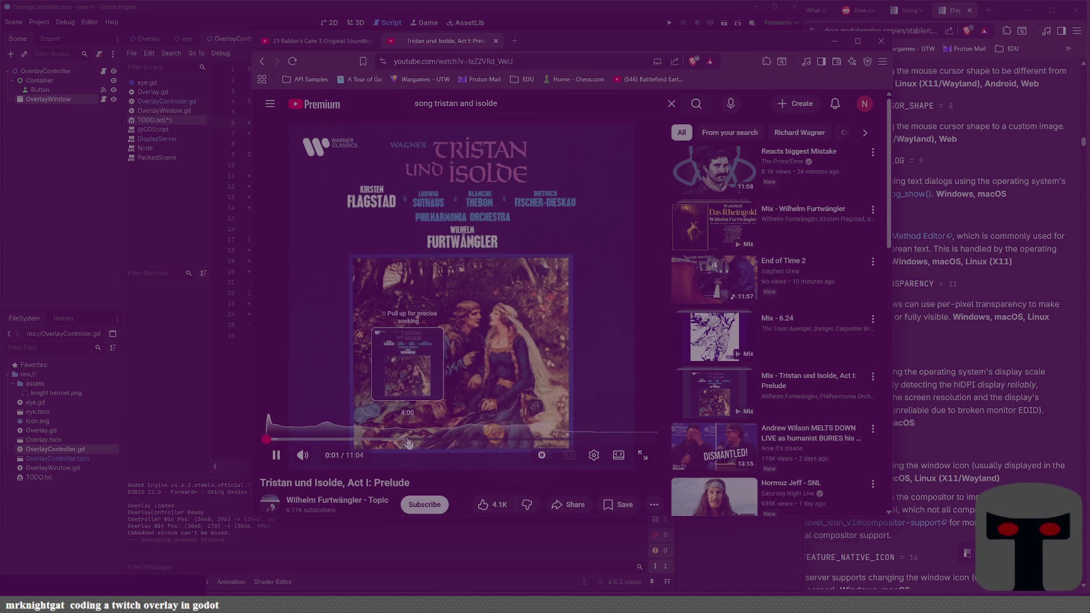
{"action": "left_click", "coordinate": [261, 63]}
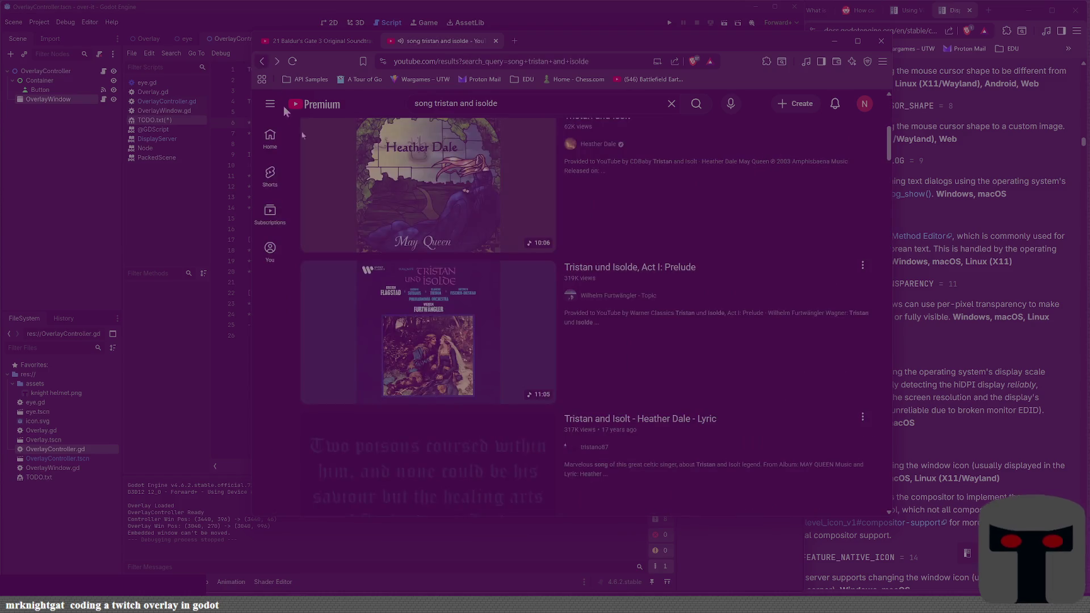
{"action": "scroll", "coordinate": [472, 340], "scroll_direction": "down", "scroll_amount": 6}
{"action": "scroll", "coordinate": [472, 356], "scroll_direction": "down", "scroll_amount": 7}
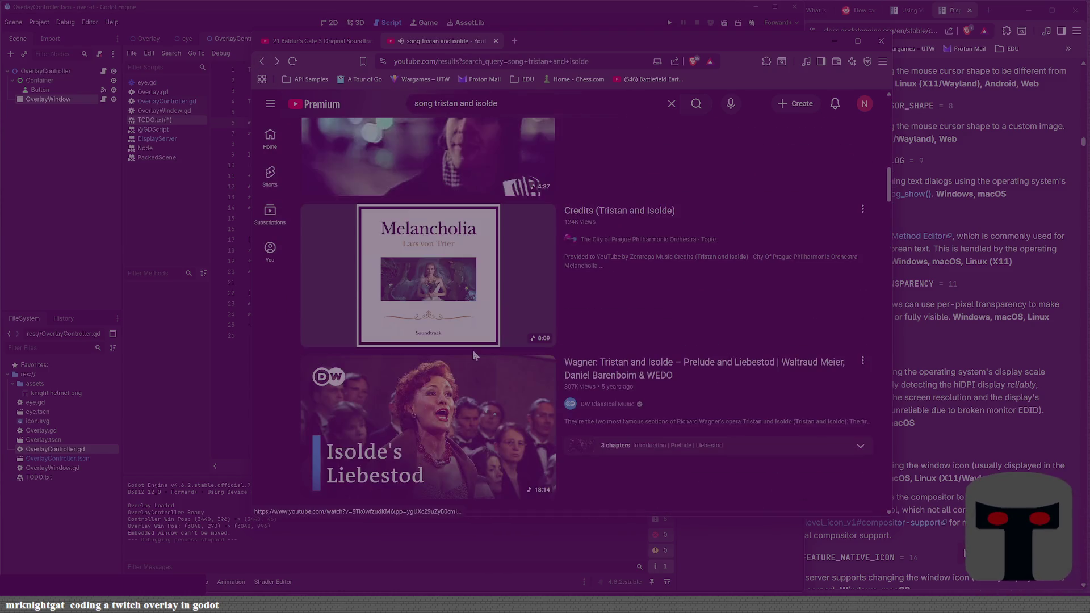
{"action": "scroll", "coordinate": [478, 361], "scroll_direction": "down", "scroll_amount": 5}
{"action": "mouse_move", "coordinate": [478, 366]}
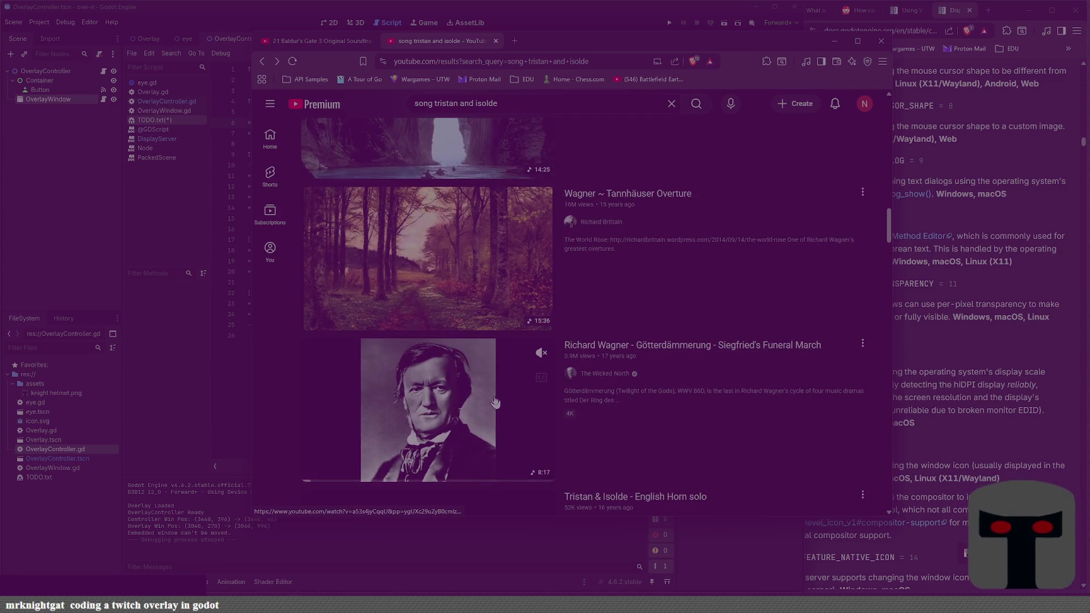
{"action": "scroll", "coordinate": [495, 402], "scroll_direction": "down", "scroll_amount": 5}
{"action": "scroll", "coordinate": [497, 335], "scroll_direction": "up", "scroll_amount": 15}
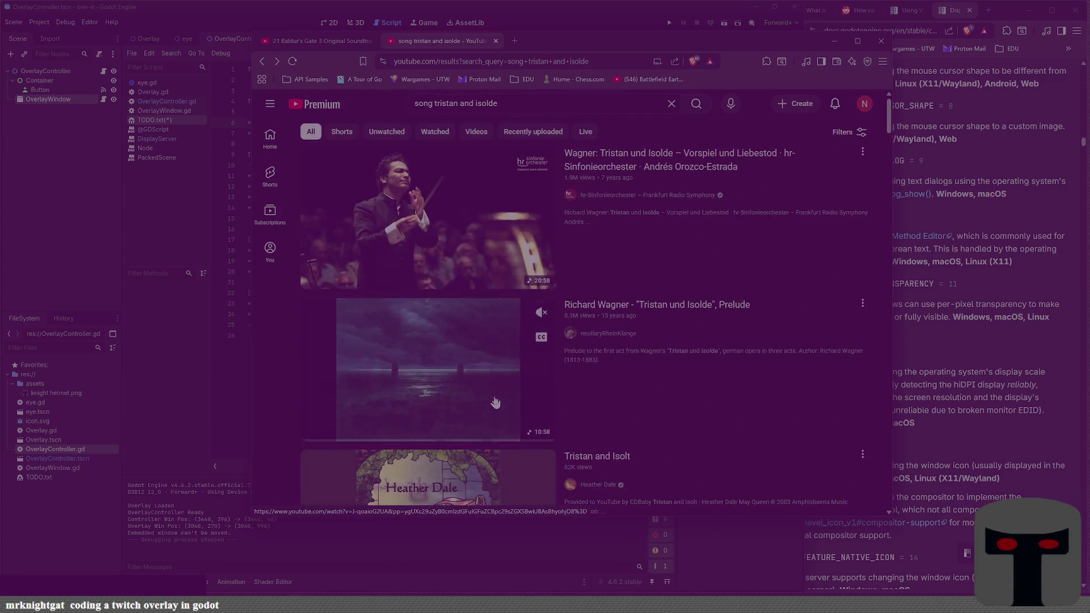
{"action": "left_click", "coordinate": [534, 105]}
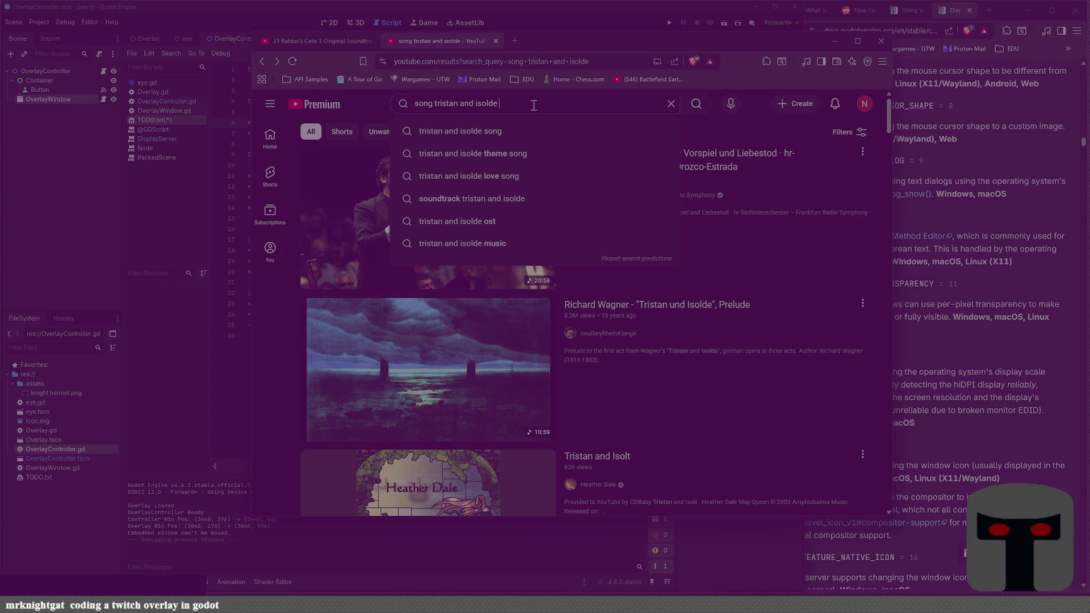
Search 'song tristan and isolde medival' and open the Tristan and Isolde: I. Prelude video.
{"action": "type", "text": "medival"}
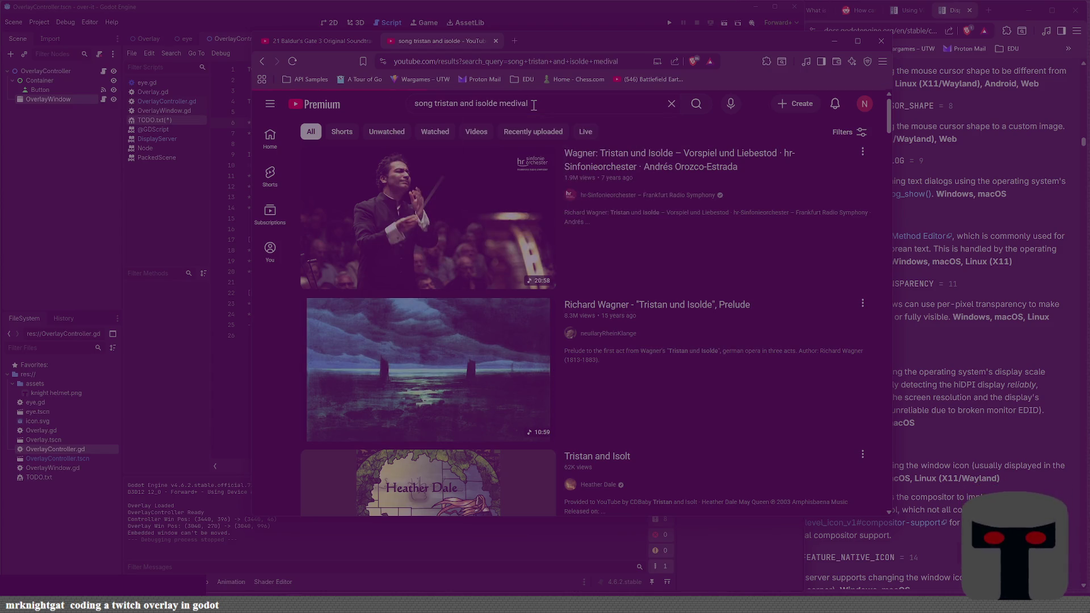
{"action": "key", "text": "Return"}
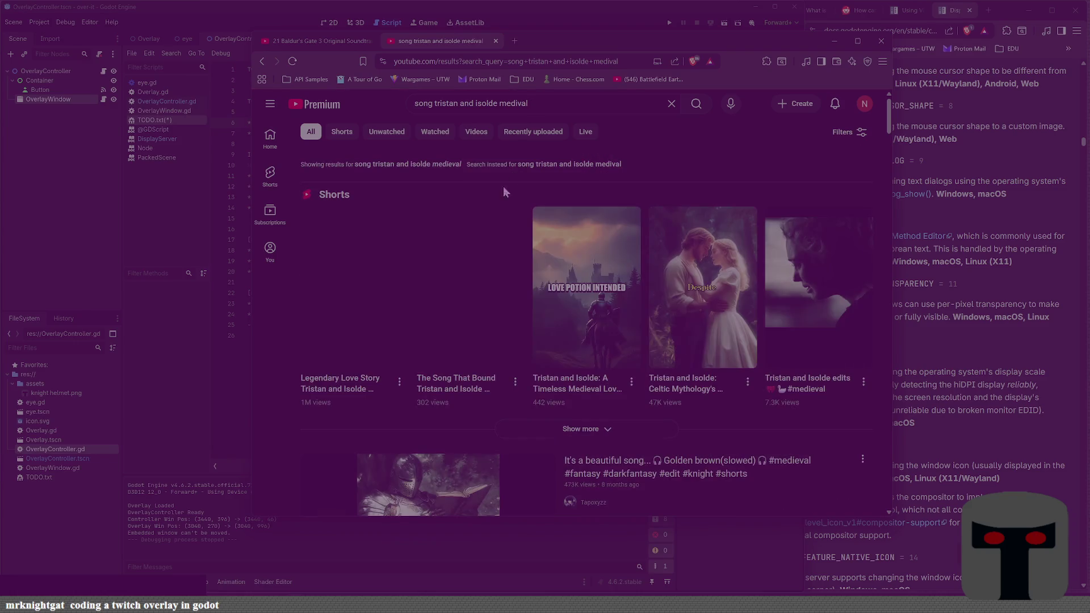
{"action": "scroll", "coordinate": [441, 350], "scroll_direction": "down", "scroll_amount": 2}
{"action": "scroll", "coordinate": [441, 349], "scroll_direction": "down", "scroll_amount": 2}
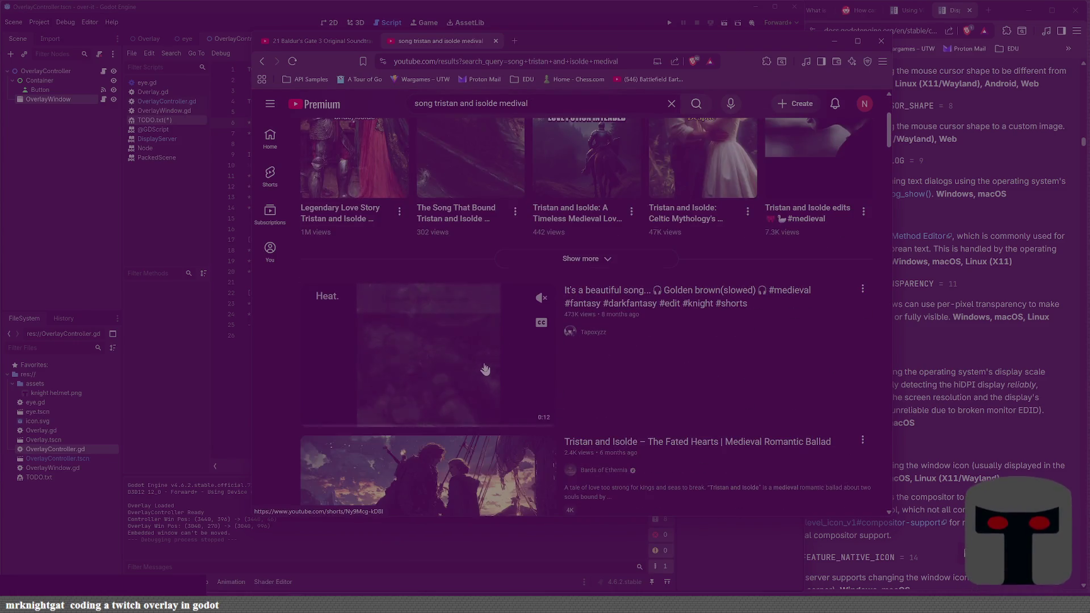
{"action": "scroll", "coordinate": [485, 369], "scroll_direction": "down", "scroll_amount": 1}
{"action": "scroll", "coordinate": [486, 369], "scroll_direction": "down", "scroll_amount": 2}
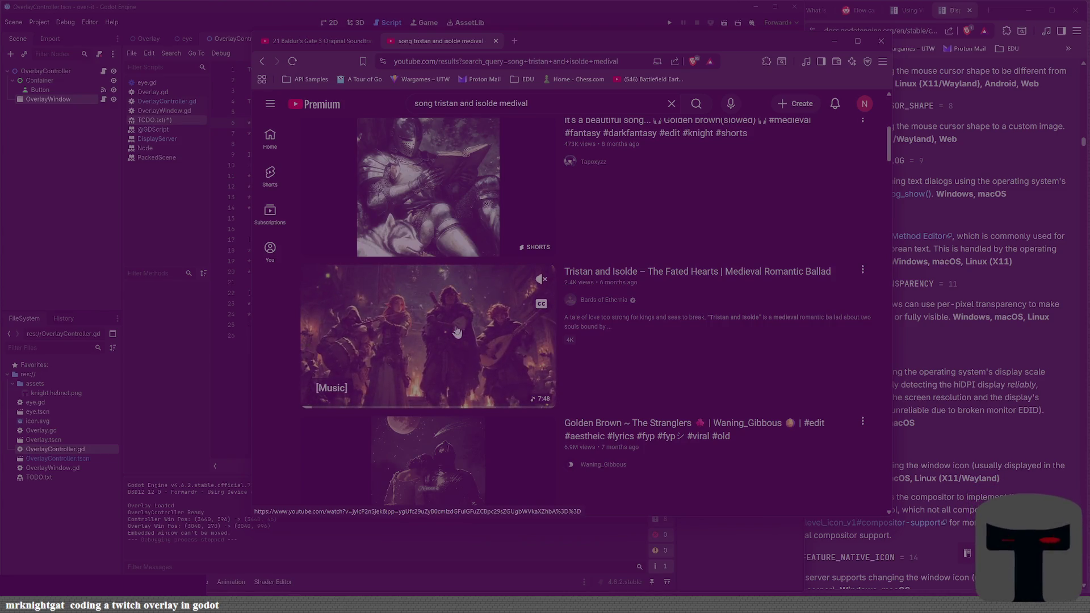
{"action": "scroll", "coordinate": [457, 332], "scroll_direction": "down", "scroll_amount": 3}
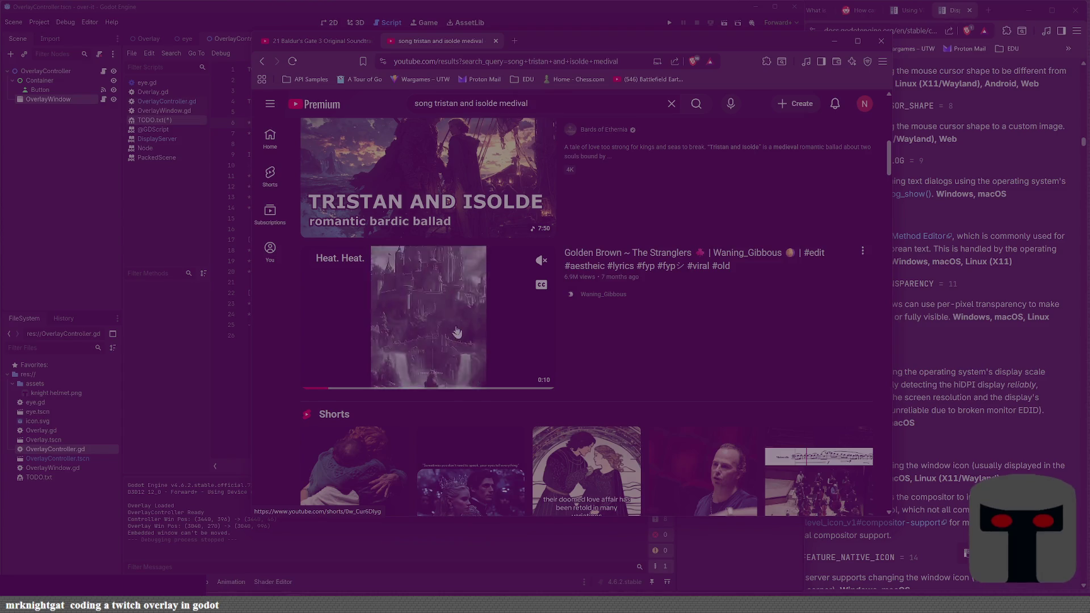
{"action": "scroll", "coordinate": [457, 332], "scroll_direction": "down", "scroll_amount": 13}
{"action": "scroll", "coordinate": [457, 332], "scroll_direction": "up", "scroll_amount": 3}
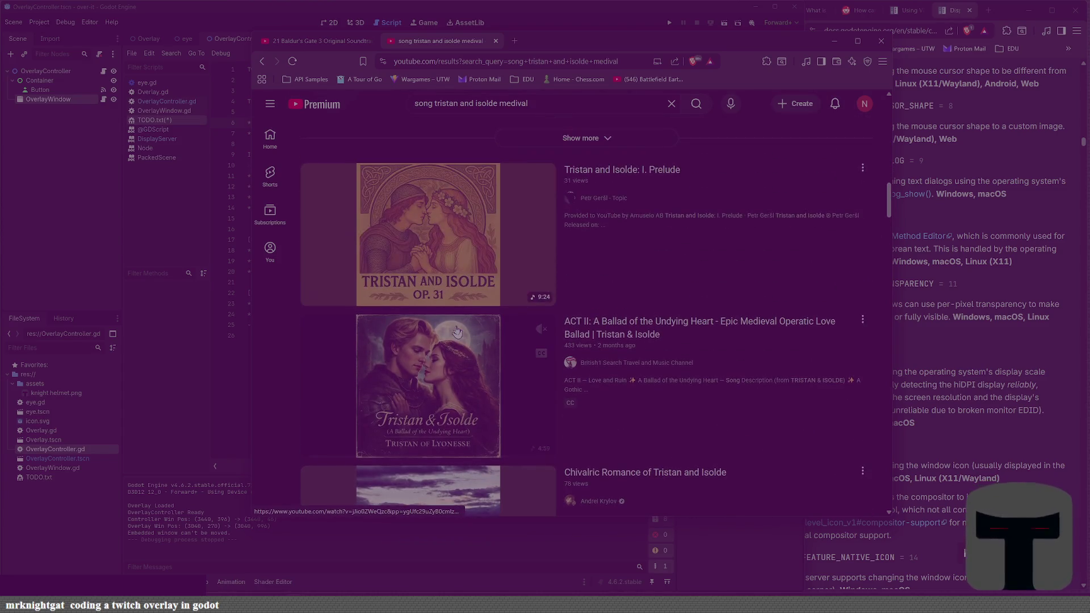
{"action": "left_click", "coordinate": [485, 250]}
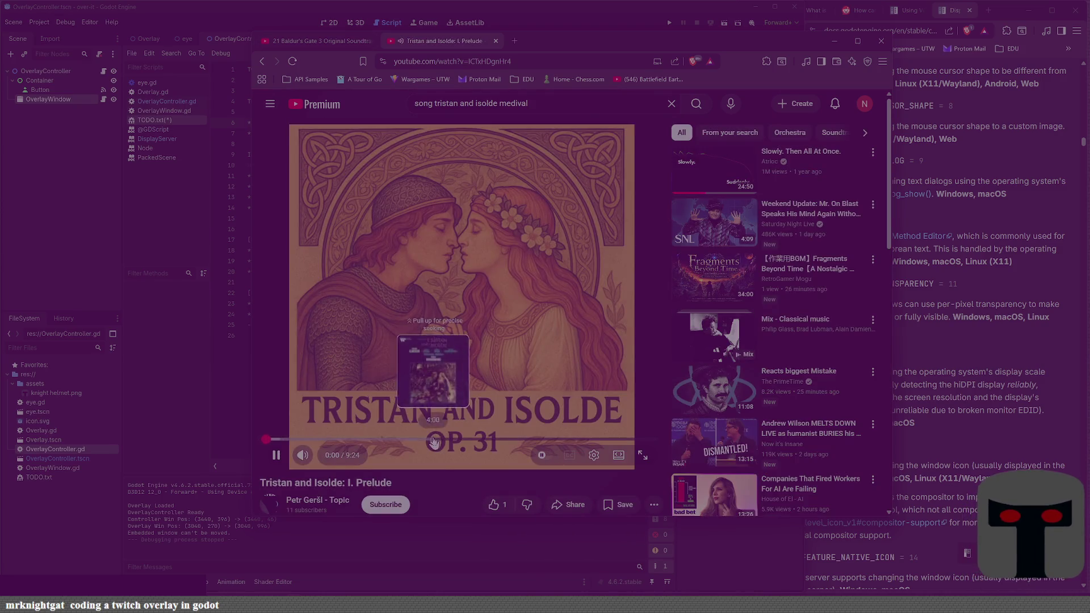
Return to the medieval results and scroll down to open Elthin's 'Je vivroie liement'.
{"action": "left_click", "coordinate": [262, 62]}
{"action": "scroll", "coordinate": [495, 378], "scroll_direction": "down", "scroll_amount": 5}
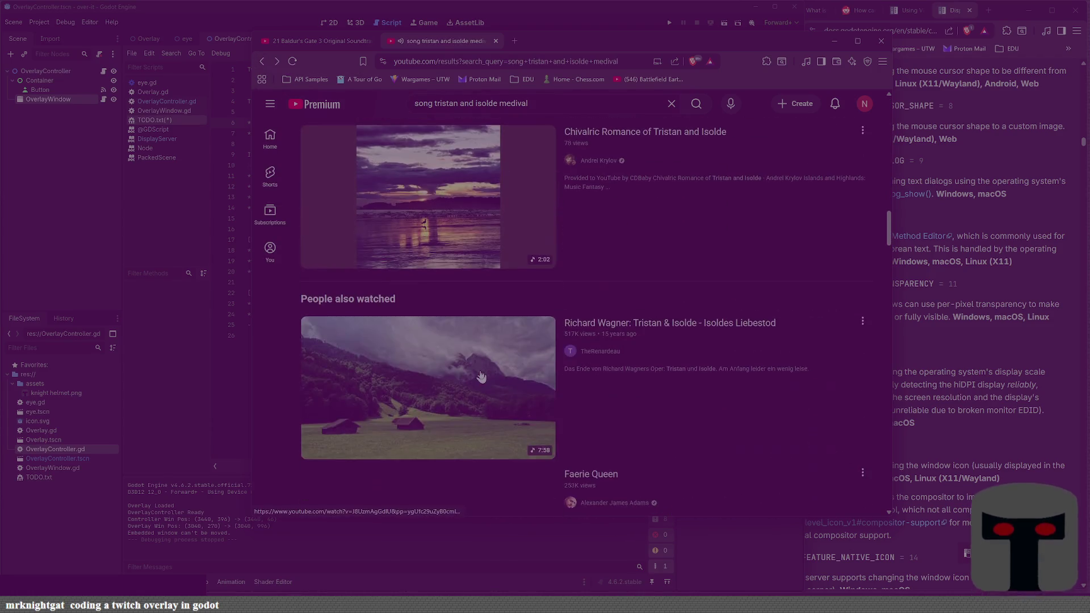
{"action": "scroll", "coordinate": [495, 378], "scroll_direction": "down", "scroll_amount": 3}
{"action": "scroll", "coordinate": [495, 379], "scroll_direction": "up", "scroll_amount": 6}
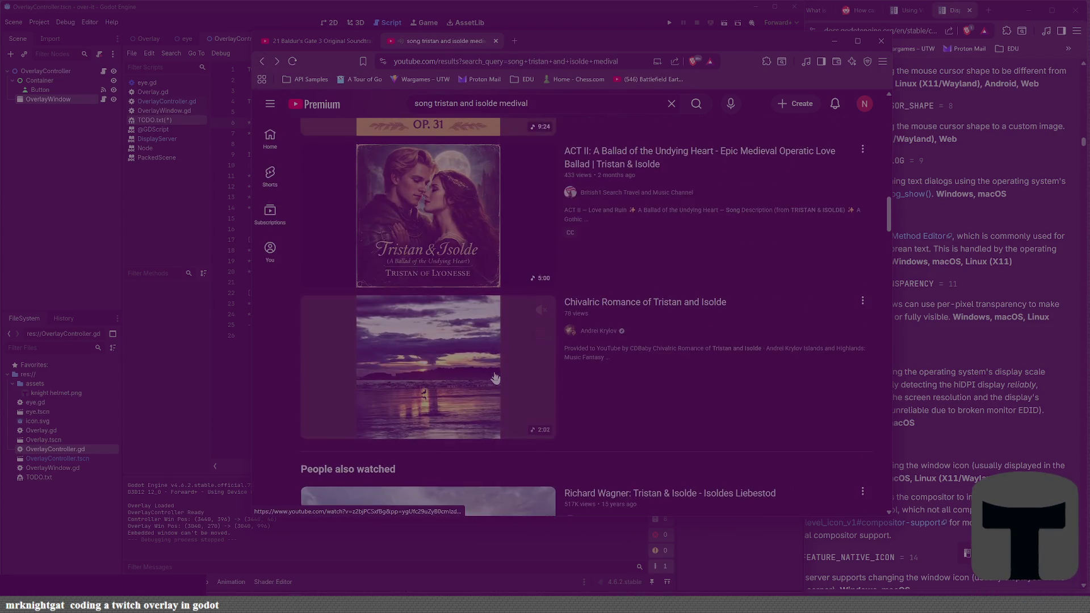
{"action": "scroll", "coordinate": [496, 379], "scroll_direction": "down", "scroll_amount": 9}
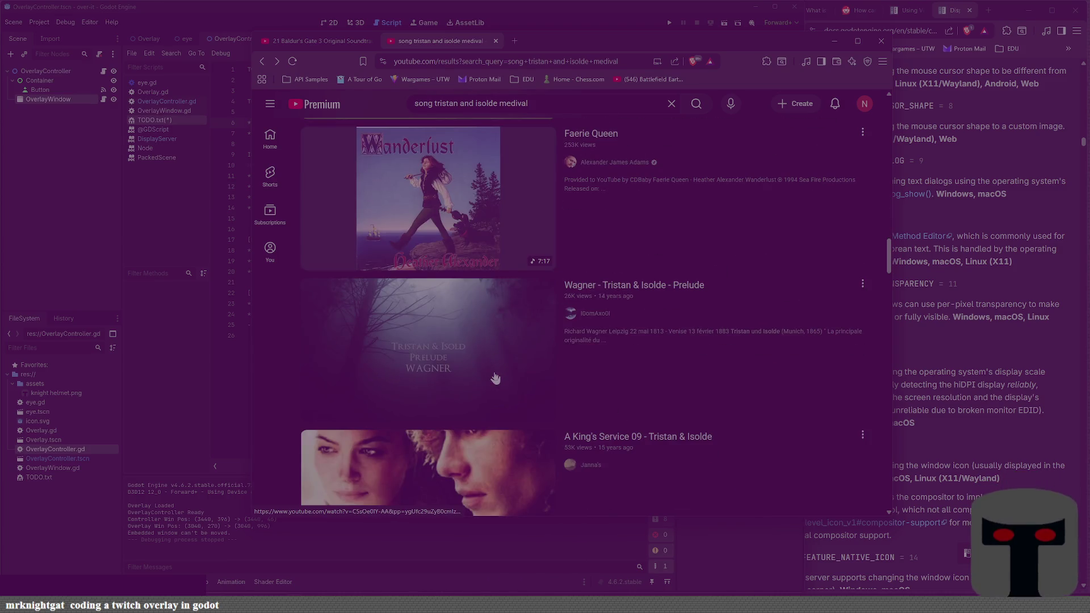
{"action": "scroll", "coordinate": [495, 379], "scroll_direction": "down", "scroll_amount": 6}
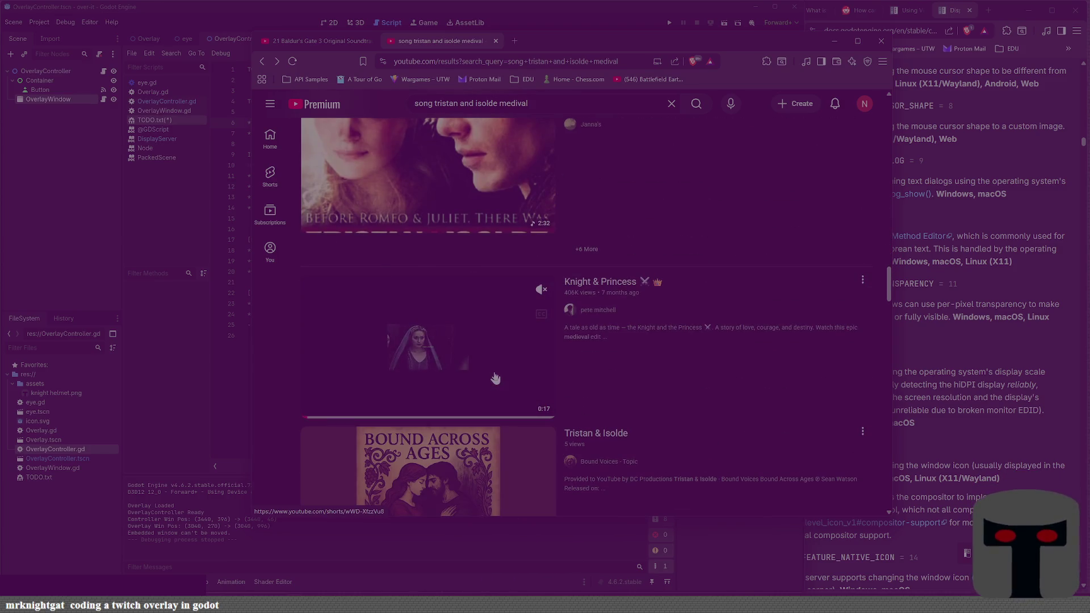
{"action": "scroll", "coordinate": [495, 378], "scroll_direction": "down", "scroll_amount": 5}
{"action": "scroll", "coordinate": [495, 379], "scroll_direction": "down", "scroll_amount": 3}
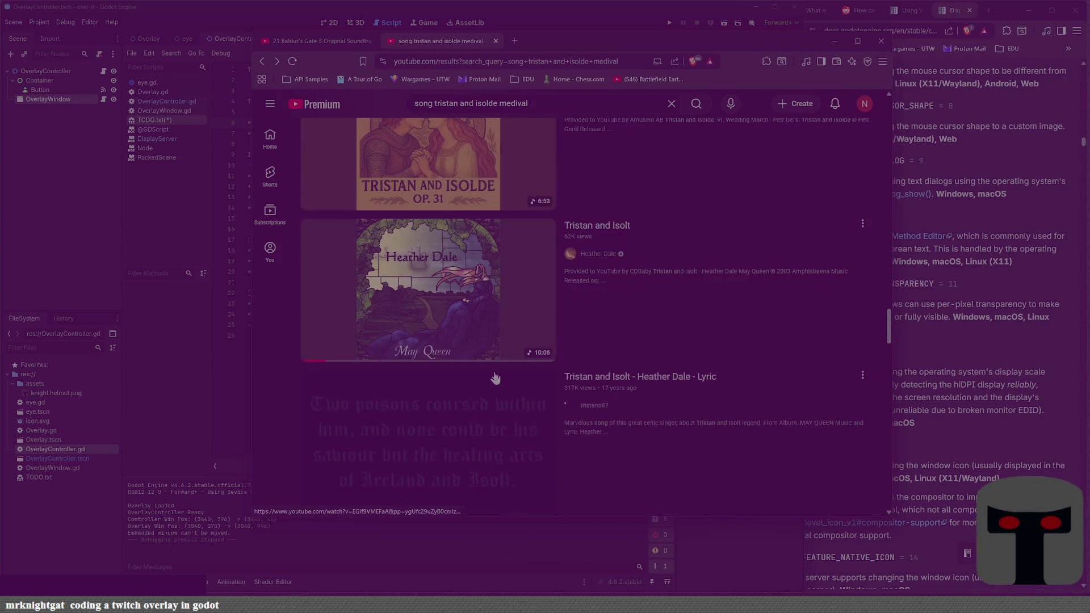
{"action": "scroll", "coordinate": [495, 379], "scroll_direction": "down", "scroll_amount": 3}
{"action": "scroll", "coordinate": [495, 378], "scroll_direction": "down", "scroll_amount": 2}
{"action": "scroll", "coordinate": [496, 378], "scroll_direction": "down", "scroll_amount": 4}
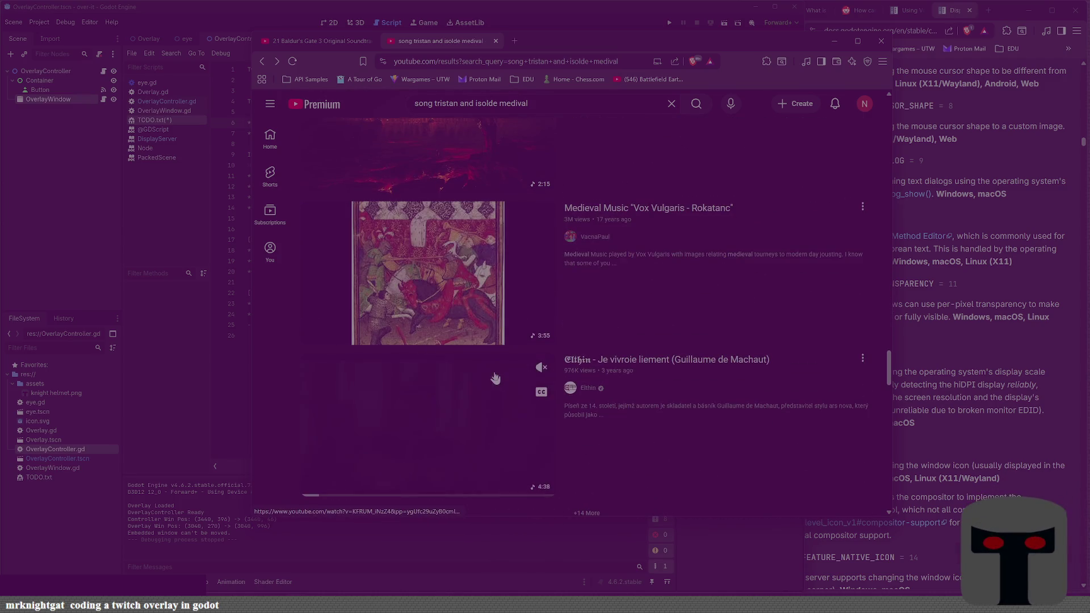
{"action": "scroll", "coordinate": [496, 379], "scroll_direction": "down", "scroll_amount": 3}
{"action": "mouse_move", "coordinate": [470, 305]}
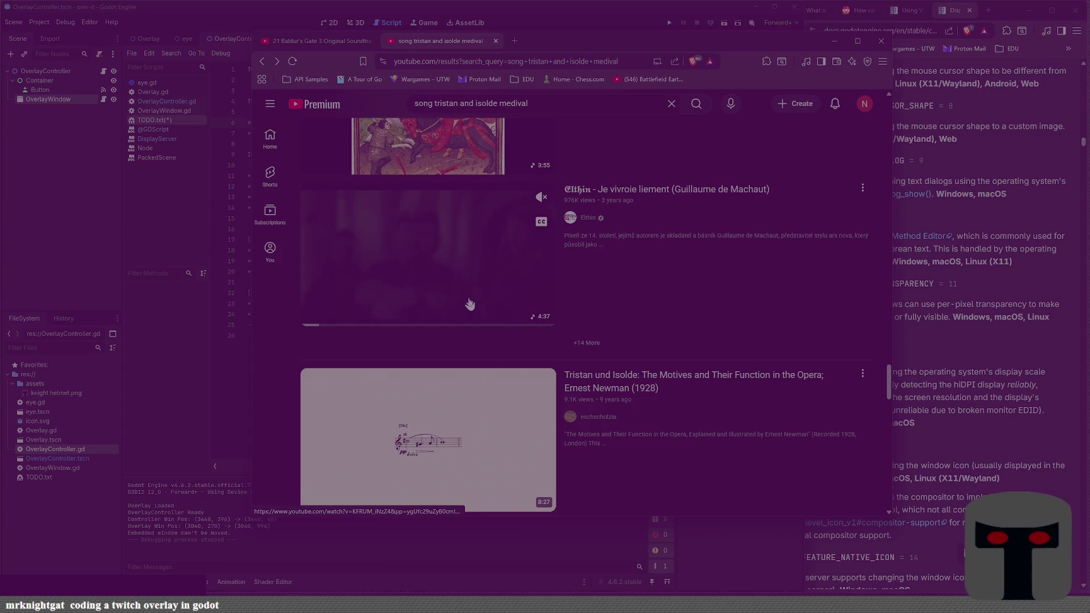
{"action": "left_click", "coordinate": [437, 370]}
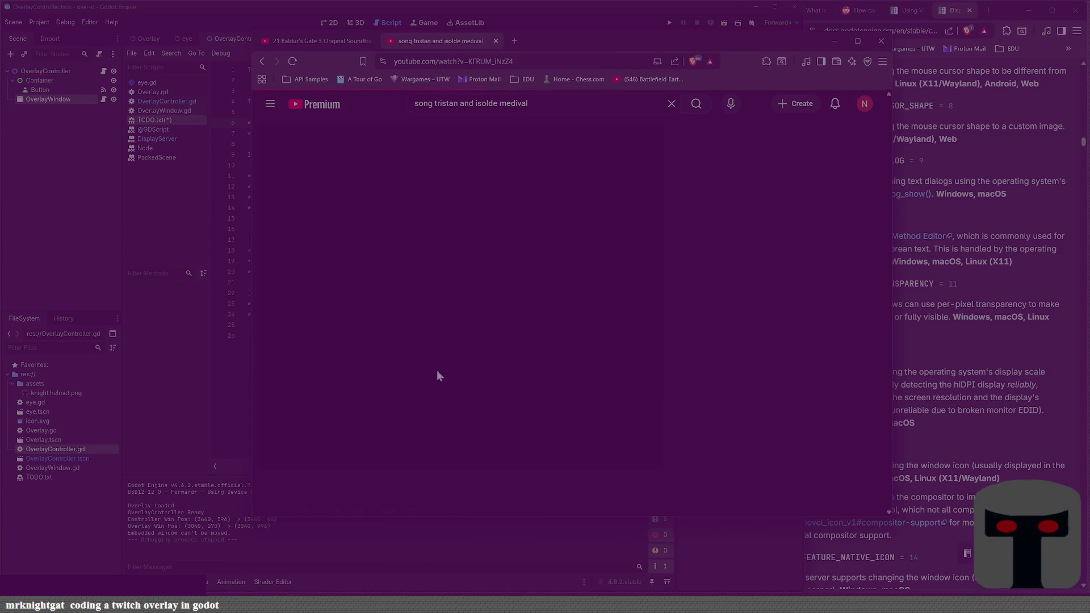
Save Elthin's 'Je vivroie liement' to real bg, then play the Guillaume de Machaut mix from 3:08.
{"action": "left_click", "coordinate": [399, 320]}
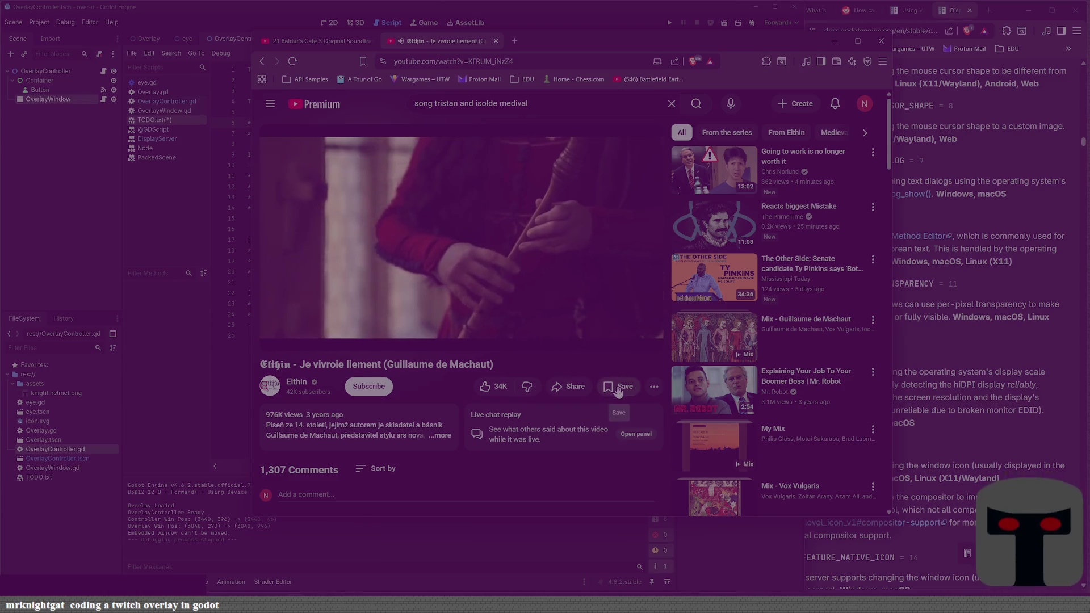
{"action": "left_click", "coordinate": [618, 391]}
{"action": "left_click", "coordinate": [591, 354]}
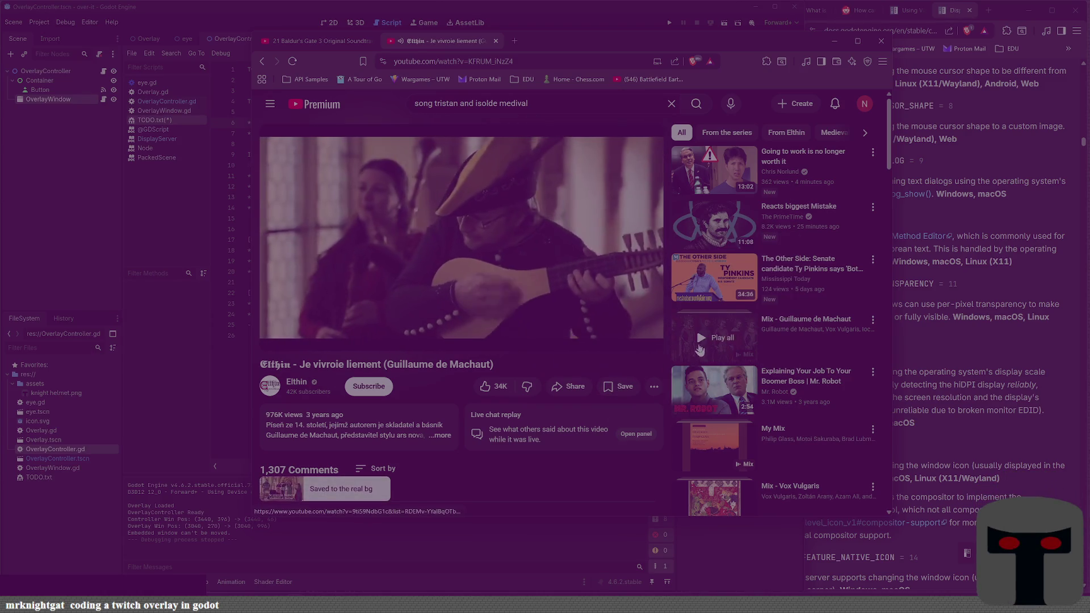
{"action": "left_click", "coordinate": [701, 346]}
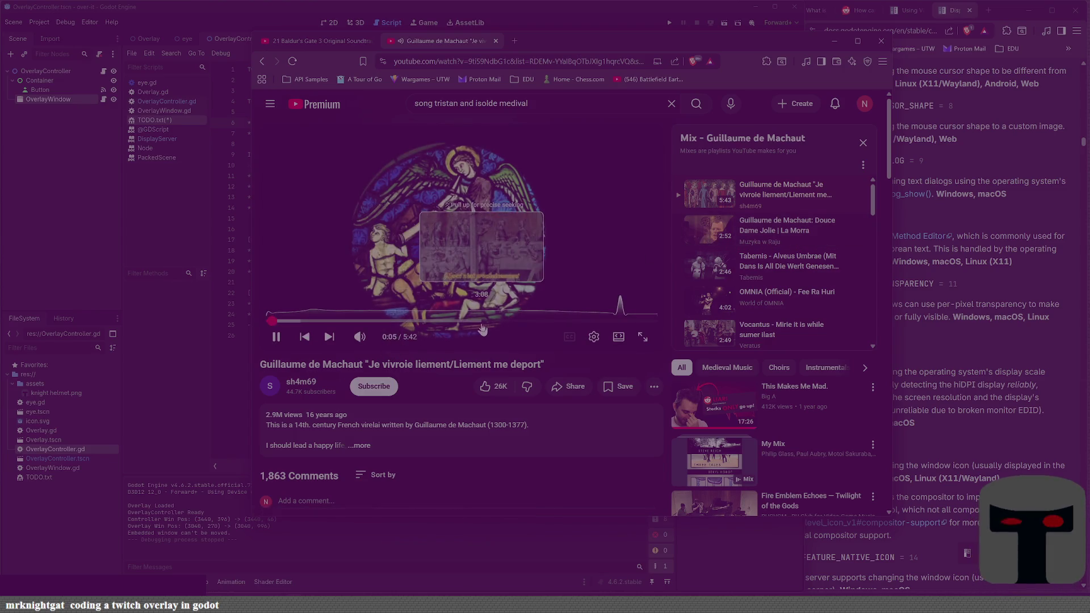
{"action": "left_click", "coordinate": [482, 322]}
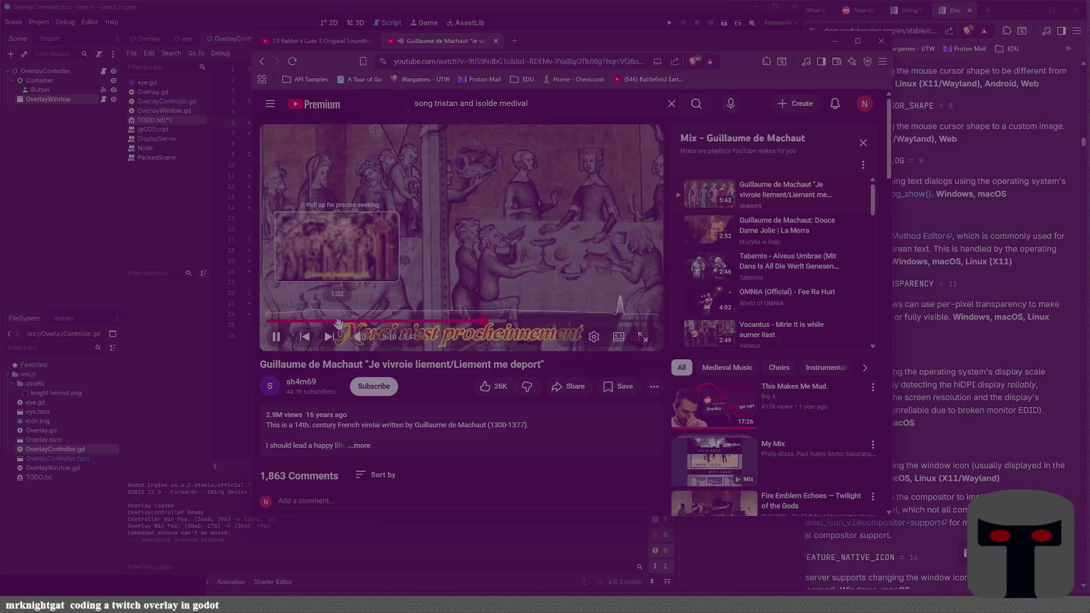
Sample the mix's first song at 1:03 and 4:20, then play Saltarello.
{"action": "left_click", "coordinate": [337, 322]}
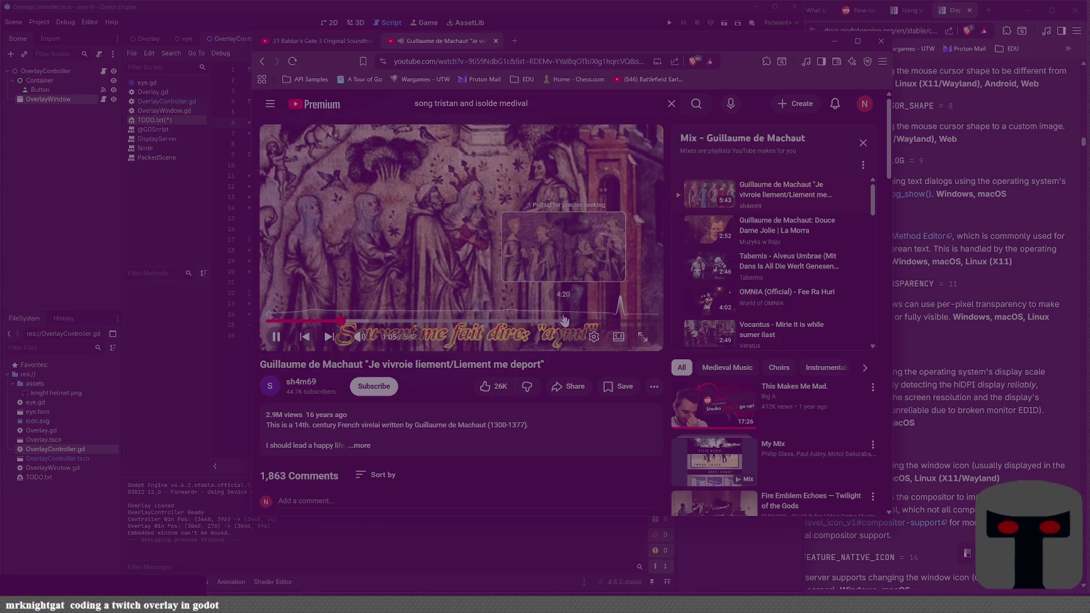
{"action": "left_click", "coordinate": [564, 321]}
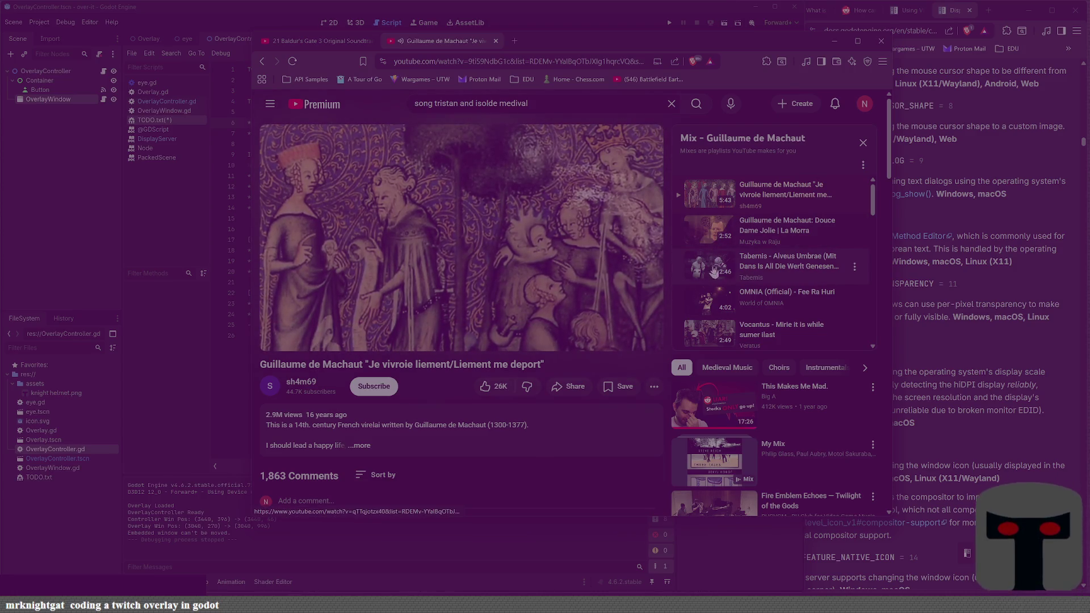
{"action": "scroll", "coordinate": [713, 291], "scroll_direction": "down", "scroll_amount": 3}
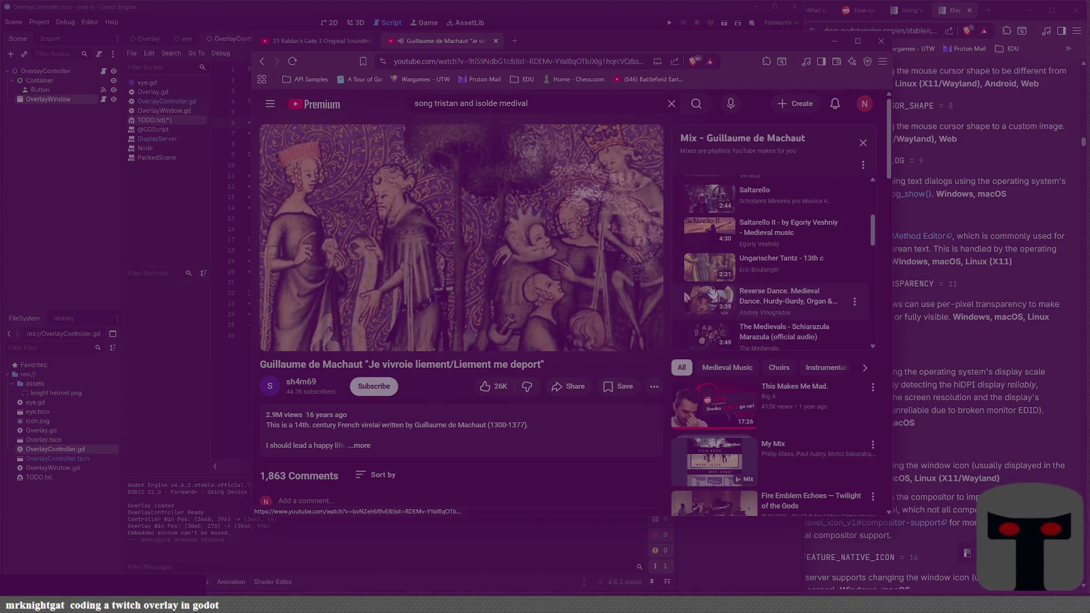
{"action": "left_click", "coordinate": [713, 210]}
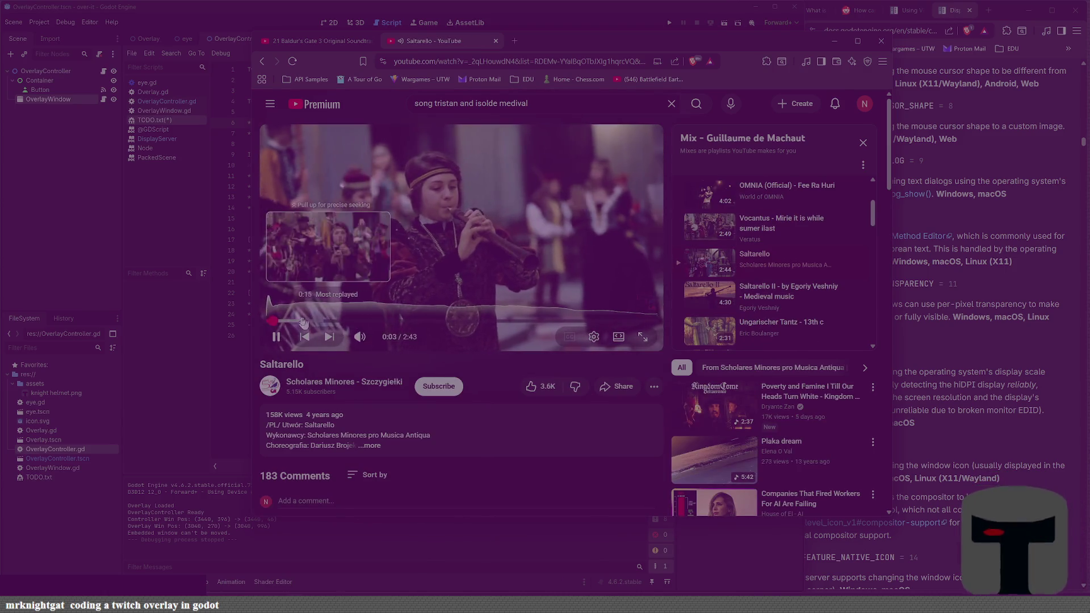
{"action": "left_click", "coordinate": [300, 321]}
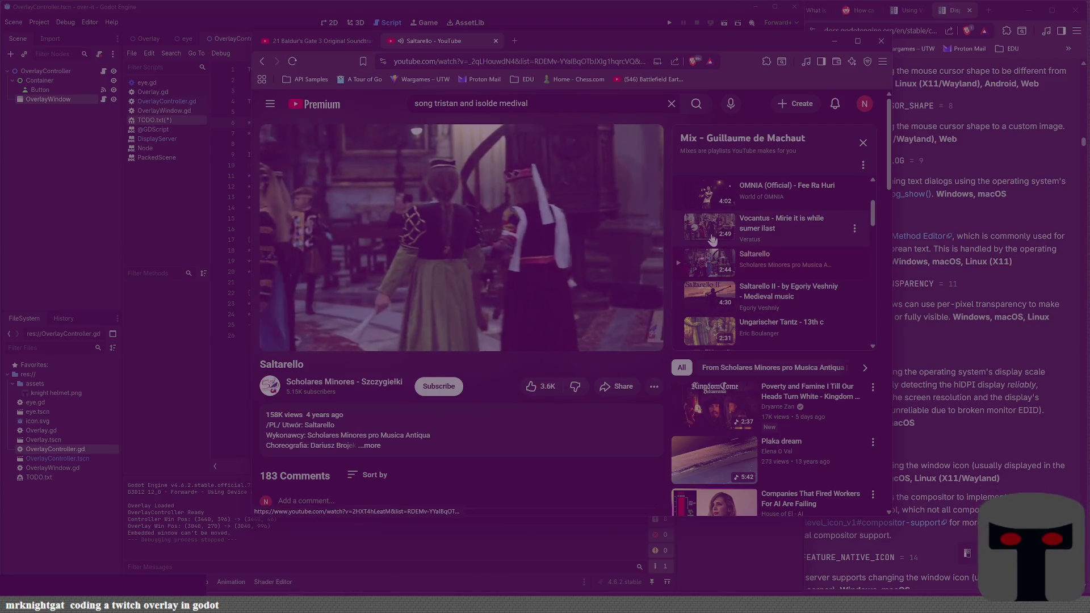
Sample Vocantus 'Mirie it is while sumer ilast' at 0:34, 1:07, 1:40 and save it to real bg.
{"action": "left_click", "coordinate": [712, 235]}
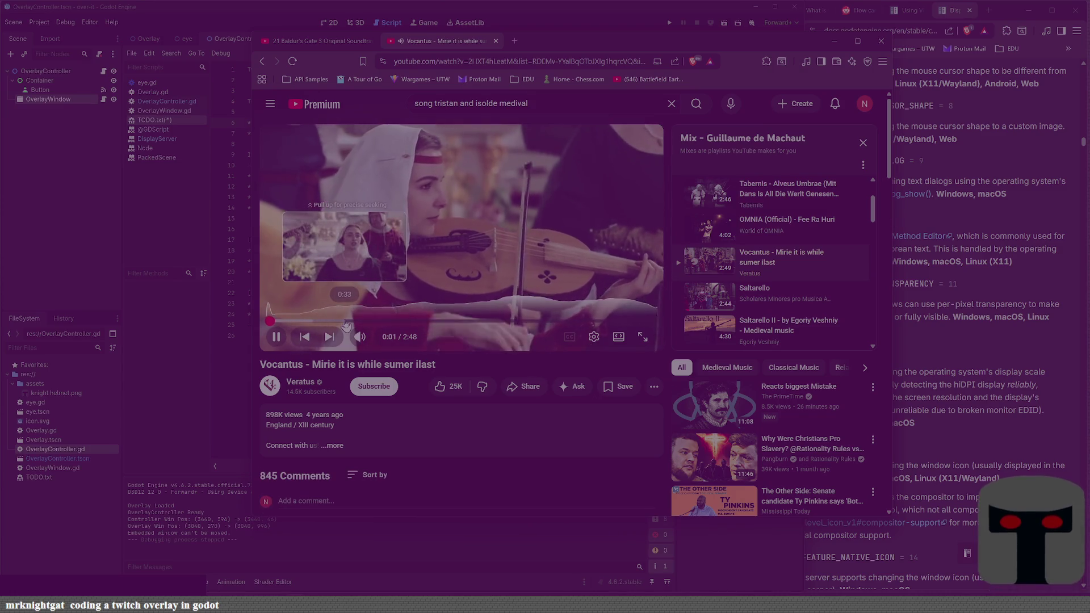
{"action": "left_click", "coordinate": [345, 321]}
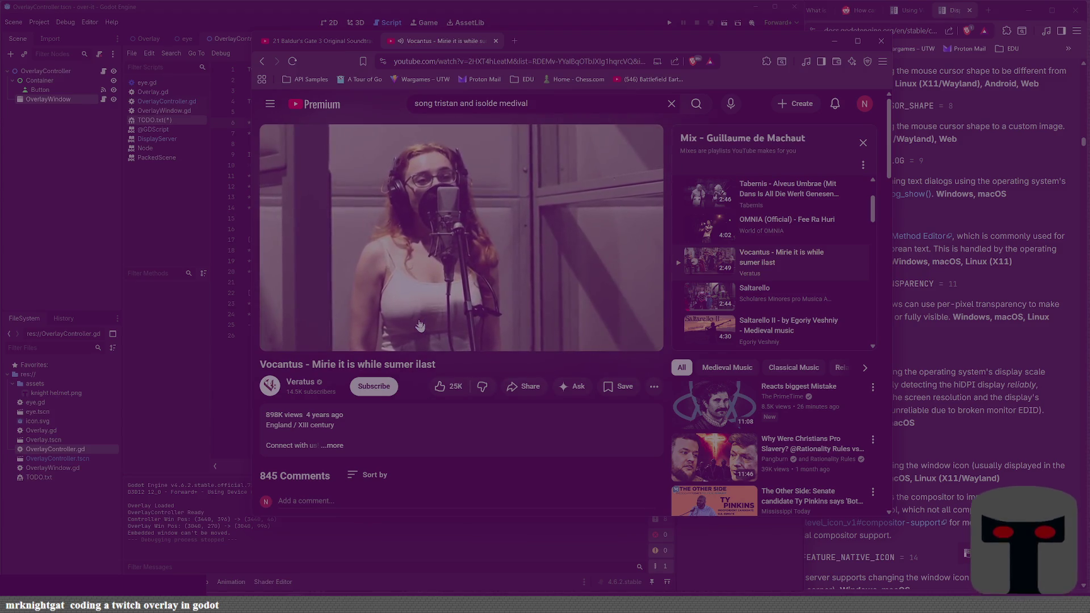
{"action": "left_click", "coordinate": [419, 321]}
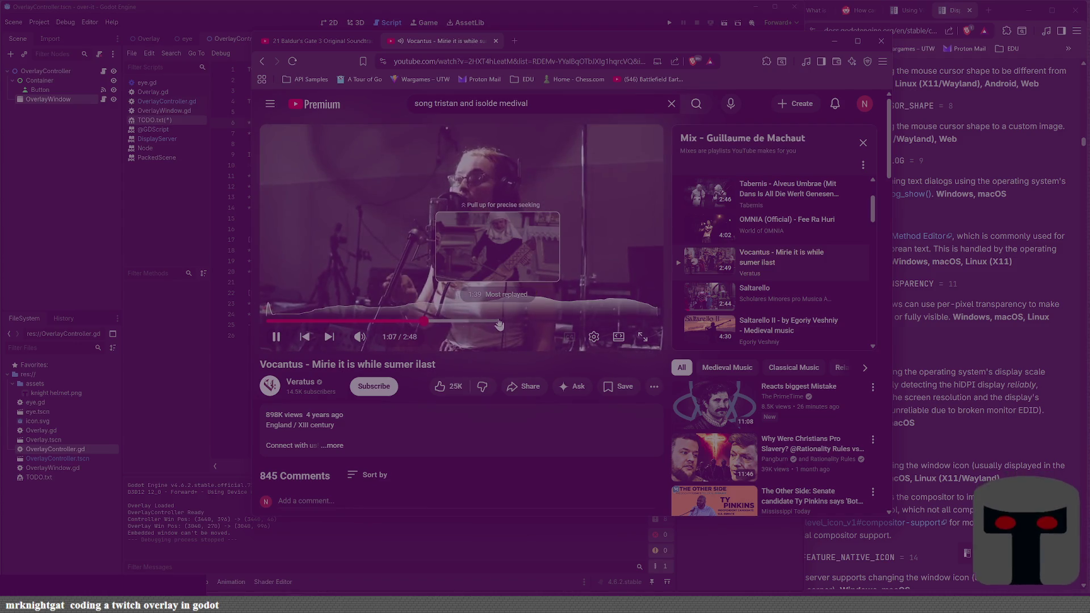
{"action": "left_click", "coordinate": [499, 322]}
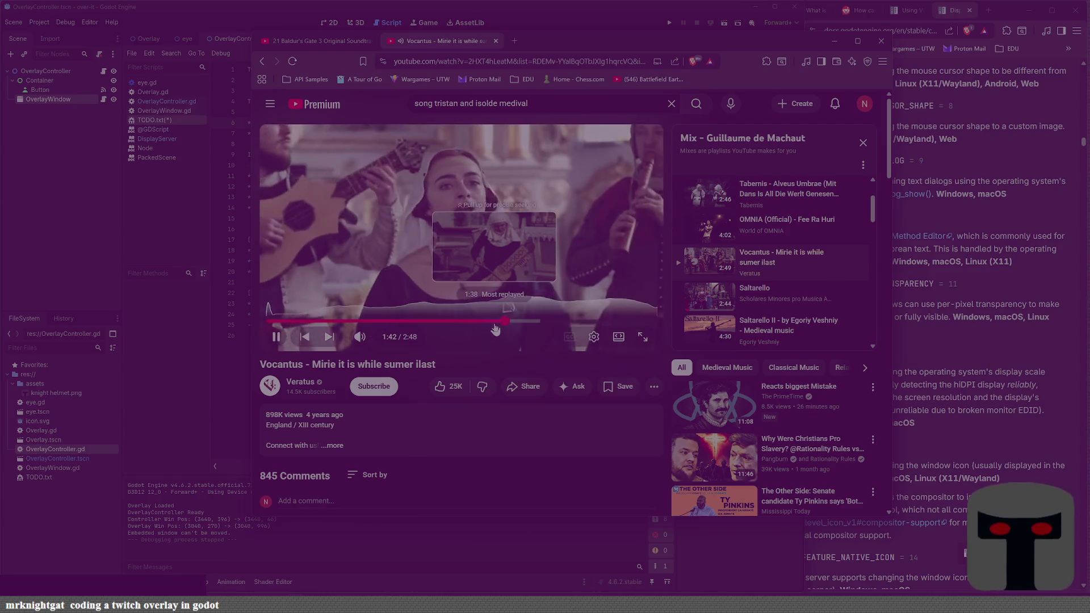
{"action": "left_click", "coordinate": [620, 391]}
{"action": "left_click", "coordinate": [707, 307]}
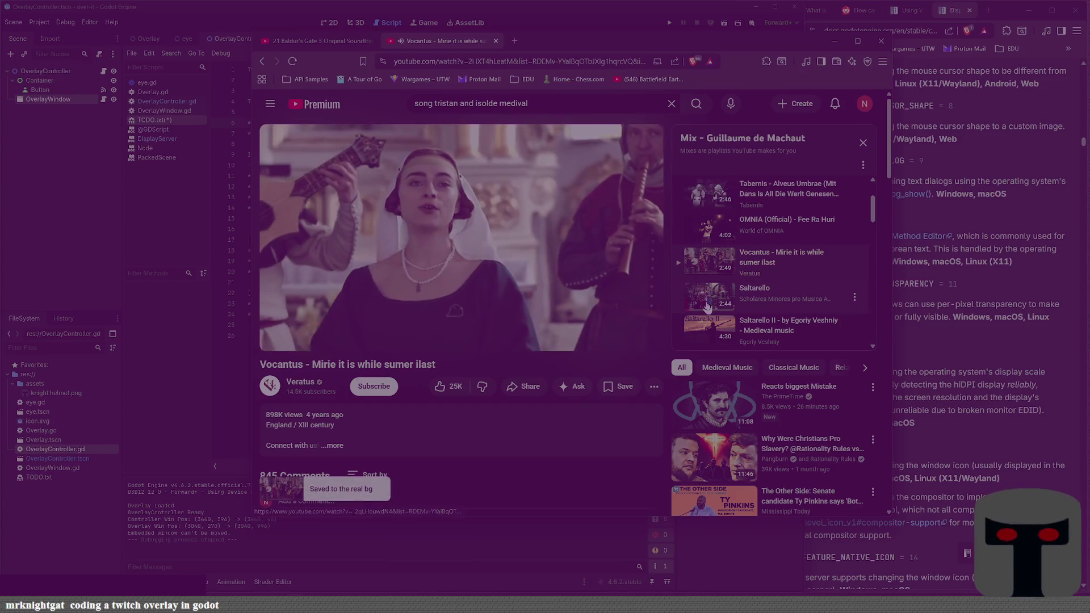
Sample The Medievals' Schiarazula Marazula at 0:25 and 1:36, then start SKÁLD's Rún.
{"action": "scroll", "coordinate": [707, 307], "scroll_direction": "down", "scroll_amount": 3}
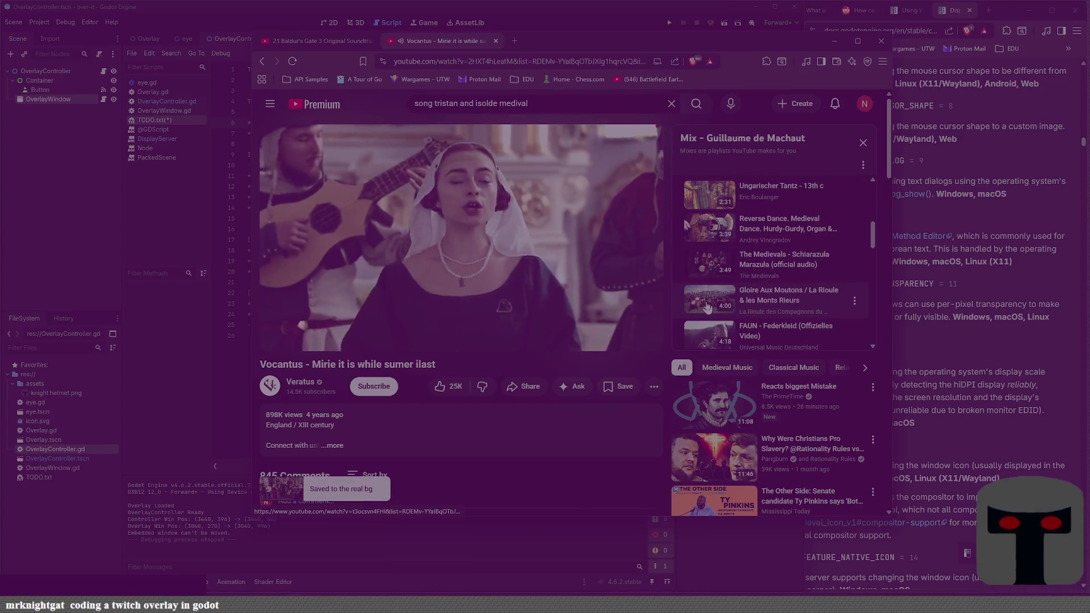
{"action": "left_click", "coordinate": [711, 276]}
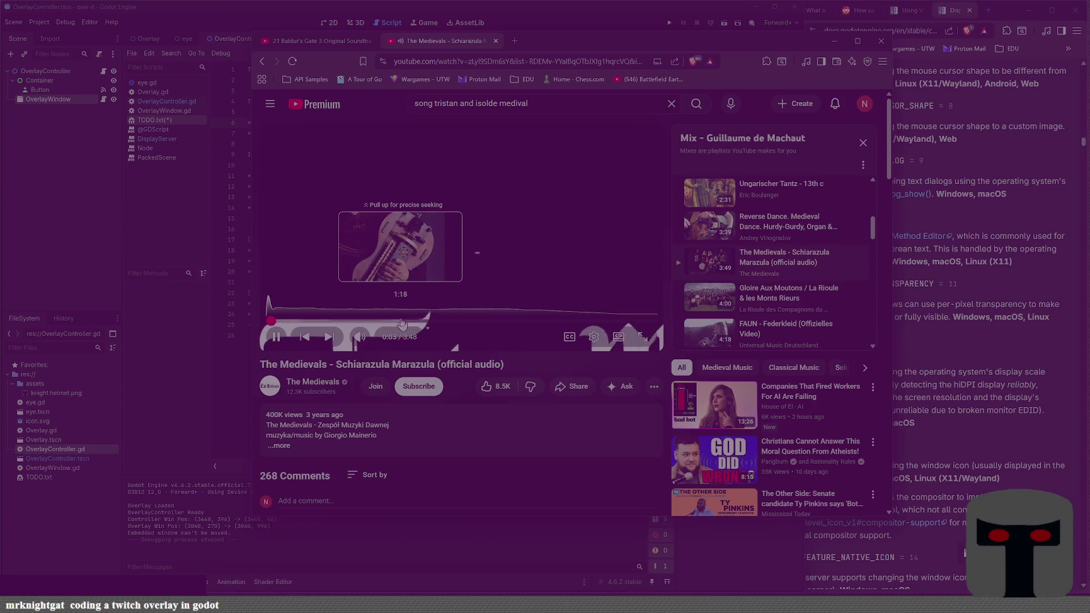
{"action": "left_click", "coordinate": [309, 322]}
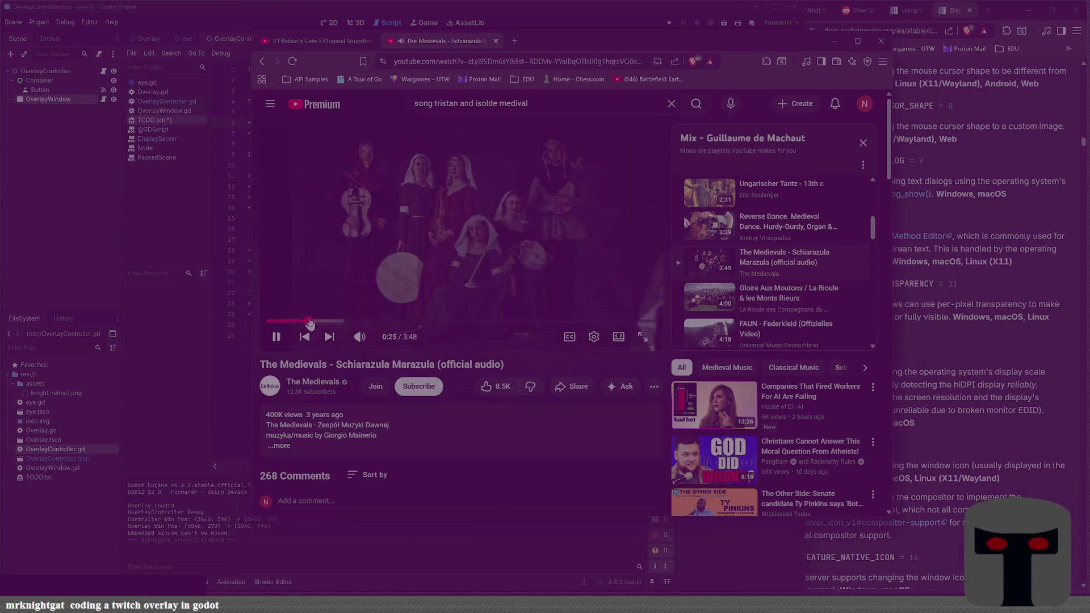
{"action": "left_click", "coordinate": [432, 323]}
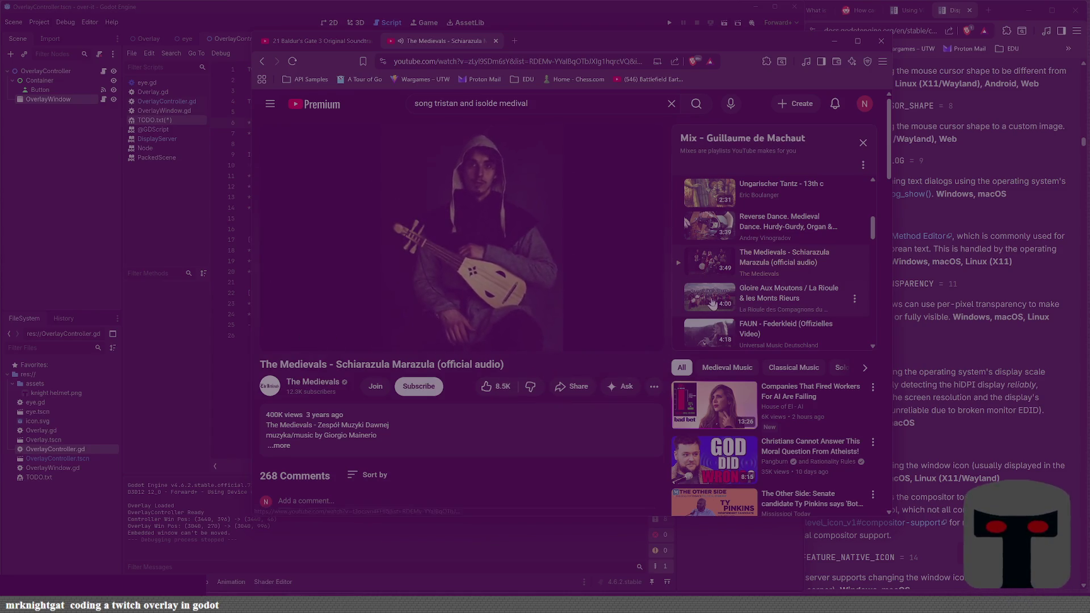
{"action": "scroll", "coordinate": [712, 302], "scroll_direction": "down", "scroll_amount": 3}
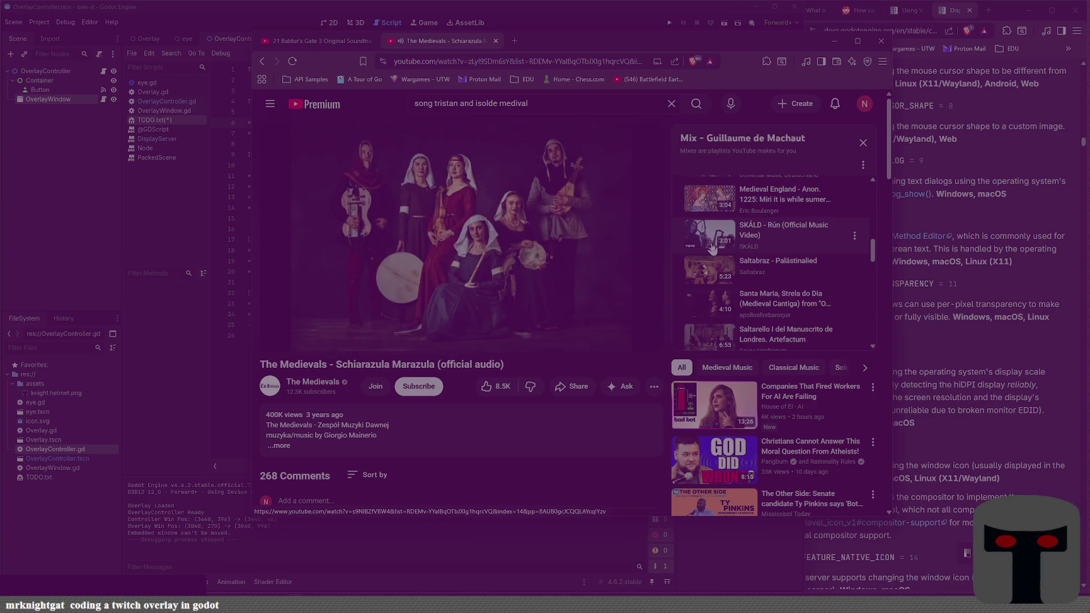
{"action": "left_click", "coordinate": [713, 248]}
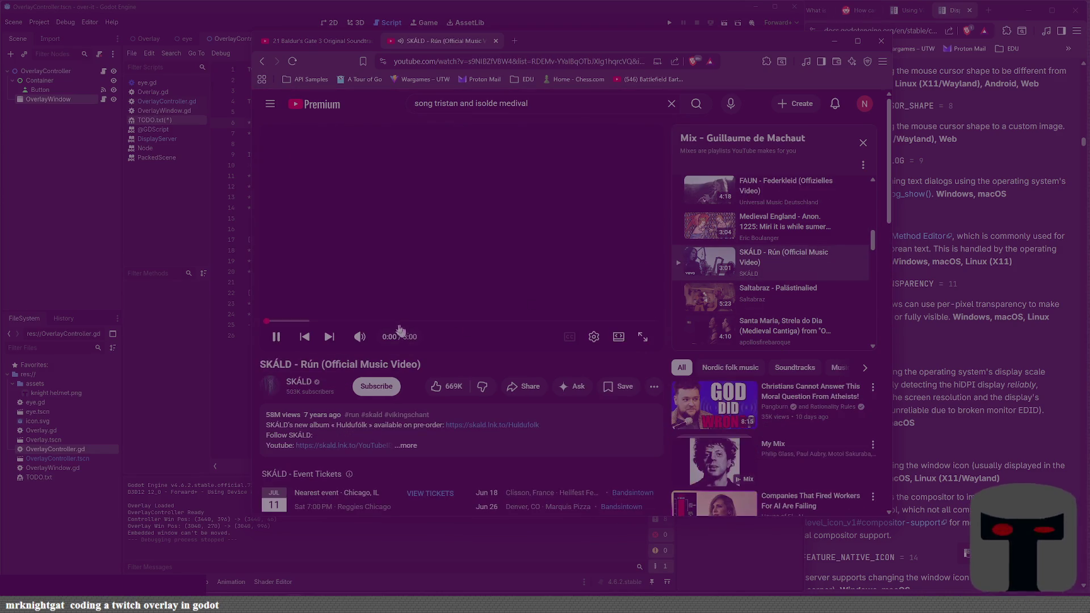
Sample Rún about 30 seconds in, but leave it unsaved.
{"action": "left_click", "coordinate": [335, 322]}
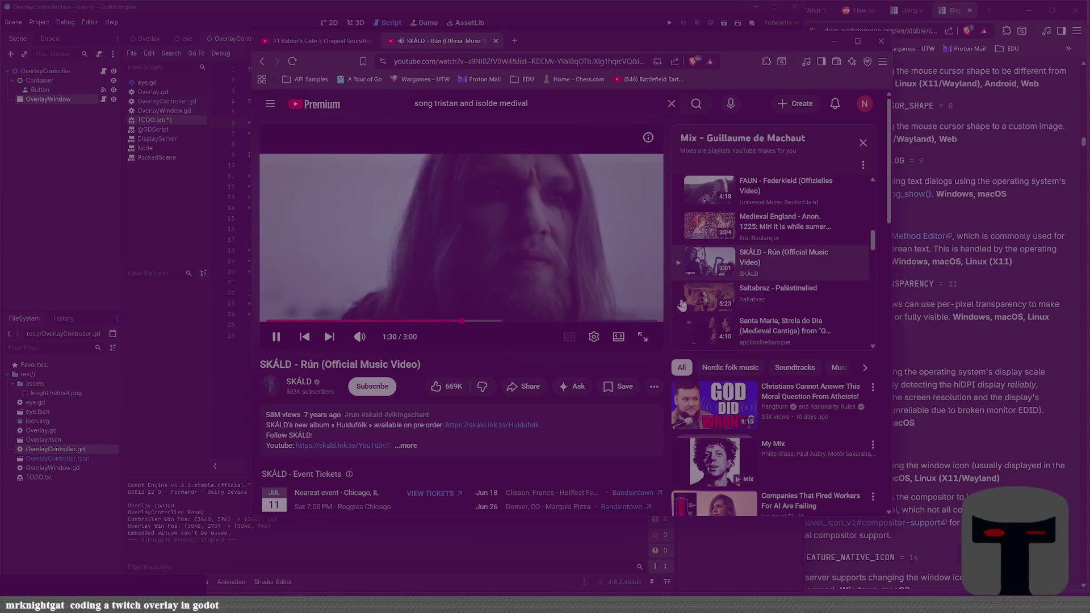
{"action": "left_click", "coordinate": [618, 386]}
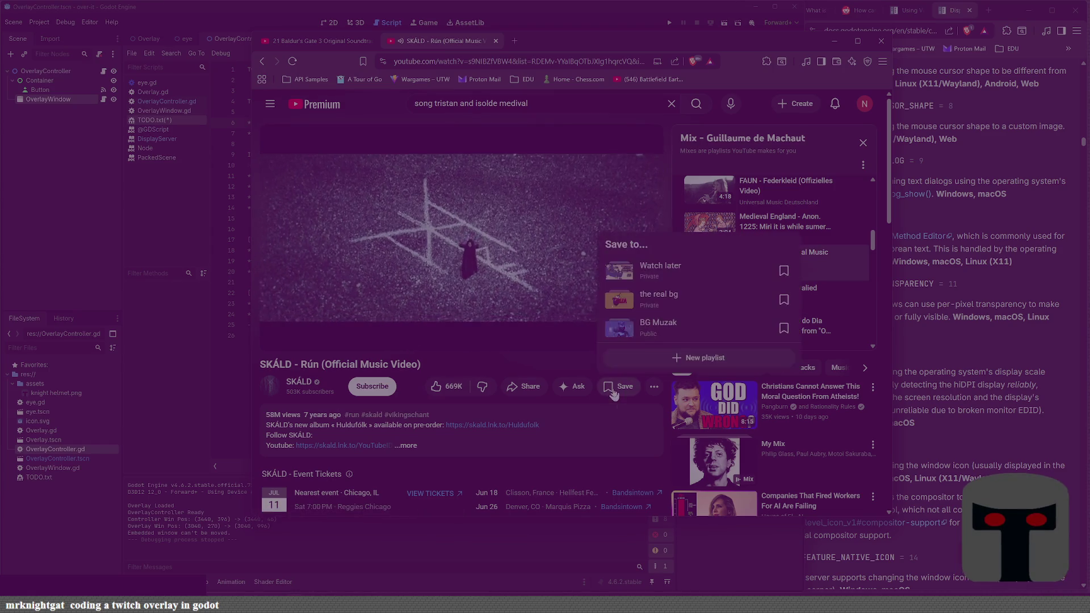
{"action": "left_click", "coordinate": [532, 362]}
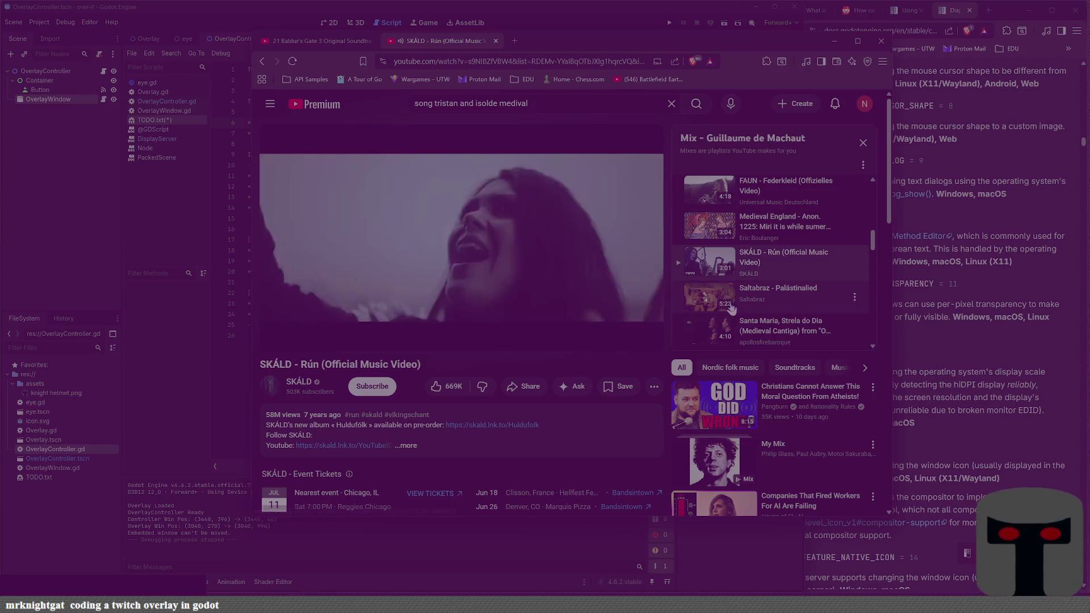
Play English Dance "13th century" from the mix, skipping to about 2:23.
{"action": "scroll", "coordinate": [706, 276], "scroll_direction": "down", "scroll_amount": 3}
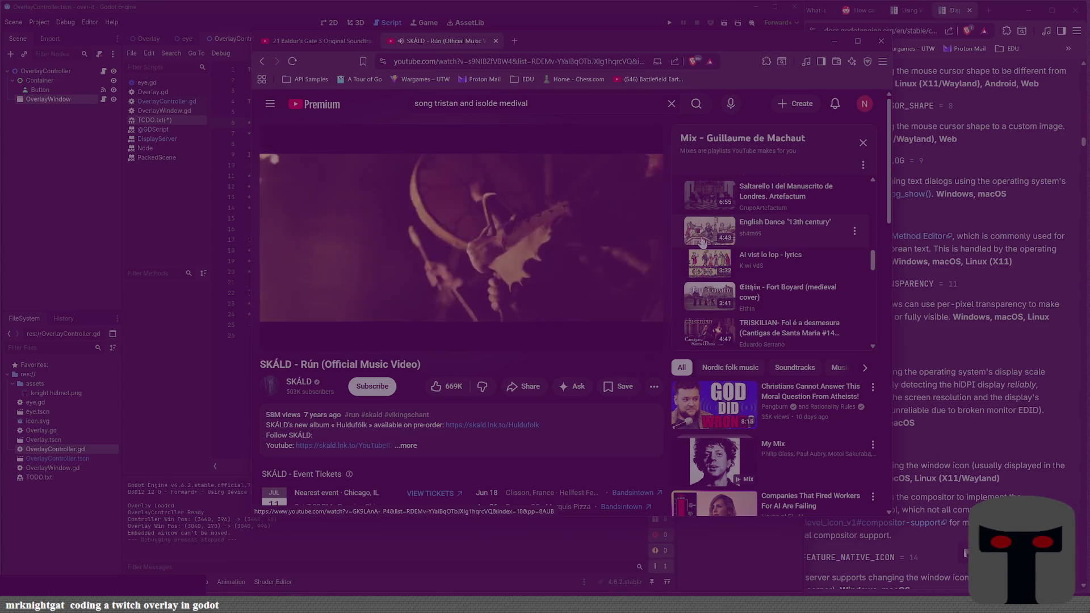
{"action": "left_click", "coordinate": [704, 243]}
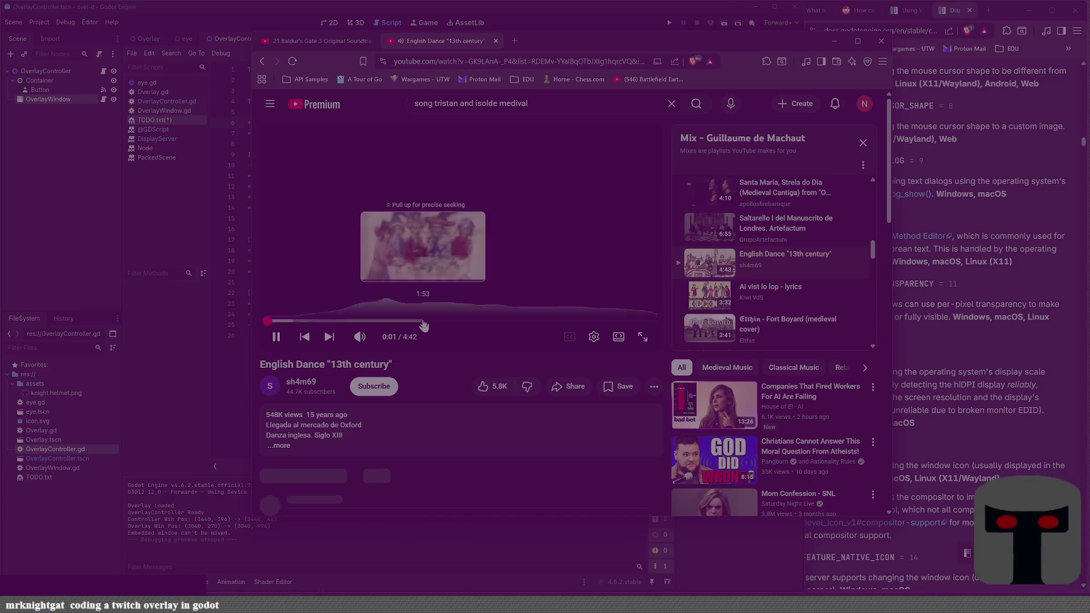
{"action": "left_click_drag", "start_coordinate": [423, 326], "coordinate": [466, 322]}
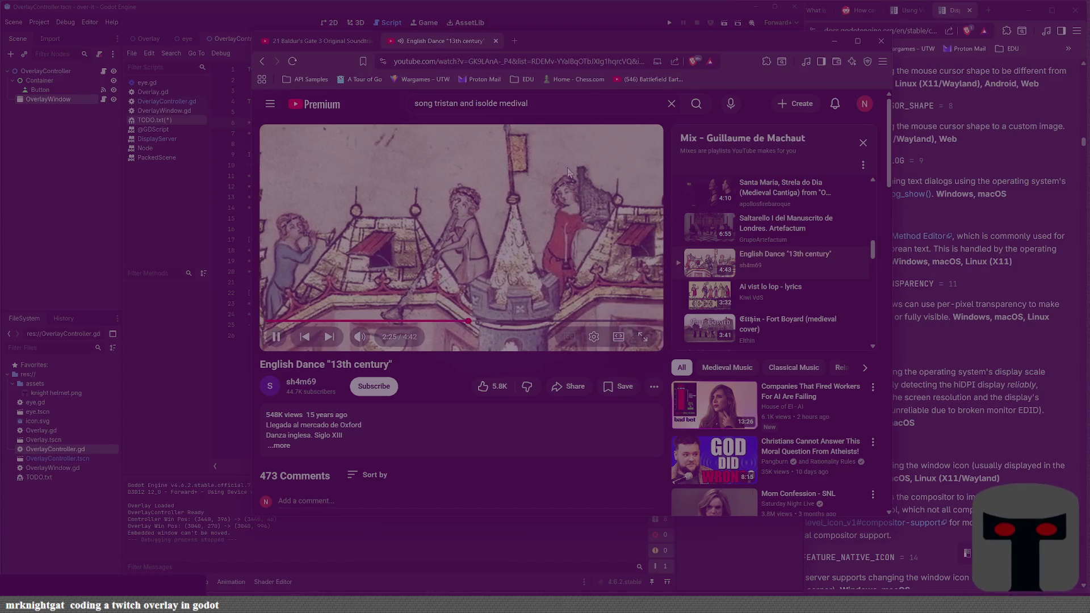
Play 'Renaissance music - Tourdion' from the mix and skip to about 1:24.
{"action": "scroll", "coordinate": [720, 321], "scroll_direction": "down", "scroll_amount": 5}
{"action": "scroll", "coordinate": [720, 322], "scroll_direction": "down", "scroll_amount": 3}
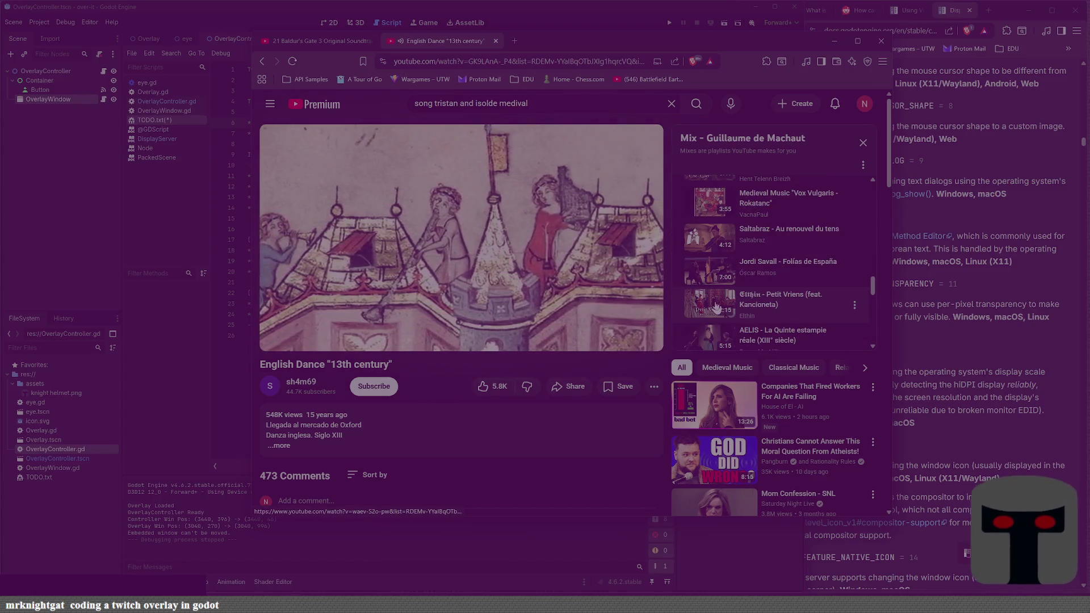
{"action": "left_click", "coordinate": [706, 281]}
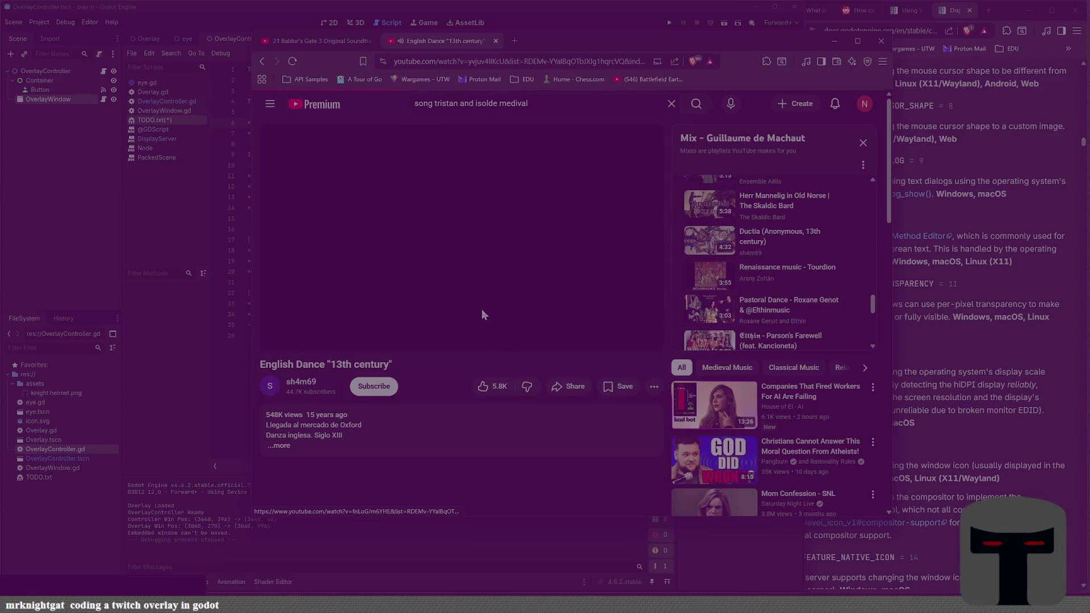
{"action": "scroll", "coordinate": [720, 296], "scroll_direction": "down", "scroll_amount": 3}
{"action": "scroll", "coordinate": [721, 298], "scroll_direction": "down", "scroll_amount": 5}
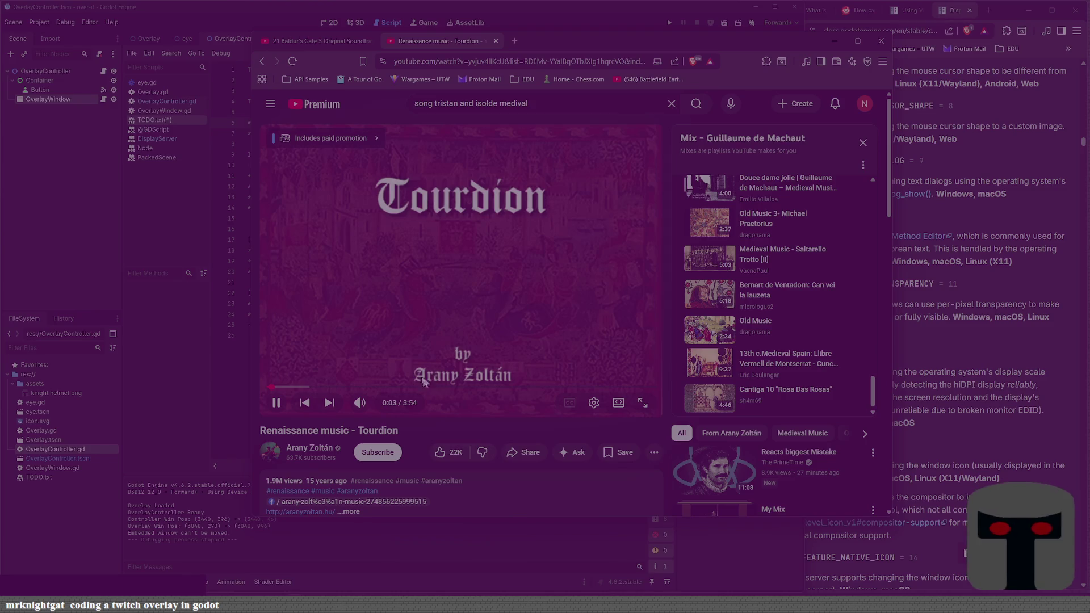
{"action": "left_click", "coordinate": [407, 387]}
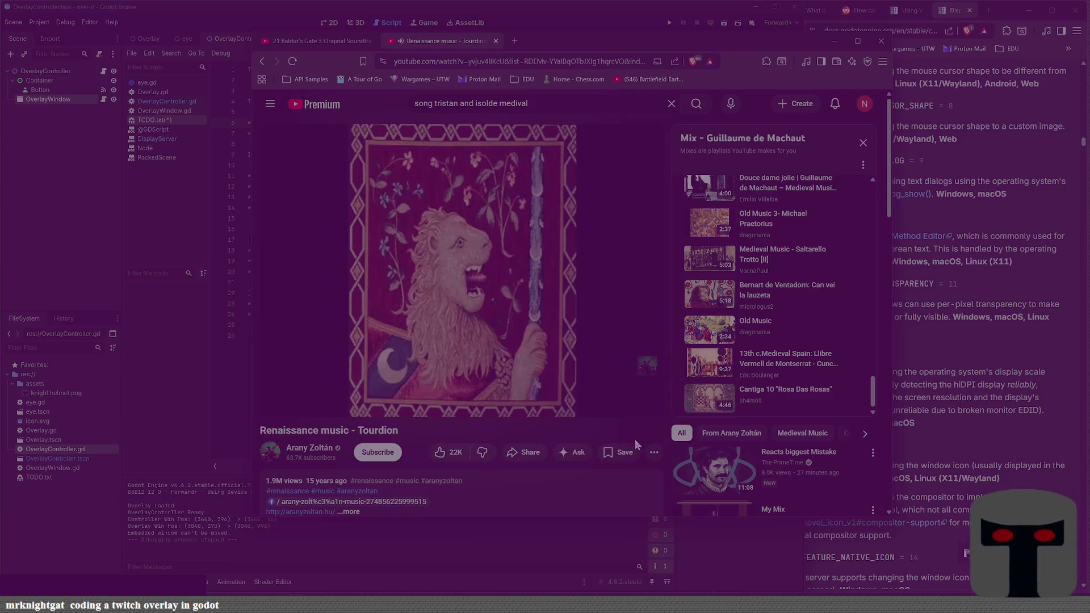
Add 'Renaissance music - Tourdion' to the real bg playlist.
{"action": "left_click", "coordinate": [624, 457]}
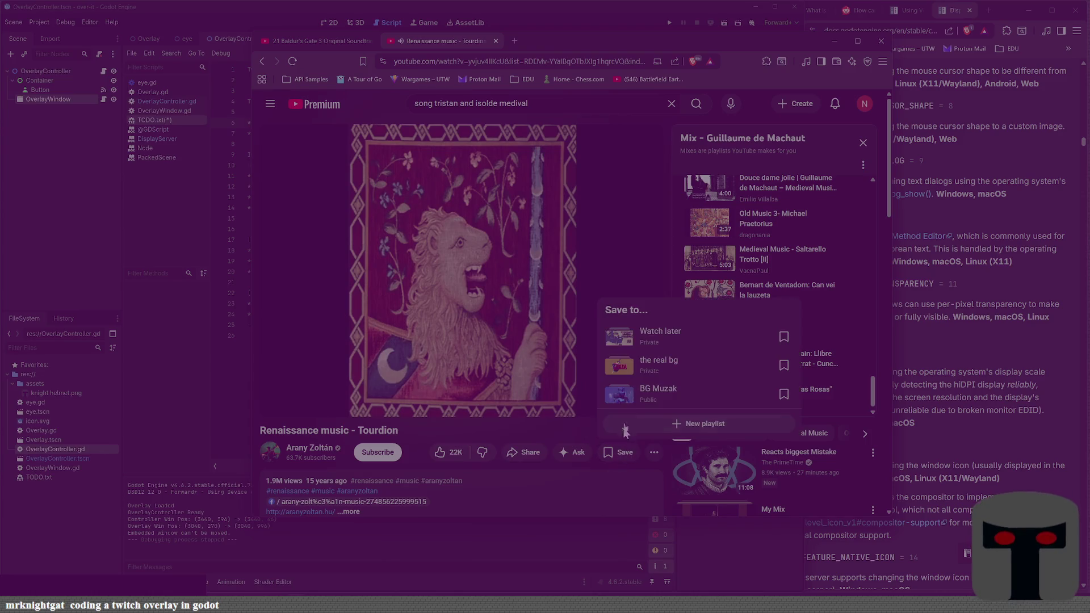
{"action": "left_click", "coordinate": [642, 365]}
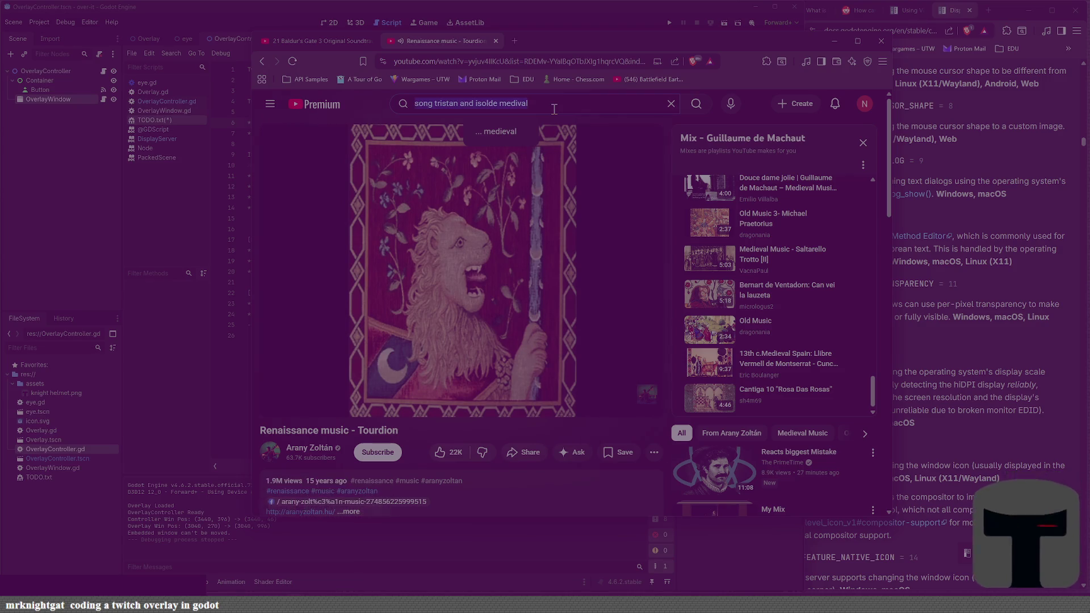
Search 'video game songs wasteland 3' and open Battle Hymn of the Republic.
{"action": "type", "text": "video game songs"}
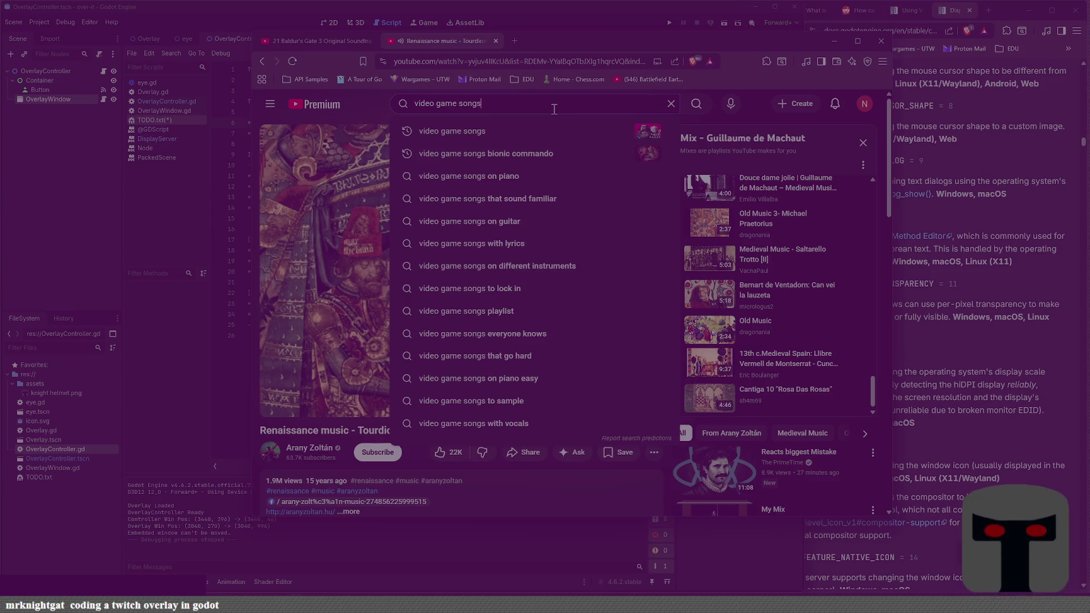
{"action": "type", "text": " wasteland"}
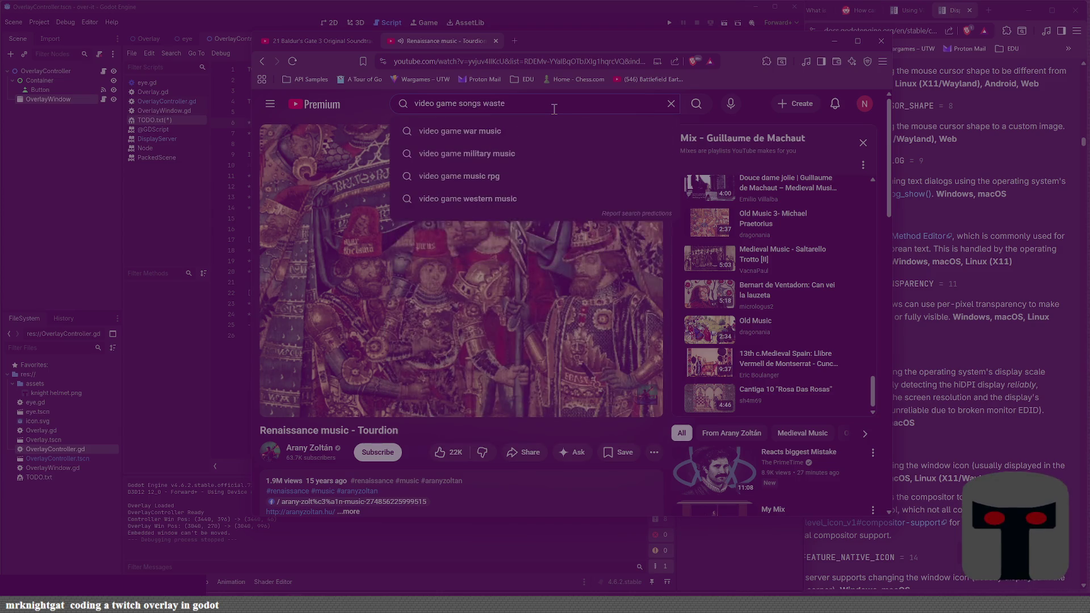
{"action": "type", "text": " 3"}
{"action": "key", "text": "Return"}
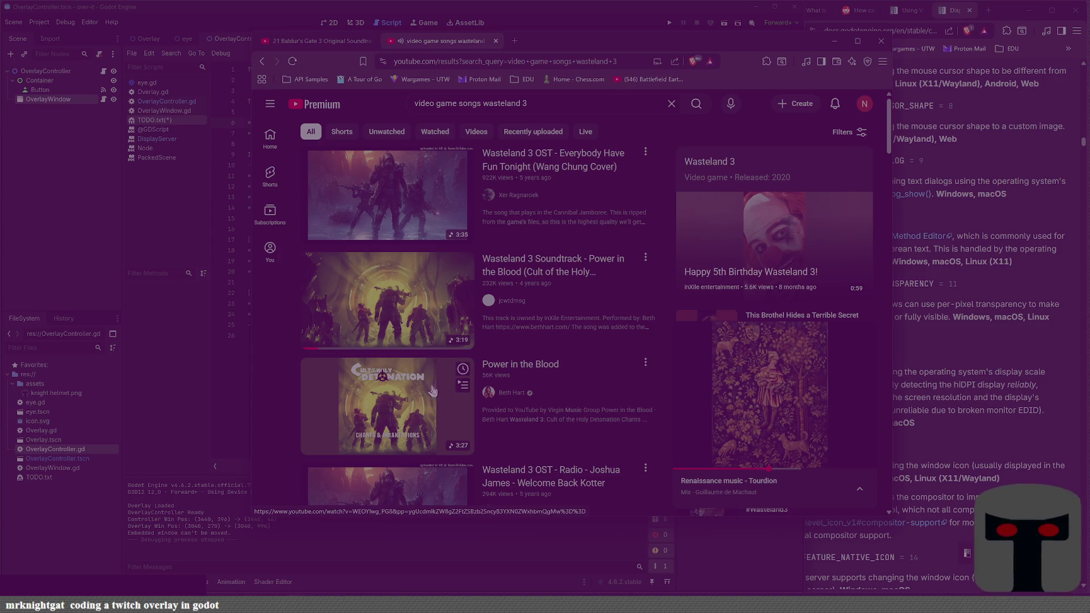
{"action": "scroll", "coordinate": [432, 388], "scroll_direction": "down", "scroll_amount": 3}
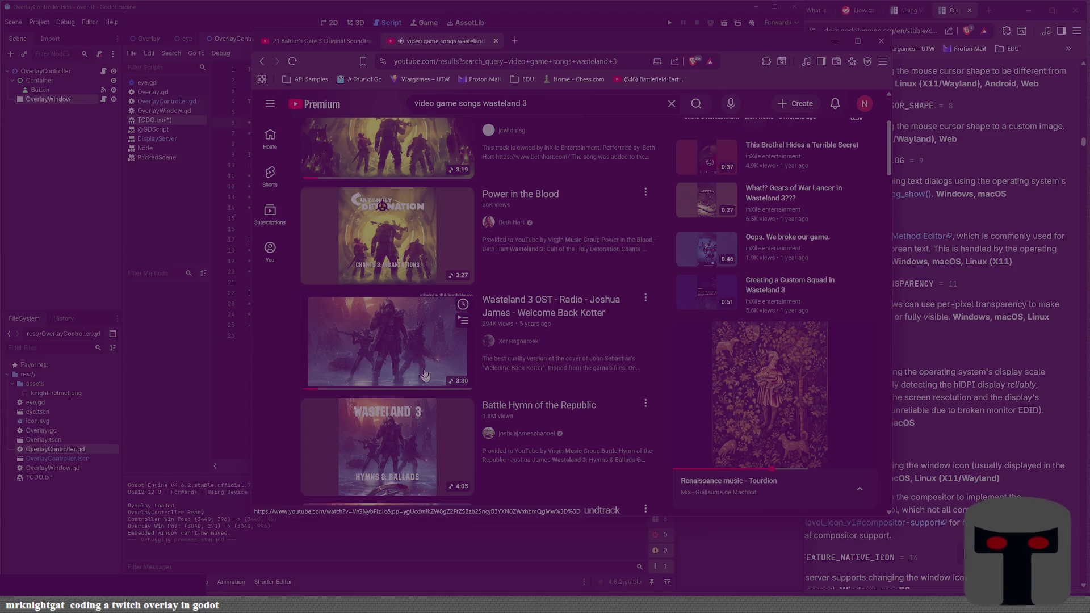
{"action": "left_click", "coordinate": [429, 439]}
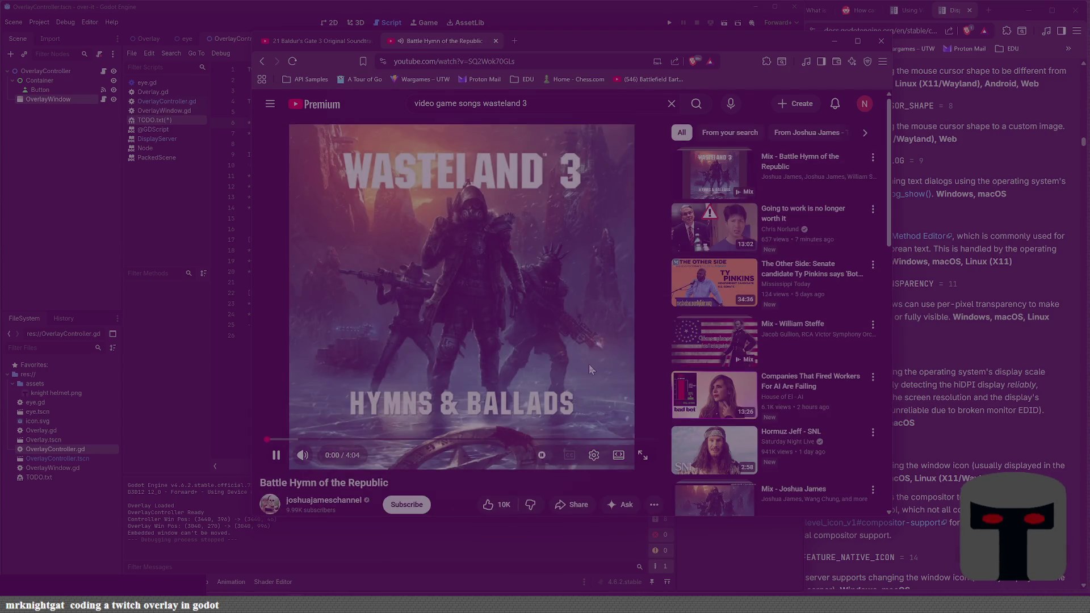
Start the Battle Hymn of the Republic Mix and untick 'the real bg' for Power in the Union.
{"action": "scroll", "coordinate": [574, 400], "scroll_direction": "down", "scroll_amount": 3}
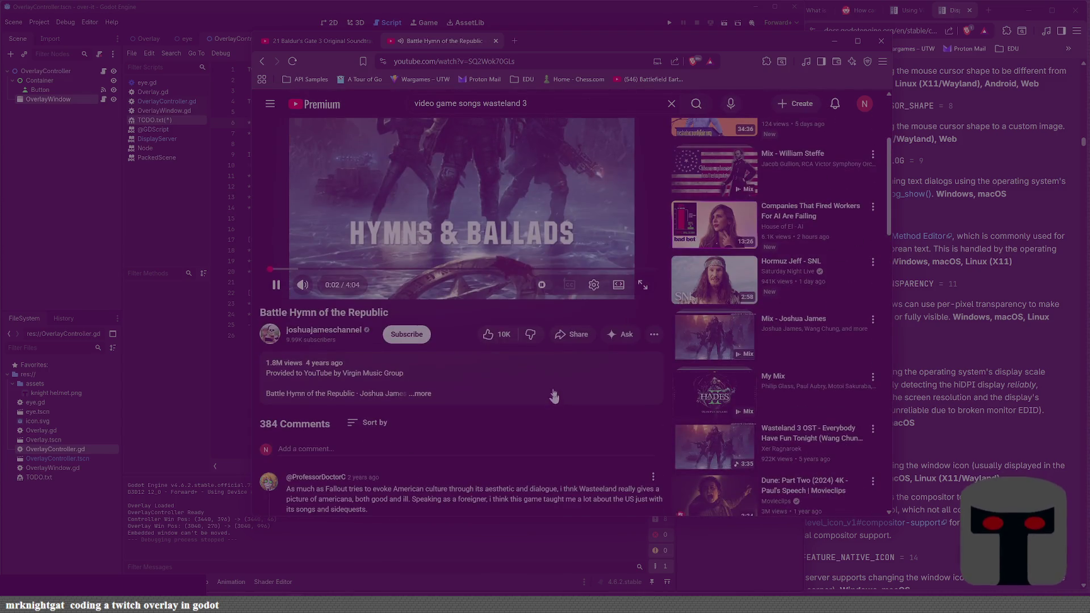
{"action": "scroll", "coordinate": [552, 392], "scroll_direction": "up", "scroll_amount": 3}
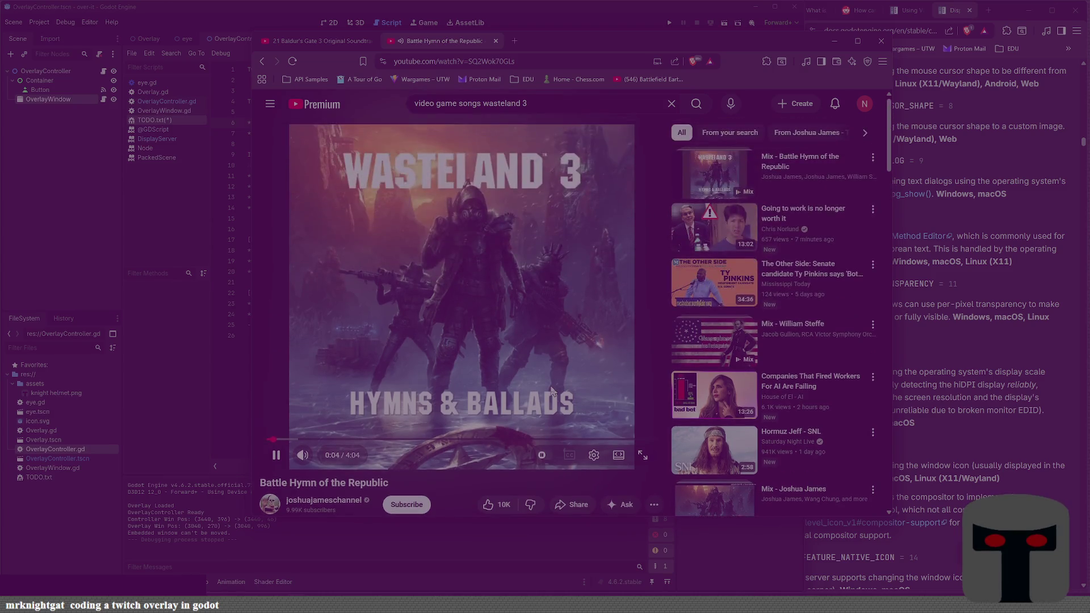
{"action": "left_click", "coordinate": [684, 174]}
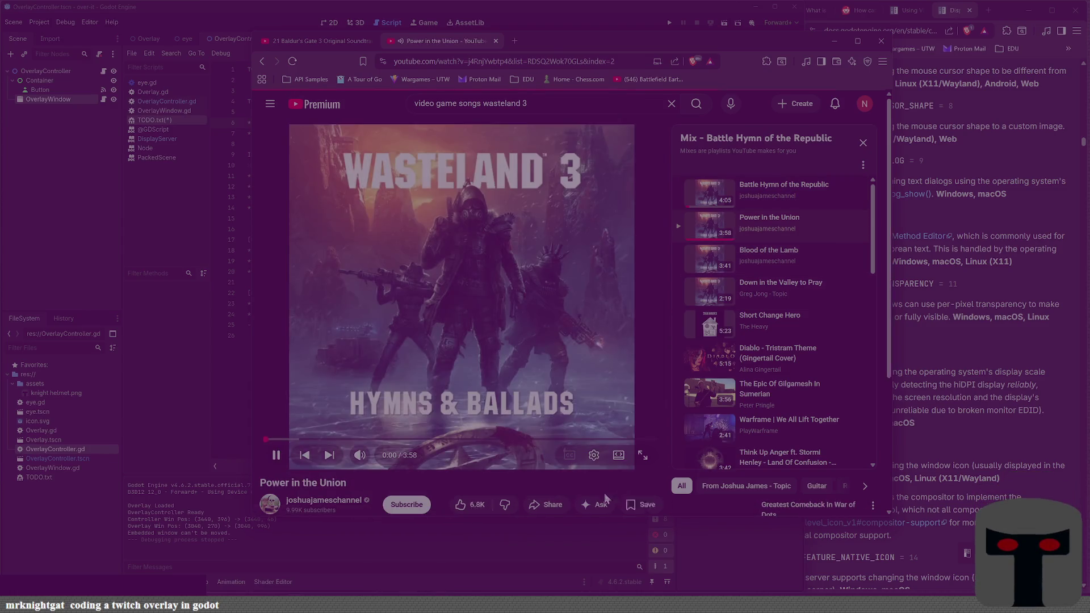
{"action": "left_click", "coordinate": [659, 508]}
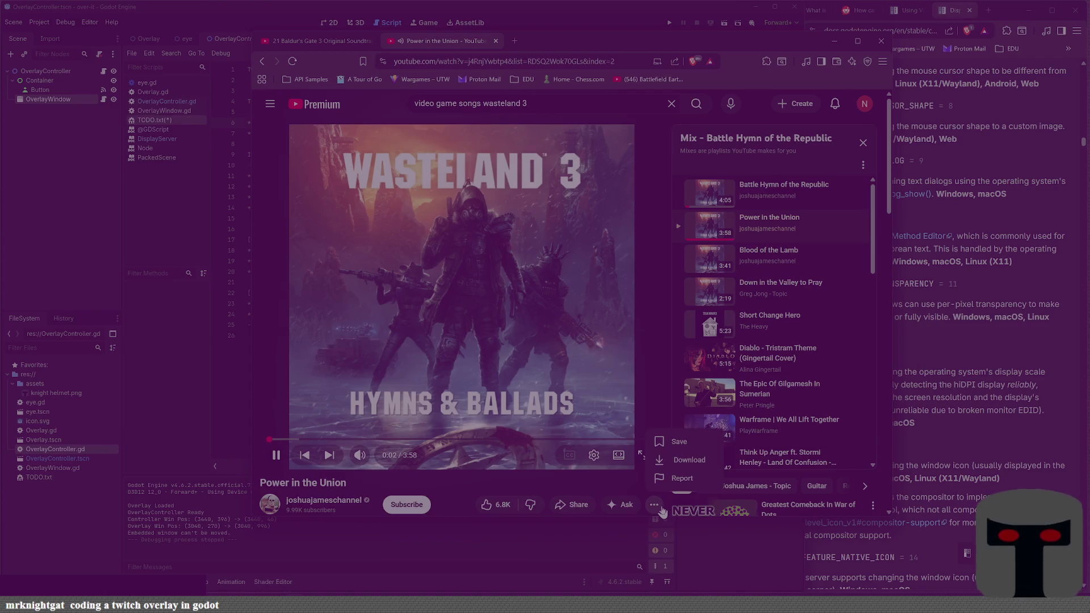
{"action": "left_click", "coordinate": [690, 444]}
{"action": "left_click", "coordinate": [710, 426]}
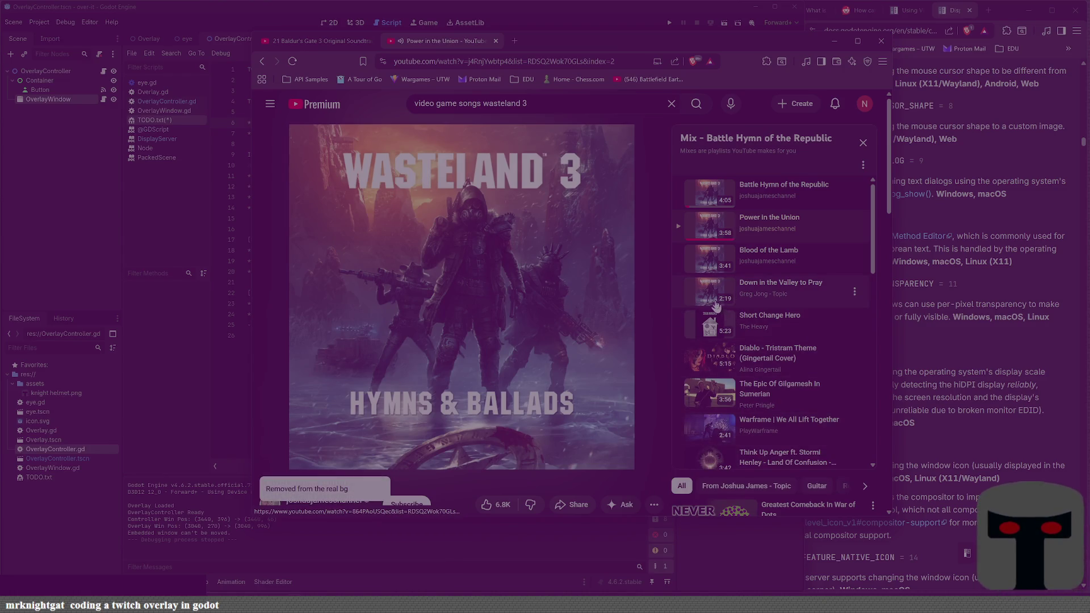
Return to Battle Hymn of the Republic, skip to about 1:44, and save it to the real bg.
{"action": "left_click", "coordinate": [708, 204]}
{"action": "scroll", "coordinate": [701, 375], "scroll_direction": "down", "scroll_amount": 3}
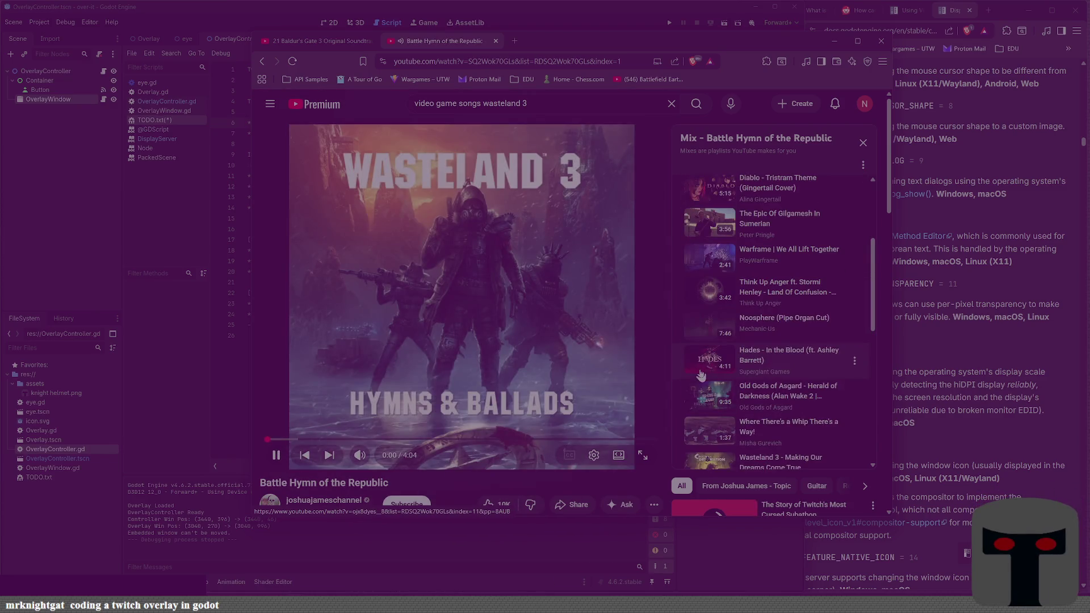
{"action": "left_click", "coordinate": [432, 439]}
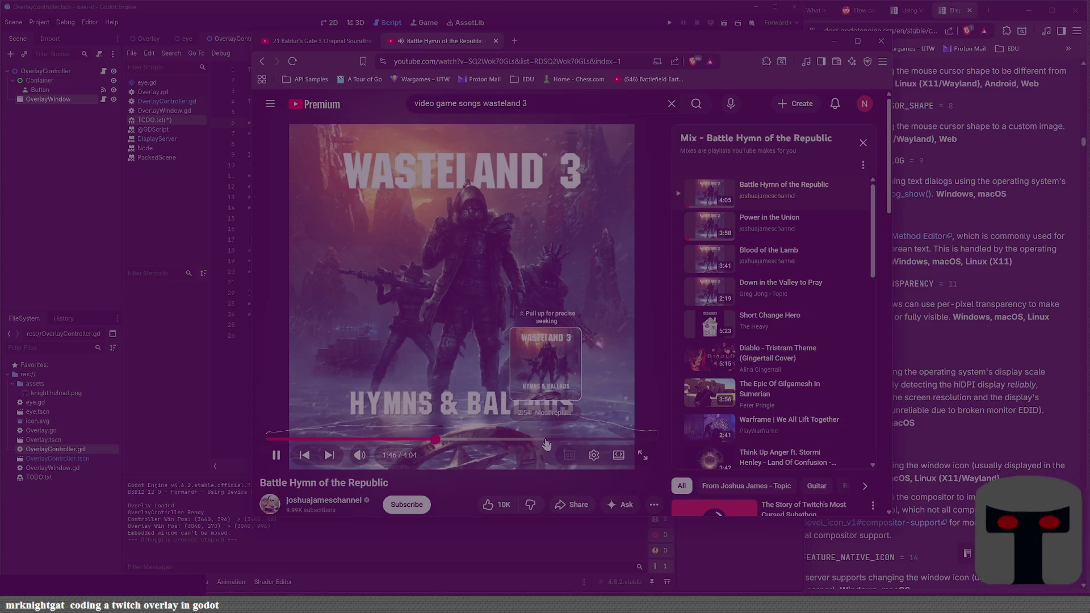
{"action": "left_click", "coordinate": [654, 507]}
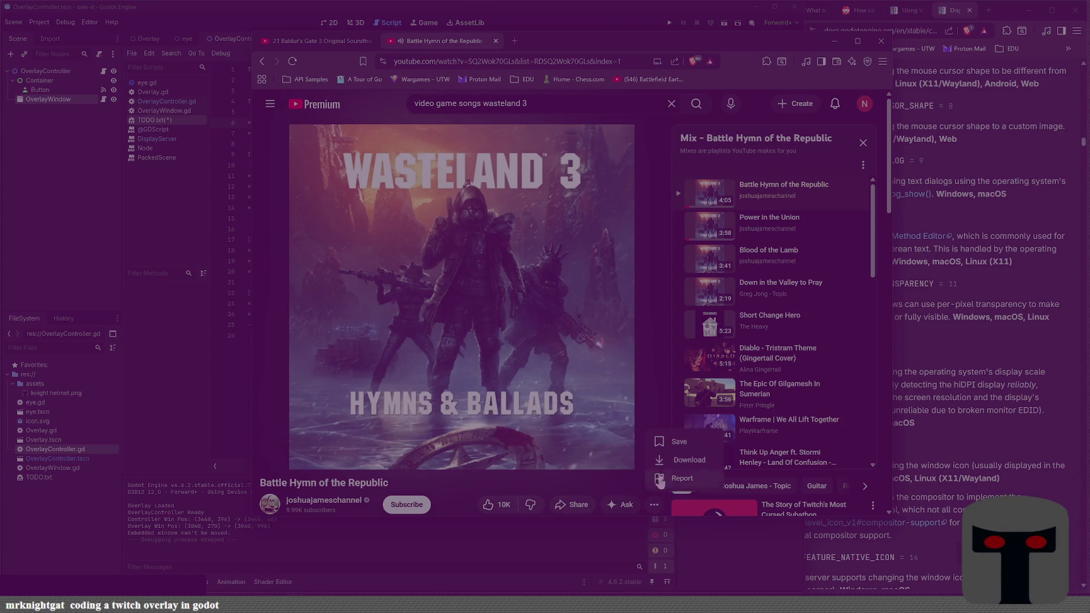
{"action": "left_click", "coordinate": [669, 447]}
{"action": "left_click", "coordinate": [681, 426]}
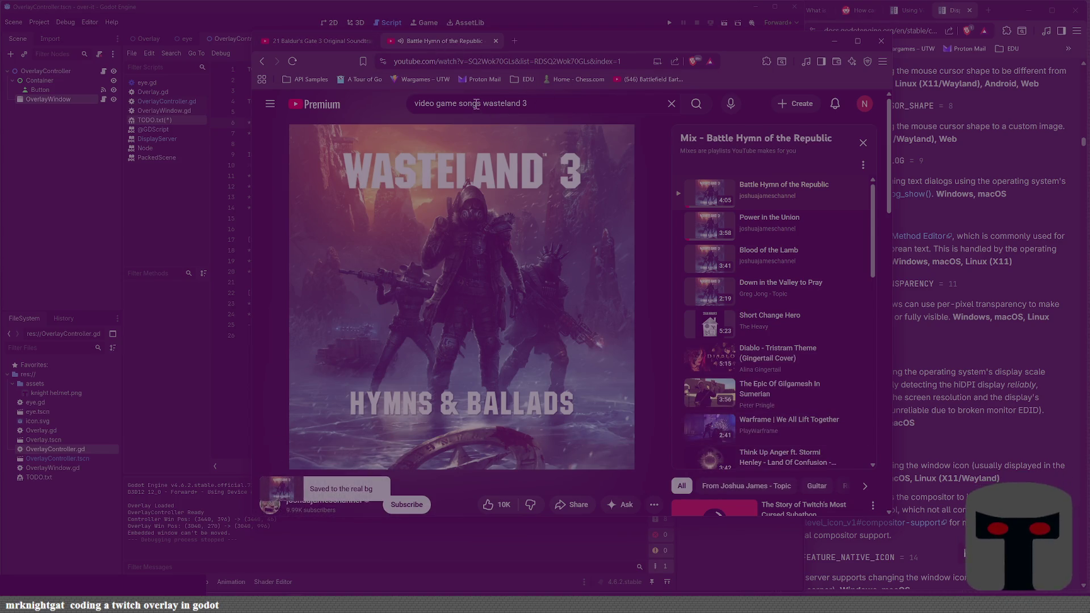
Trim the search to 'video game songs' and briefly check the Retro Game Music playlist.
{"action": "left_click", "coordinate": [655, 102]}
{"action": "key", "text": "ctrl+BackSpace"}
{"action": "key", "text": "ctrl+BackSpace"}
{"action": "key", "text": "Return"}
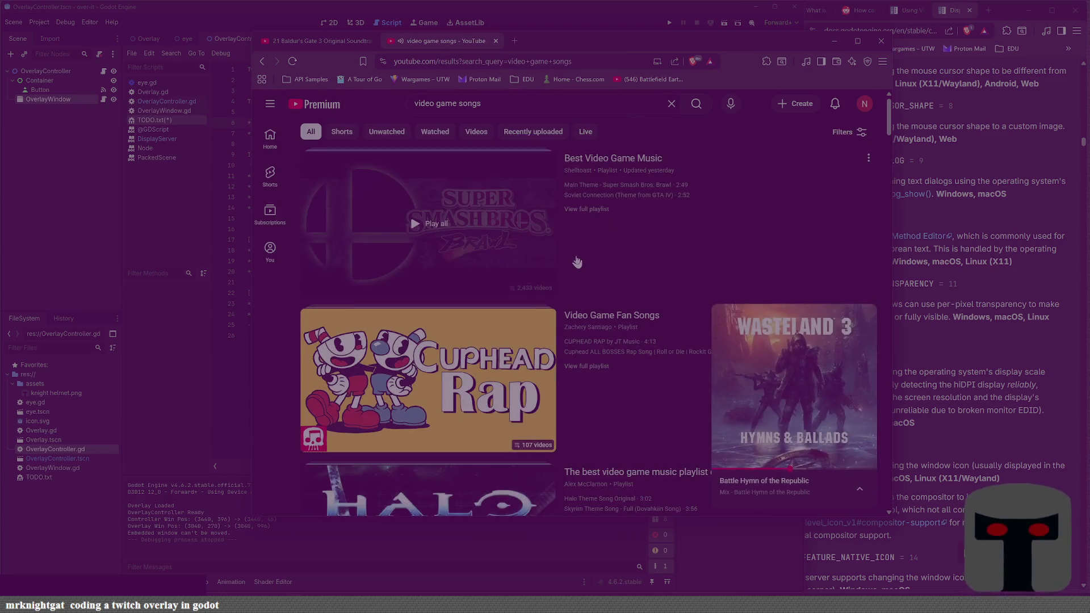
{"action": "scroll", "coordinate": [508, 267], "scroll_direction": "down", "scroll_amount": 5}
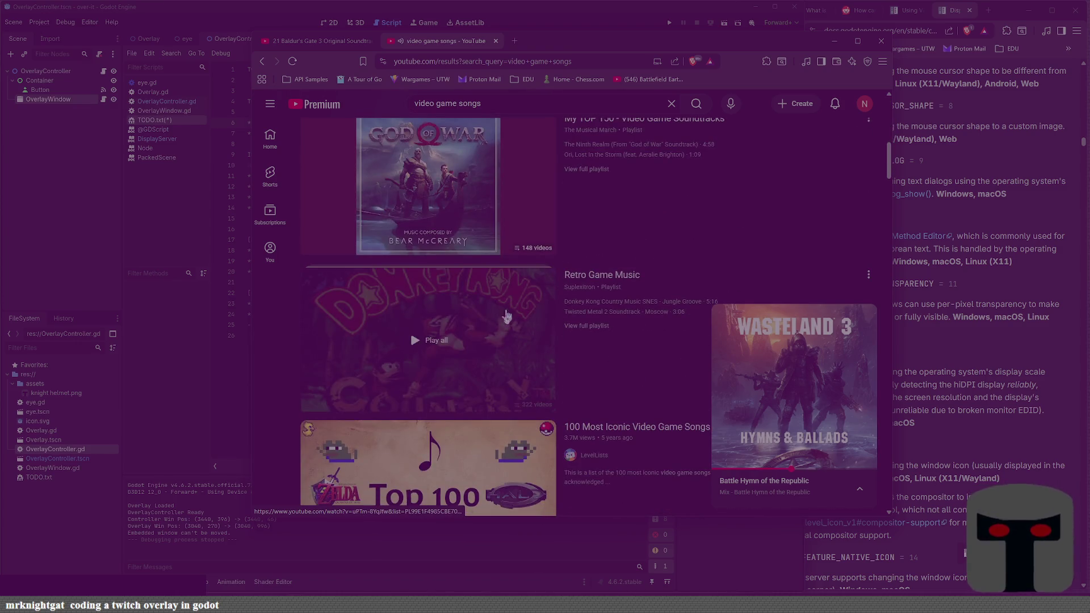
{"action": "left_click", "coordinate": [507, 328]}
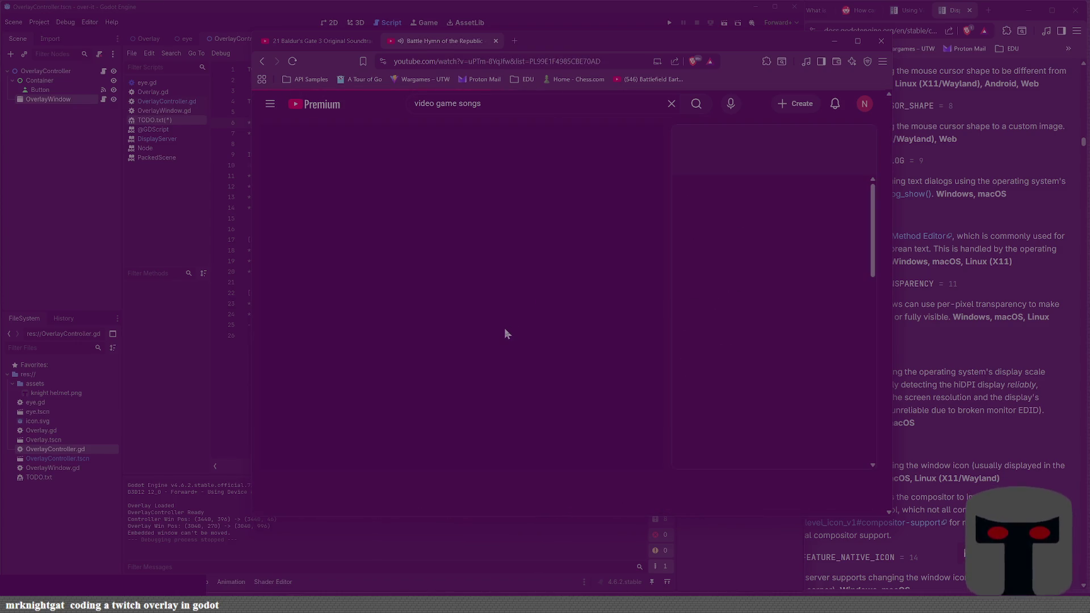
{"action": "key", "text": "alt+Left"}
Sample 100 Most Iconic Video Game Songs and The WORST video game music ever, then return to results.
{"action": "left_click", "coordinate": [527, 384]}
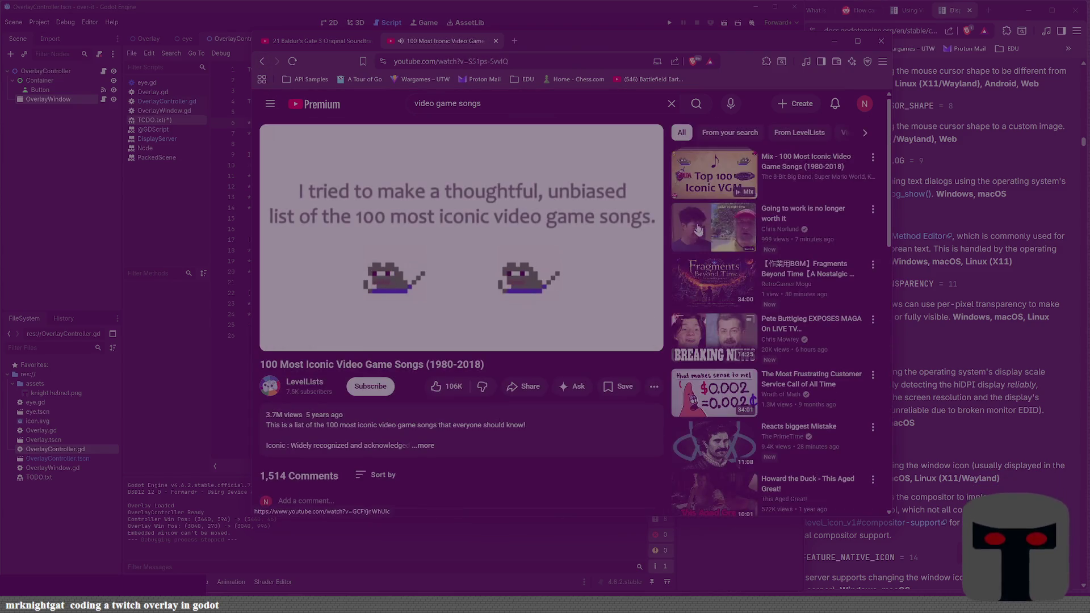
{"action": "left_click", "coordinate": [690, 177]}
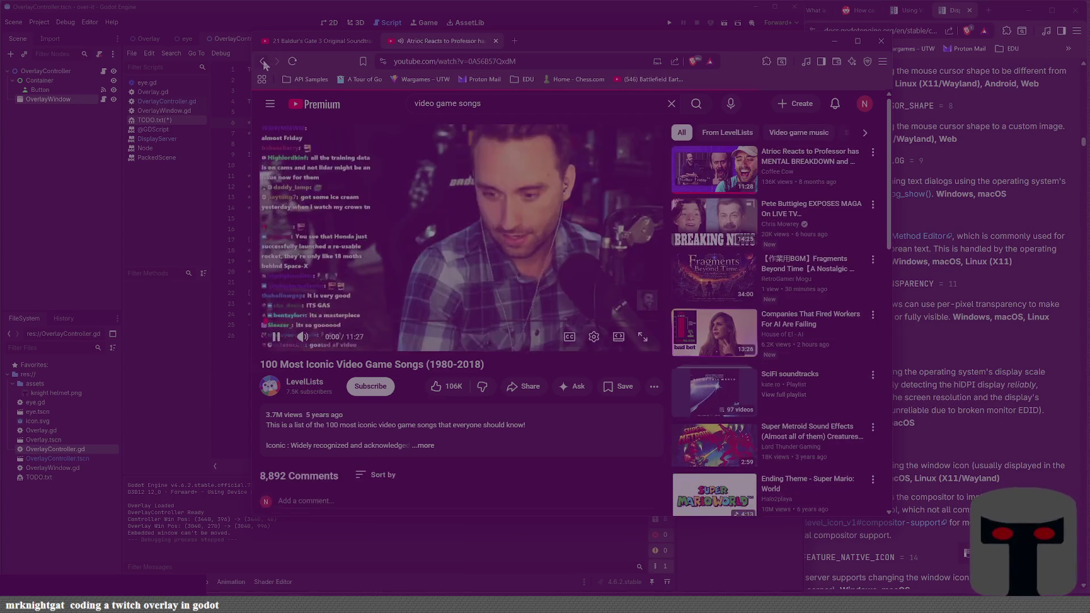
{"action": "key", "text": "alt+Left"}
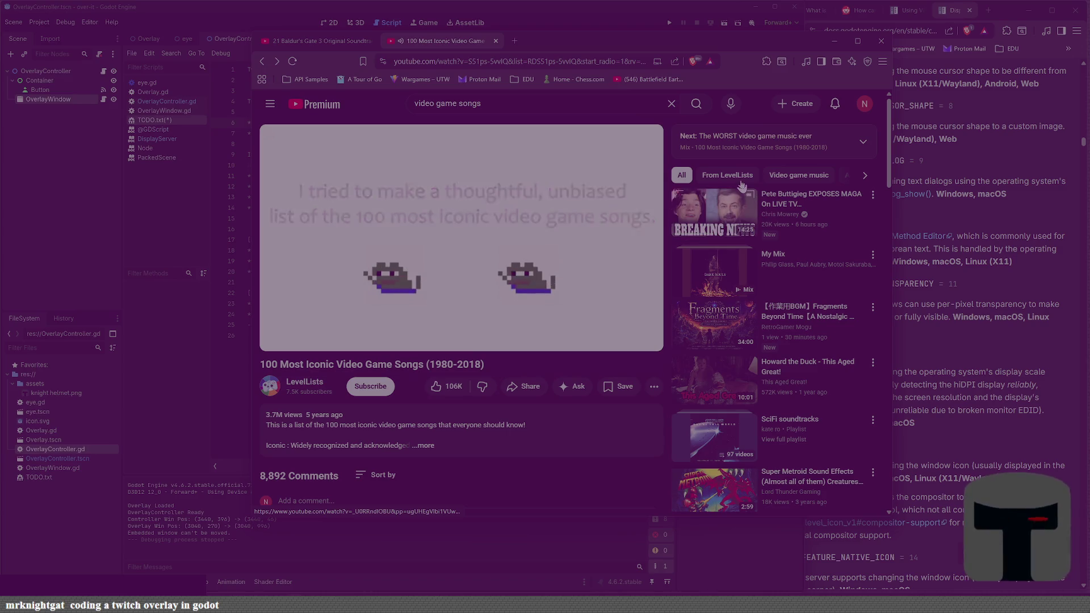
{"action": "left_click", "coordinate": [792, 177]}
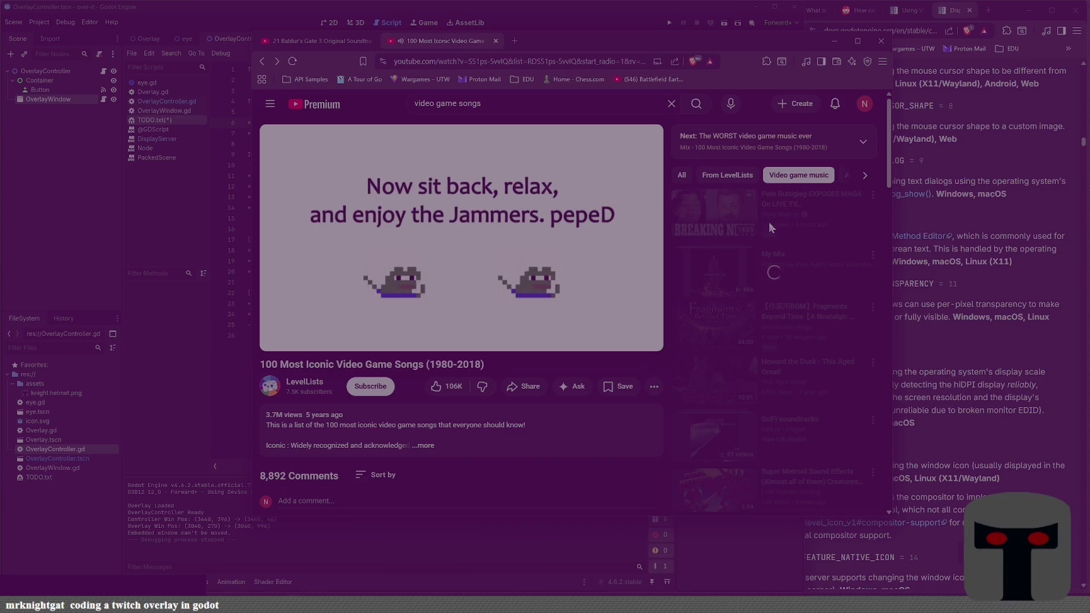
{"action": "left_click", "coordinate": [749, 138]}
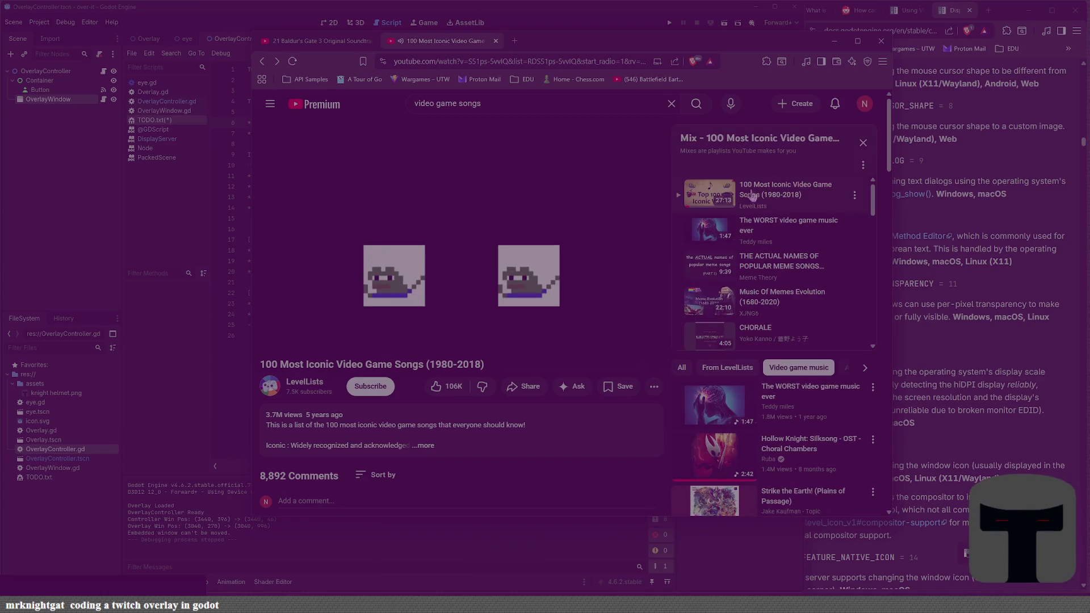
{"action": "left_click", "coordinate": [771, 232]}
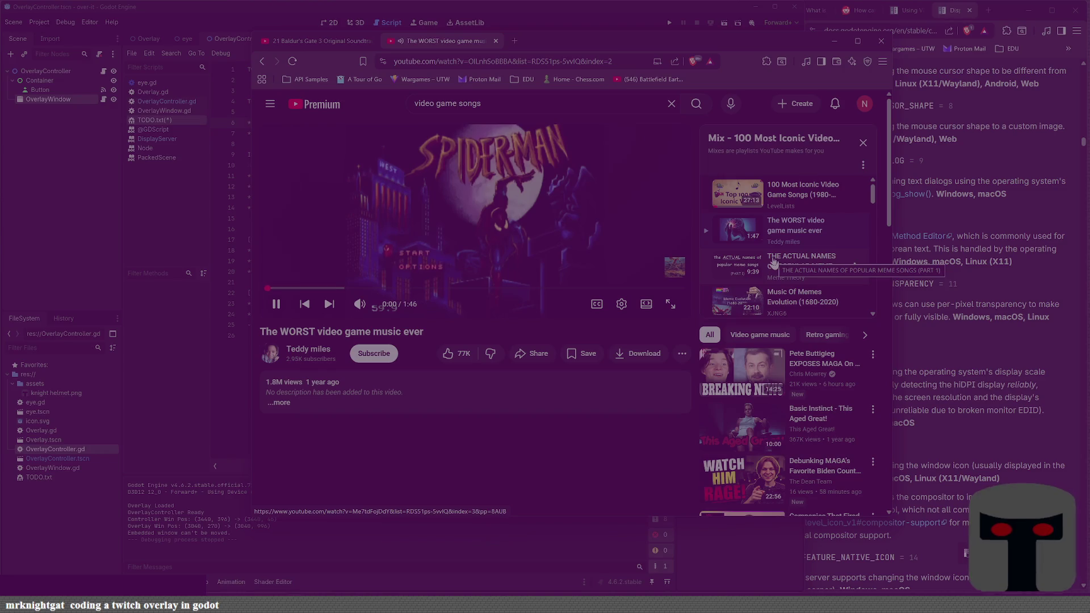
{"action": "left_click", "coordinate": [264, 67]}
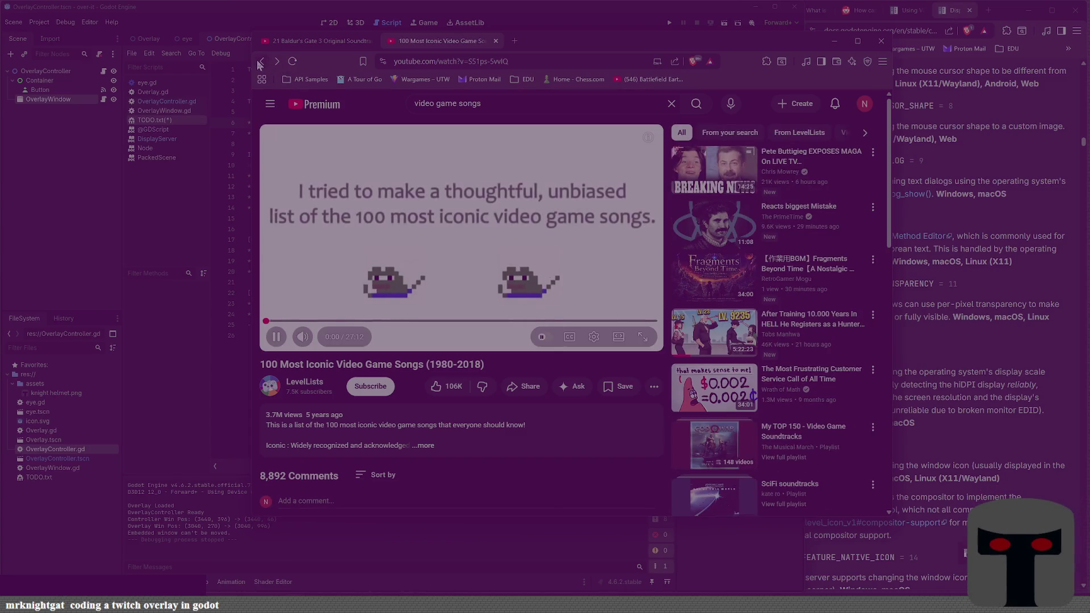
{"action": "left_click", "coordinate": [260, 63]}
{"action": "scroll", "coordinate": [505, 306], "scroll_direction": "down", "scroll_amount": 5}
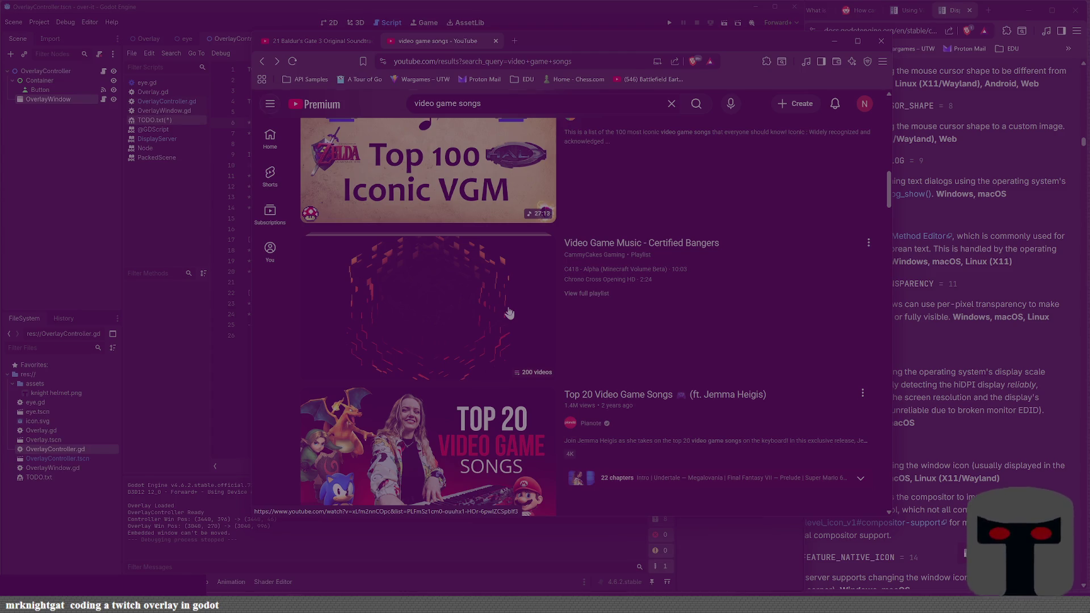
Open Certified Bangers and sample Chrono Cross from 0:55 and Jet Grind Radio around 1:20 and 2:07.
{"action": "left_click", "coordinate": [509, 312]}
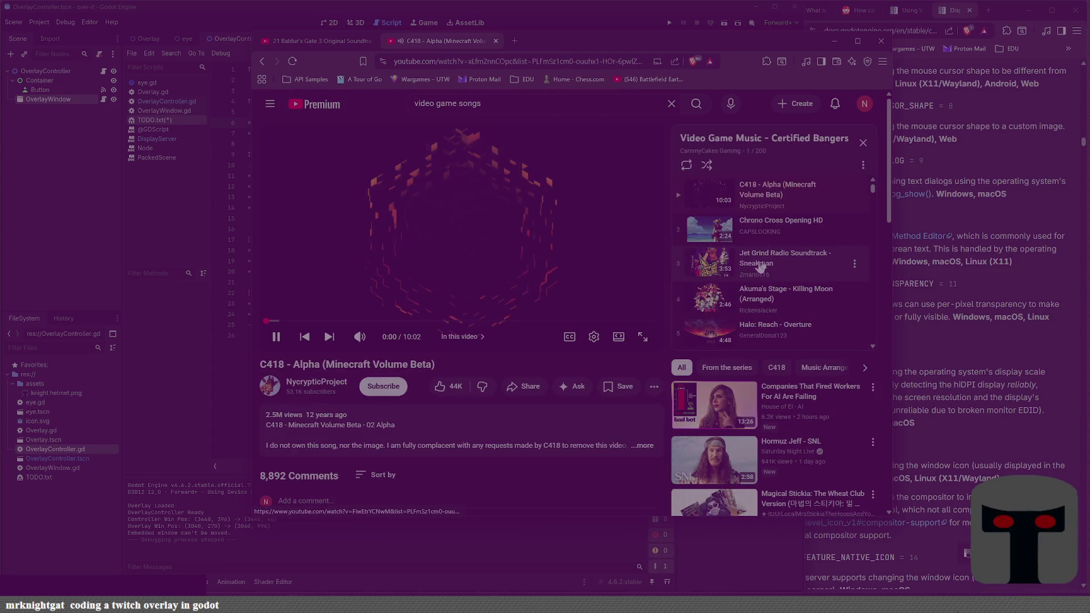
{"action": "left_click", "coordinate": [781, 200]}
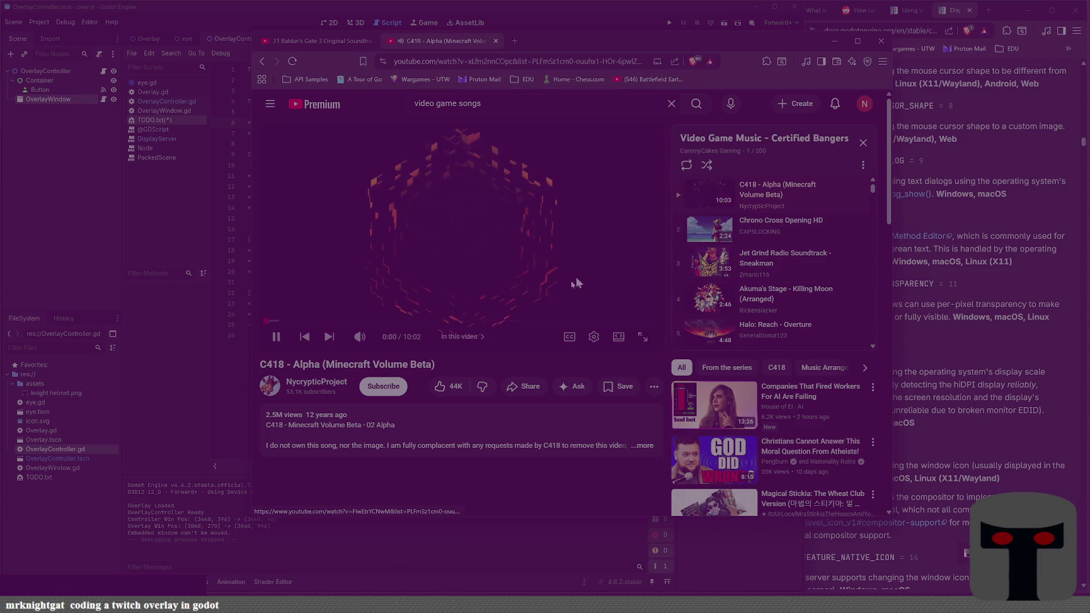
{"action": "left_click", "coordinate": [711, 245]}
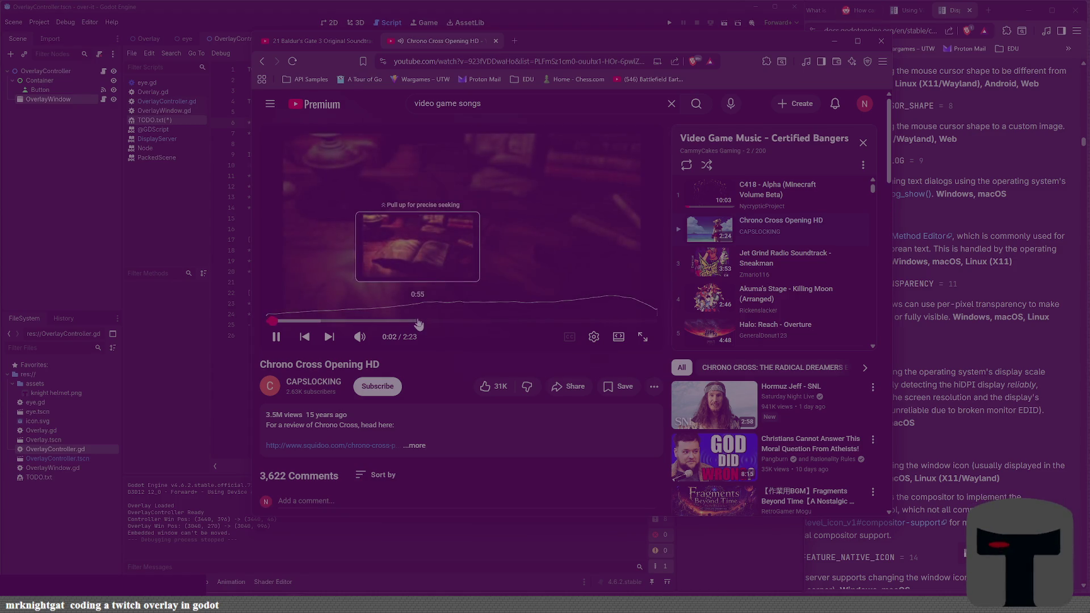
{"action": "left_click", "coordinate": [418, 324]}
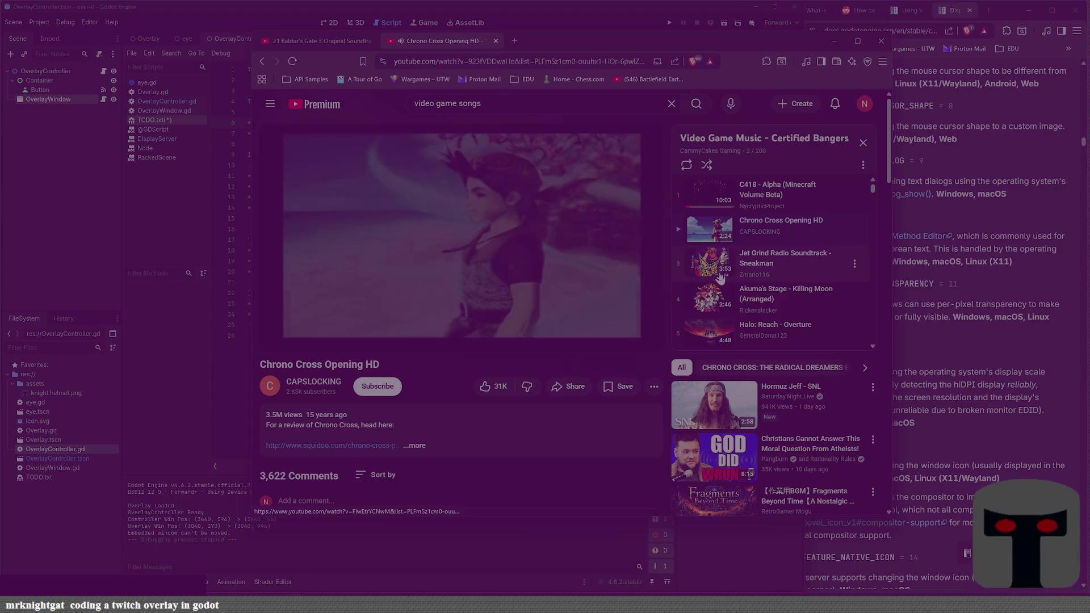
{"action": "left_click", "coordinate": [719, 277]}
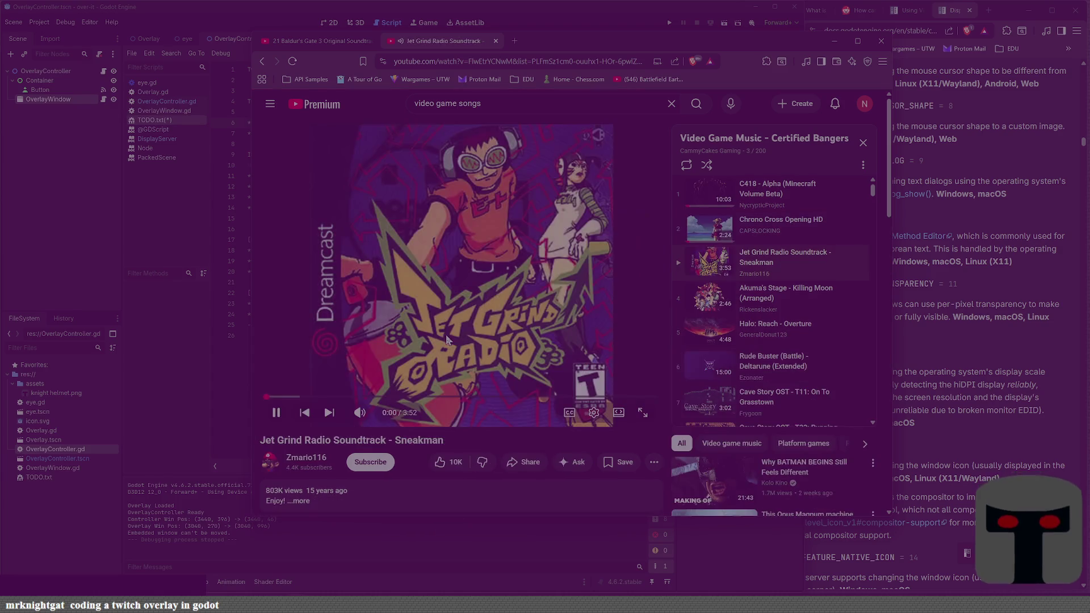
{"action": "left_click", "coordinate": [403, 399]}
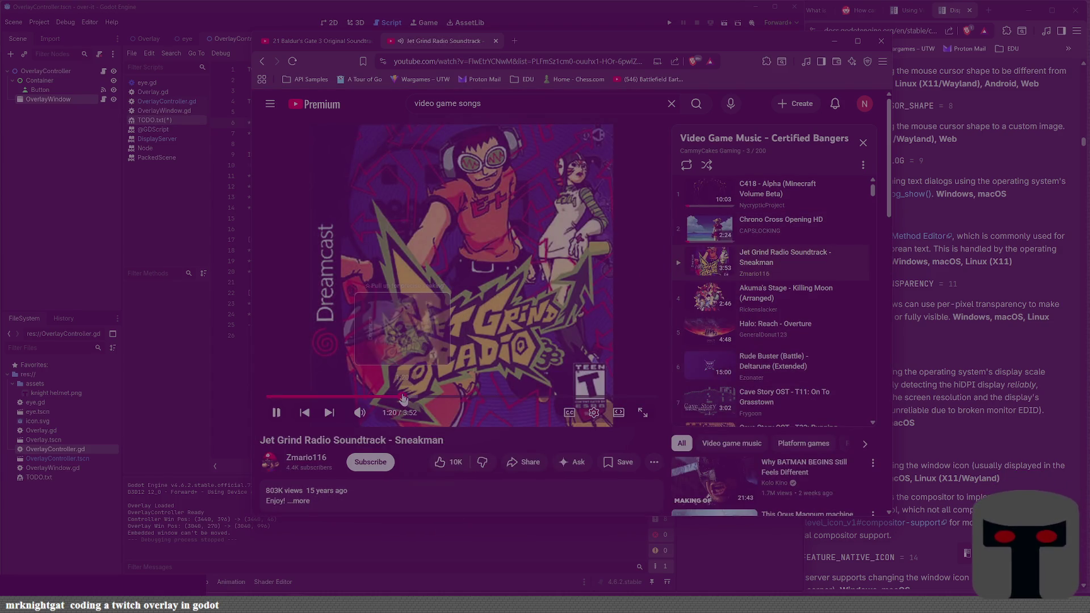
{"action": "left_click", "coordinate": [480, 397]}
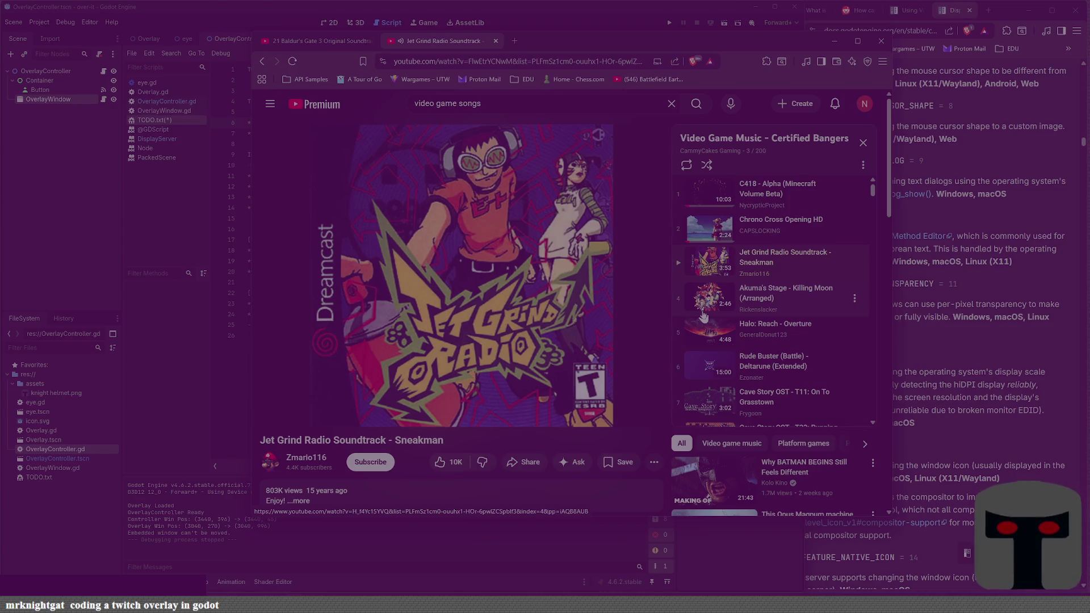
Sample Akuma's Stage - Killing Moon, then play Halo: Reach - Overture and skip ahead in it.
{"action": "left_click", "coordinate": [704, 307]}
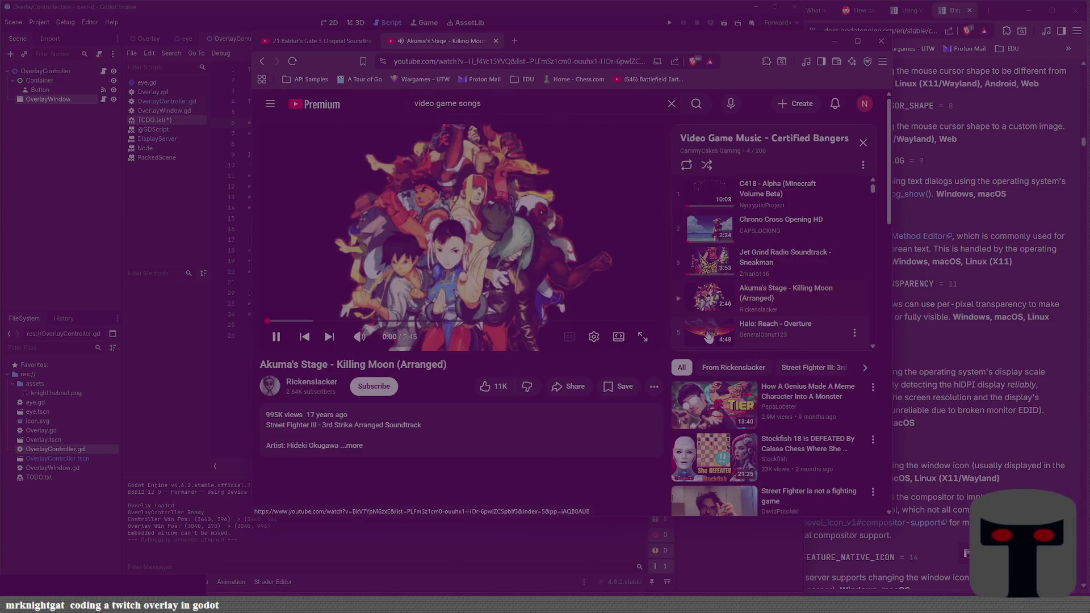
{"action": "left_click", "coordinate": [708, 336]}
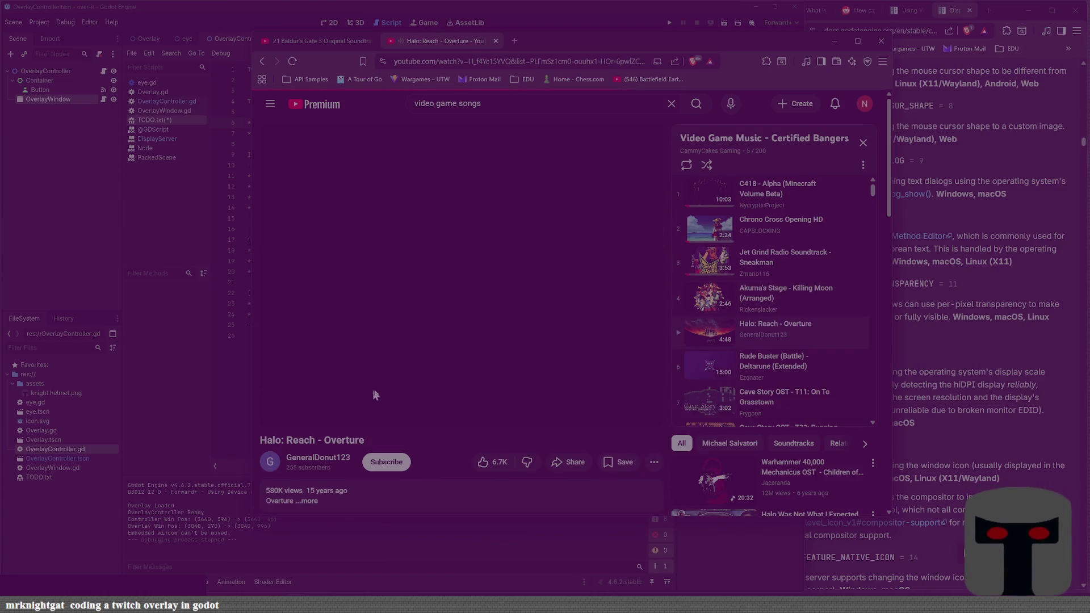
{"action": "key", "text": "alt+Left"}
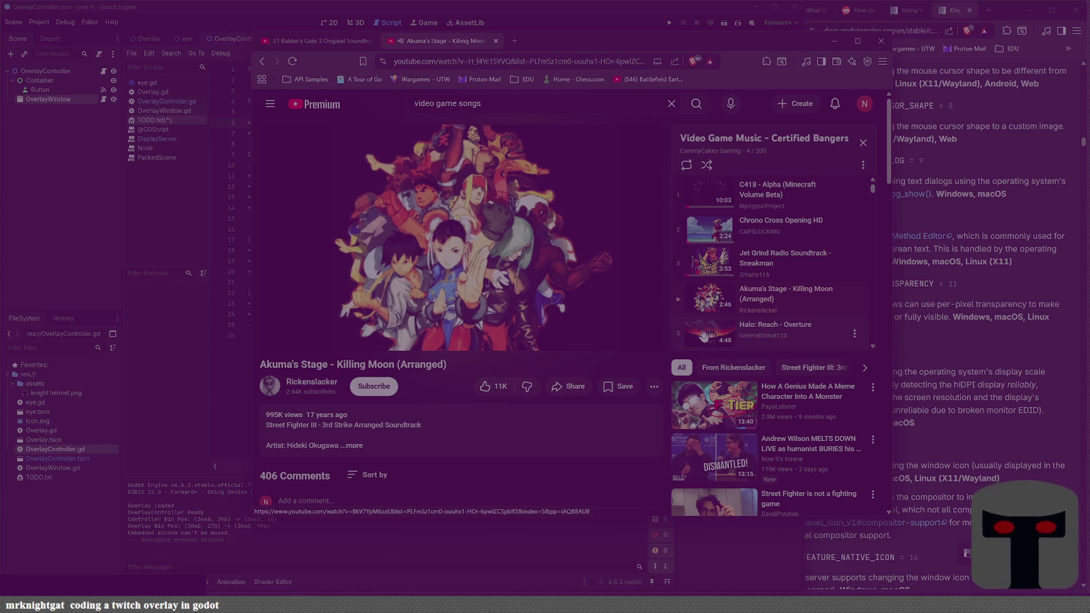
{"action": "scroll", "coordinate": [717, 335], "scroll_direction": "down", "scroll_amount": 3}
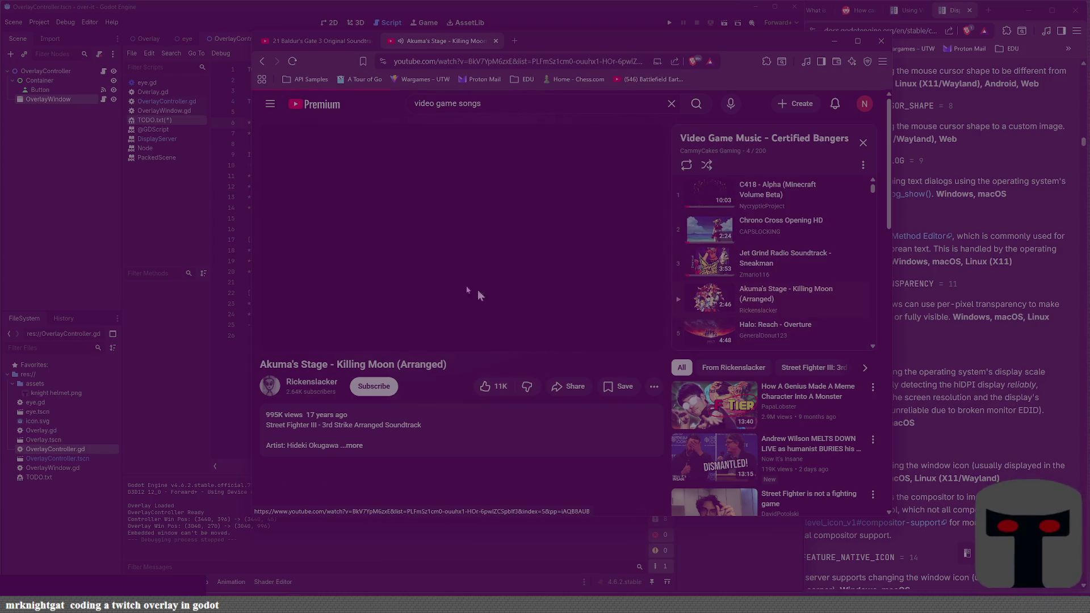
{"action": "left_click_drag", "start_coordinate": [392, 398], "coordinate": [393, 399]}
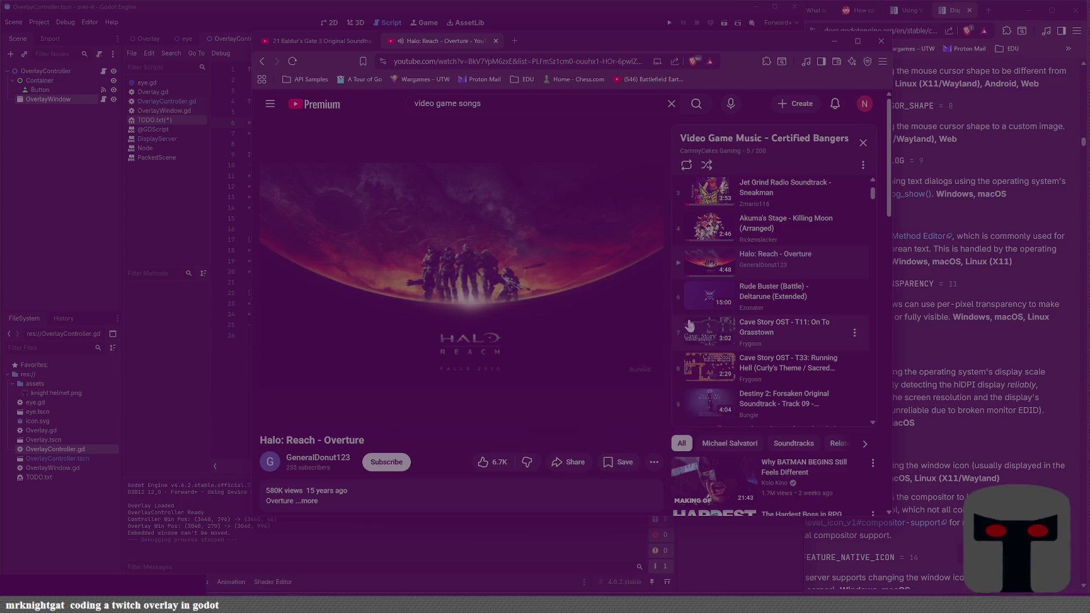
{"action": "scroll", "coordinate": [714, 339], "scroll_direction": "down", "scroll_amount": 3}
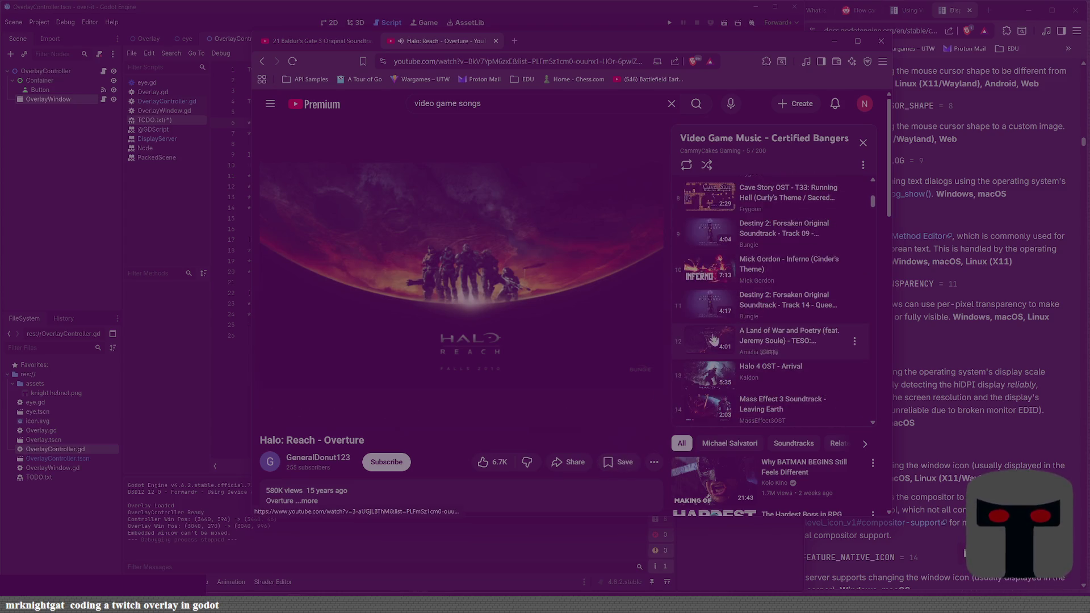
Save Halo: Reach - Overture to the real bg playlist.
{"action": "left_click", "coordinate": [619, 475]}
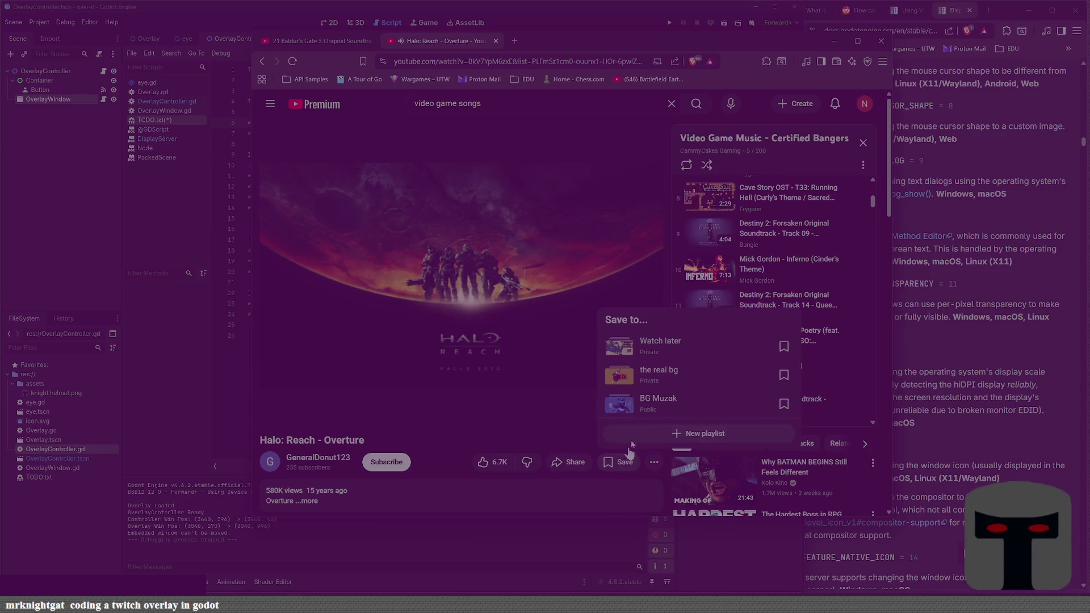
{"action": "left_click", "coordinate": [655, 390]}
{"action": "scroll", "coordinate": [729, 362], "scroll_direction": "down", "scroll_amount": 3}
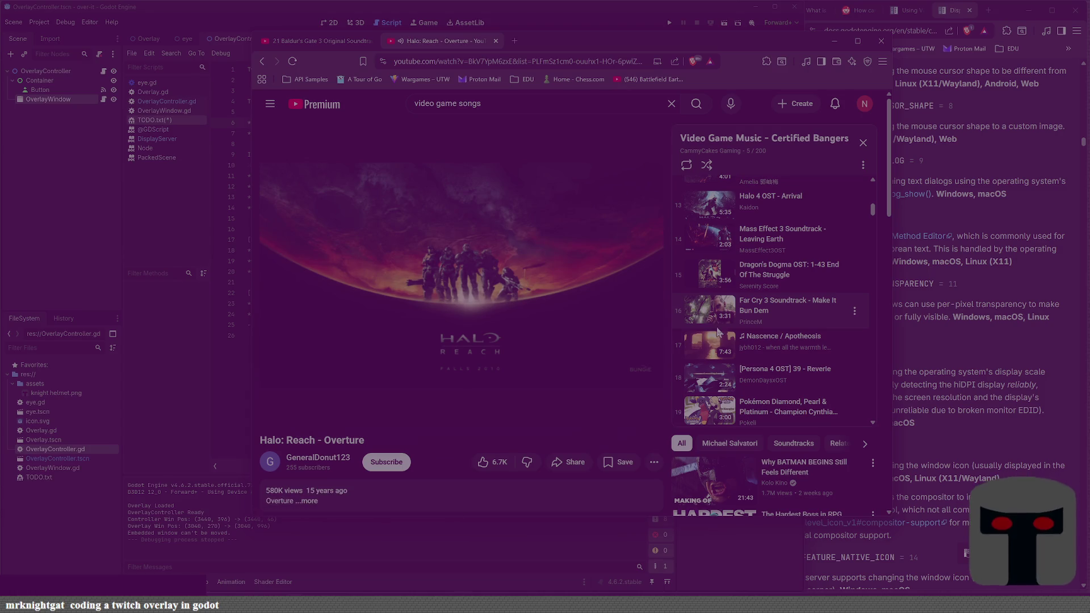
Sample Mass Effect 3 Leaving Earth, Dragon's Dogma End Of The Struggle, and Snake Eater at 0:56.
{"action": "left_click", "coordinate": [716, 244]}
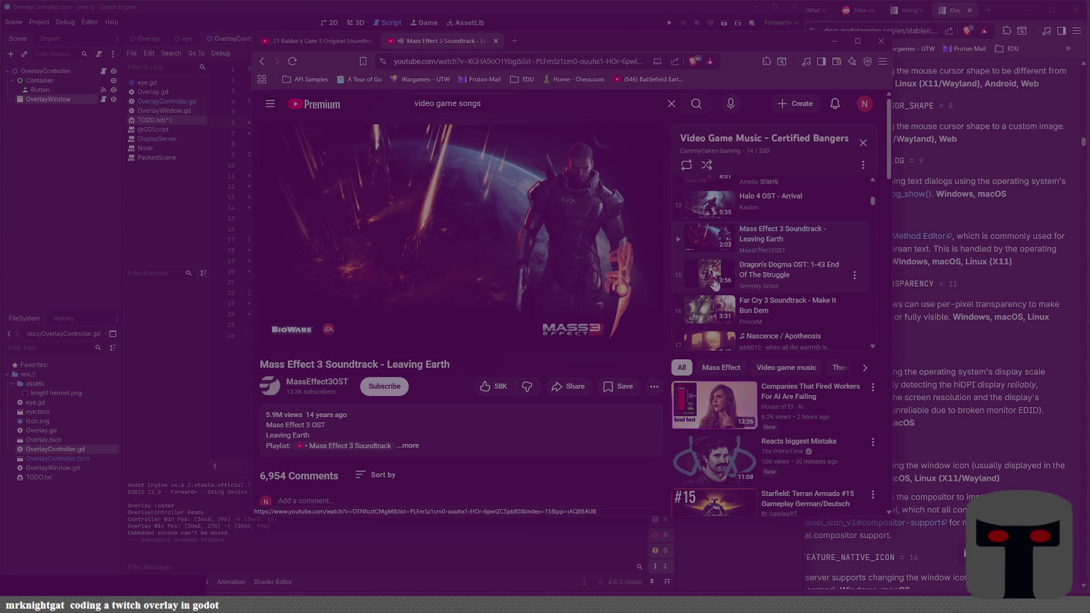
{"action": "left_click", "coordinate": [372, 321]}
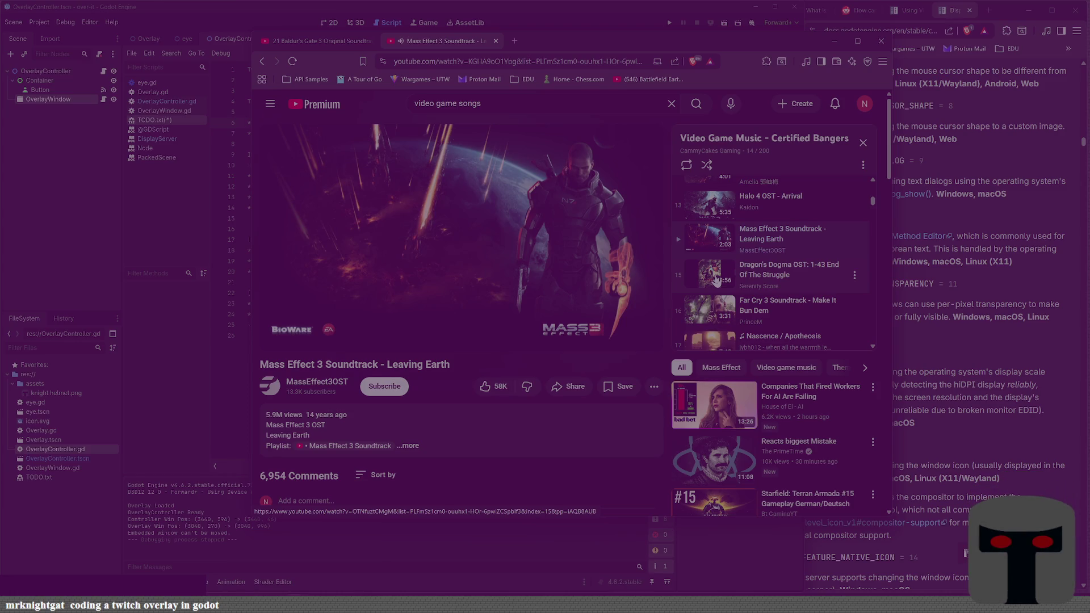
{"action": "left_click", "coordinate": [716, 280]}
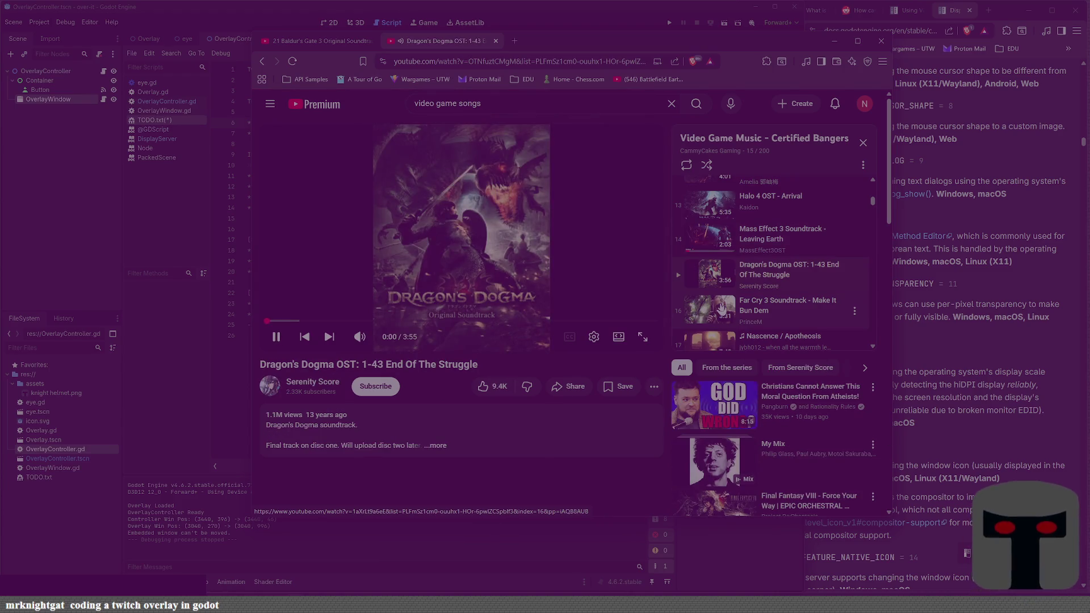
{"action": "scroll", "coordinate": [721, 307], "scroll_direction": "down", "scroll_amount": 3}
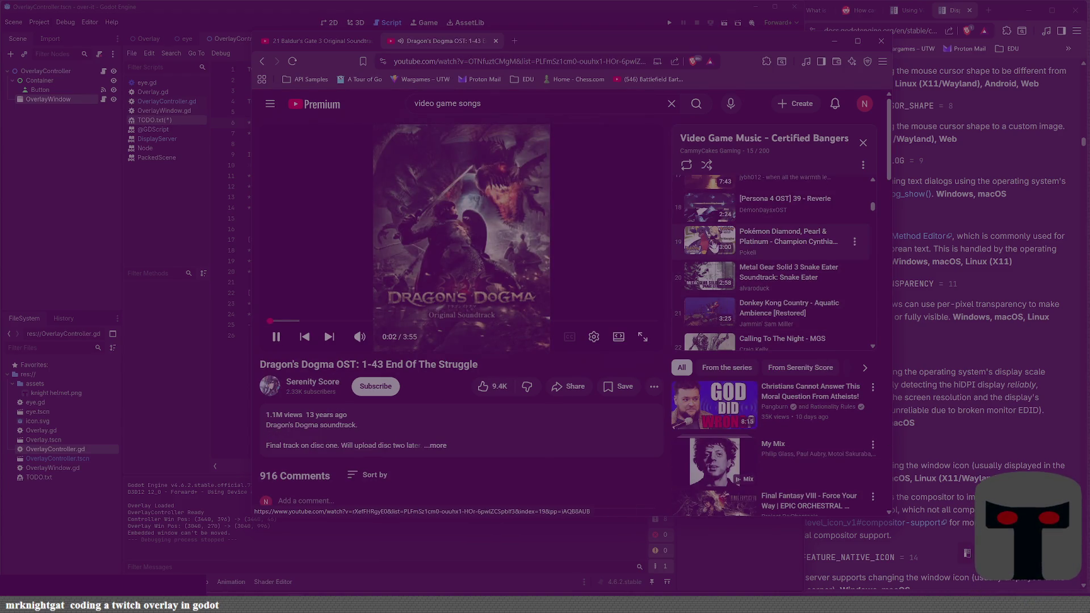
{"action": "left_click", "coordinate": [710, 277]}
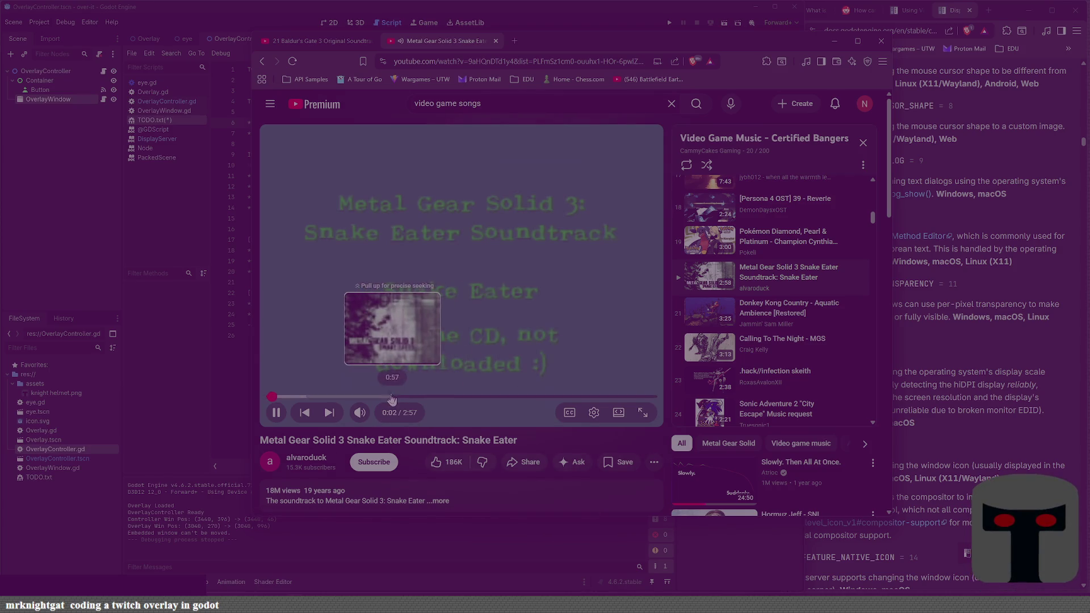
{"action": "left_click", "coordinate": [391, 397]}
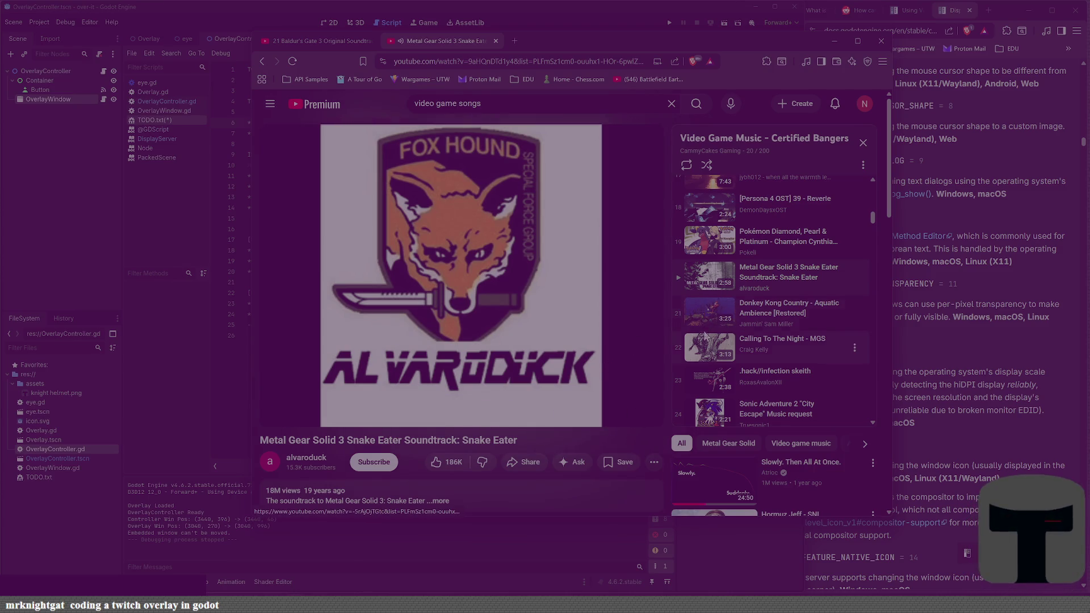
Play .hack//infection skeith, track 23 of the playlist.
{"action": "scroll", "coordinate": [704, 335], "scroll_direction": "down", "scroll_amount": 3}
{"action": "left_click", "coordinate": [709, 233]}
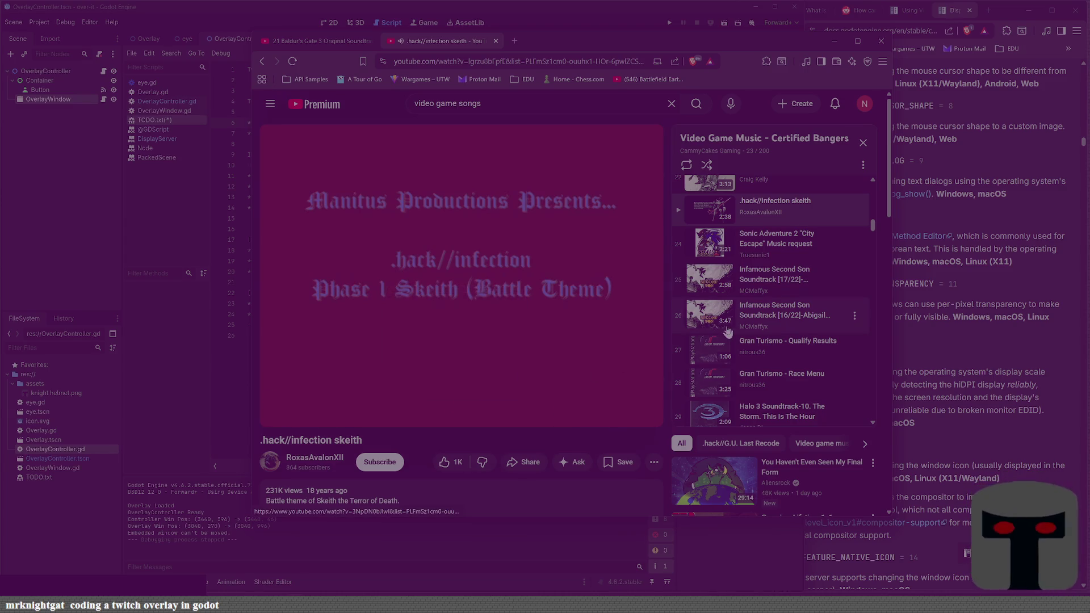
{"action": "scroll", "coordinate": [728, 331], "scroll_direction": "down", "scroll_amount": 3}
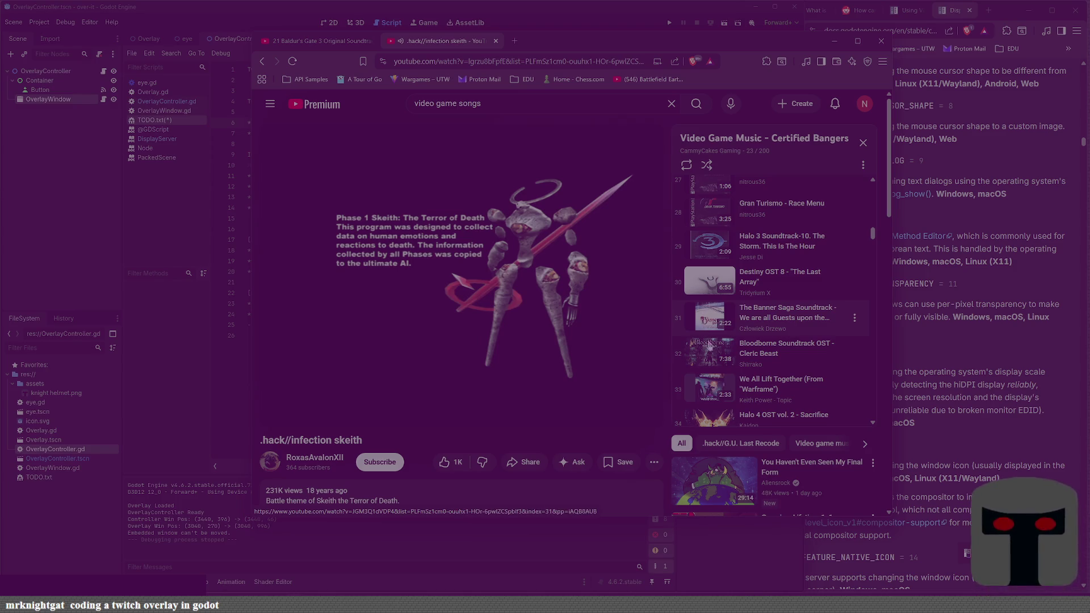
{"action": "scroll", "coordinate": [713, 359], "scroll_direction": "down", "scroll_amount": 3}
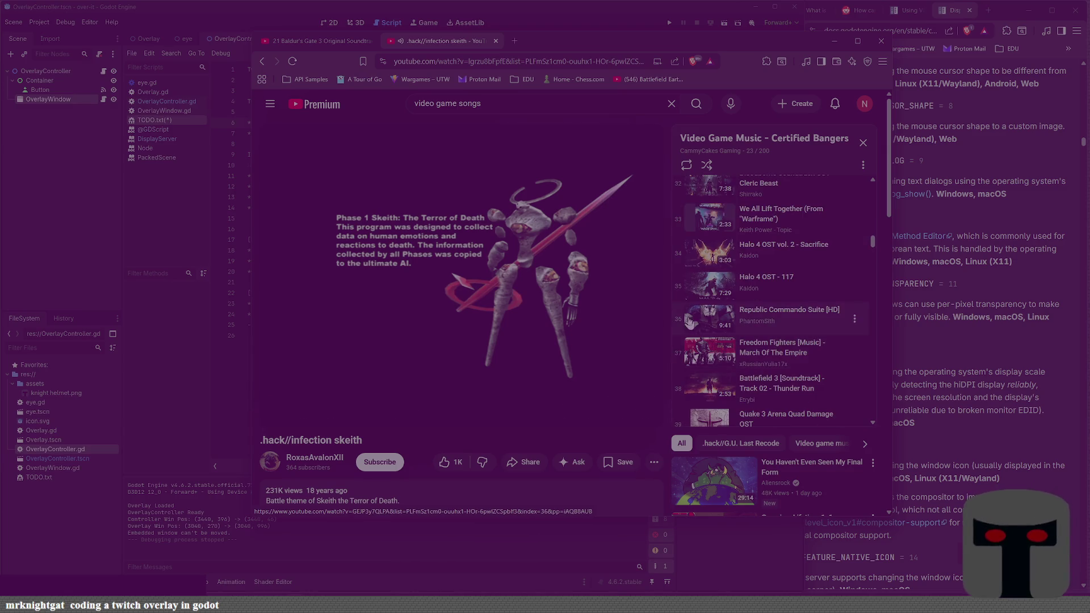
{"action": "scroll", "coordinate": [712, 337], "scroll_direction": "down", "scroll_amount": 3}
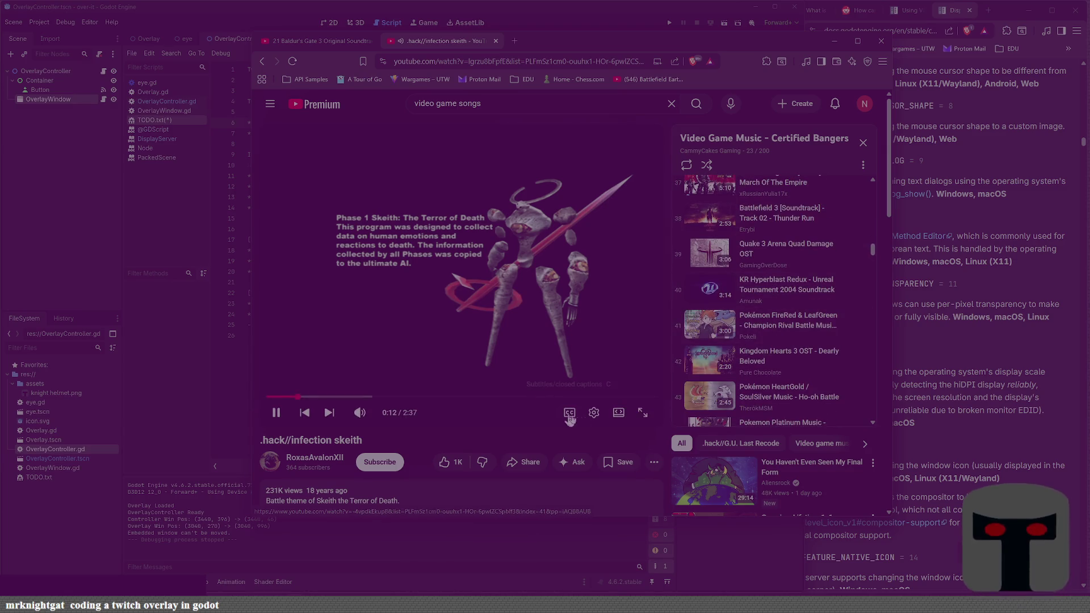
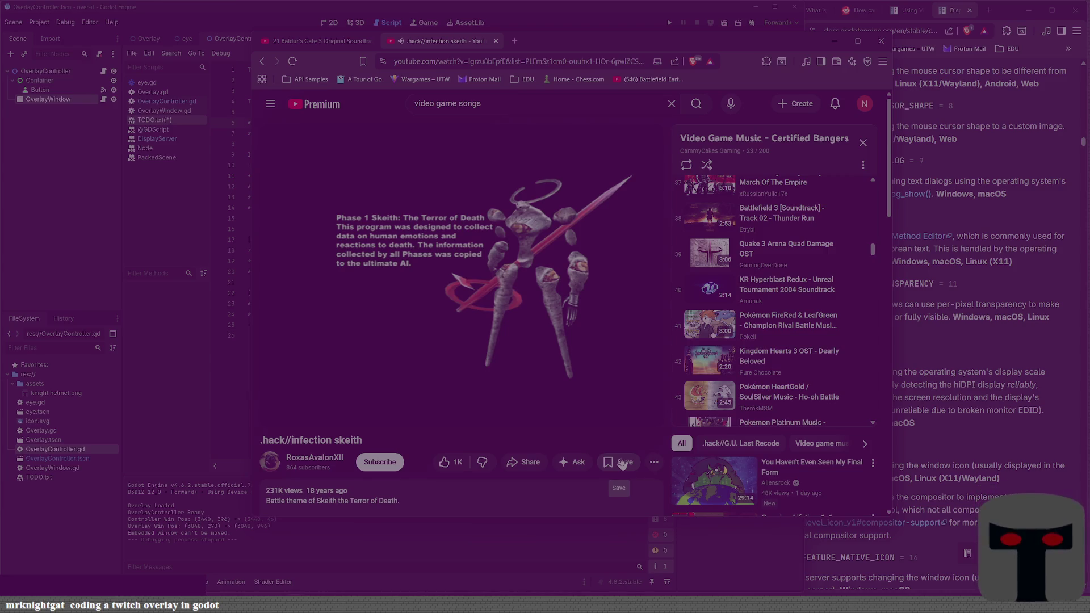
Skip ahead in the Kingdom Hearts III track, then play the TF2 MEDIC! track from 0:27.
{"action": "scroll", "coordinate": [718, 360], "scroll_direction": "down", "scroll_amount": 9}
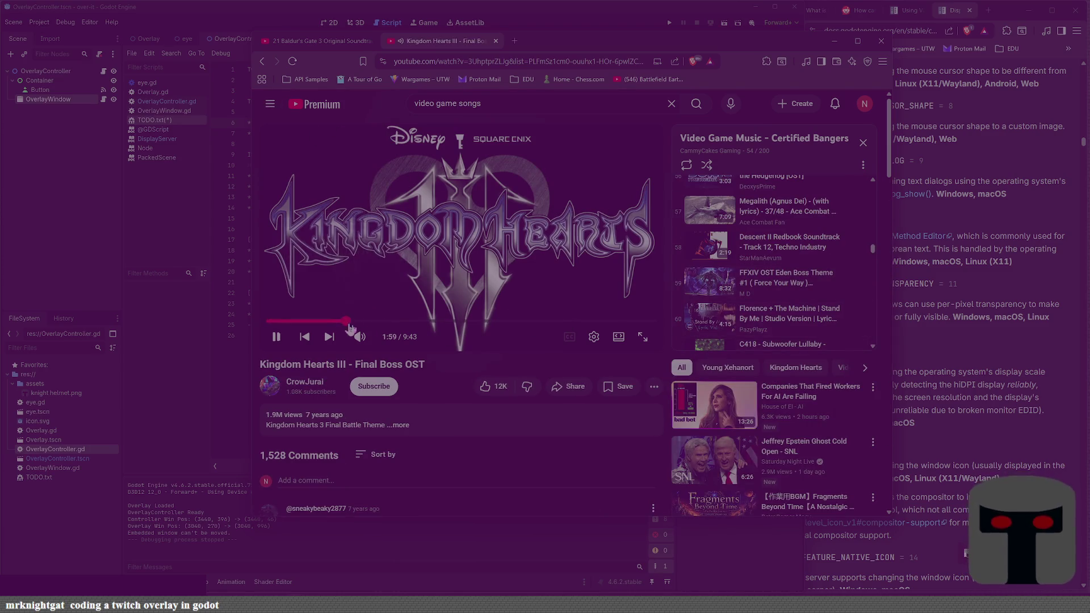
{"action": "left_click", "coordinate": [346, 321]}
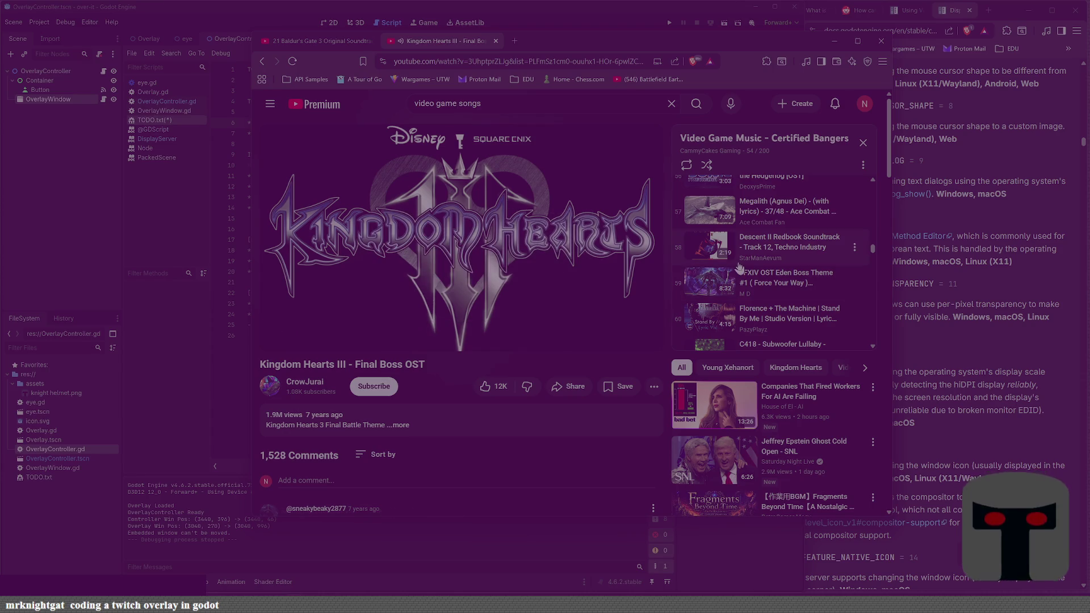
{"action": "scroll", "coordinate": [738, 272], "scroll_direction": "down", "scroll_amount": 3}
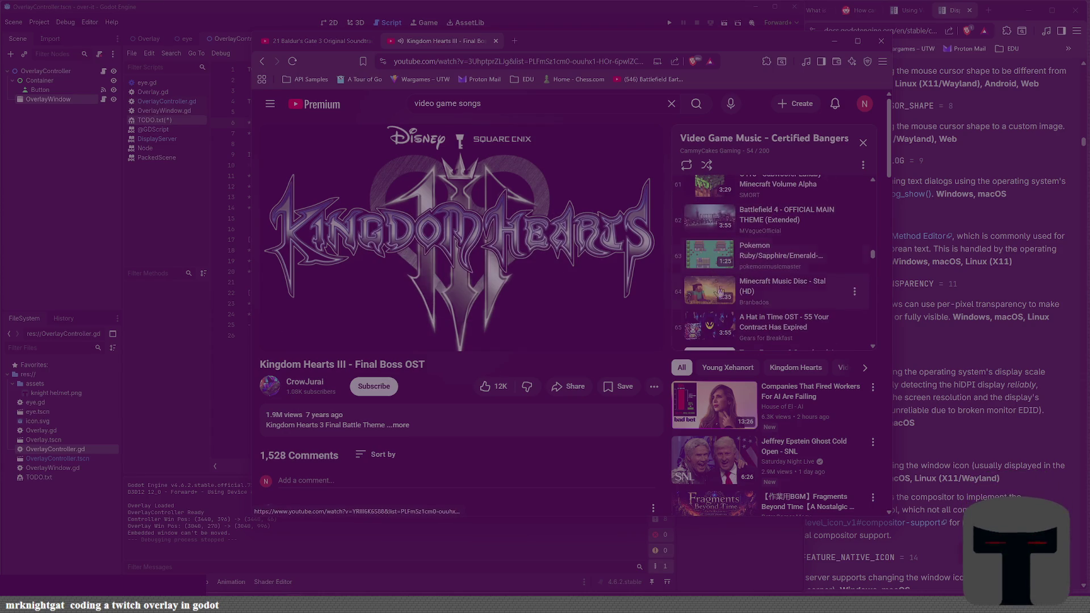
{"action": "scroll", "coordinate": [718, 288], "scroll_direction": "down", "scroll_amount": 3}
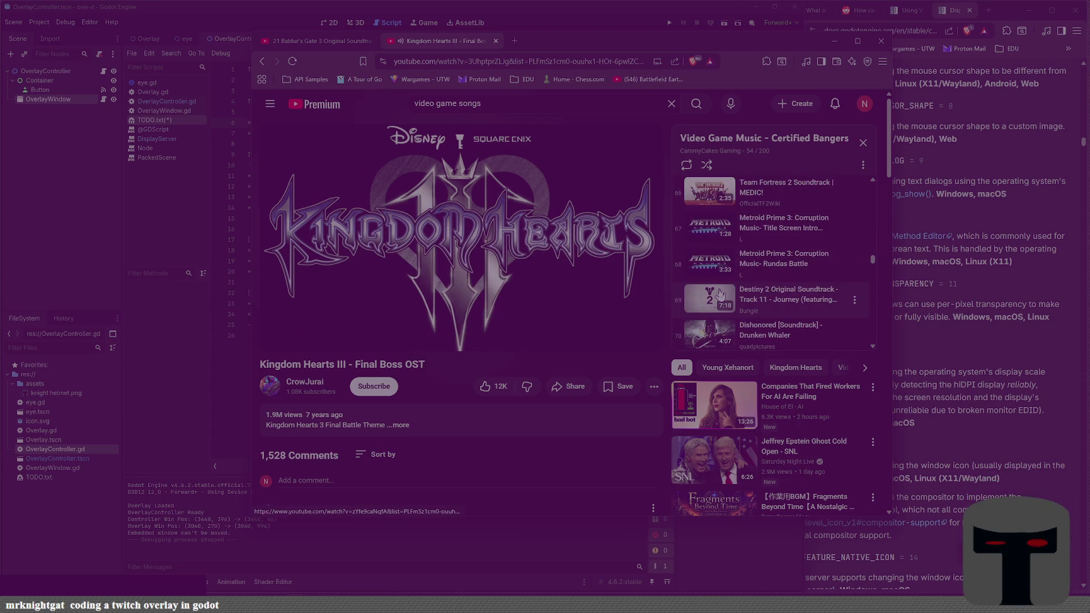
{"action": "left_click", "coordinate": [703, 200]}
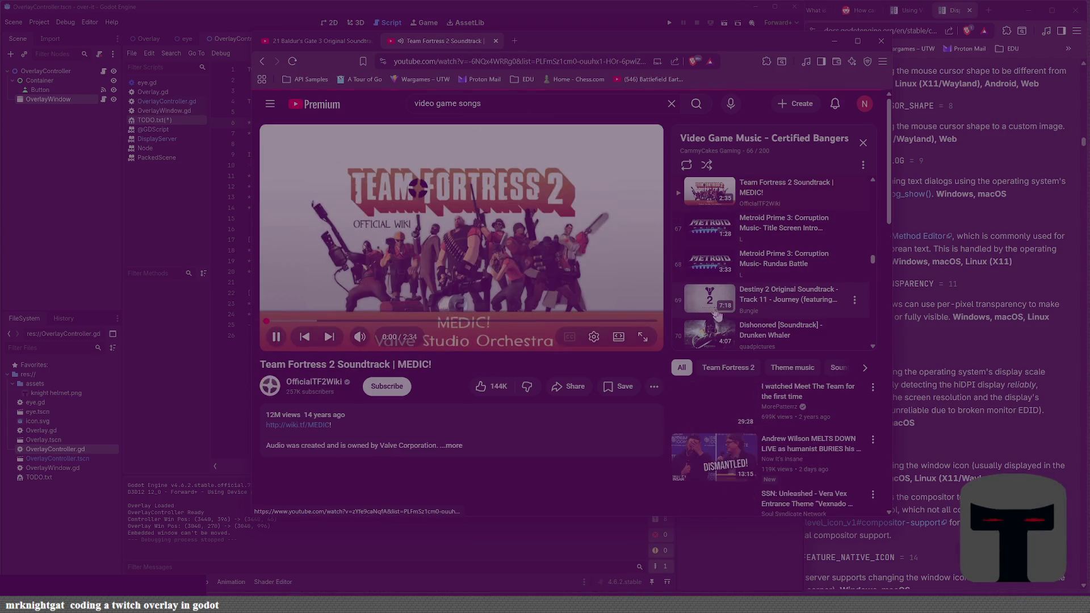
{"action": "left_click", "coordinate": [335, 321]}
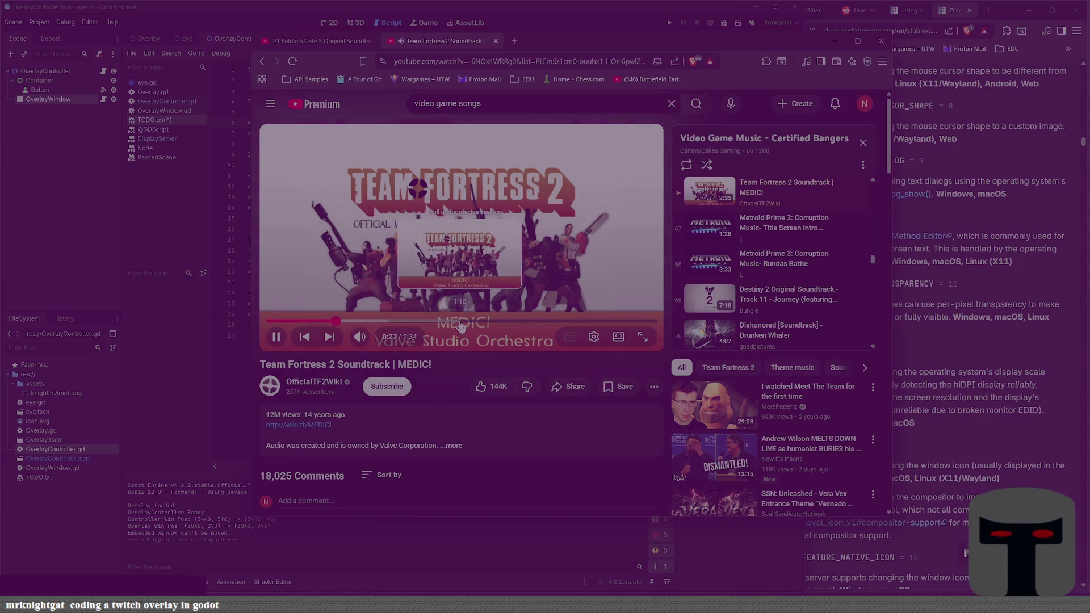
Go back two videos in the tab's history and show the list of earlier pages.
{"action": "scroll", "coordinate": [720, 287], "scroll_direction": "down", "scroll_amount": 3}
{"action": "scroll", "coordinate": [719, 288], "scroll_direction": "up", "scroll_amount": 3}
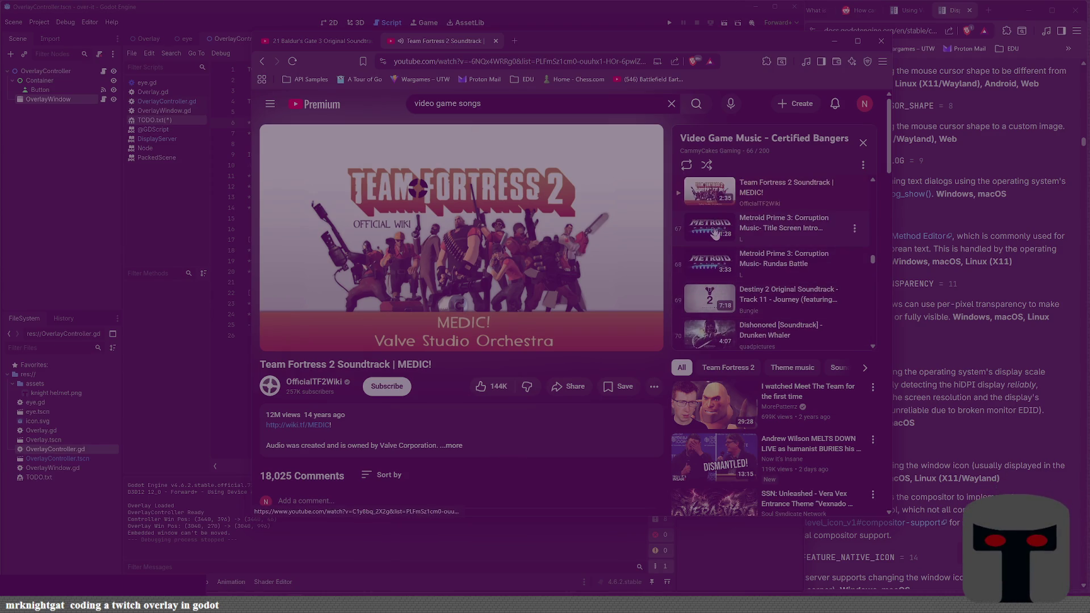
{"action": "scroll", "coordinate": [714, 233], "scroll_direction": "down", "scroll_amount": 5}
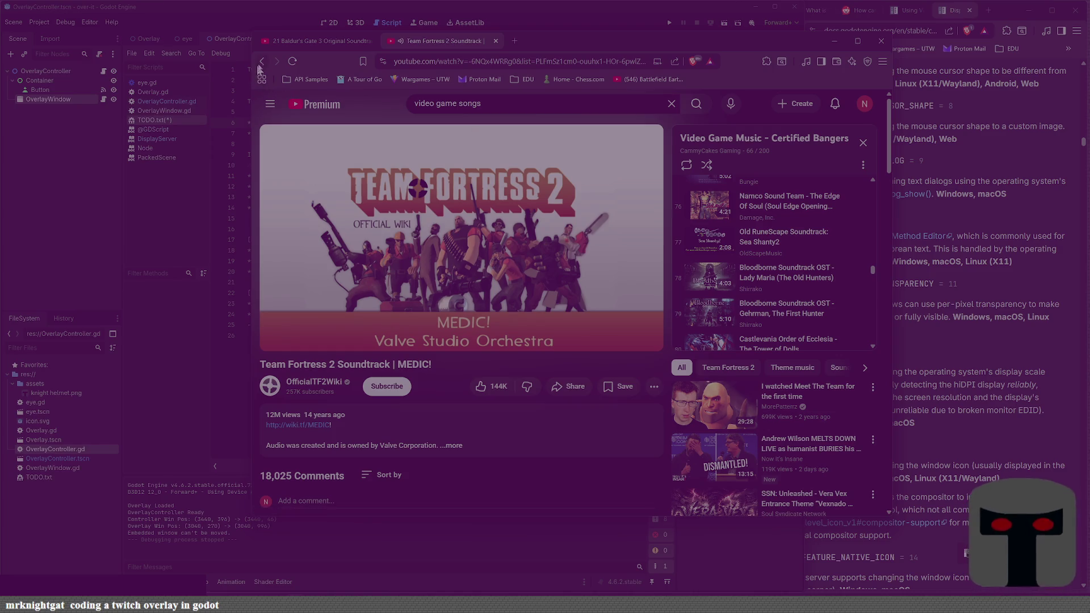
{"action": "left_click", "coordinate": [262, 61]}
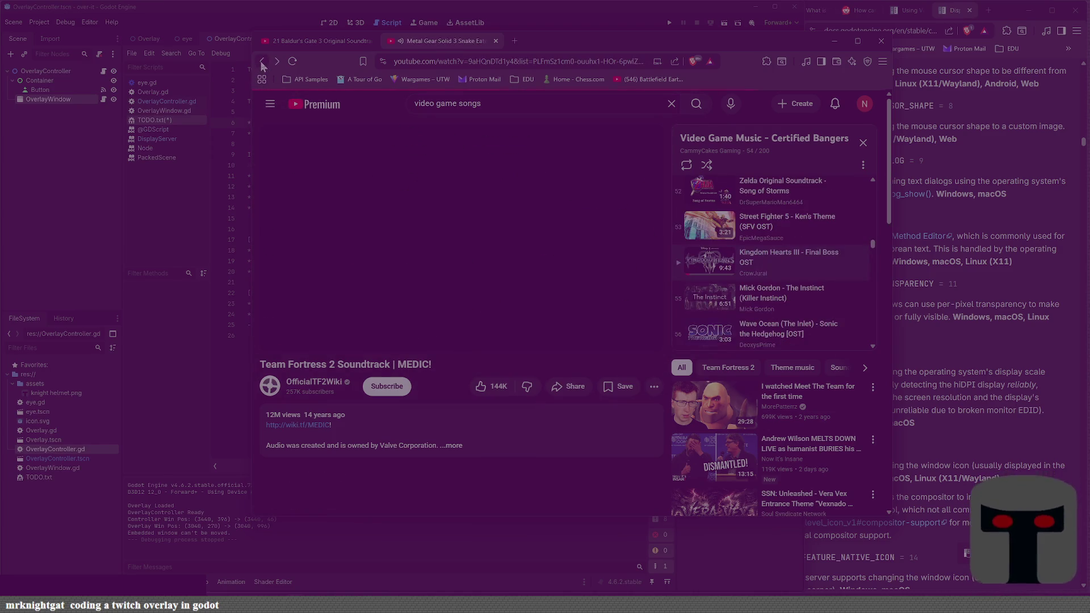
{"action": "left_click", "coordinate": [262, 61]}
{"action": "right_click", "coordinate": [262, 63]}
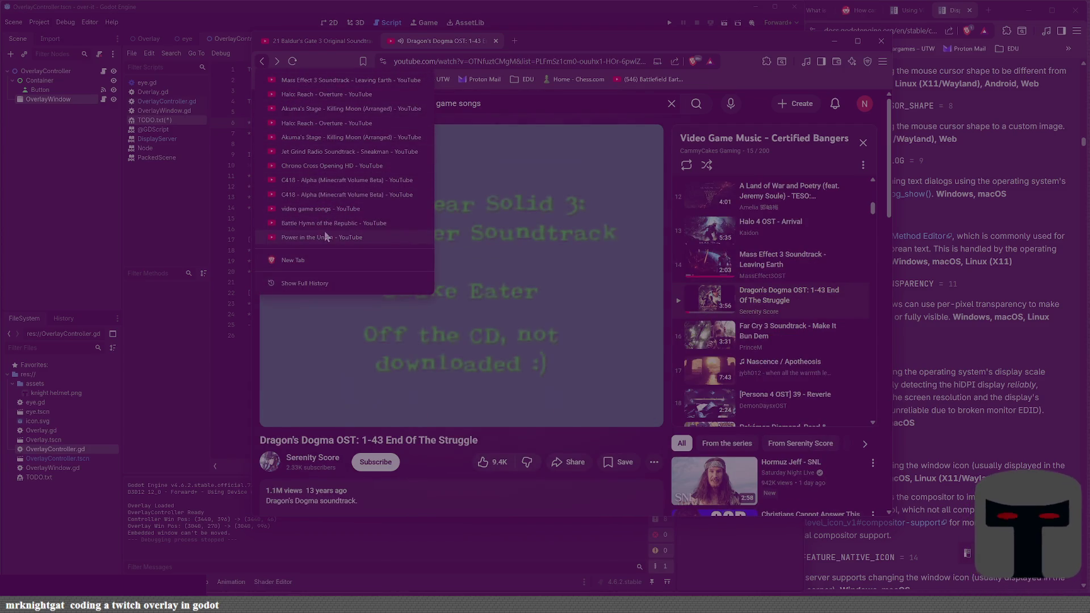
Return to the video game songs results and open Top 10 Video Game Songs with Lyrics.
{"action": "left_click", "coordinate": [331, 211]}
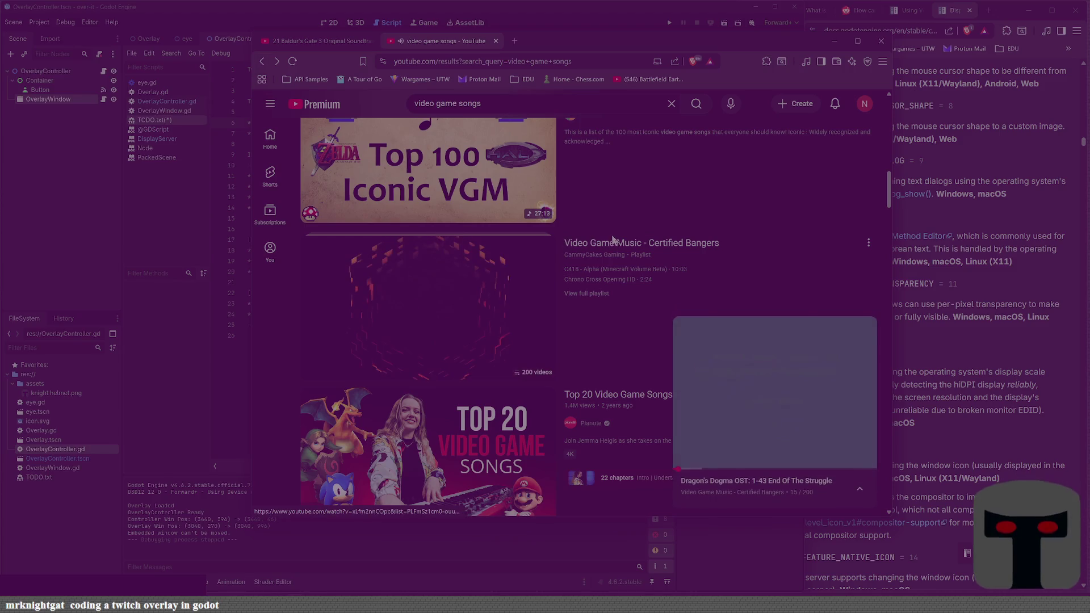
{"action": "scroll", "coordinate": [513, 301], "scroll_direction": "down", "scroll_amount": 5}
{"action": "scroll", "coordinate": [513, 301], "scroll_direction": "down", "scroll_amount": 5}
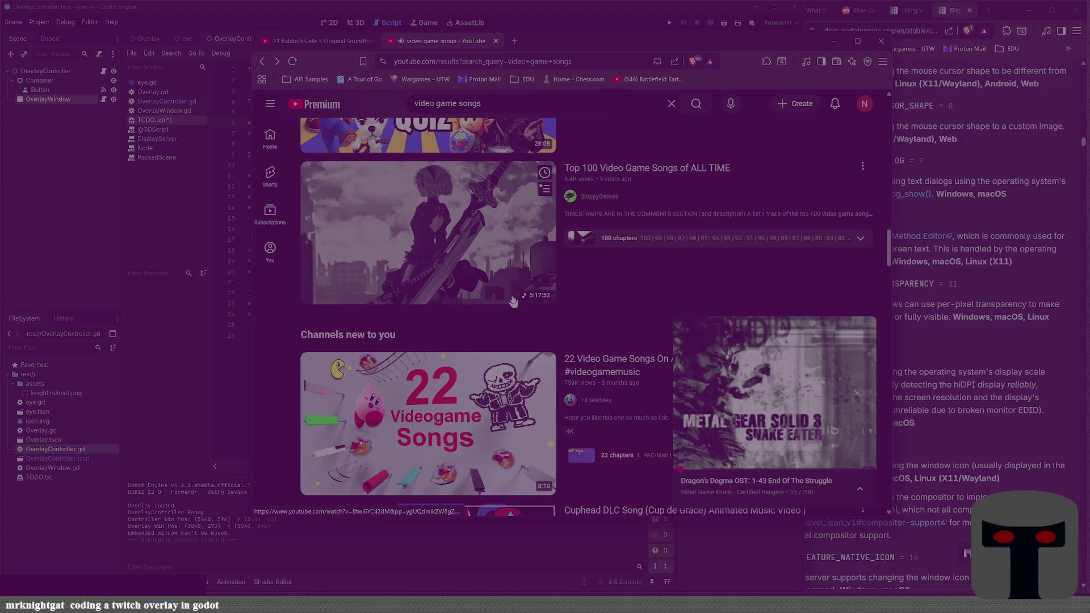
{"action": "scroll", "coordinate": [513, 301], "scroll_direction": "down", "scroll_amount": 5}
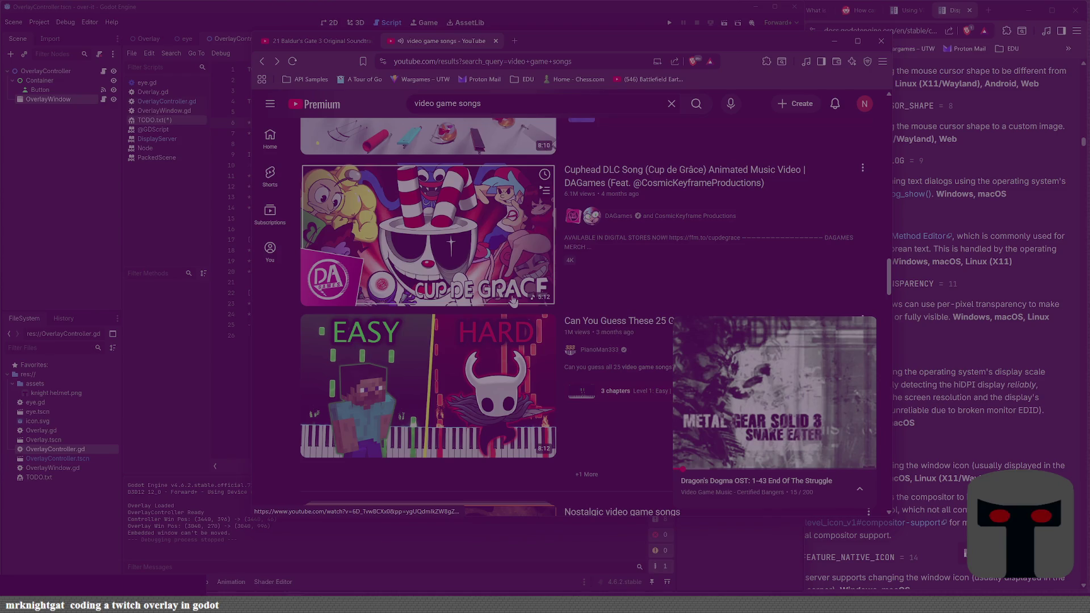
{"action": "mouse_move", "coordinate": [748, 438]}
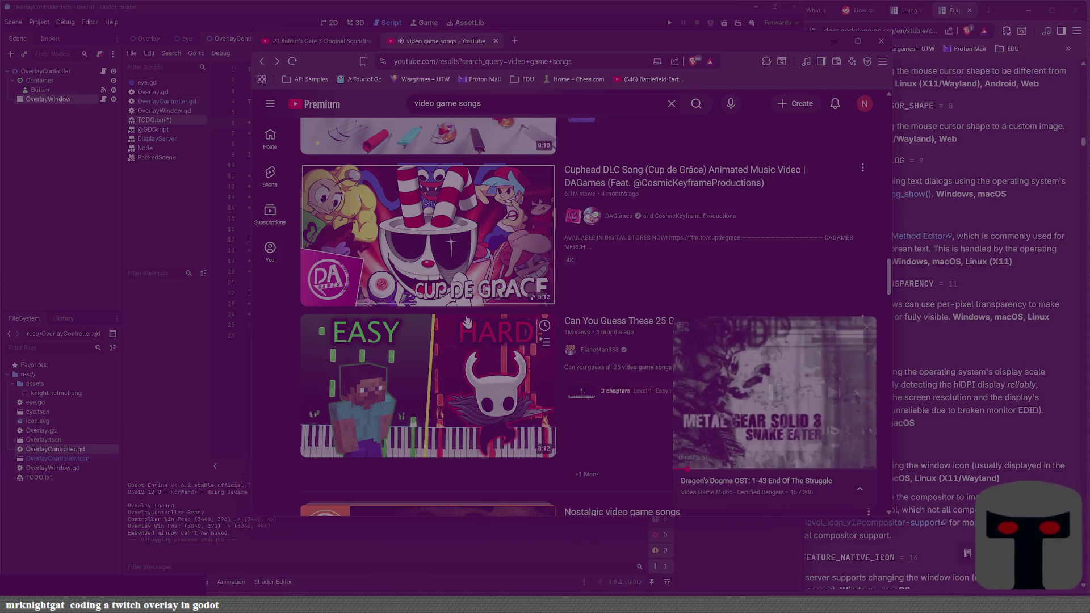
{"action": "scroll", "coordinate": [466, 314], "scroll_direction": "down", "scroll_amount": 8}
{"action": "scroll", "coordinate": [488, 327], "scroll_direction": "up", "scroll_amount": 3}
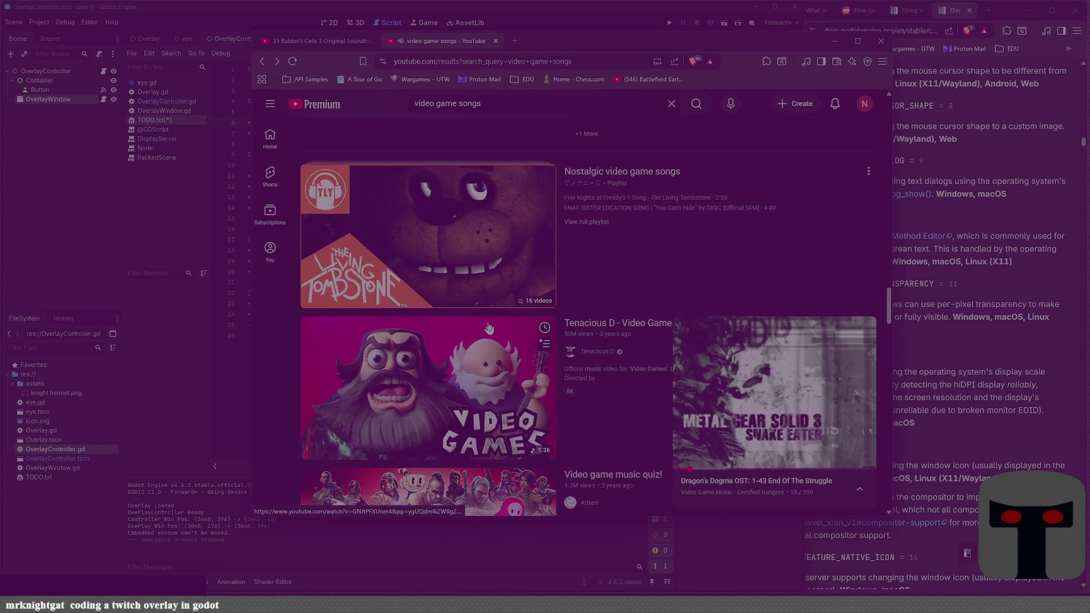
{"action": "scroll", "coordinate": [488, 327], "scroll_direction": "down", "scroll_amount": 6}
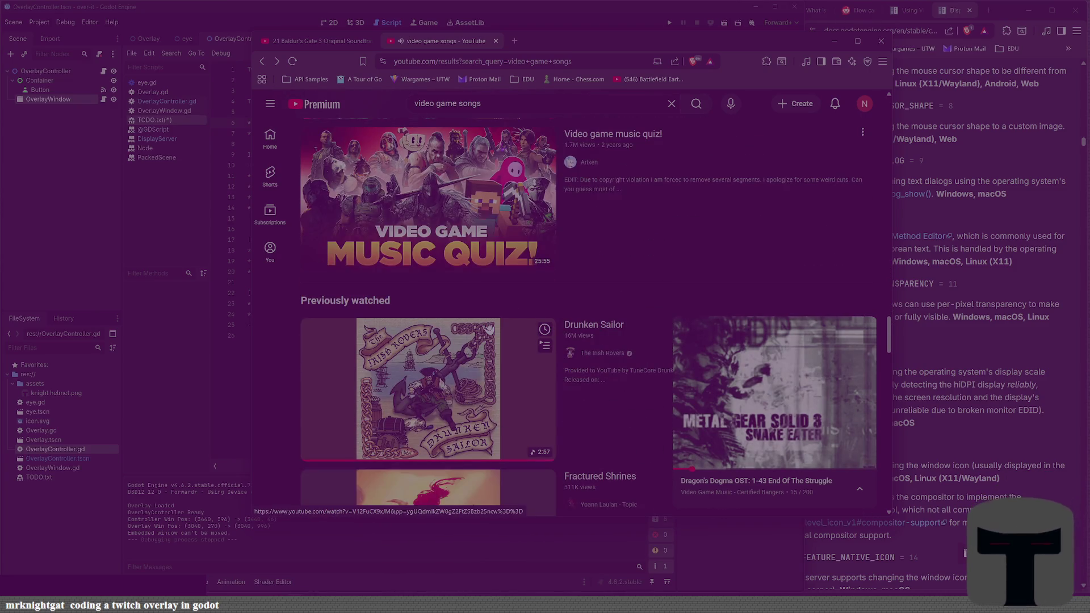
{"action": "scroll", "coordinate": [488, 327], "scroll_direction": "down", "scroll_amount": 6}
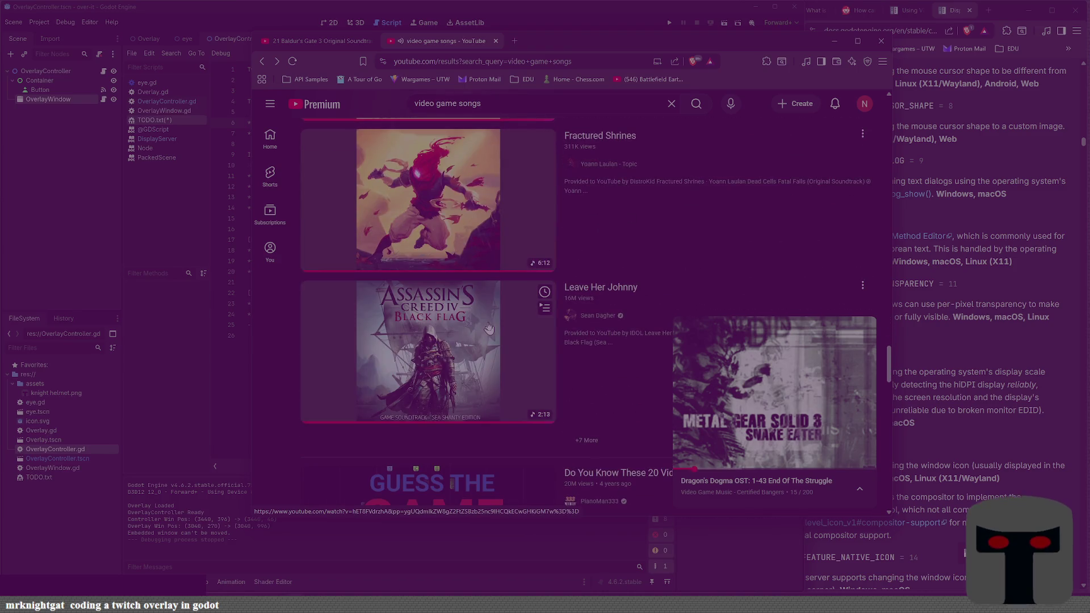
{"action": "scroll", "coordinate": [488, 327], "scroll_direction": "down", "scroll_amount": 9}
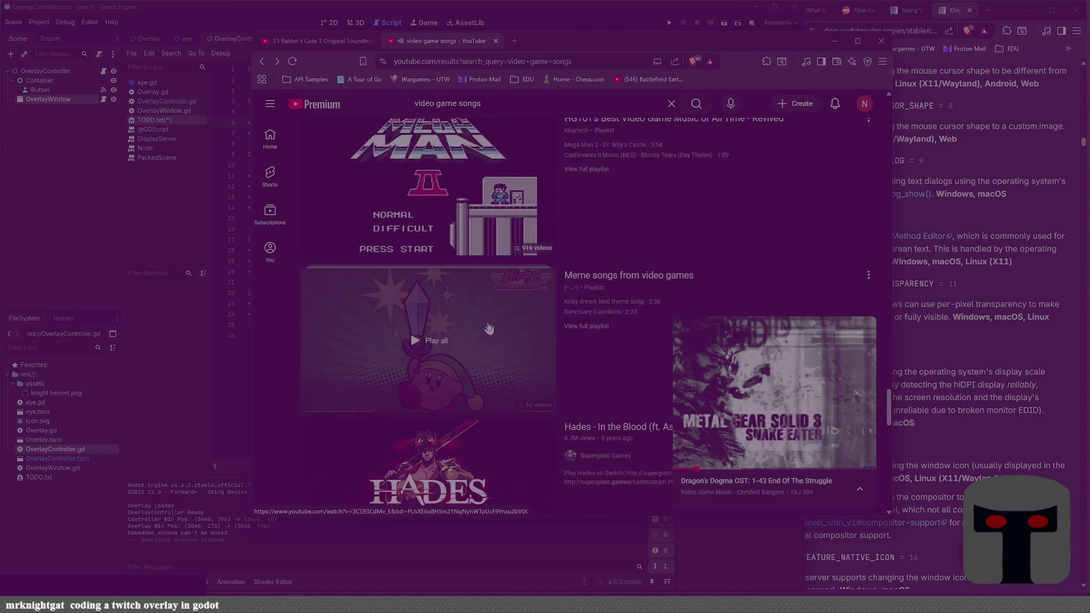
{"action": "scroll", "coordinate": [490, 328], "scroll_direction": "down", "scroll_amount": 3}
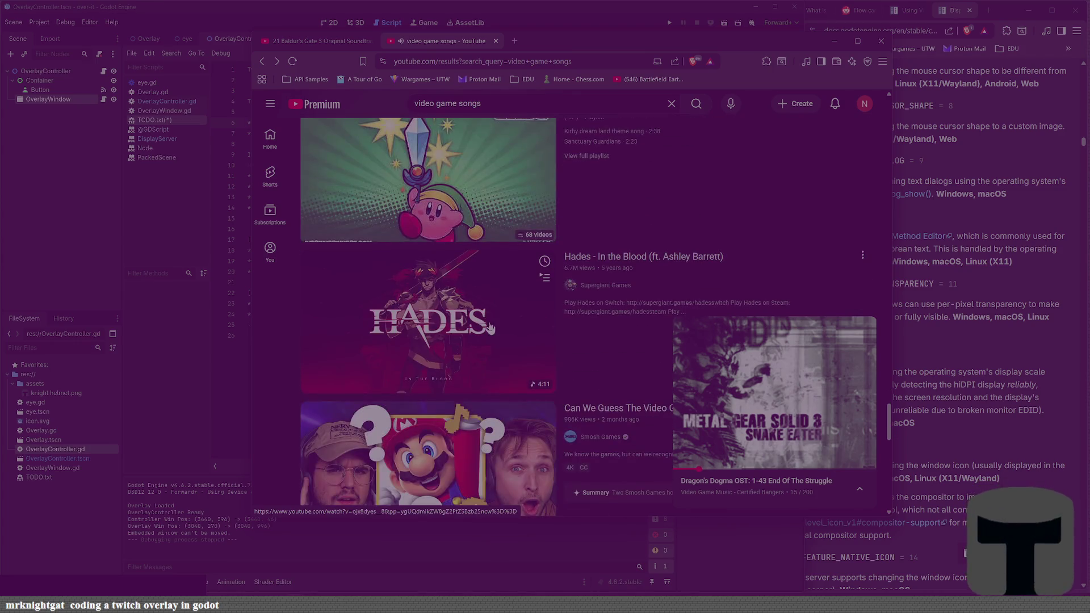
{"action": "scroll", "coordinate": [489, 327], "scroll_direction": "down", "scroll_amount": 13}
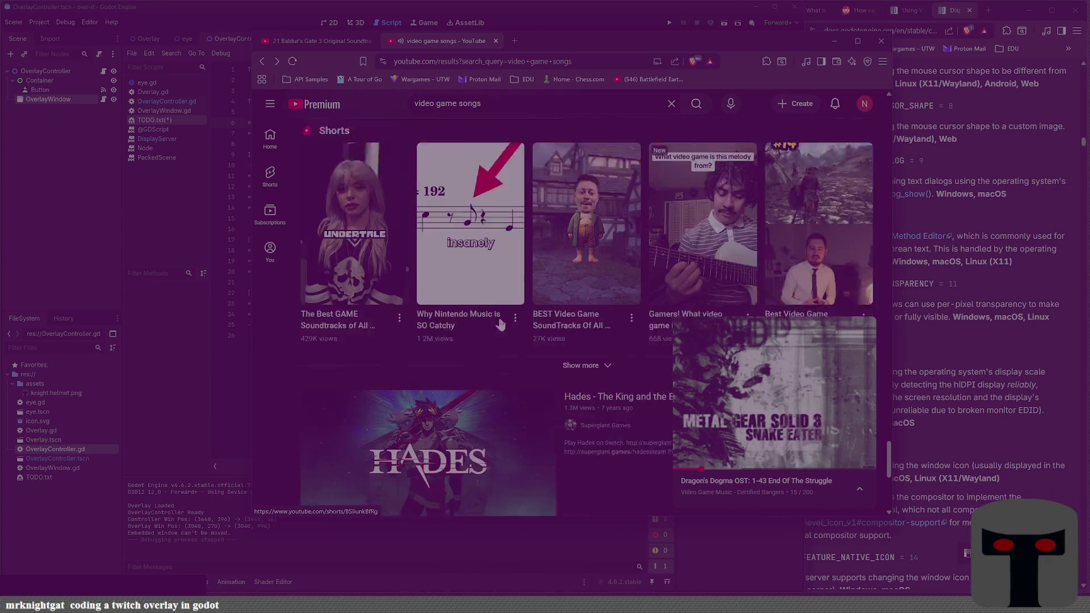
{"action": "scroll", "coordinate": [501, 324], "scroll_direction": "down", "scroll_amount": 2}
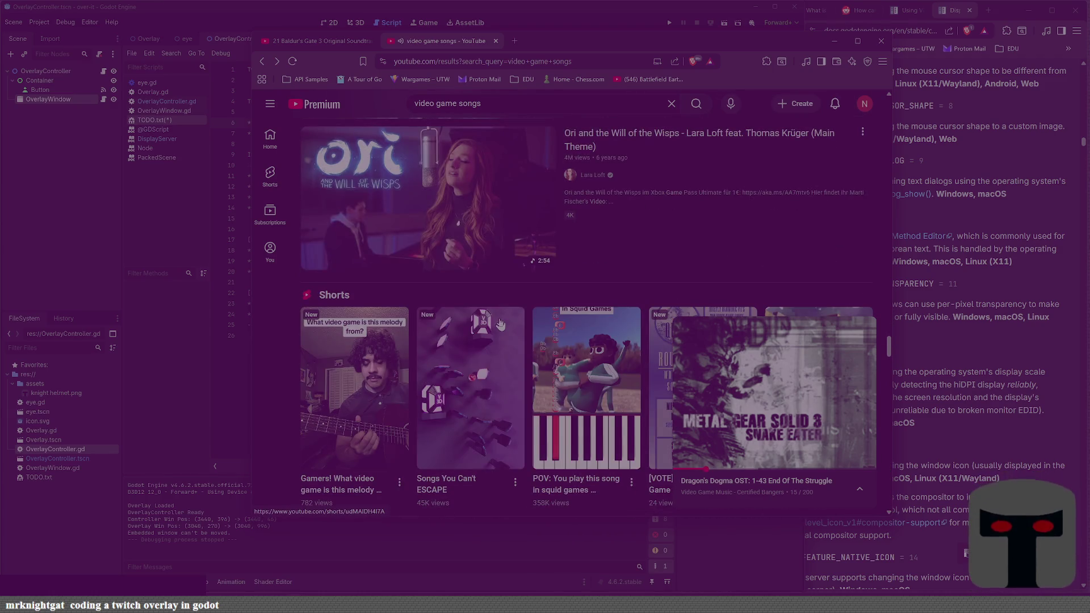
{"action": "scroll", "coordinate": [500, 324], "scroll_direction": "down", "scroll_amount": 6}
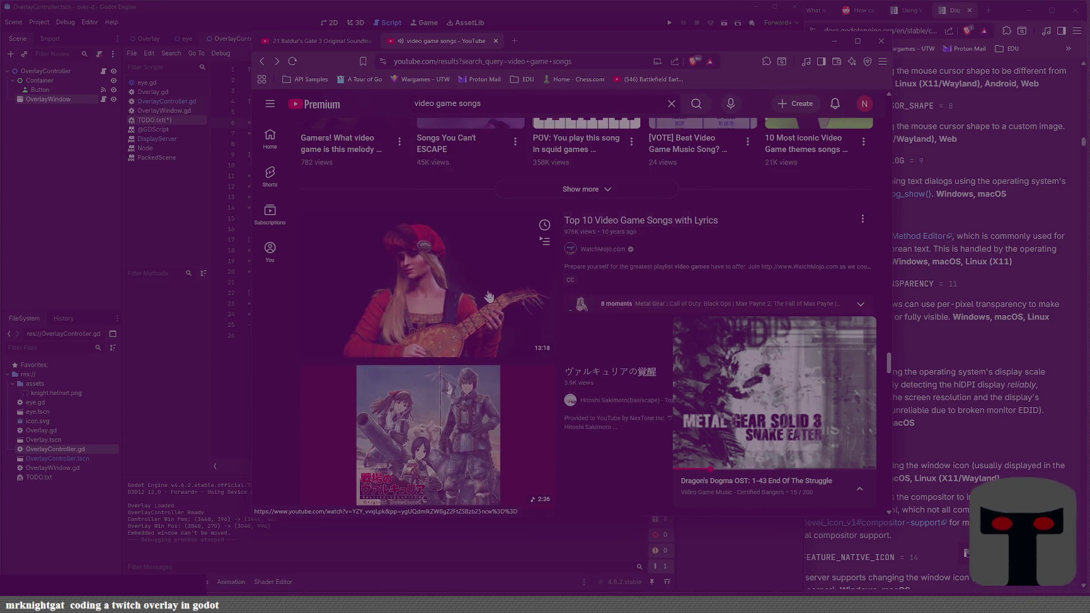
{"action": "left_click", "coordinate": [489, 295]}
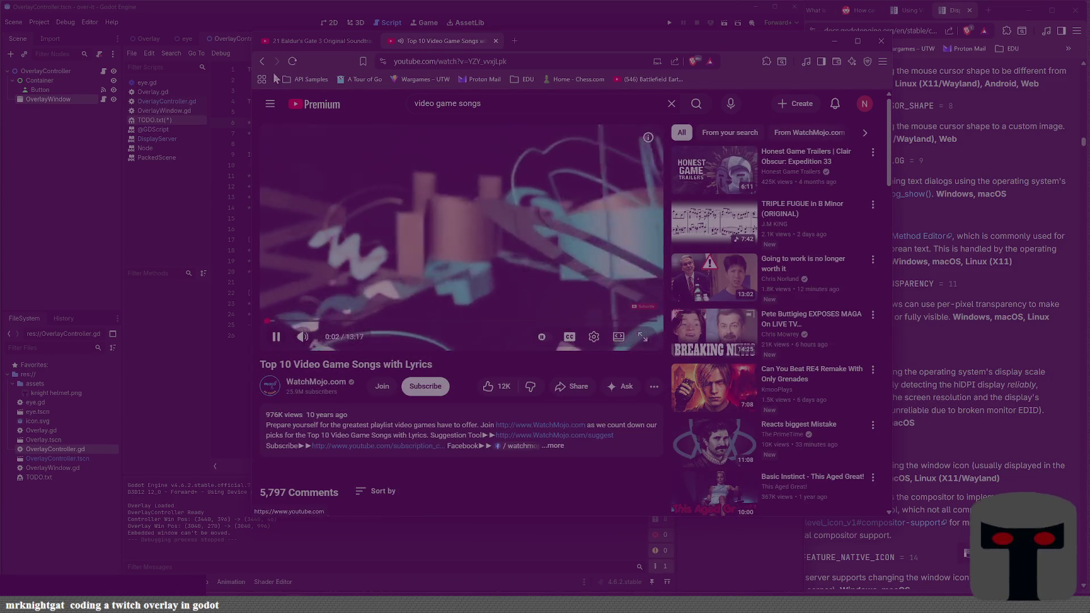
Go back to the results and start the StarCraft 1 Terran Theme Compilation video.
{"action": "left_click", "coordinate": [262, 61]}
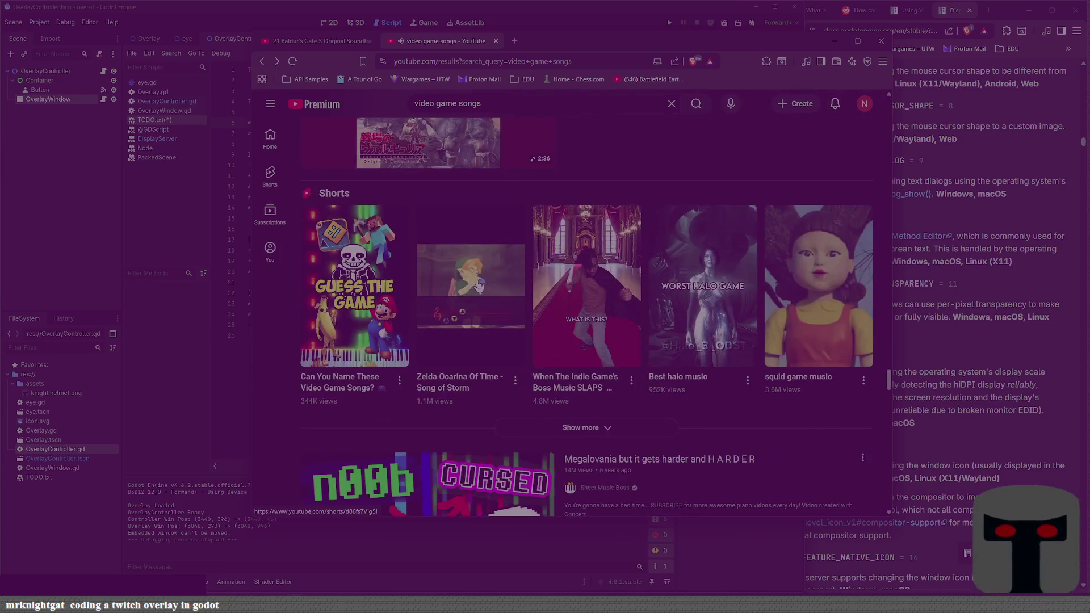
{"action": "scroll", "coordinate": [479, 285], "scroll_direction": "down", "scroll_amount": 6}
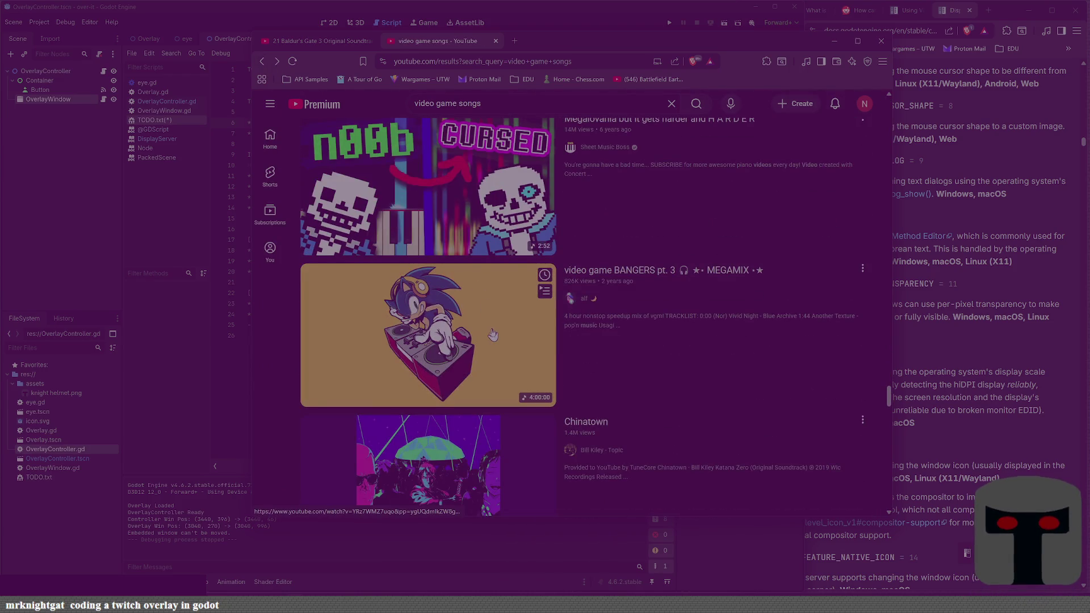
{"action": "scroll", "coordinate": [492, 335], "scroll_direction": "up", "scroll_amount": 10}
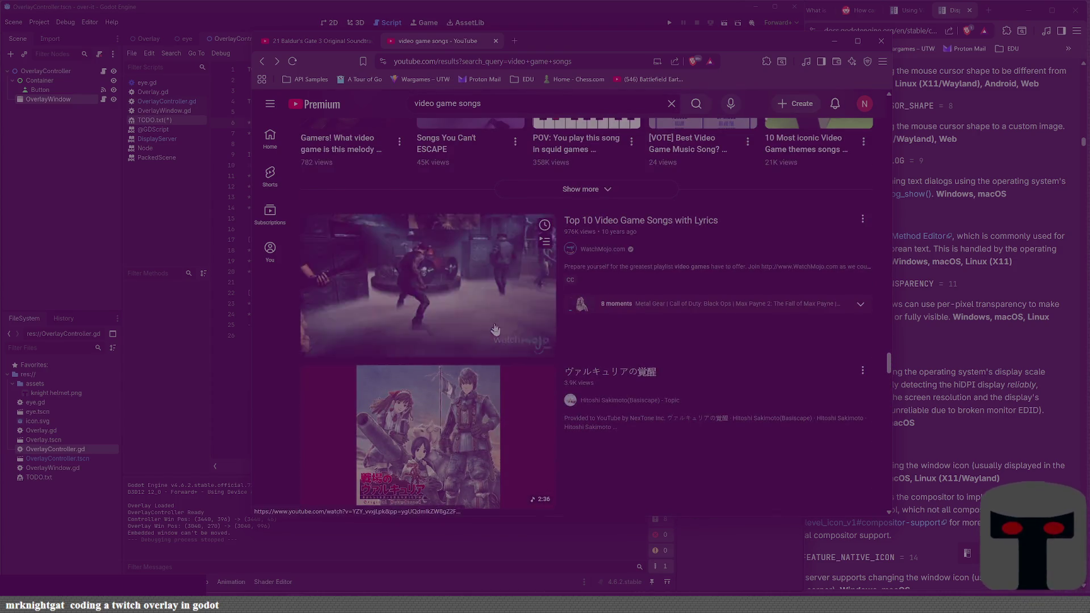
{"action": "scroll", "coordinate": [495, 329], "scroll_direction": "down", "scroll_amount": 10}
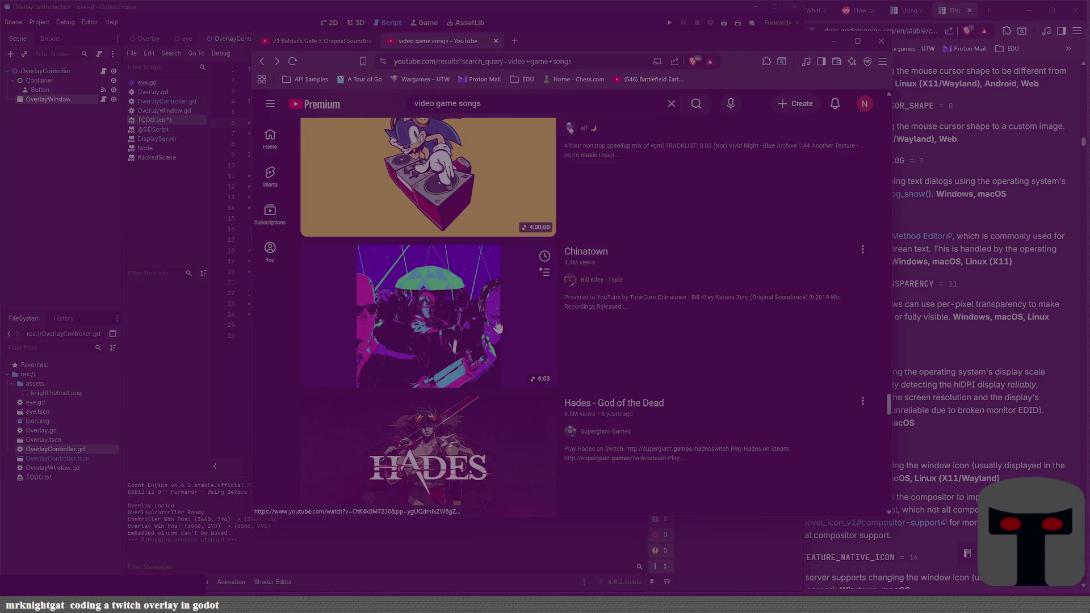
{"action": "scroll", "coordinate": [497, 327], "scroll_direction": "down", "scroll_amount": 6}
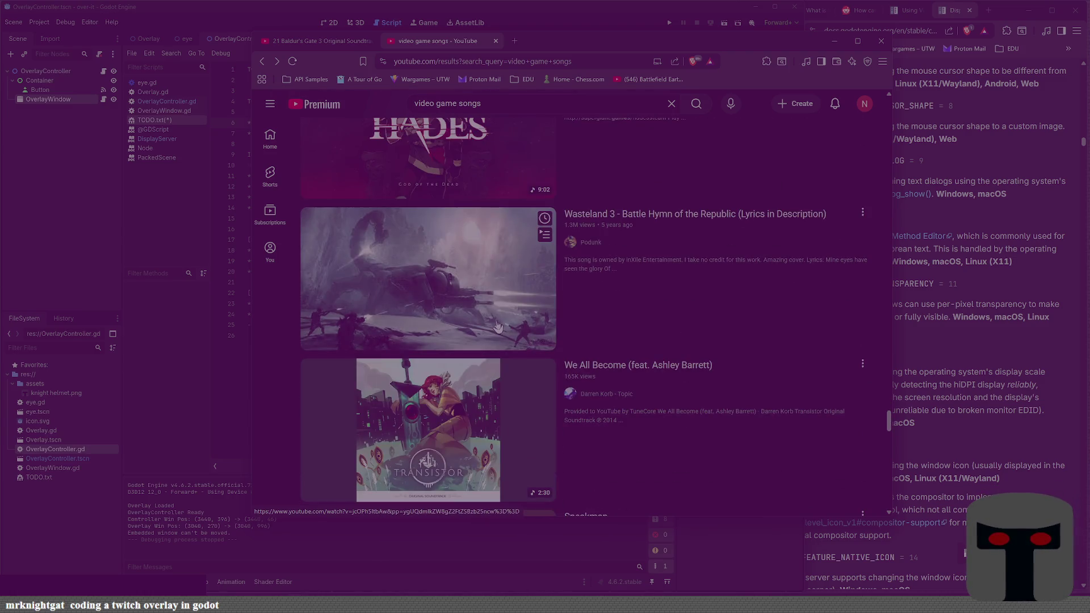
{"action": "scroll", "coordinate": [493, 311], "scroll_direction": "down", "scroll_amount": 6}
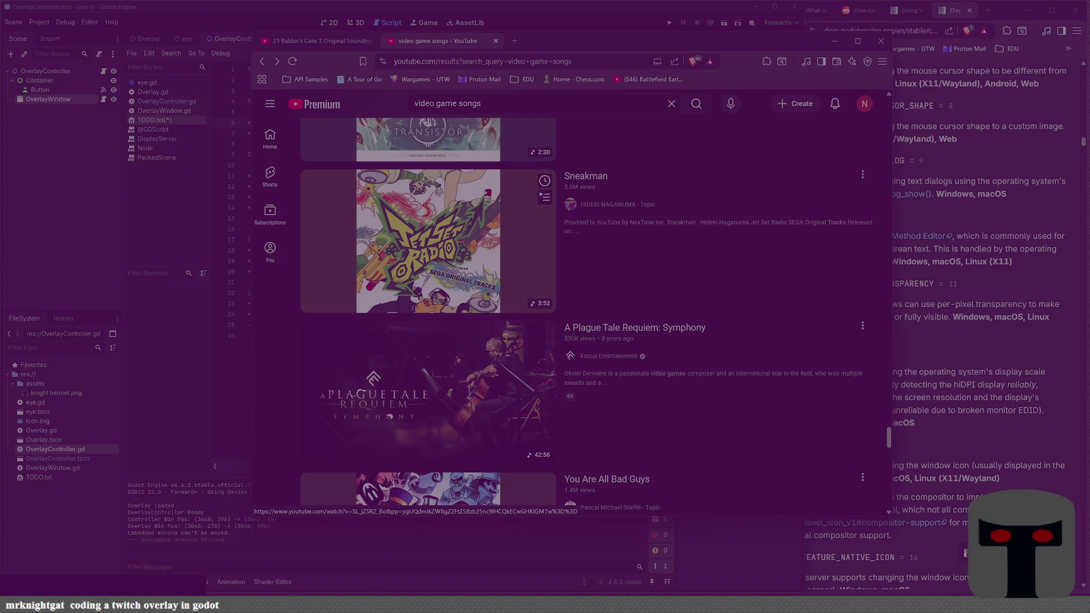
{"action": "scroll", "coordinate": [468, 306], "scroll_direction": "down", "scroll_amount": 6}
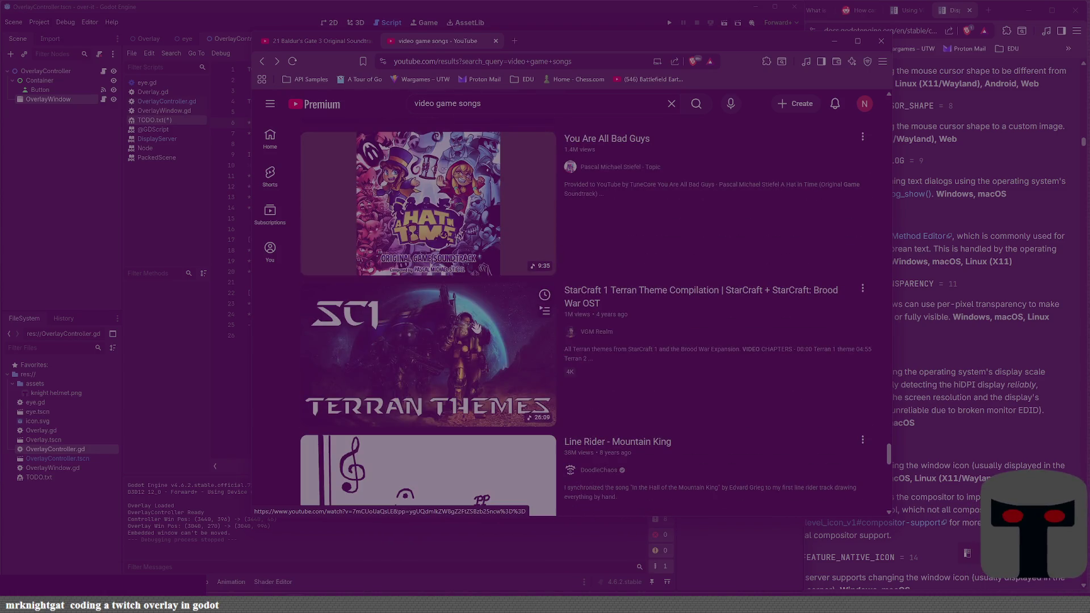
{"action": "left_click", "coordinate": [476, 326]}
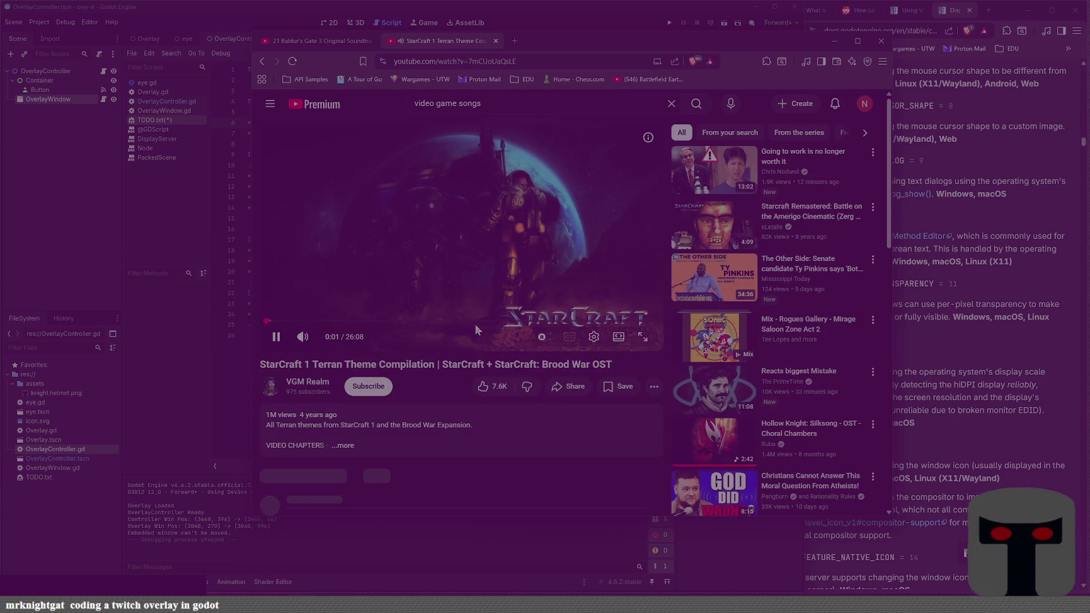
Save the StarCraft 1 Terran Theme Compilation to 'the real bg' playlist and close the video.
{"action": "left_click", "coordinate": [618, 386]}
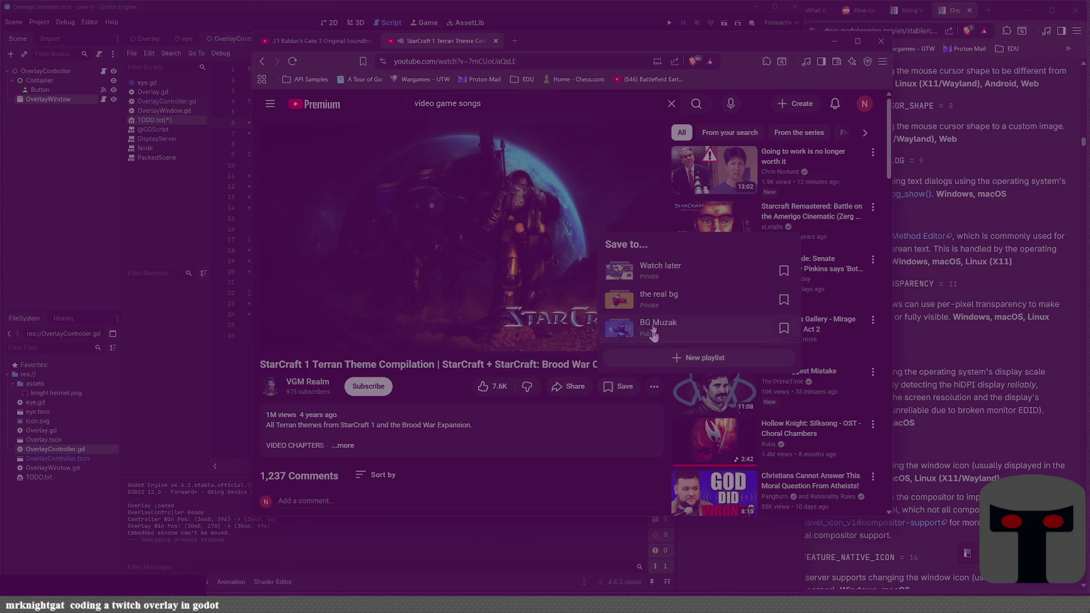
{"action": "left_click", "coordinate": [654, 309]}
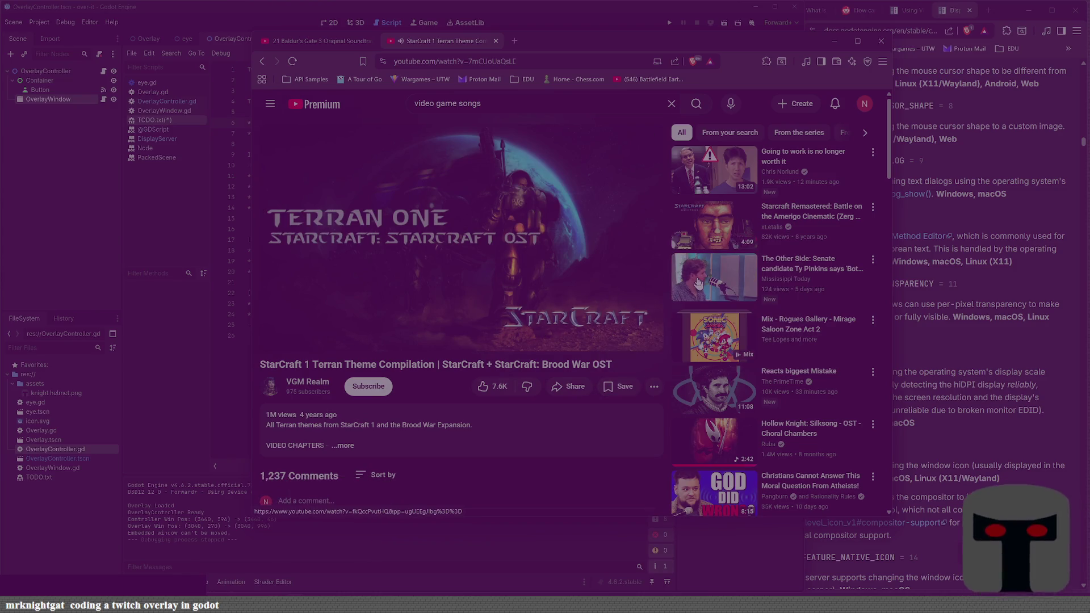
{"action": "scroll", "coordinate": [703, 329], "scroll_direction": "down", "scroll_amount": 5}
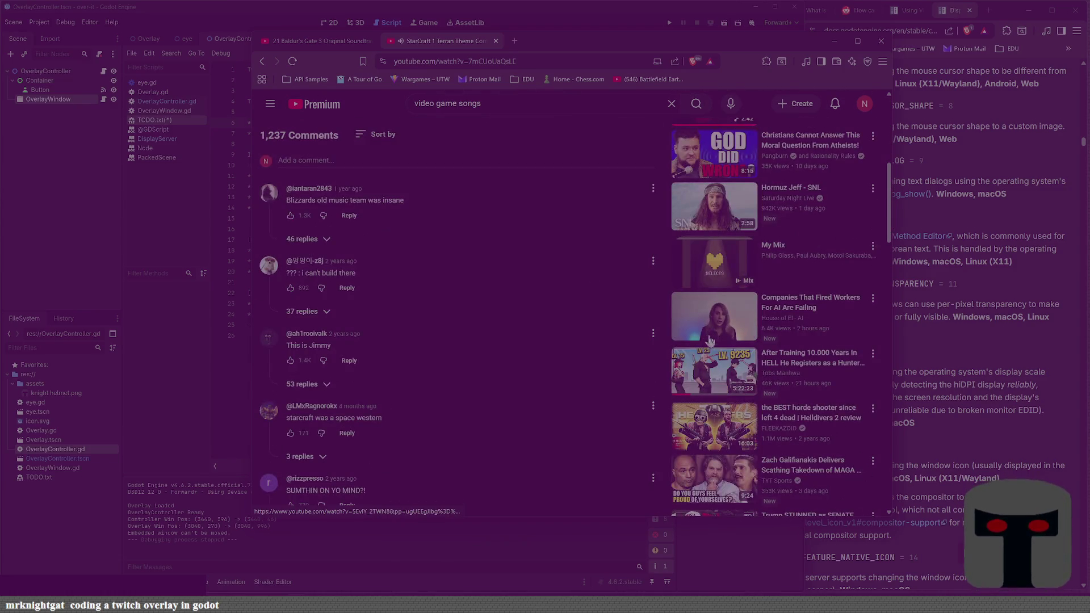
{"action": "scroll", "coordinate": [711, 345], "scroll_direction": "up", "scroll_amount": 5}
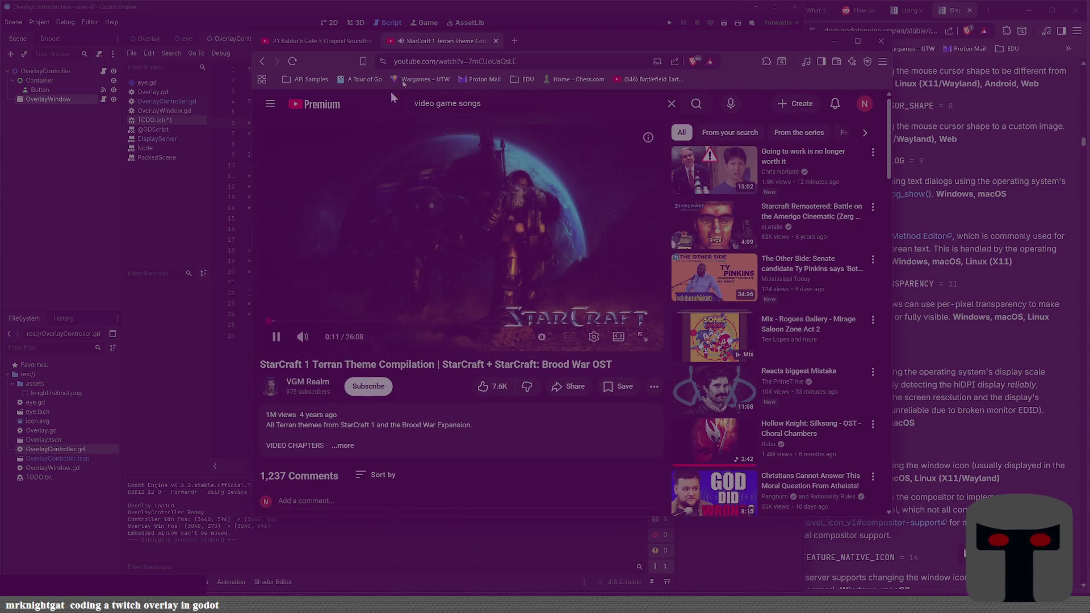
{"action": "left_click", "coordinate": [495, 41]}
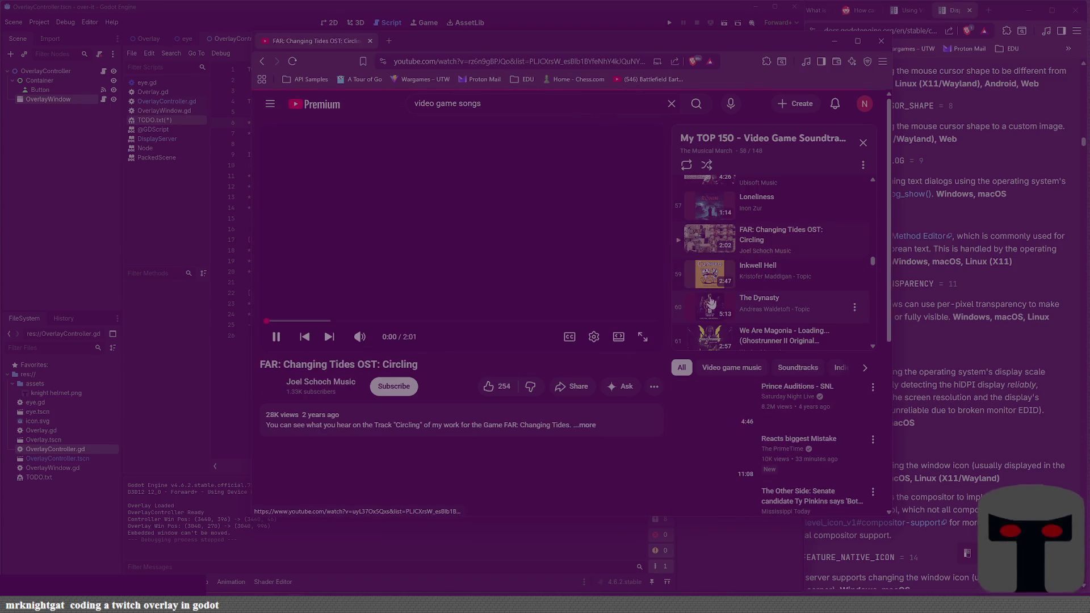
Play Inkwell Hell from 0:39, and save it and Age of Empires IV Main Theme to the real bg.
{"action": "left_click", "coordinate": [714, 279]}
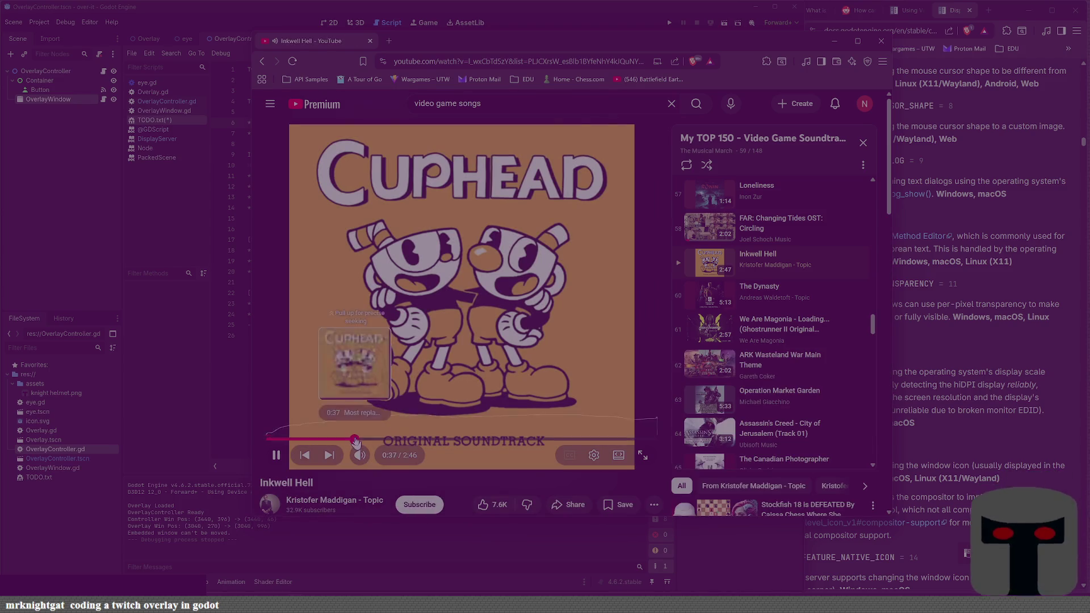
{"action": "left_click", "coordinate": [355, 439]}
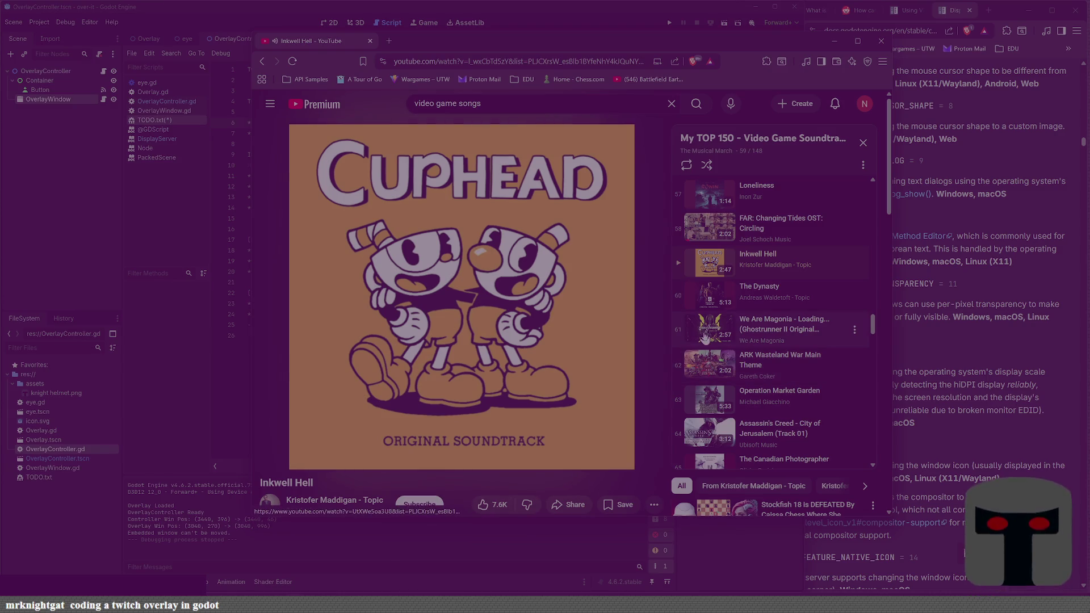
{"action": "scroll", "coordinate": [705, 337], "scroll_direction": "down", "scroll_amount": 10}
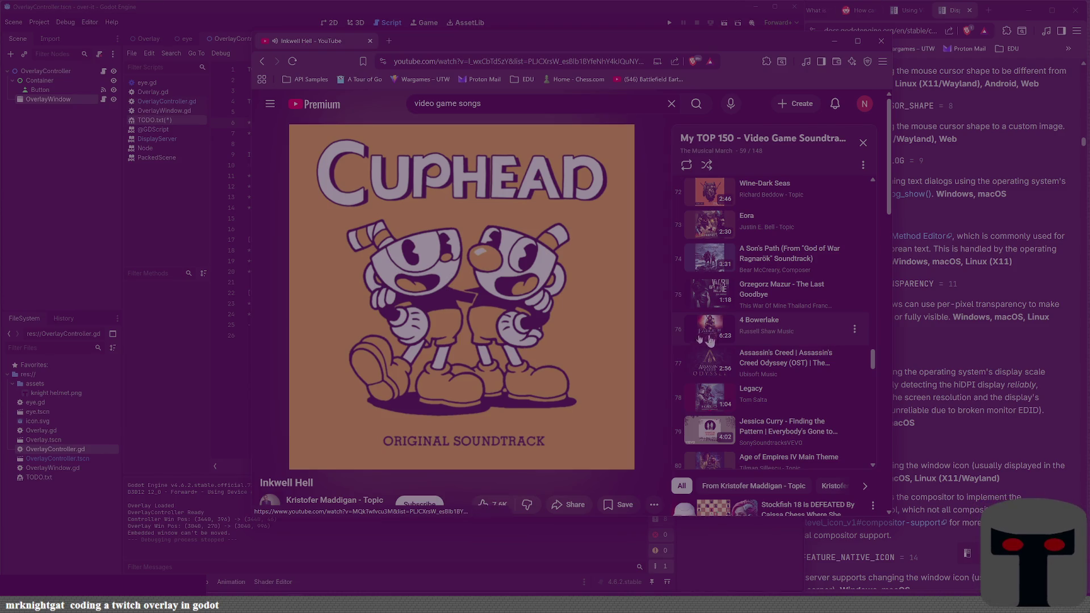
{"action": "left_click", "coordinate": [618, 504]}
{"action": "left_click", "coordinate": [689, 431]}
{"action": "scroll", "coordinate": [689, 431], "scroll_direction": "down", "scroll_amount": 3}
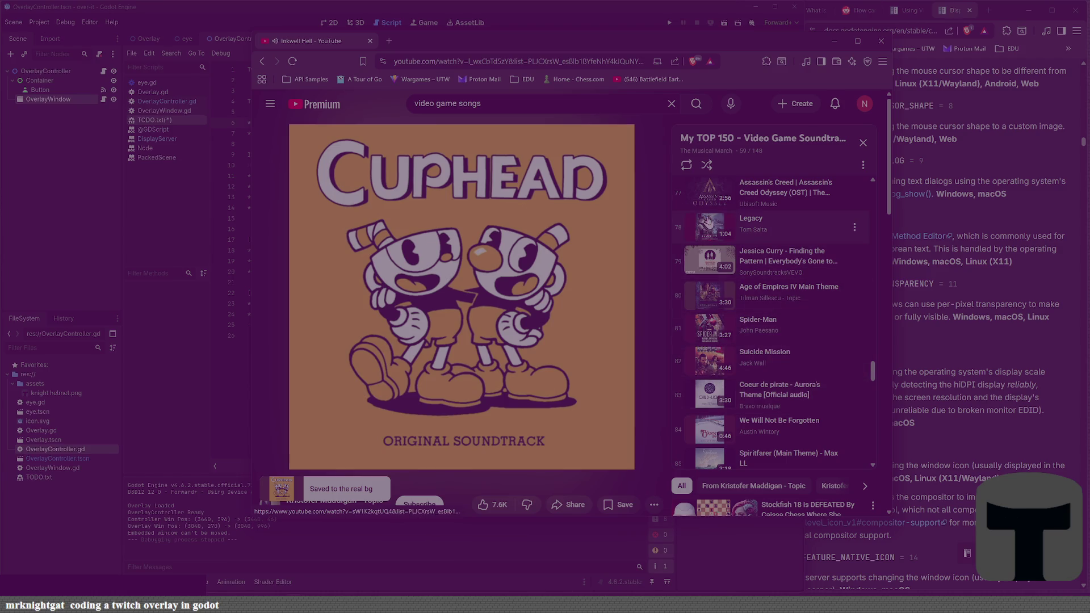
{"action": "scroll", "coordinate": [708, 220], "scroll_direction": "up", "scroll_amount": 3}
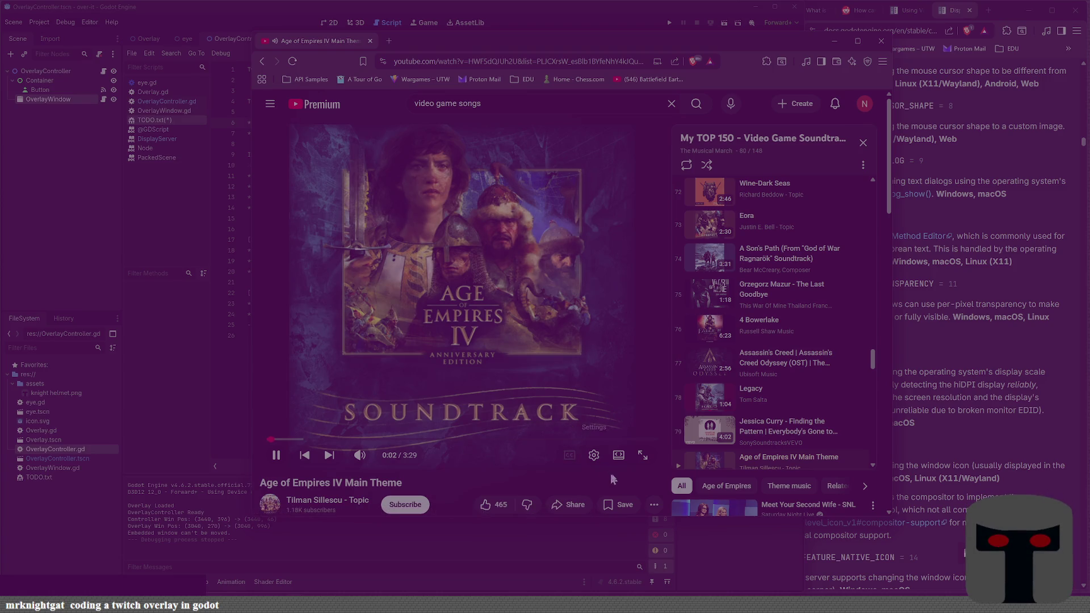
{"action": "left_click", "coordinate": [622, 503]}
{"action": "left_click", "coordinate": [640, 430]}
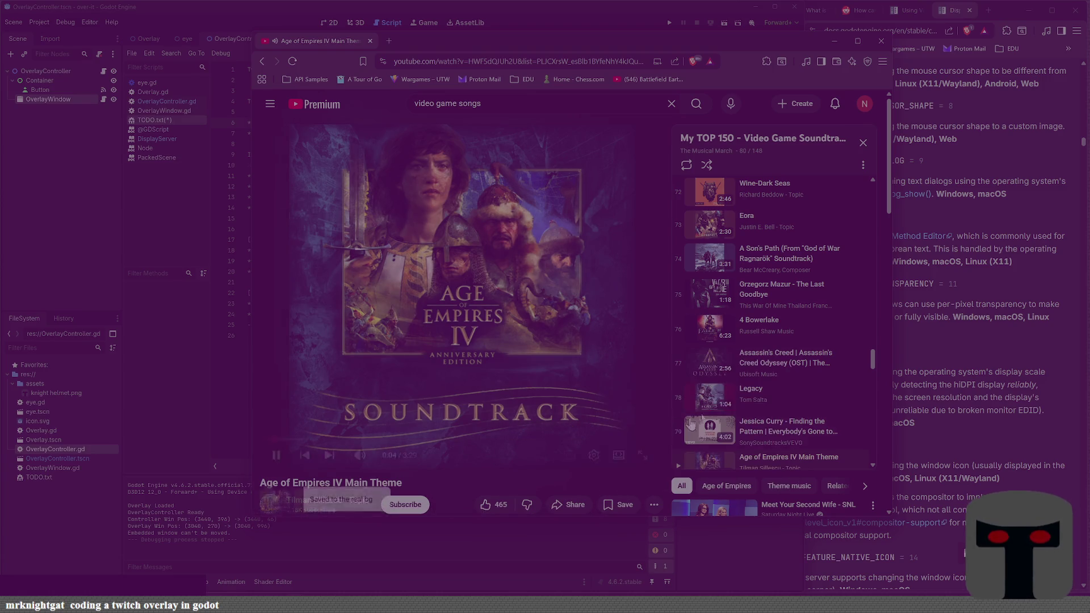
{"action": "scroll", "coordinate": [731, 379], "scroll_direction": "down", "scroll_amount": 6}
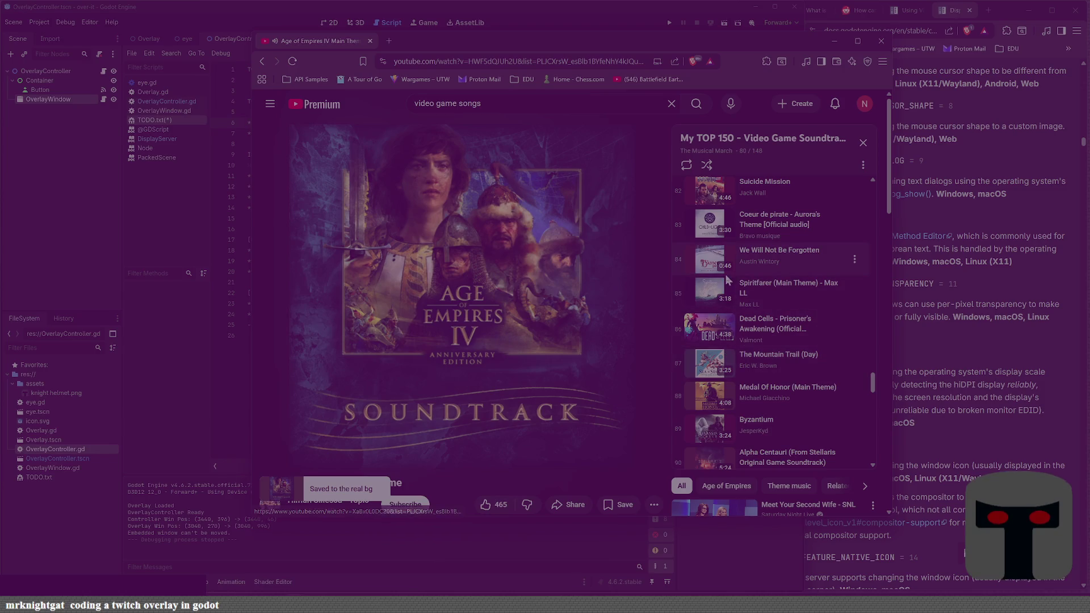
Play We Will Not Be Forgotten from about 0:20 and save it to the real bg.
{"action": "left_click", "coordinate": [709, 266]}
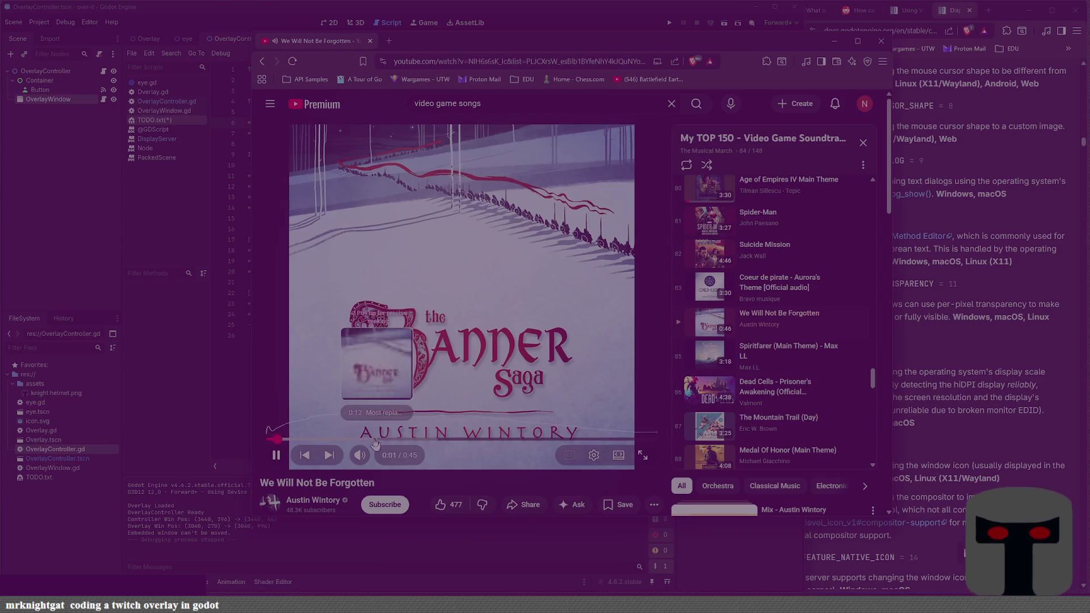
{"action": "left_click", "coordinate": [384, 438]}
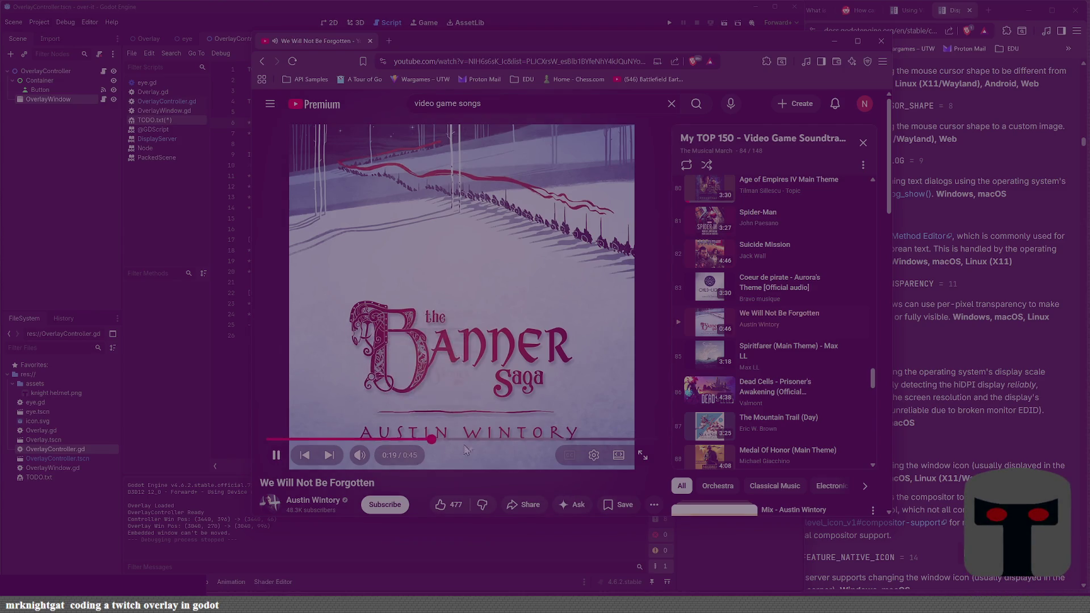
{"action": "left_click", "coordinate": [440, 439]}
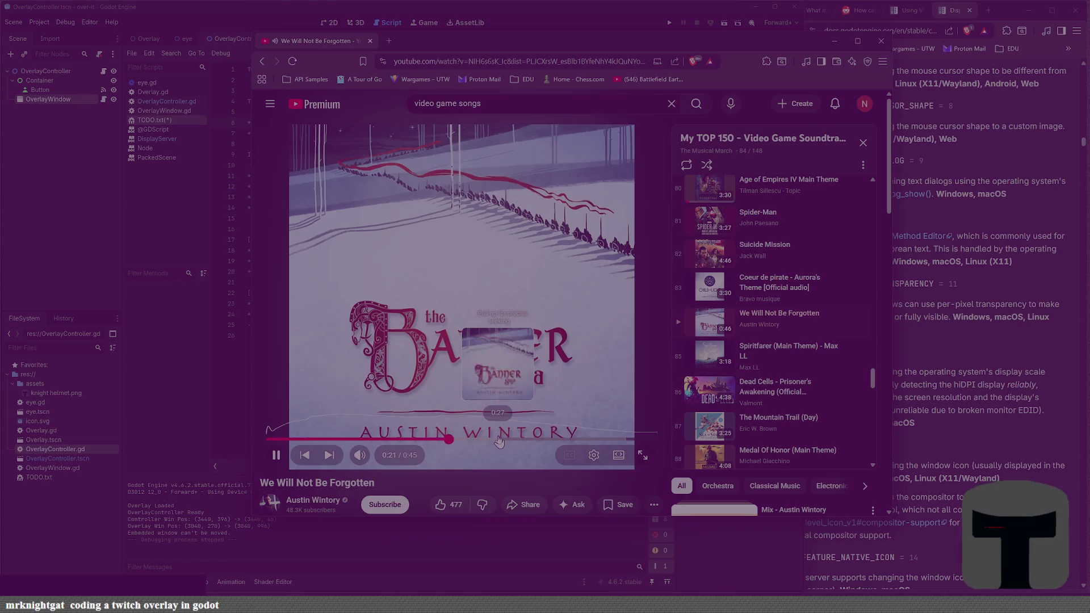
{"action": "left_click", "coordinate": [622, 505]}
{"action": "left_click", "coordinate": [647, 420]}
{"action": "scroll", "coordinate": [698, 301], "scroll_direction": "down", "scroll_amount": 5}
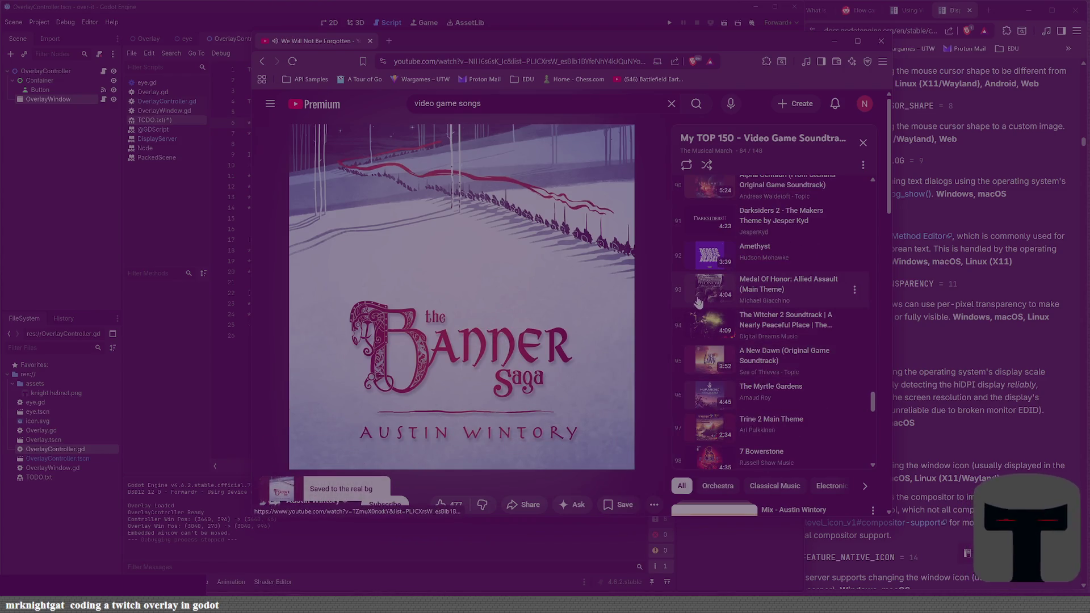
{"action": "scroll", "coordinate": [701, 318], "scroll_direction": "down", "scroll_amount": 3}
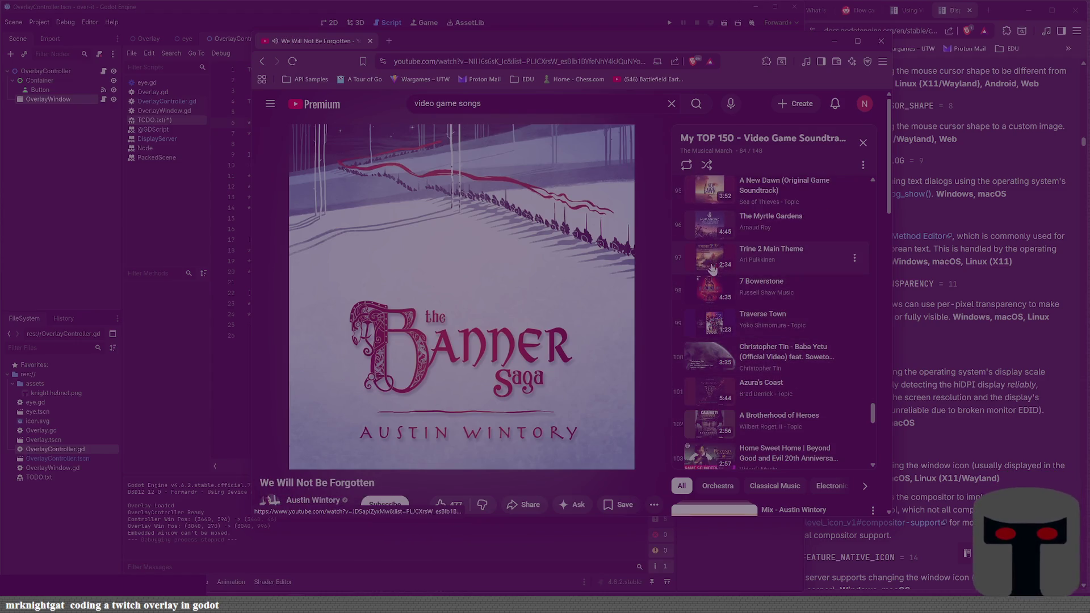
{"action": "scroll", "coordinate": [709, 272], "scroll_direction": "down", "scroll_amount": 3}
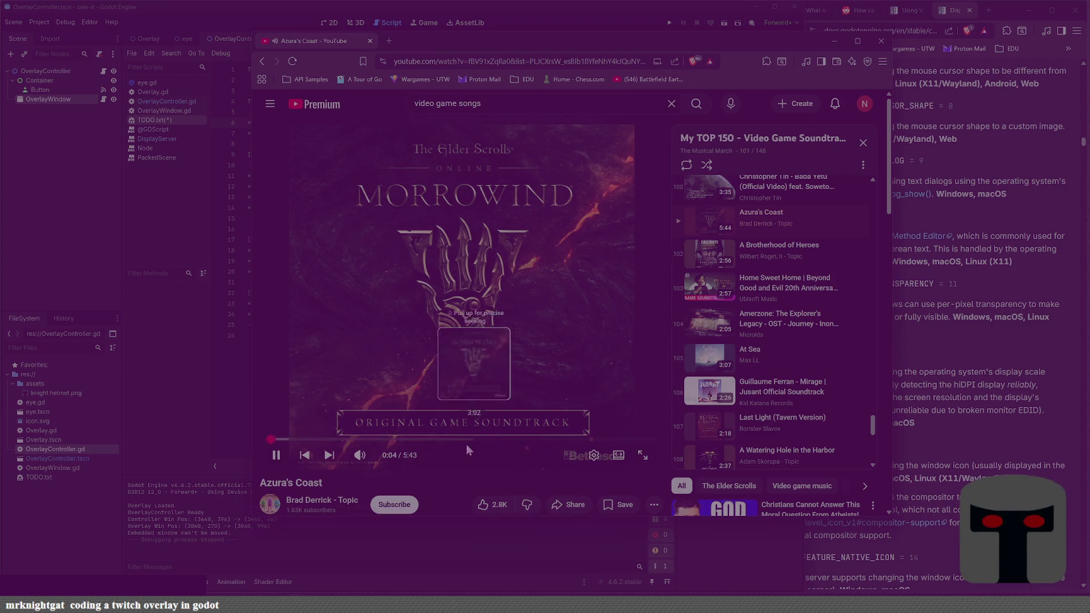
Sample Azura's Coast, Last Light (Tavern Version) and A Watering Hole in the Harbor, then play track 117.
{"action": "left_click", "coordinate": [442, 439]}
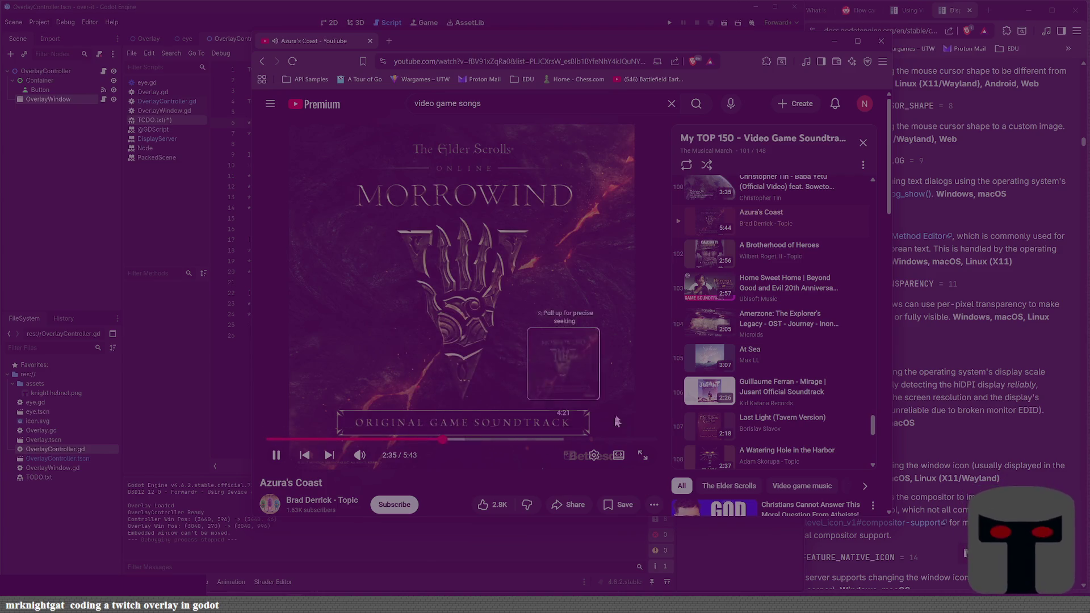
{"action": "left_click", "coordinate": [714, 430]}
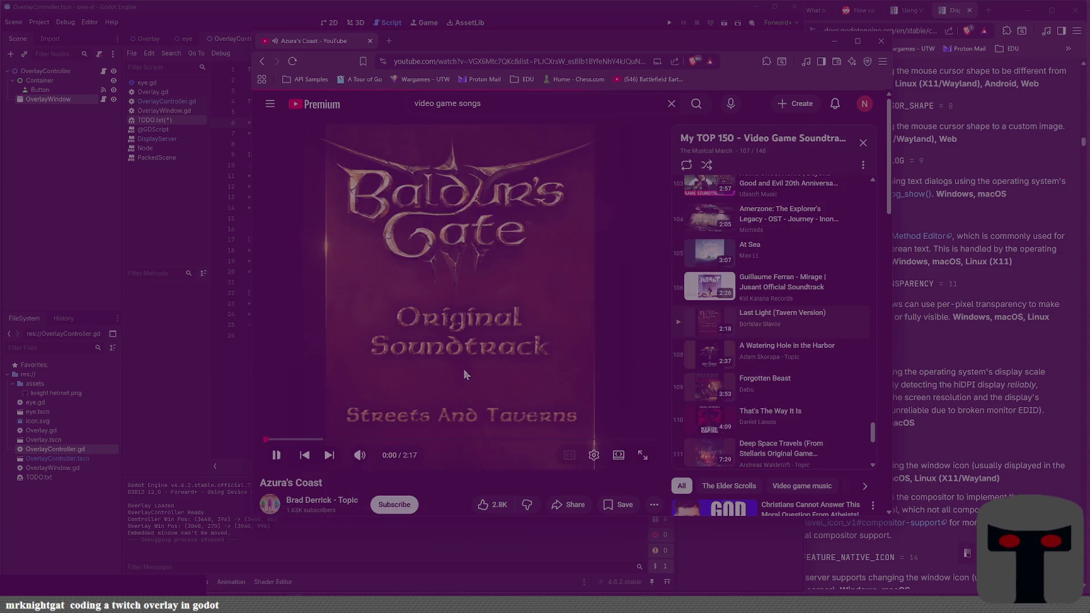
{"action": "left_click", "coordinate": [441, 440]}
{"action": "scroll", "coordinate": [709, 420], "scroll_direction": "up", "scroll_amount": 3}
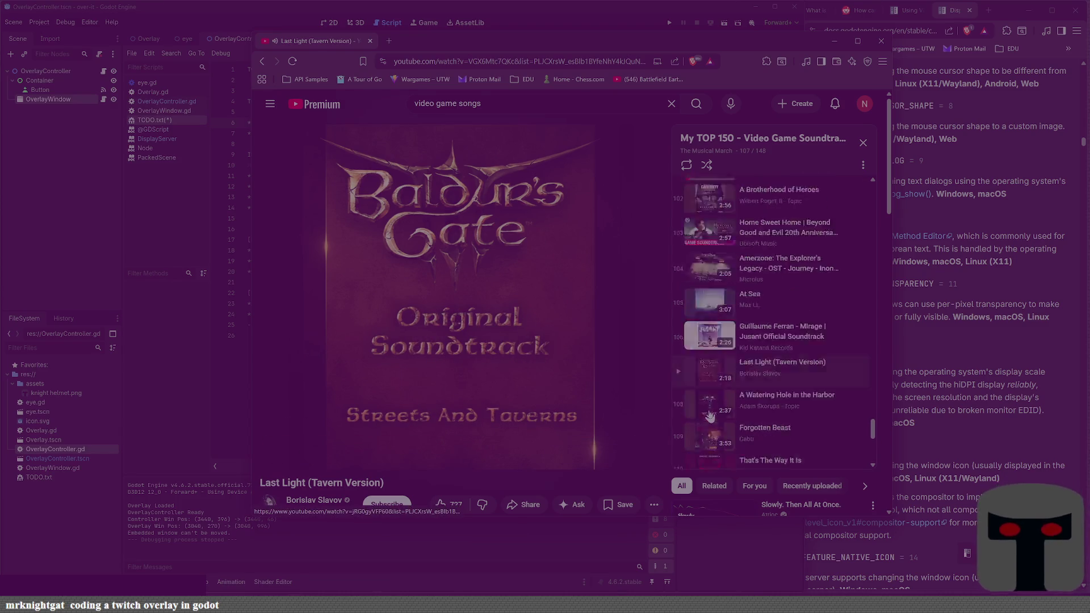
{"action": "left_click", "coordinate": [721, 455]}
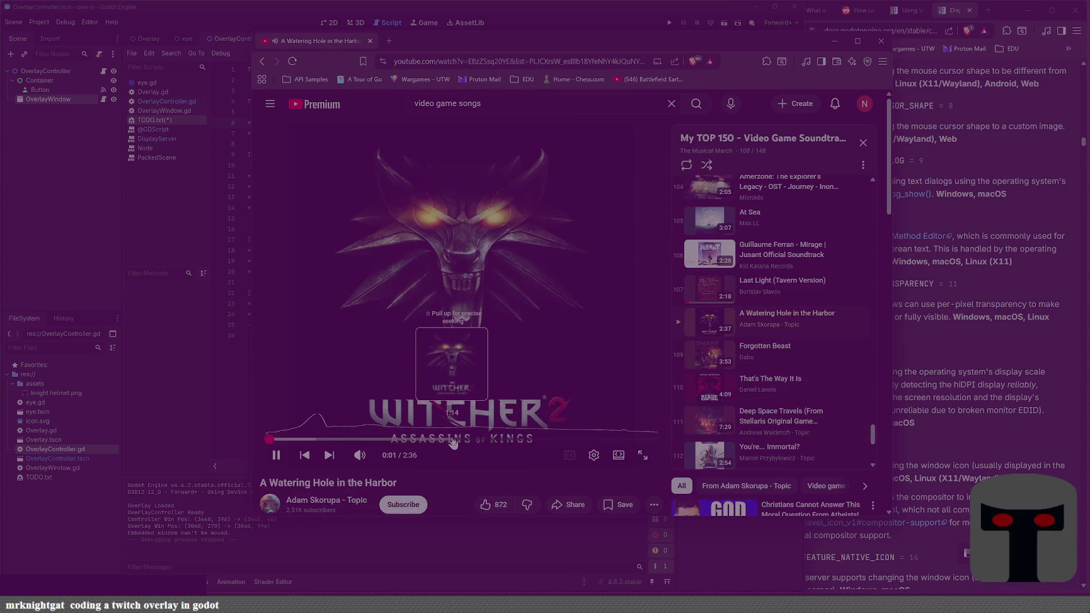
{"action": "left_click", "coordinate": [452, 369]}
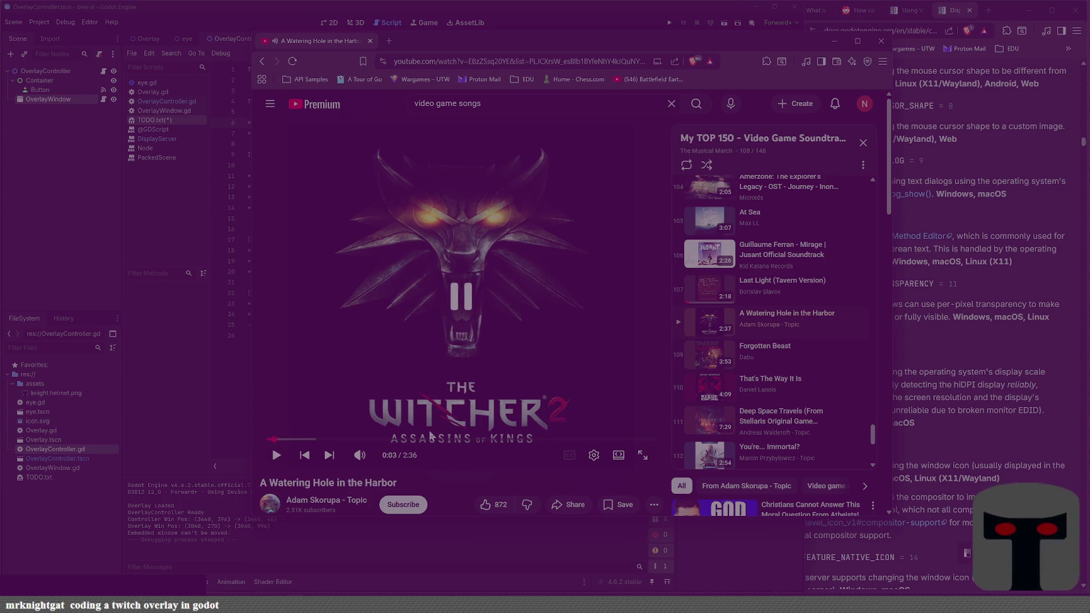
{"action": "left_click", "coordinate": [432, 439]}
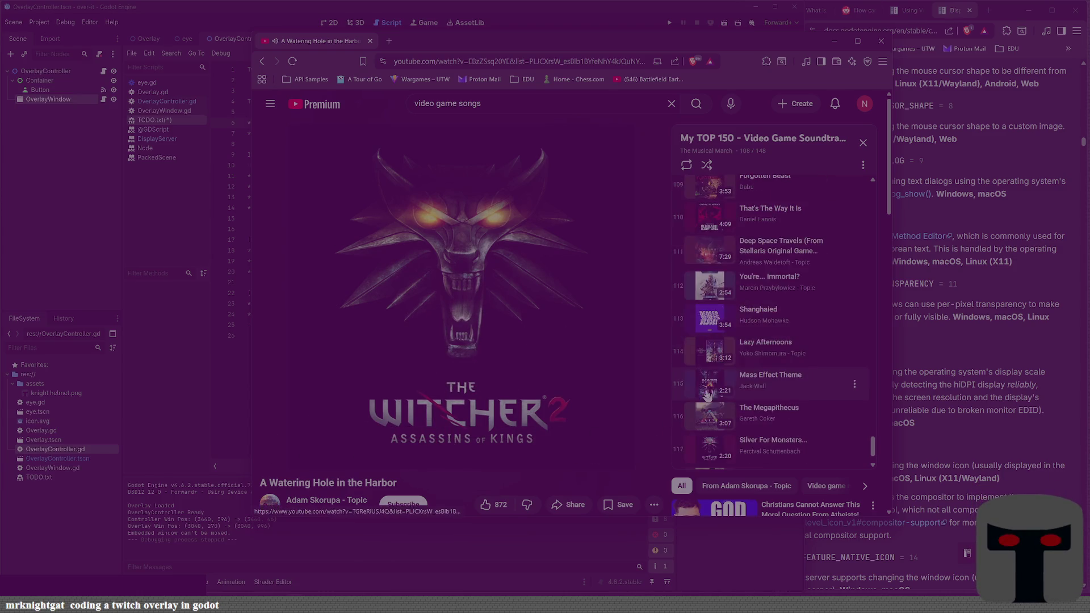
{"action": "left_click", "coordinate": [276, 455]}
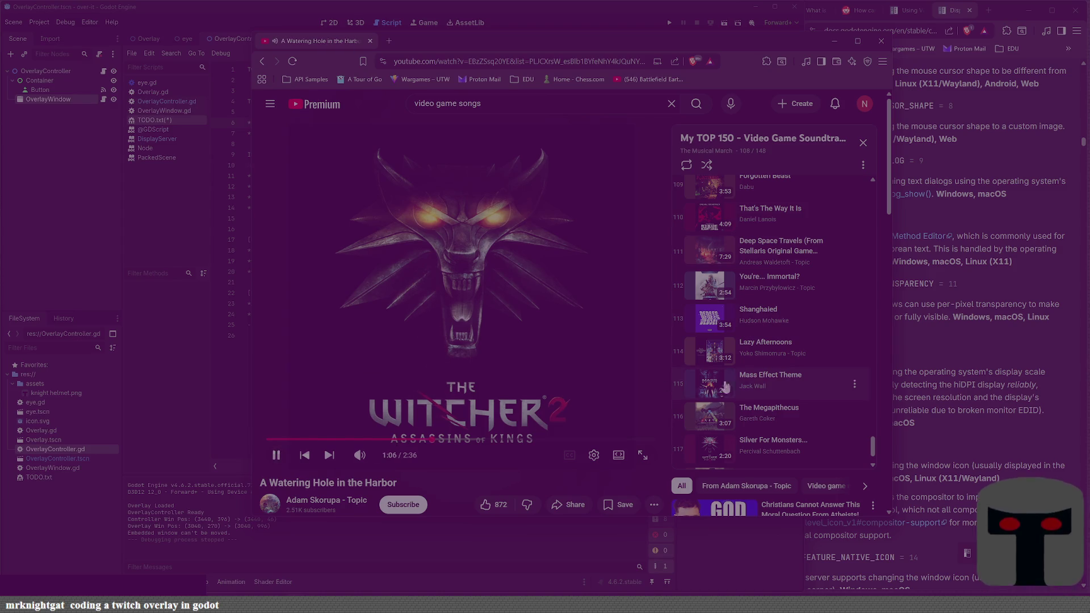
{"action": "scroll", "coordinate": [736, 427], "scroll_direction": "down", "scroll_amount": 2}
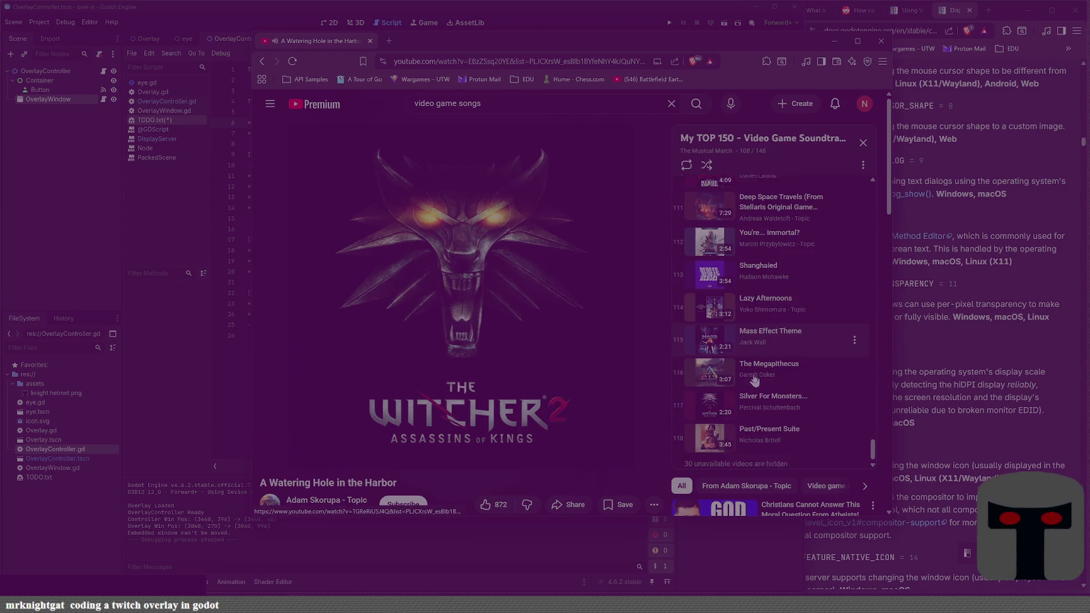
{"action": "left_click", "coordinate": [710, 407]}
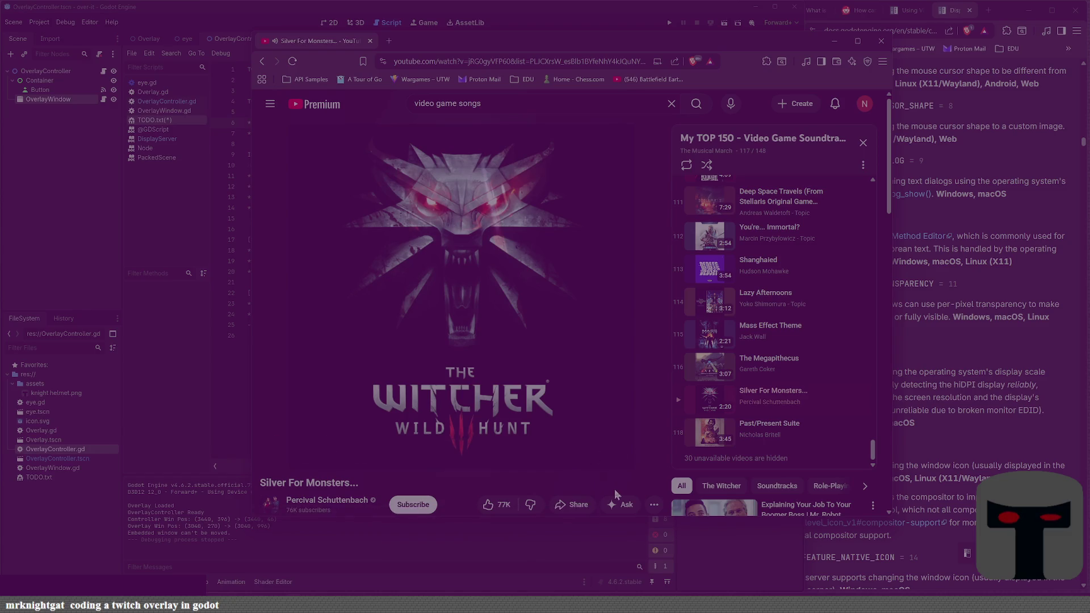
Save the current track and the Mass Effect Theme to the real bg playlist.
{"action": "left_click", "coordinate": [654, 504]}
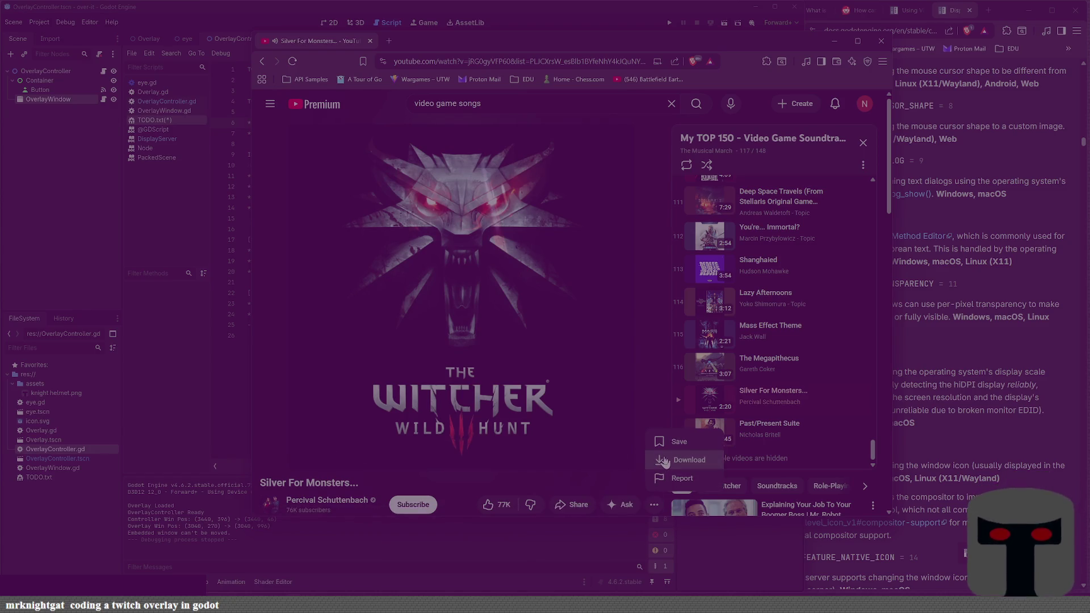
{"action": "left_click", "coordinate": [674, 448]}
{"action": "left_click", "coordinate": [691, 418]}
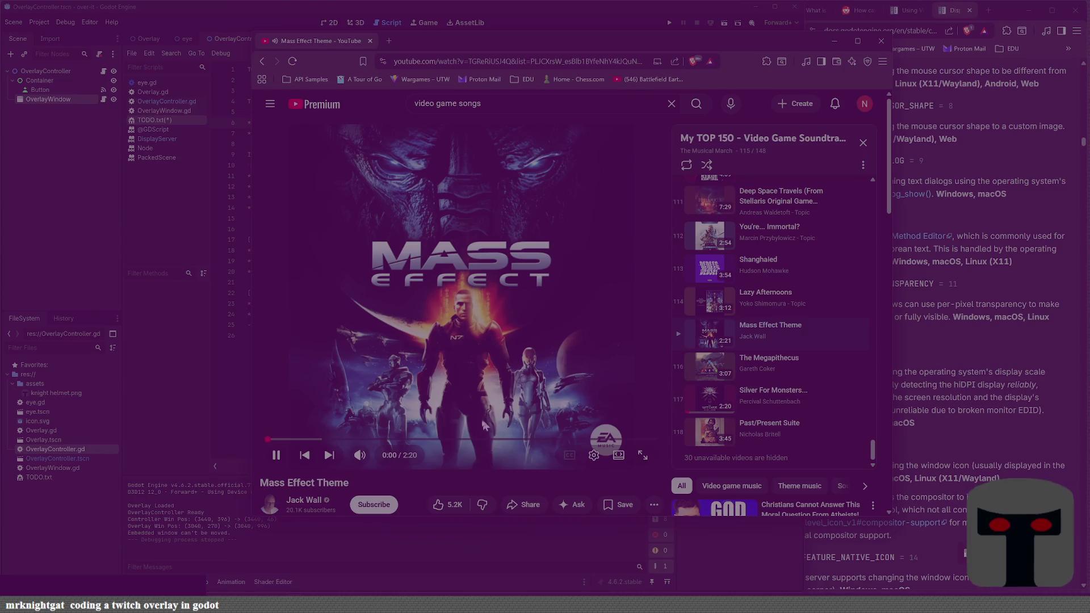
{"action": "left_click", "coordinate": [450, 439]}
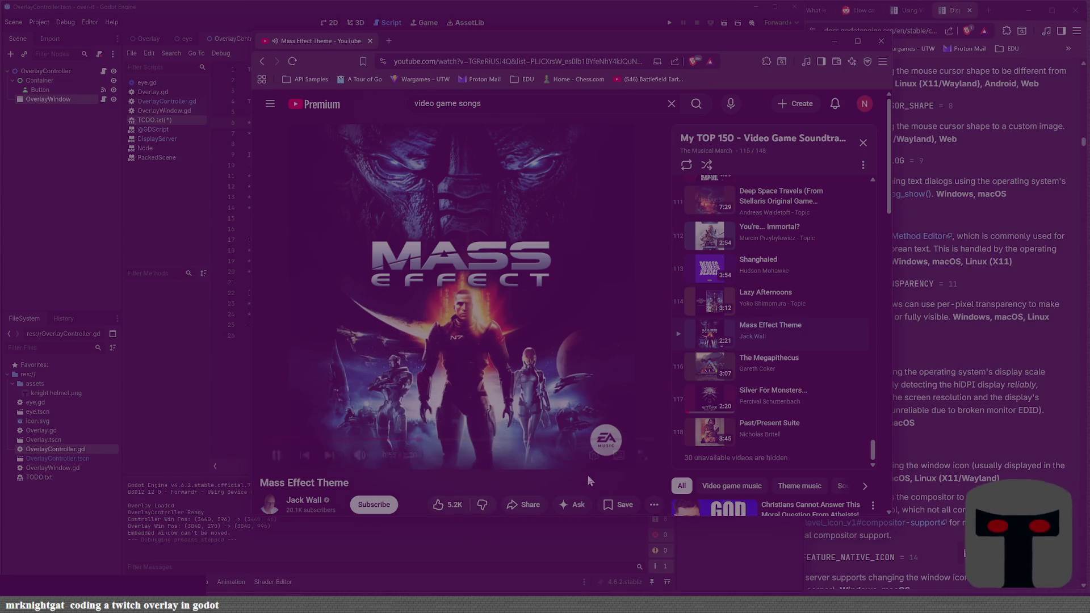
{"action": "left_click", "coordinate": [623, 502]}
{"action": "left_click", "coordinate": [665, 432]}
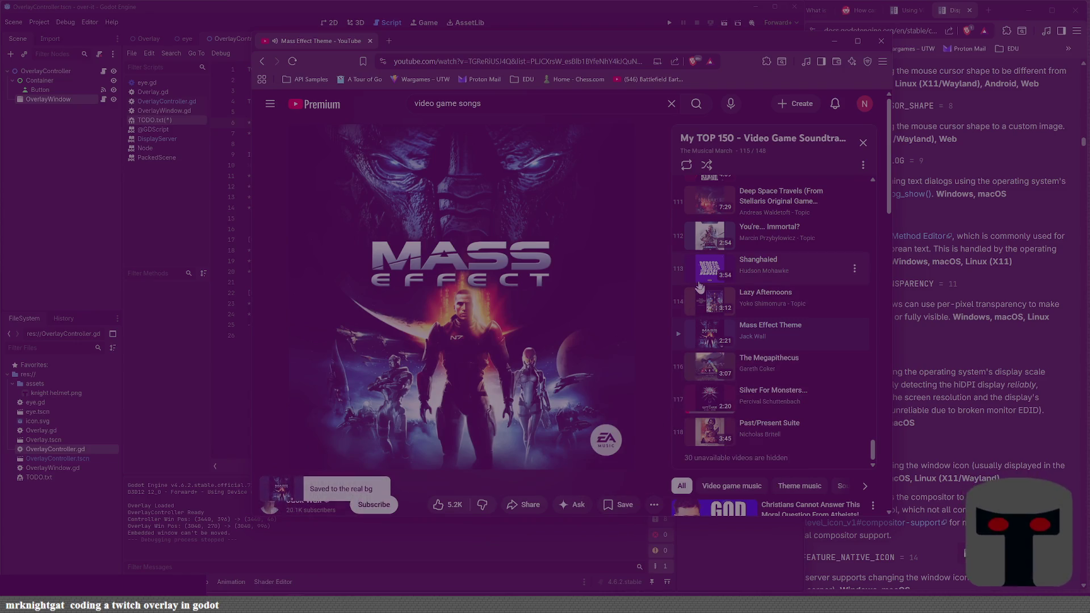
Sample the Witcher Hearts of Stone track, then play Forgotten Beast from 1:34 and save it to the real bg.
{"action": "left_click", "coordinate": [708, 245]}
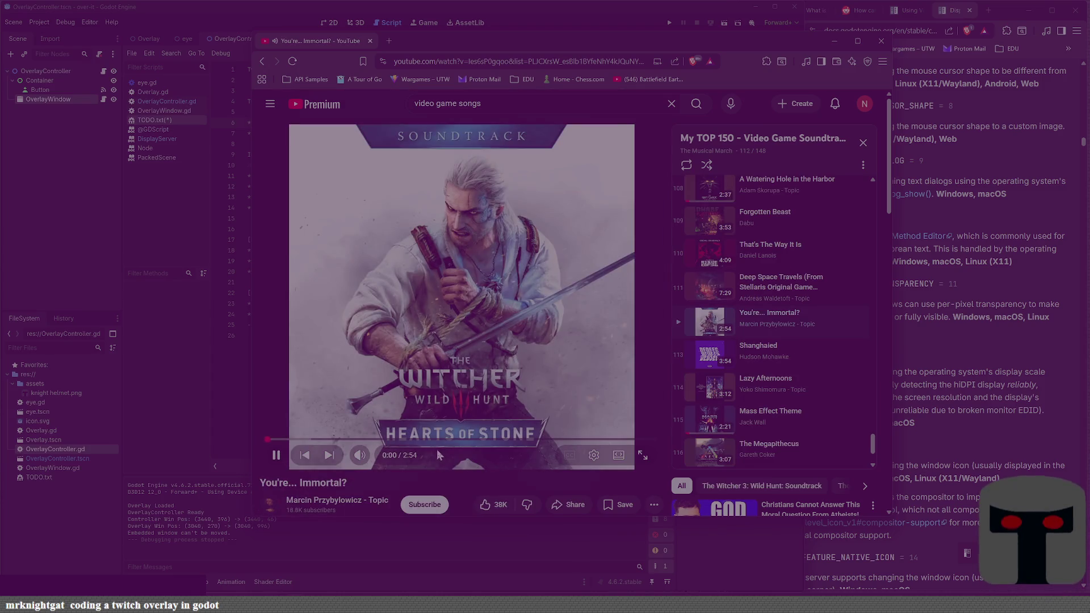
{"action": "left_click", "coordinate": [434, 441]}
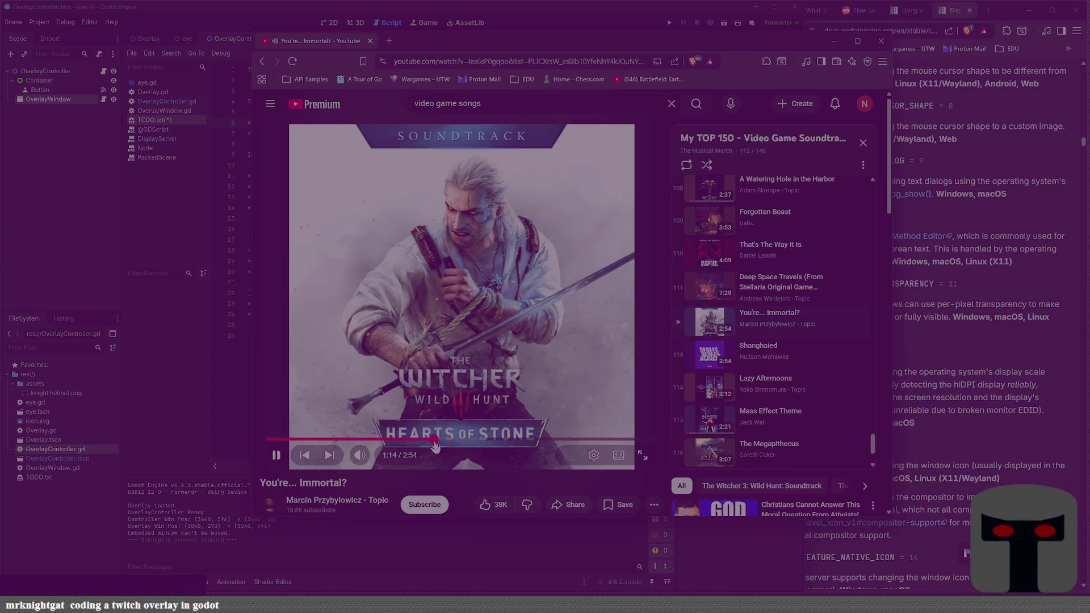
{"action": "left_click", "coordinate": [703, 221]}
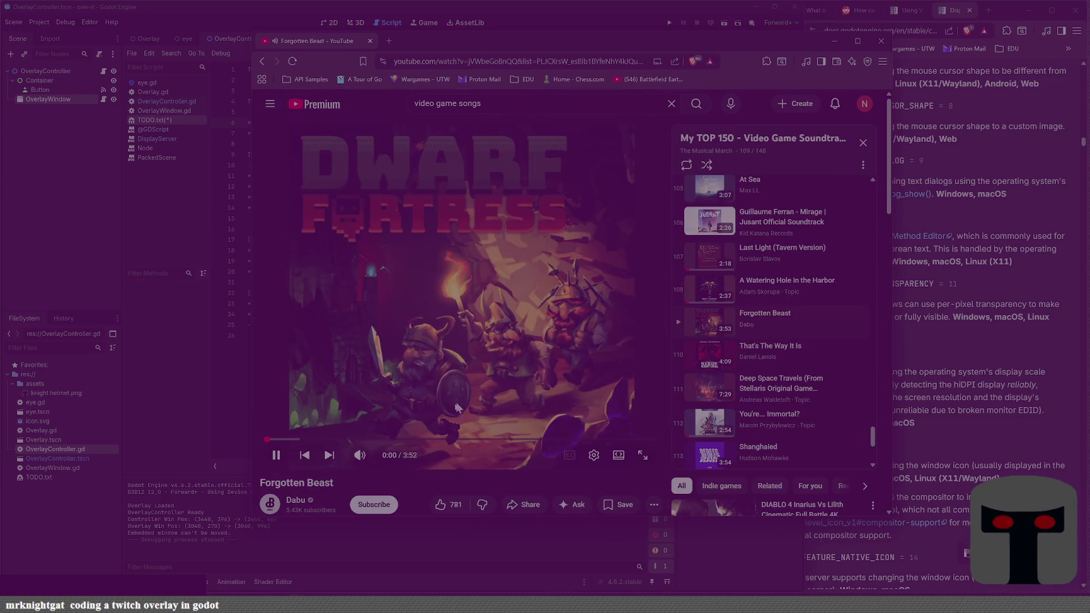
{"action": "left_click", "coordinate": [361, 441]}
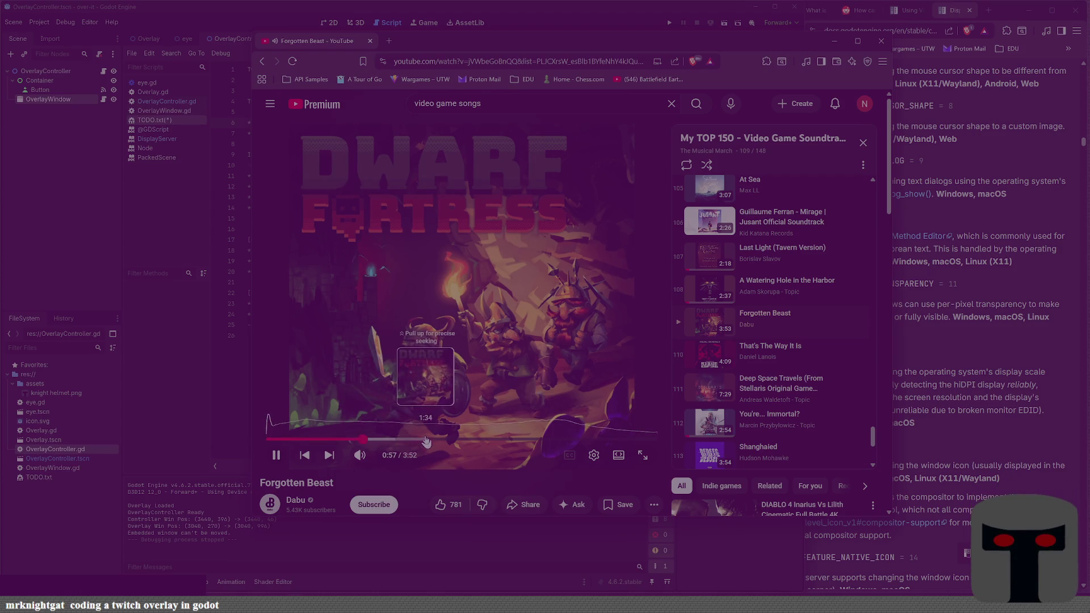
{"action": "left_click", "coordinate": [425, 441]}
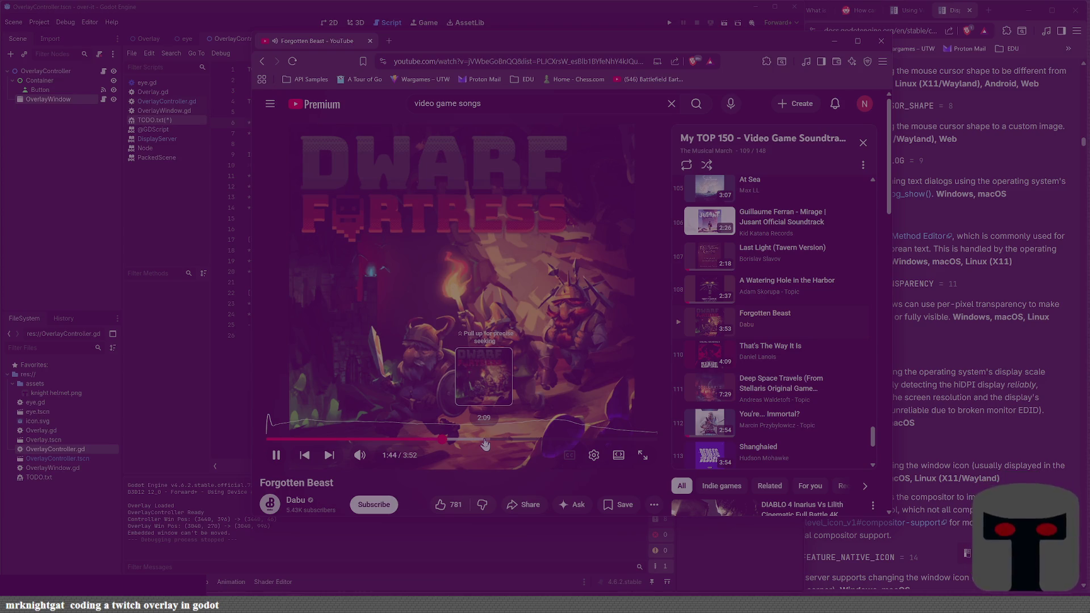
{"action": "scroll", "coordinate": [792, 398], "scroll_direction": "down", "scroll_amount": 3}
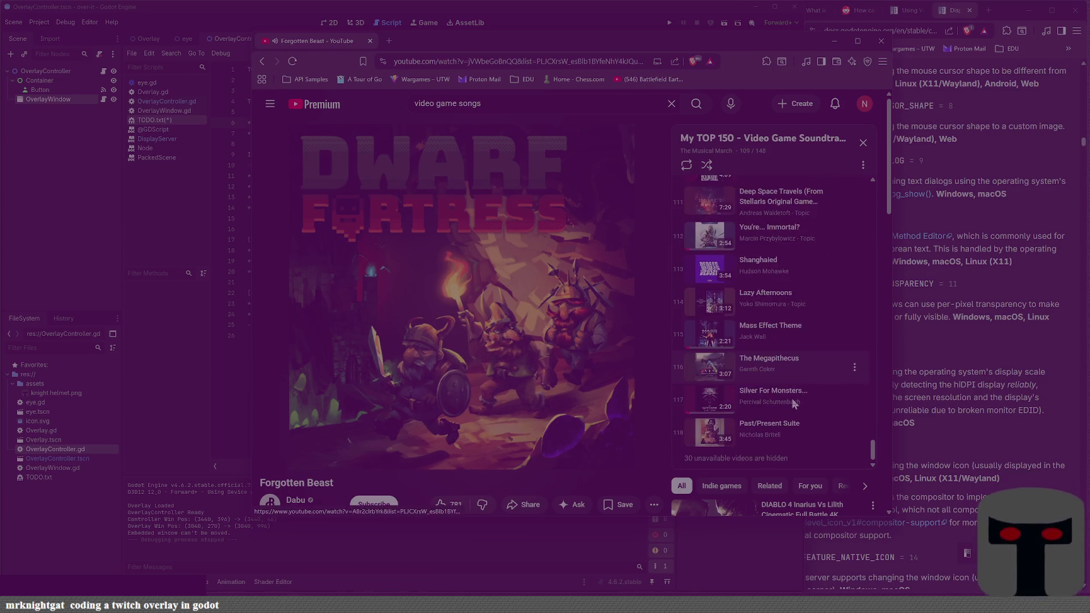
{"action": "scroll", "coordinate": [792, 402], "scroll_direction": "up", "scroll_amount": 20}
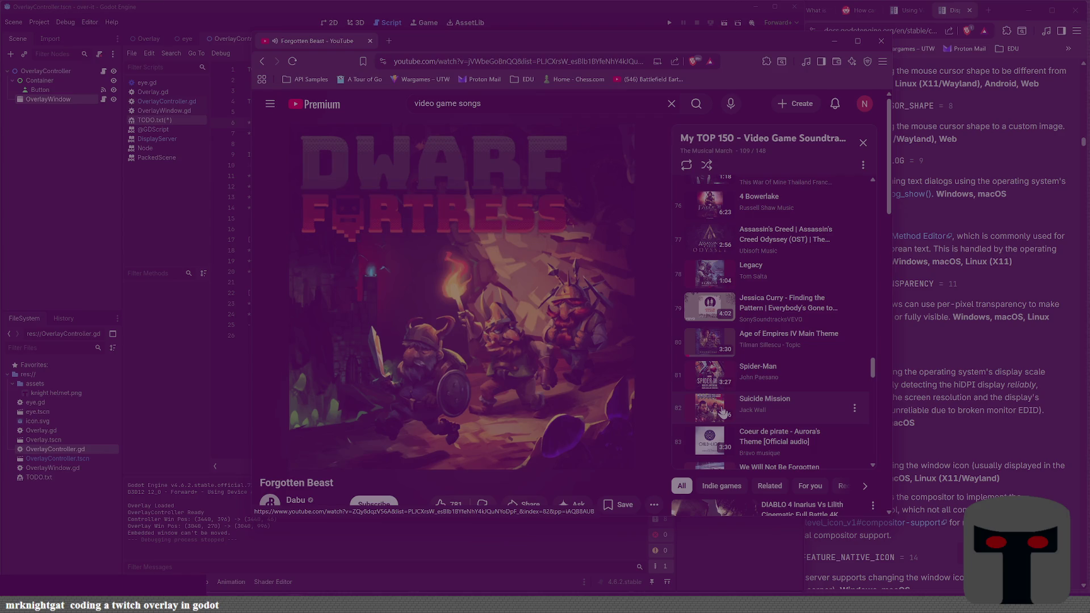
{"action": "left_click", "coordinate": [628, 506]}
{"action": "left_click", "coordinate": [656, 421]}
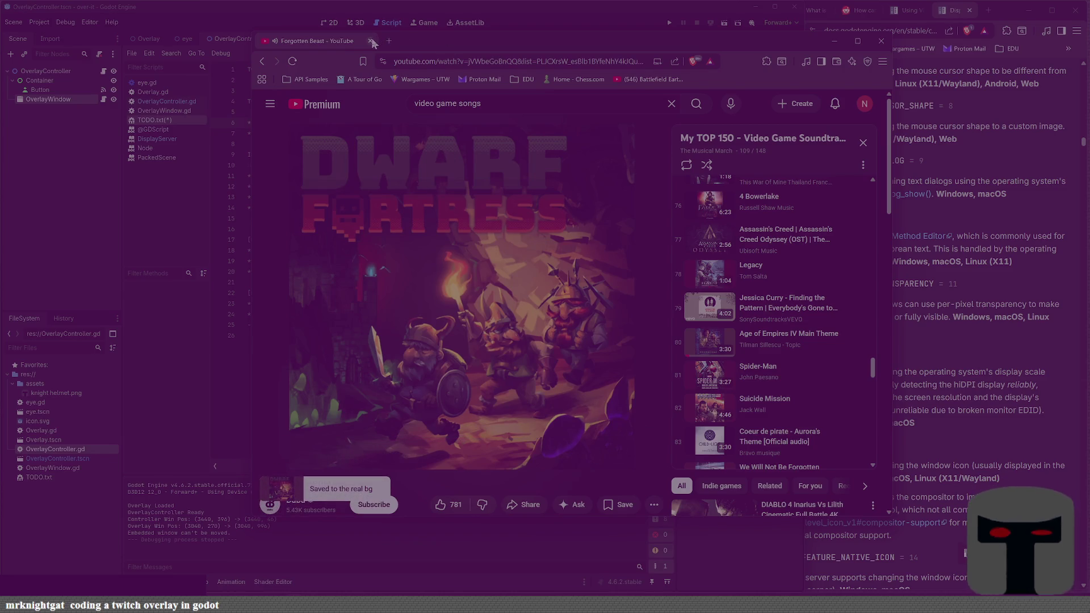
{"action": "key", "text": "super+Down"}
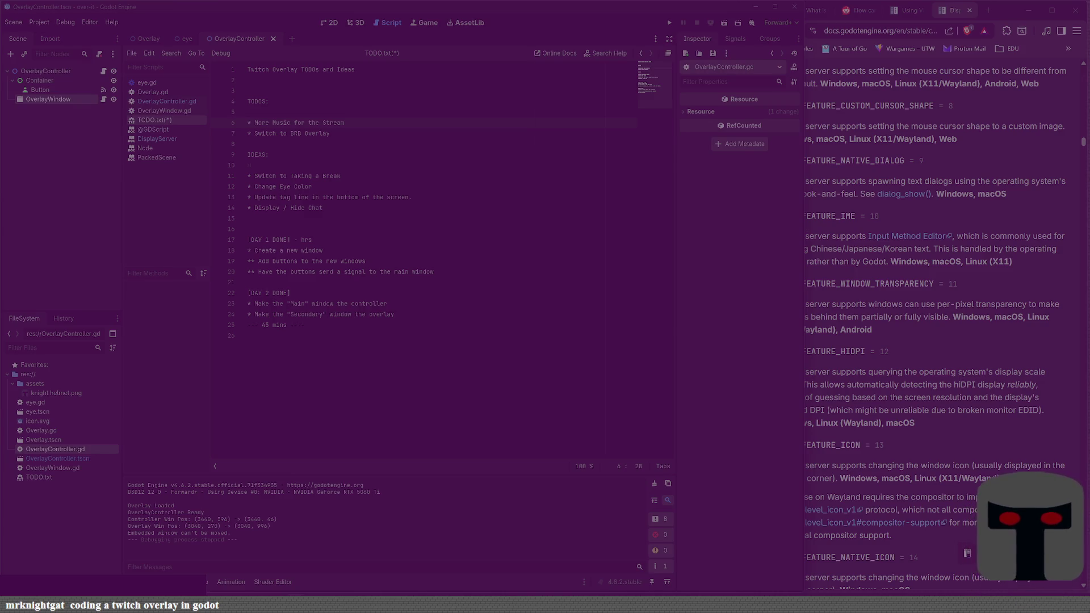
Cut the More Music for the Stream line from TODOs and paste it at the end of TODO.txt.
{"action": "left_click", "coordinate": [472, 154]}
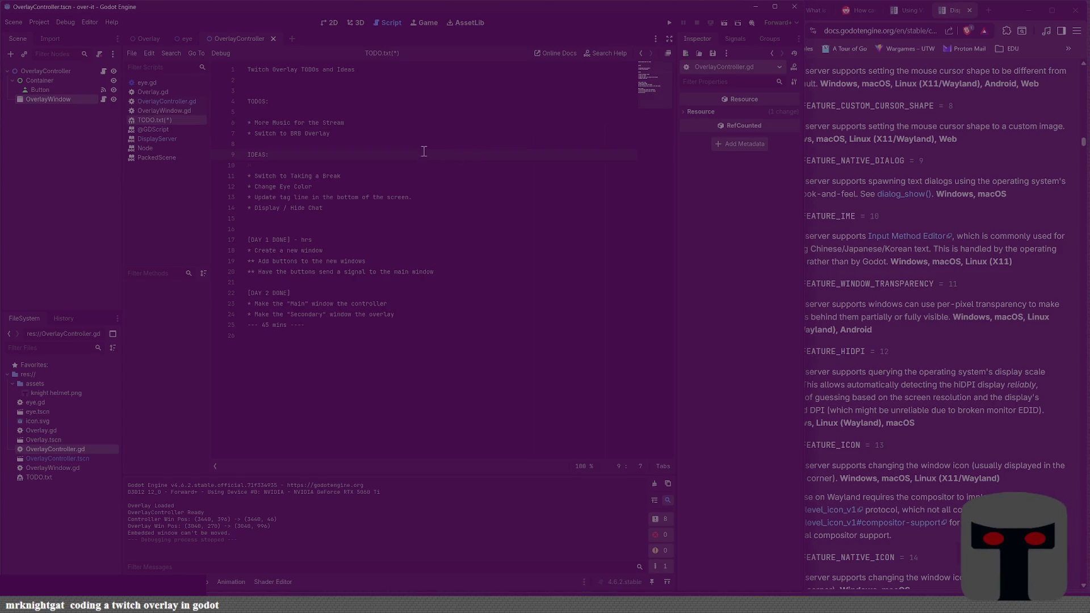
{"action": "left_click", "coordinate": [402, 136]}
{"action": "left_click", "coordinate": [406, 125]}
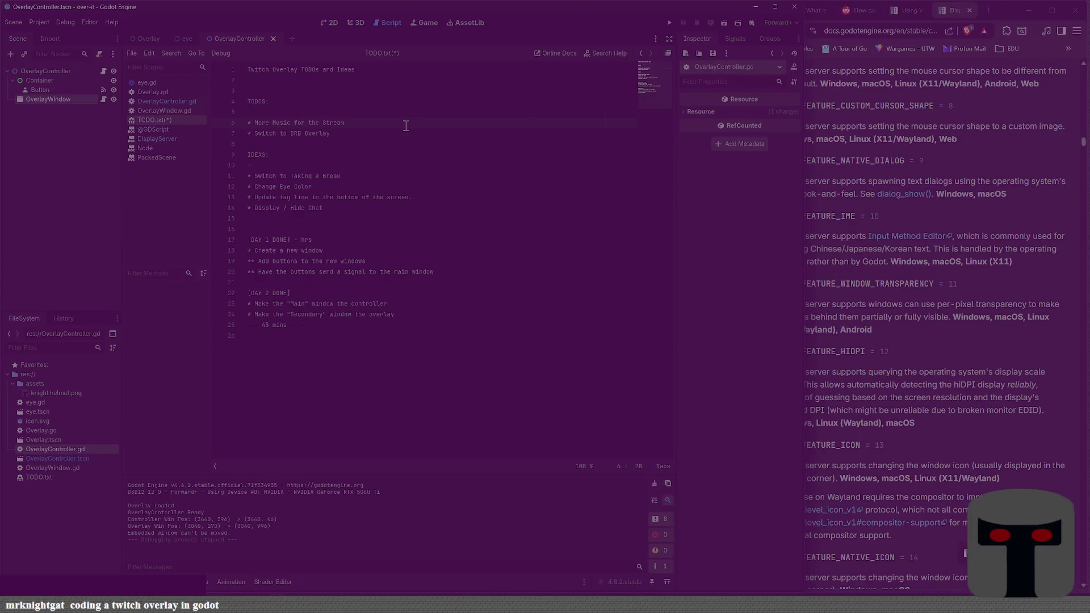
{"action": "key", "text": "shift+Home"}
{"action": "key", "text": "ctrl+c"}
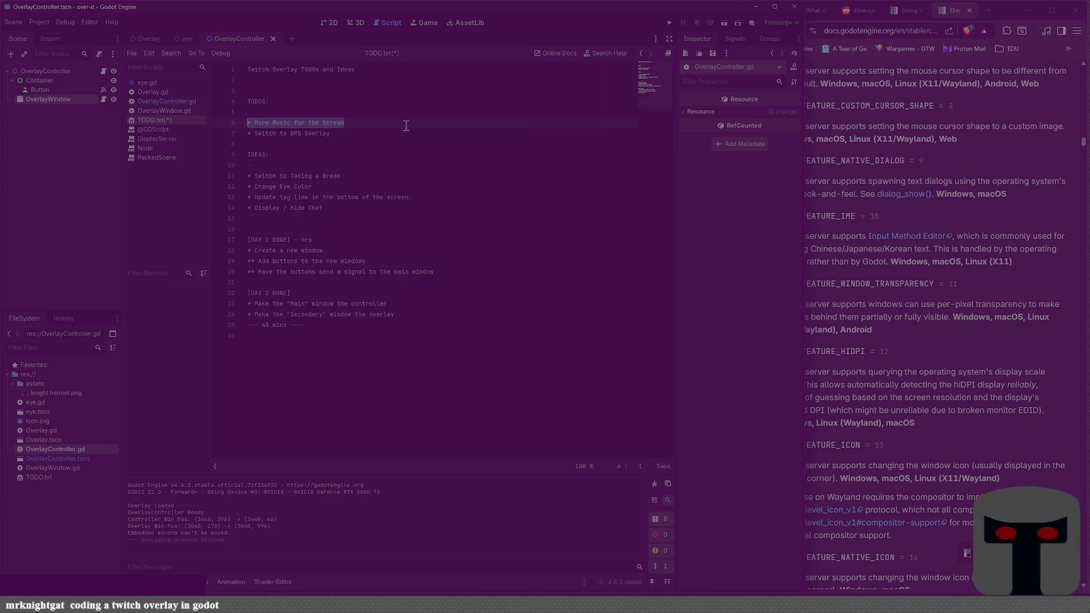
{"action": "key", "text": "BackSpace"}
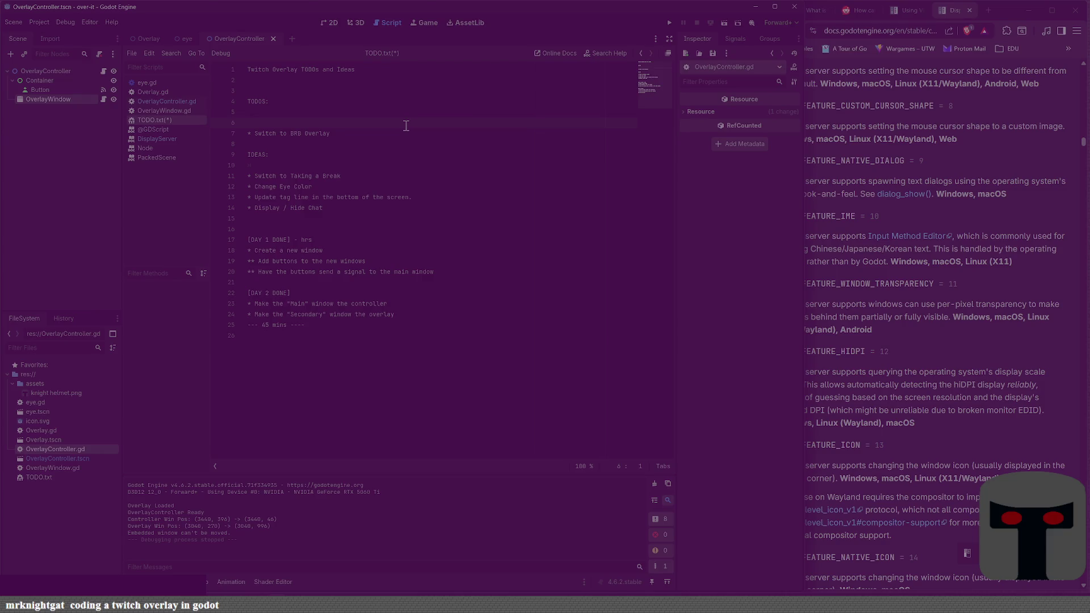
{"action": "left_click", "coordinate": [317, 342]}
{"action": "key", "text": "ctrl+v"}
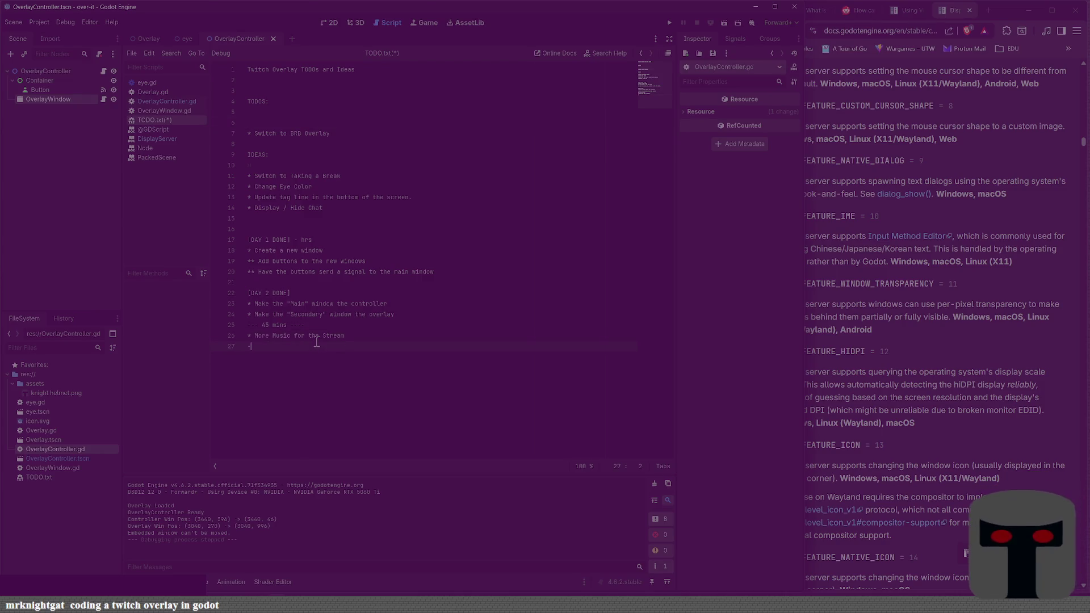
Append '15 mins' to the pasted task, tidy the blank line in TODOs, and save.
{"action": "type", "text": "15 mins ---"}
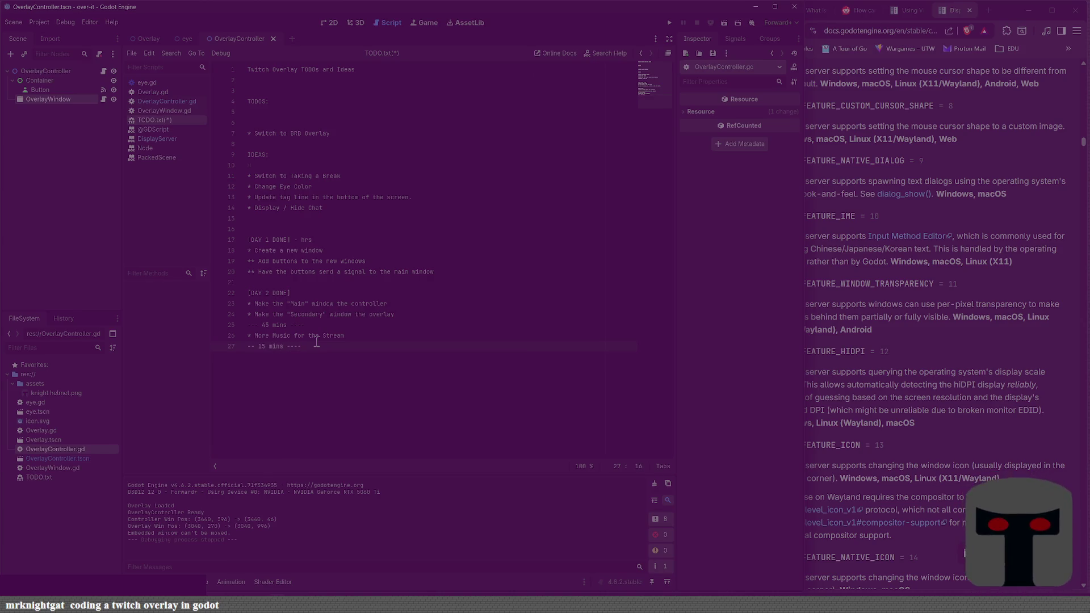
{"action": "type", "text": "-"}
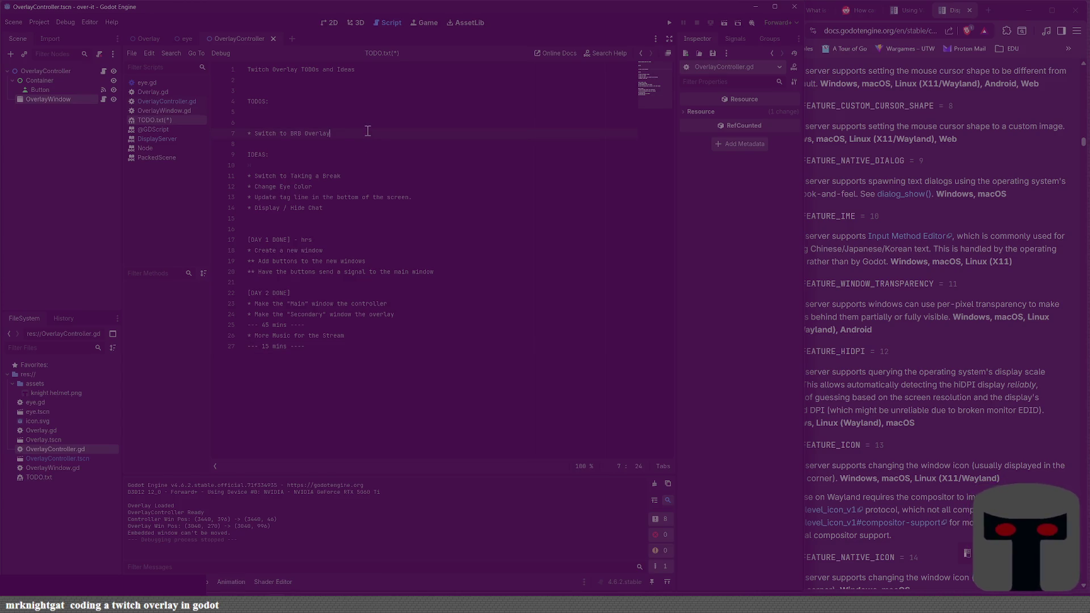
{"action": "key", "text": "BackSpace"}
{"action": "key", "text": "BackSpace"}
{"action": "type", "text": "\\"}
{"action": "key", "text": "Return"}
{"action": "key", "text": "ctrl+z"}
{"action": "key", "text": "ctrl+z"}
{"action": "key", "text": "ctrl+z"}
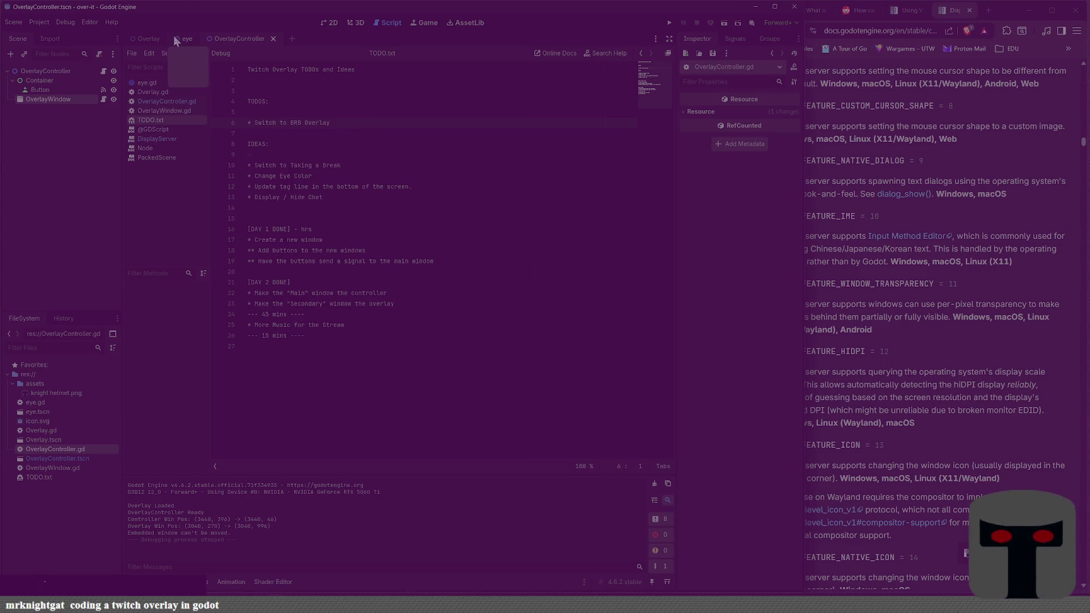
{"action": "left_click", "coordinate": [152, 38]}
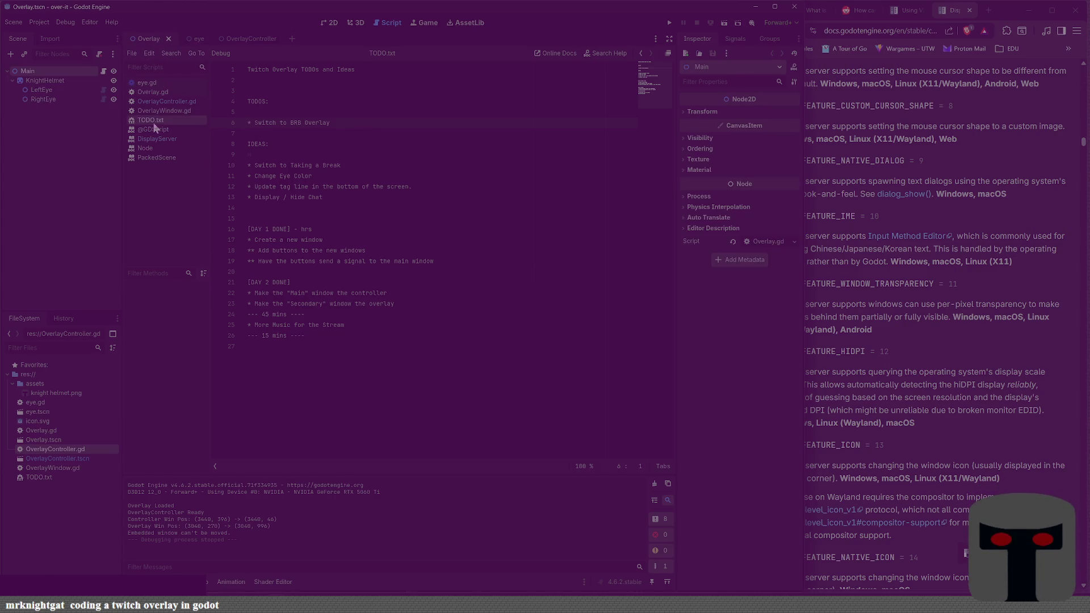
Finish the 'BRB!' print in display_brb and test it by running the project.
{"action": "left_click", "coordinate": [163, 92]}
{"action": "type", "text": "!"}
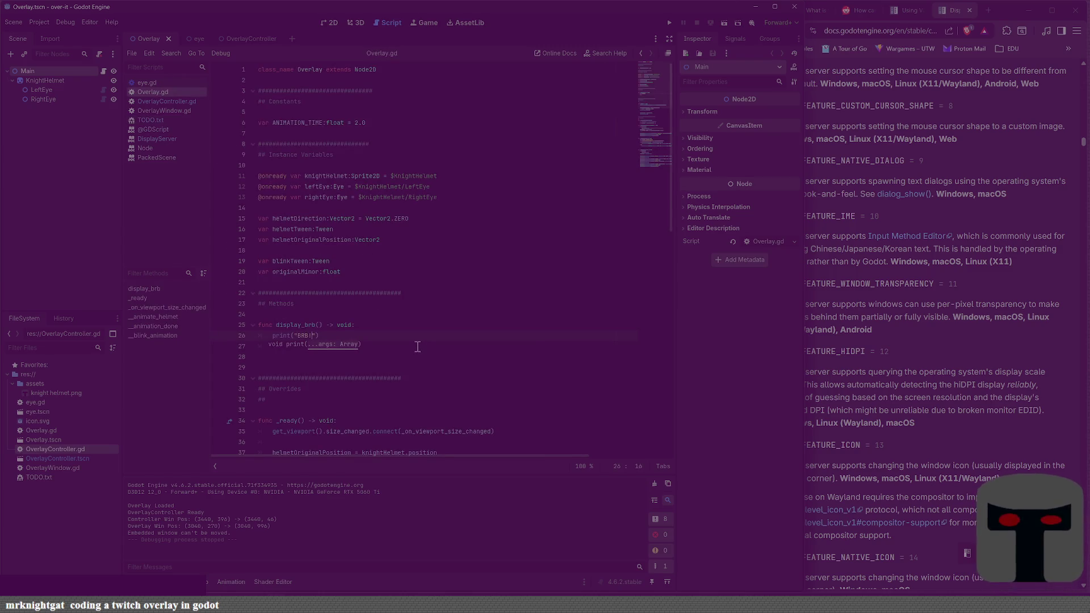
{"action": "left_click", "coordinate": [421, 339]}
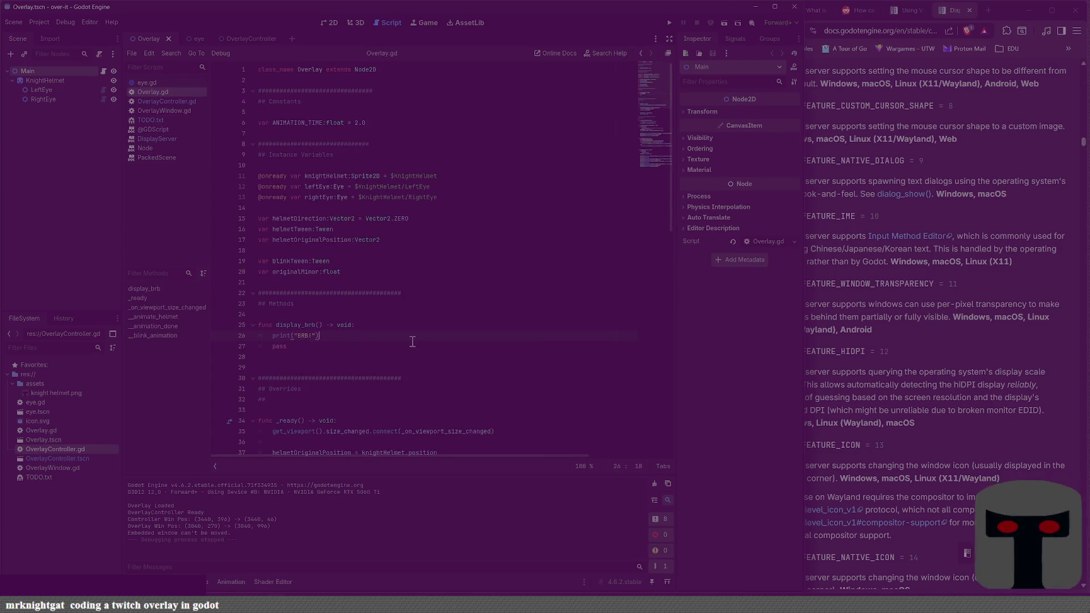
{"action": "key", "text": "F5"}
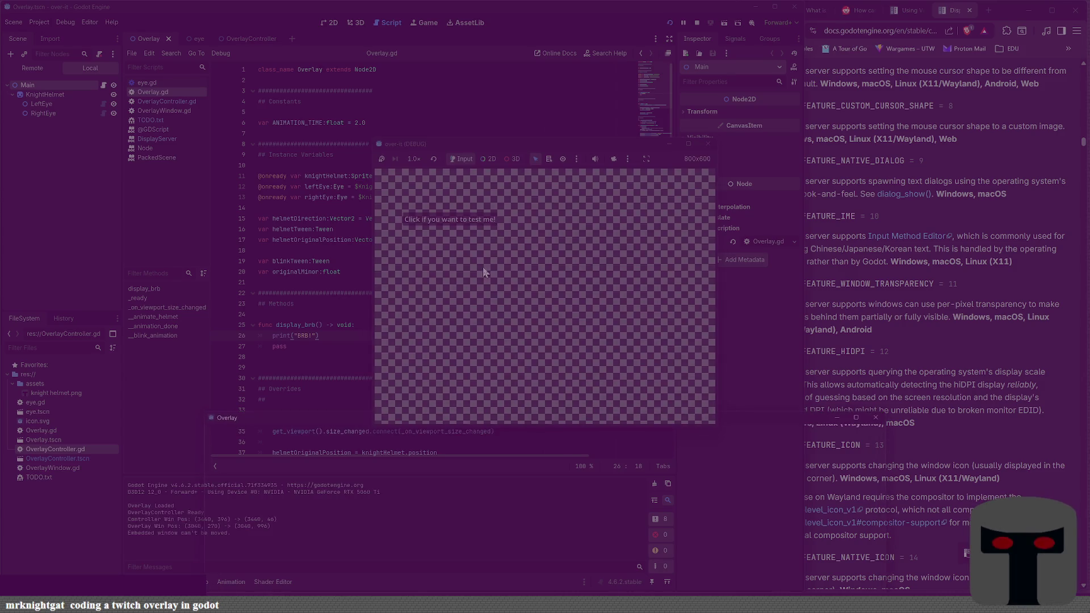
{"action": "left_click", "coordinate": [469, 219]}
{"action": "left_click", "coordinate": [468, 218]}
{"action": "left_click", "coordinate": [468, 218]}
{"action": "left_click", "coordinate": [468, 218]}
{"action": "left_click", "coordinate": [708, 143]}
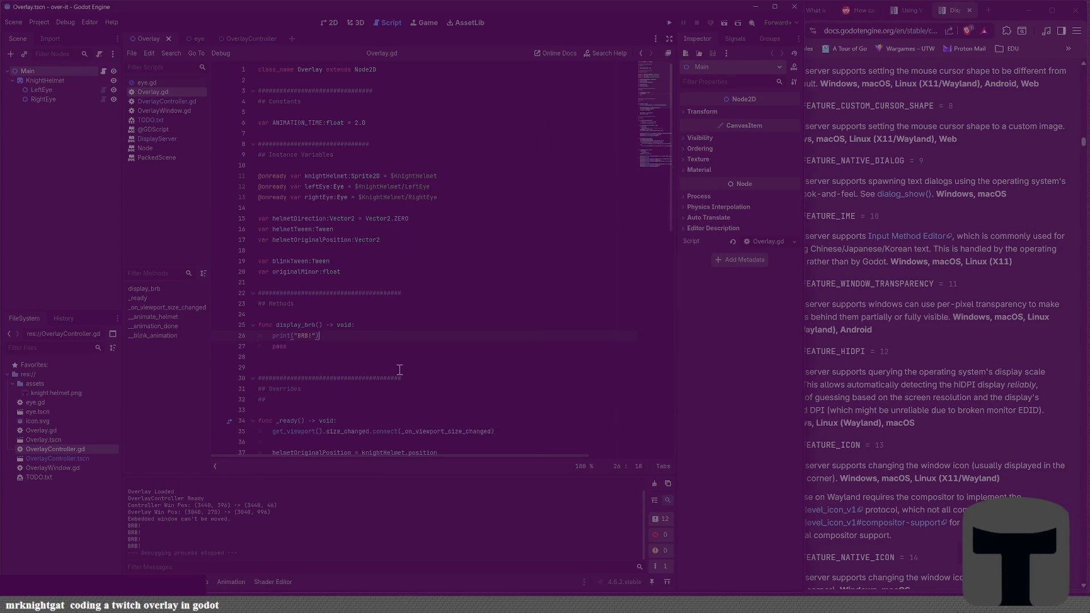
Clear the test print and pass lines from the display_brb body.
{"action": "key", "text": "shift+Up"}
{"action": "key", "text": "shift+Home"}
{"action": "key", "text": "BackSpace"}
{"action": "key", "text": "Return"}
{"action": "key", "text": "Return"}
{"action": "key", "text": "Return"}
{"action": "key", "text": "Up"}
{"action": "key", "text": "BackSpace"}
{"action": "key", "text": "BackSpace"}
{"action": "key", "text": "BackSpace"}
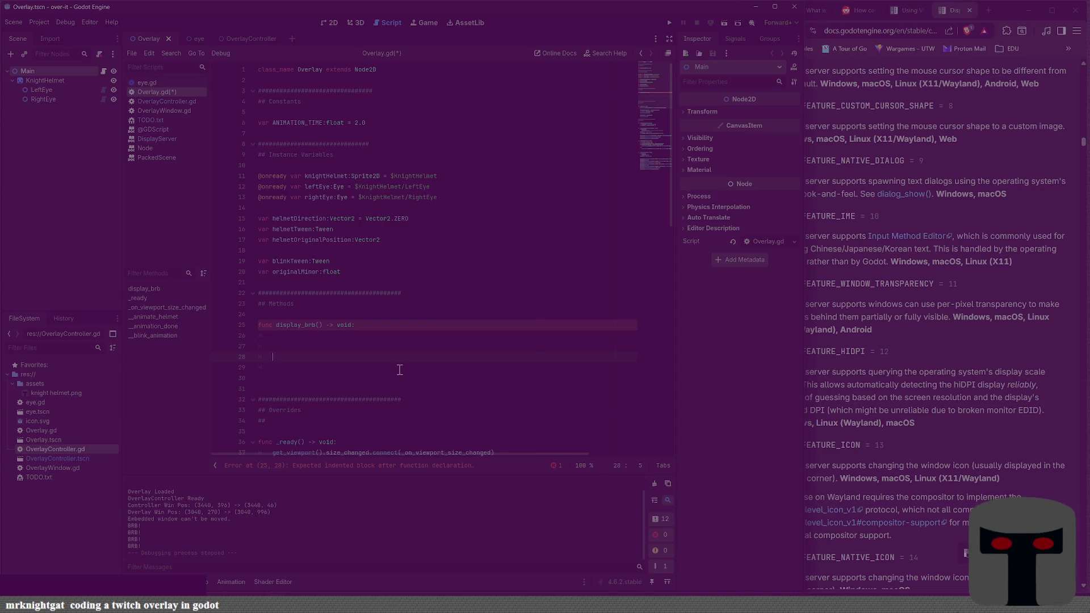
{"action": "key", "text": "Return"}
{"action": "key", "text": "Return"}
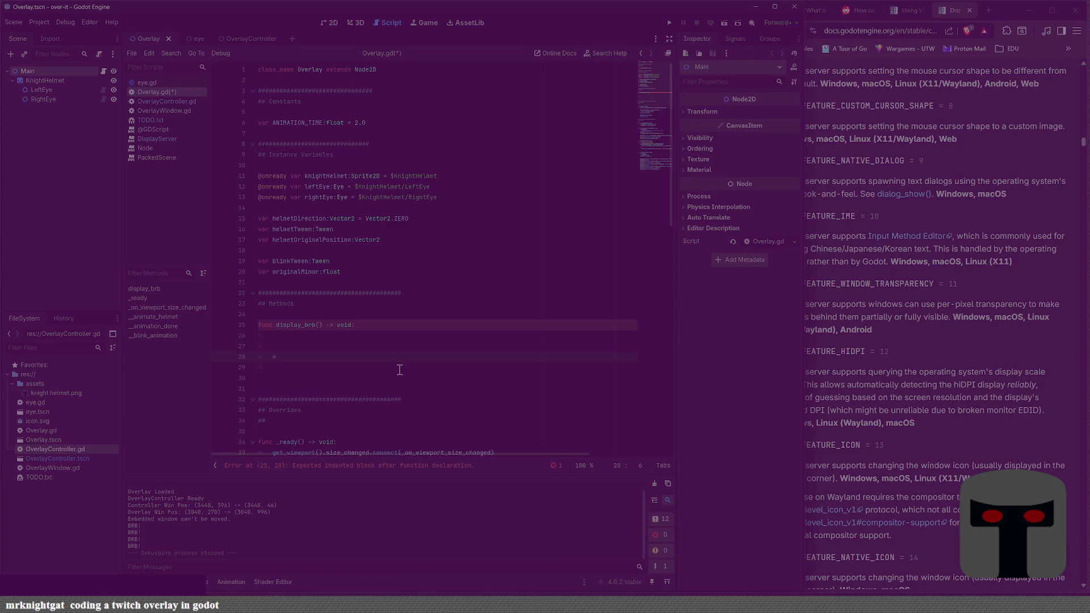
Write the comments '# Show BRB background' and '# Move and Scale helmet', remove the blank line, and save.
{"action": "type", "text": "###"}
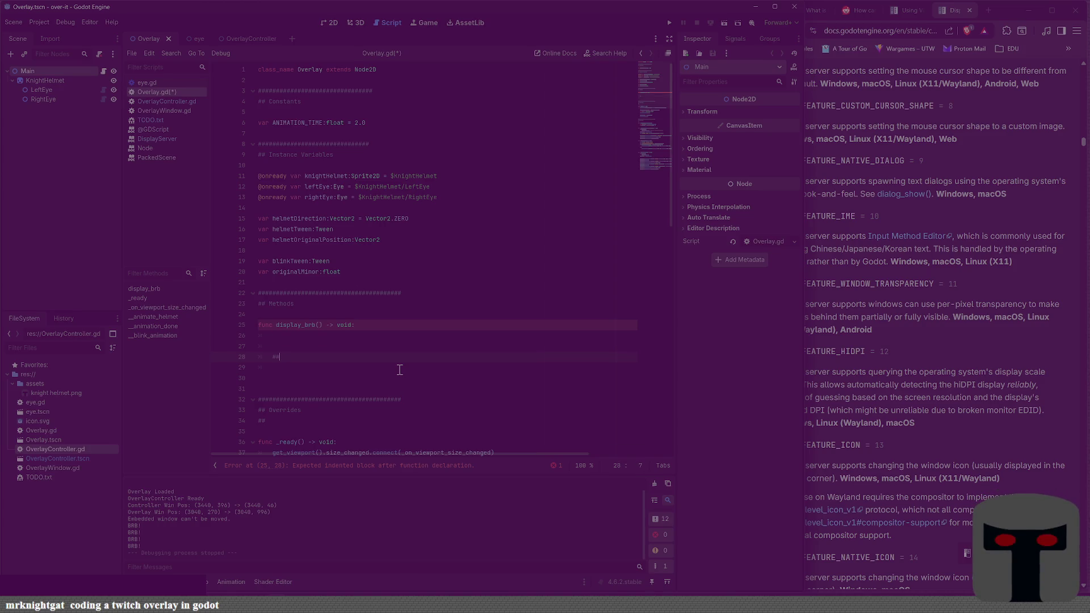
{"action": "type", "text": "Show "}
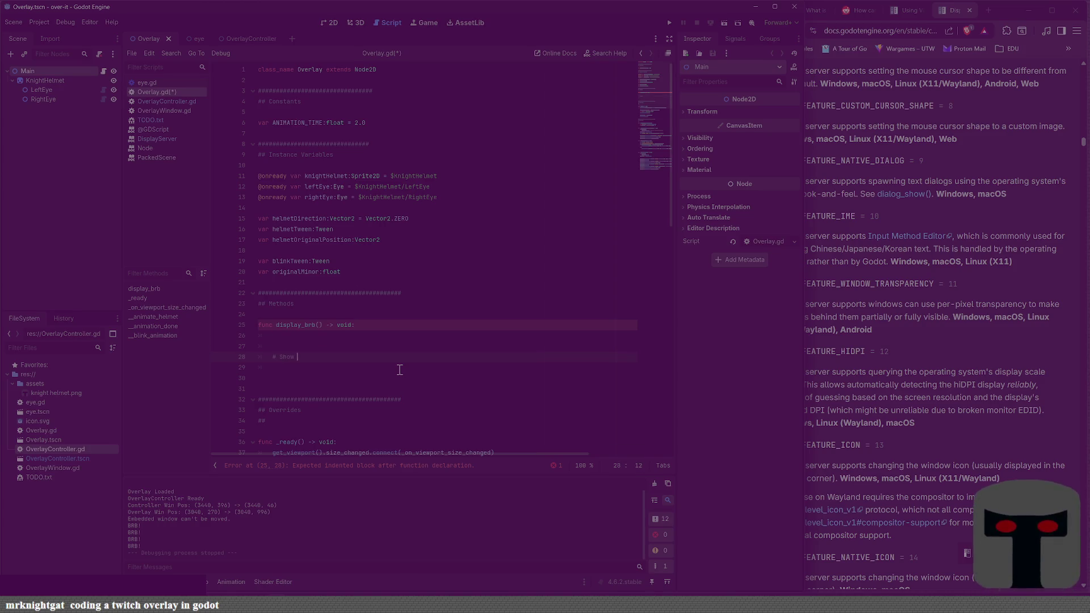
{"action": "type", "text": "BRB background"}
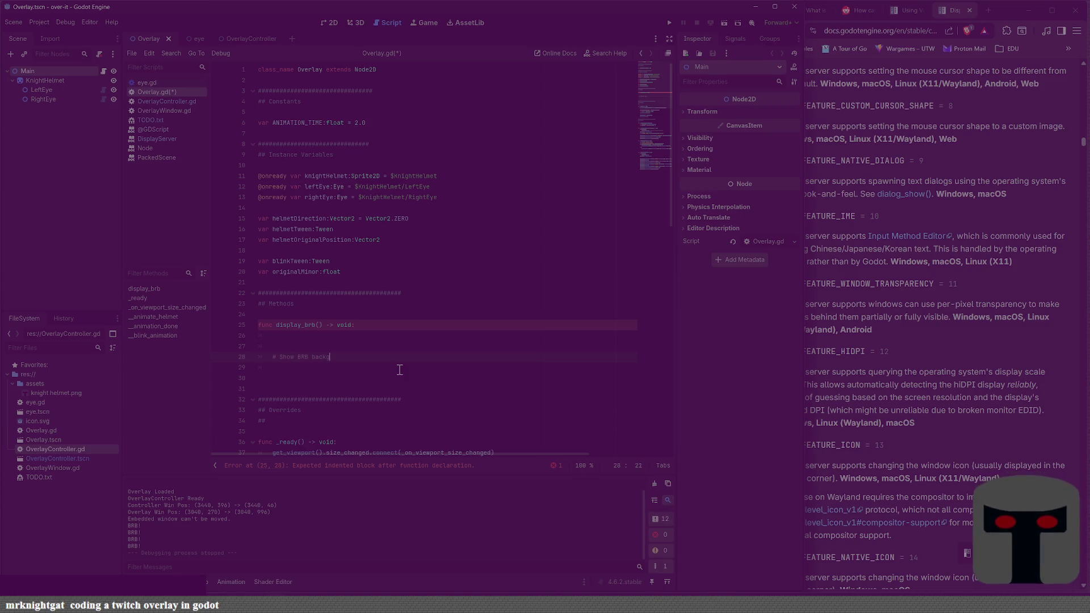
{"action": "key", "text": "Return"}
{"action": "type", "text": "# Show"}
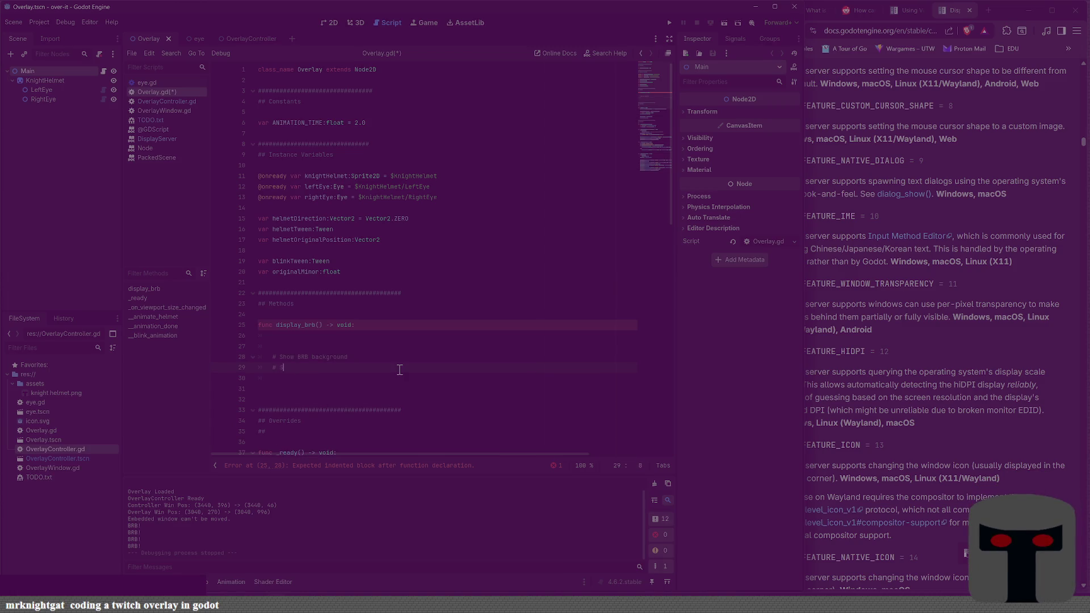
{"action": "key", "text": "BackSpace"}
{"action": "key", "text": "BackSpace"}
{"action": "type", "text": "ow"}
{"action": "key", "text": "BackSpace"}
{"action": "key", "text": "BackSpace"}
{"action": "key", "text": "BackSpace"}
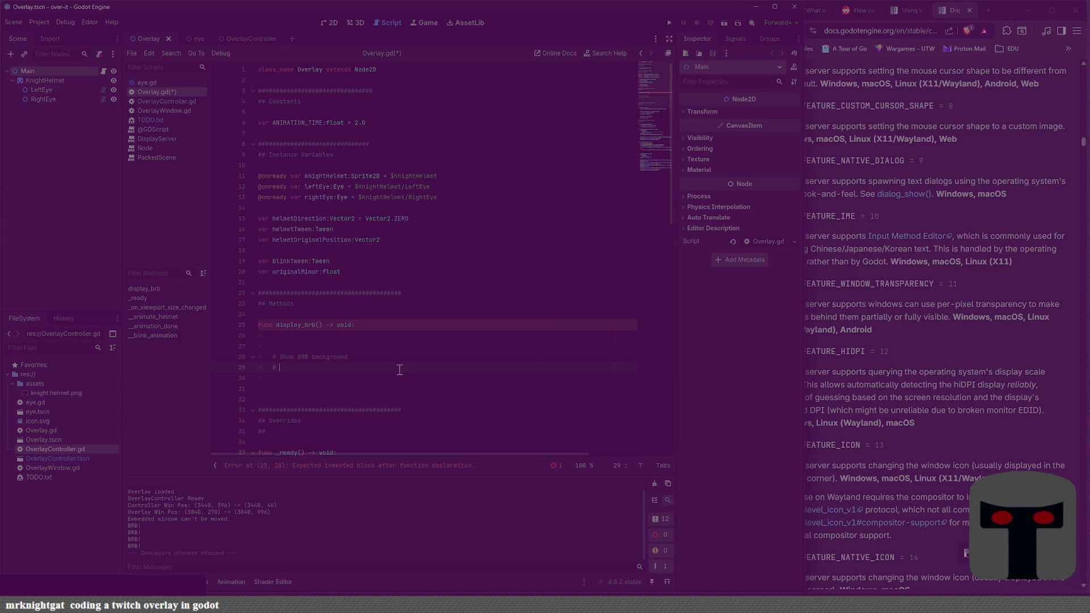
{"action": "type", "text": "ove an"}
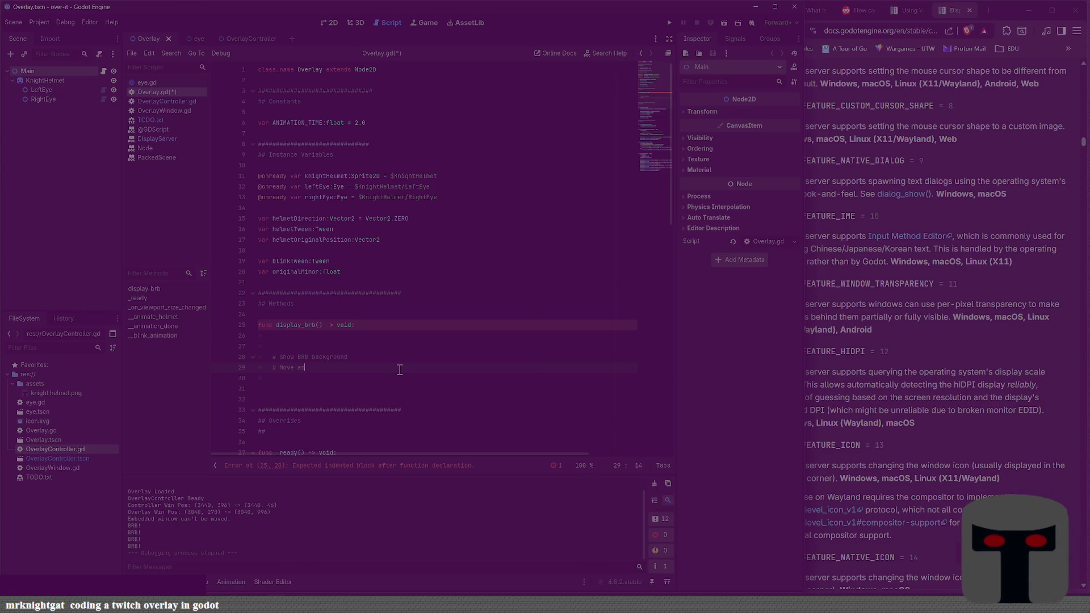
{"action": "type", "text": "d S"}
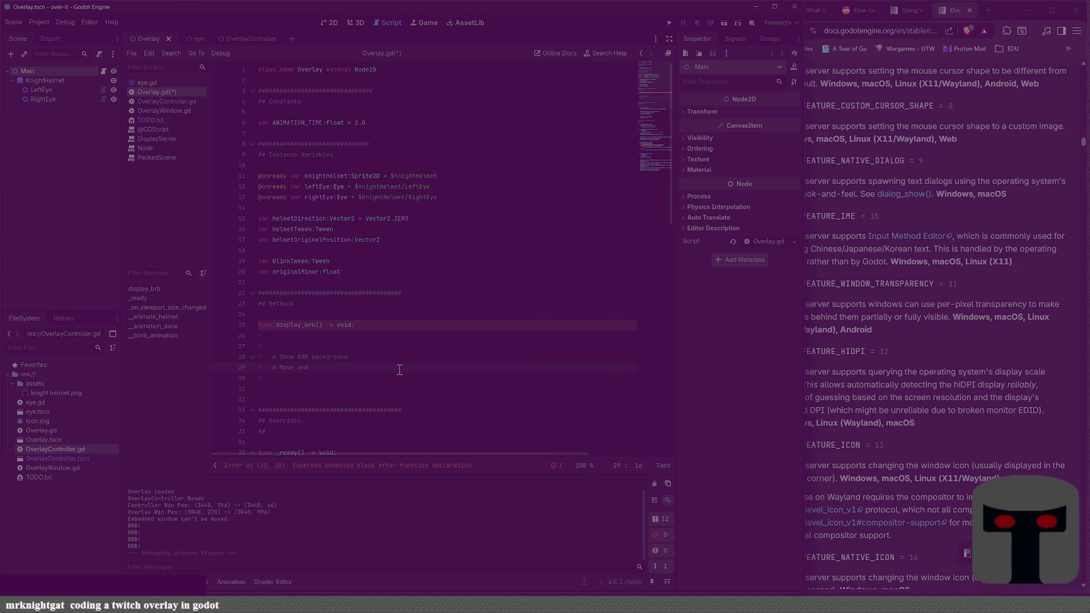
{"action": "type", "text": "cale "}
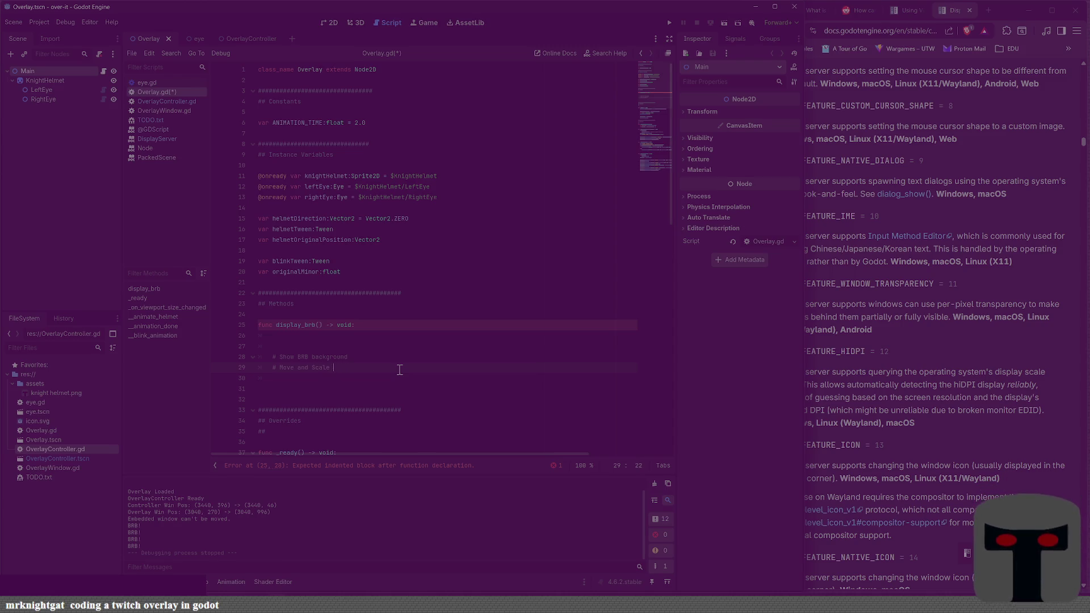
{"action": "type", "text": "helmet"}
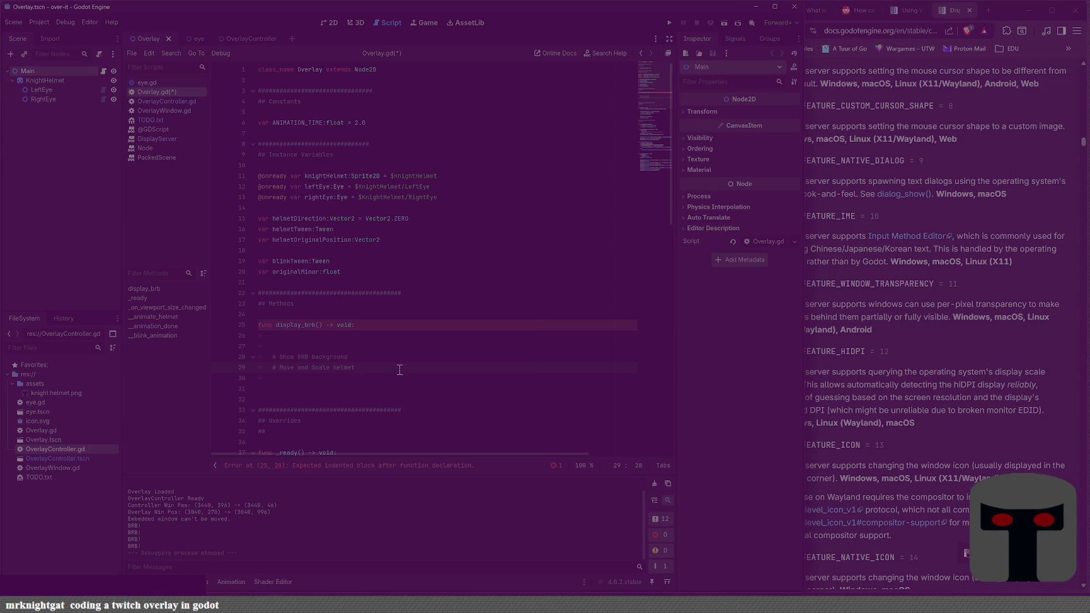
{"action": "key", "text": "ctrl+s"}
{"action": "key", "text": "Up"}
{"action": "key", "text": "BackSpace"}
{"action": "key", "text": "ctrl+s"}
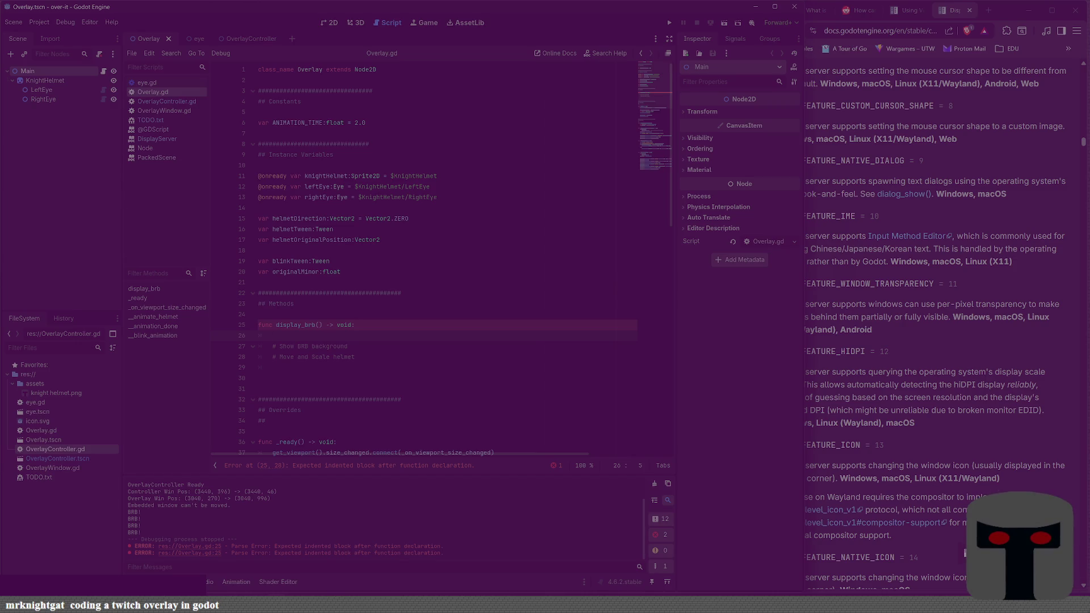
{"action": "left_click", "coordinate": [40, 70]}
{"action": "key", "text": "ctrl+a"}
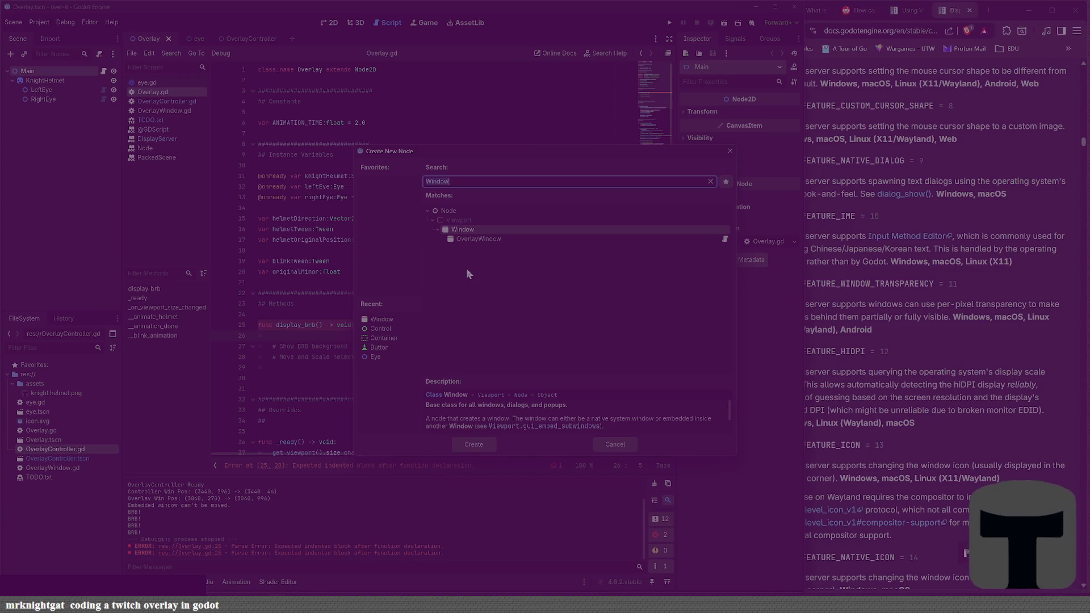
{"action": "type", "text": "Node"}
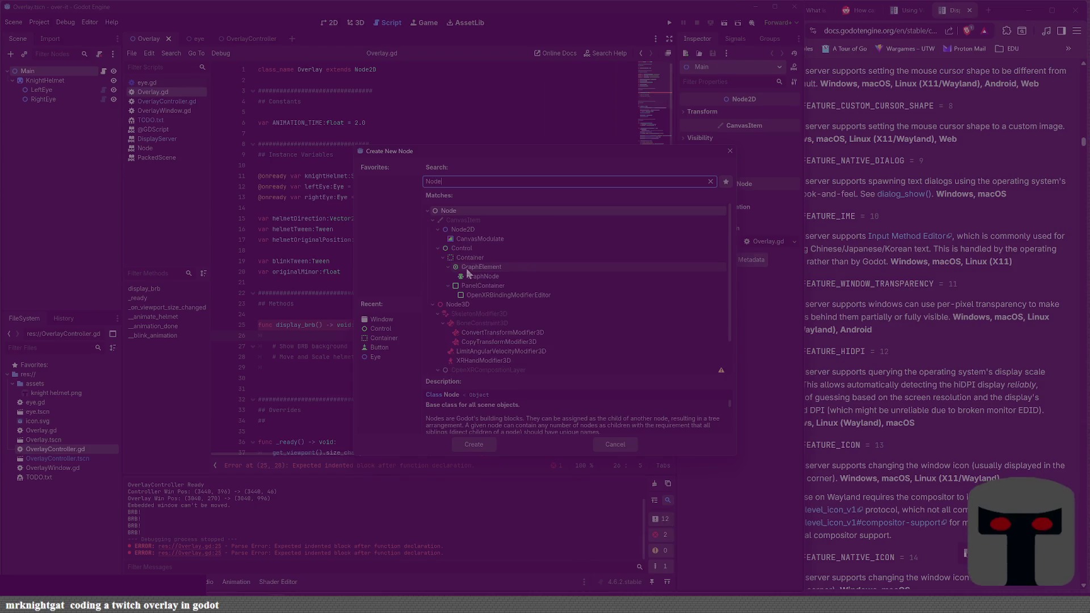
{"action": "left_click", "coordinate": [463, 229]}
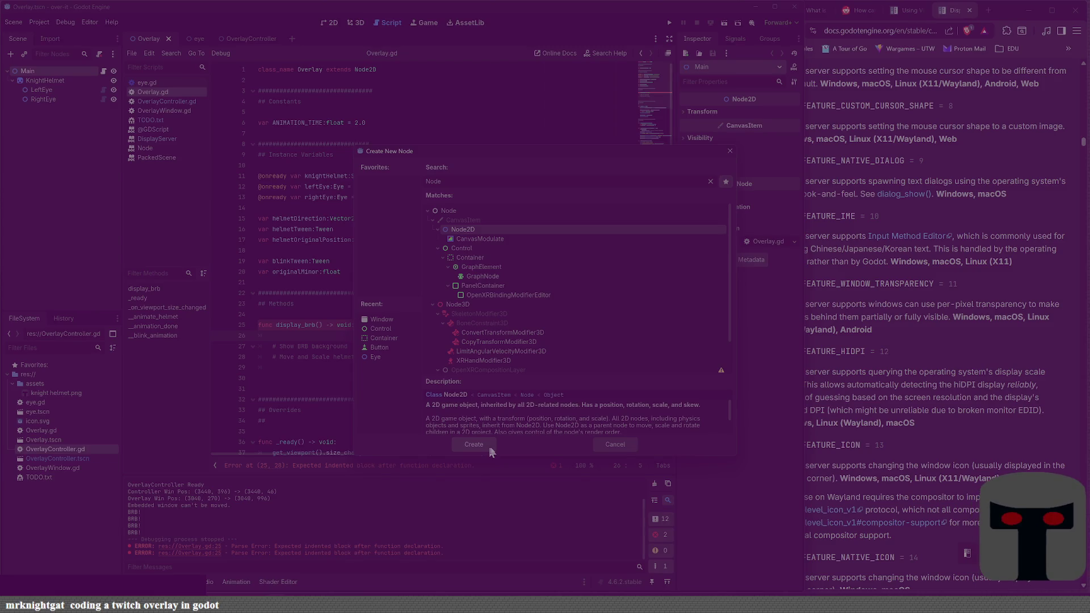
{"action": "left_click", "coordinate": [625, 444]}
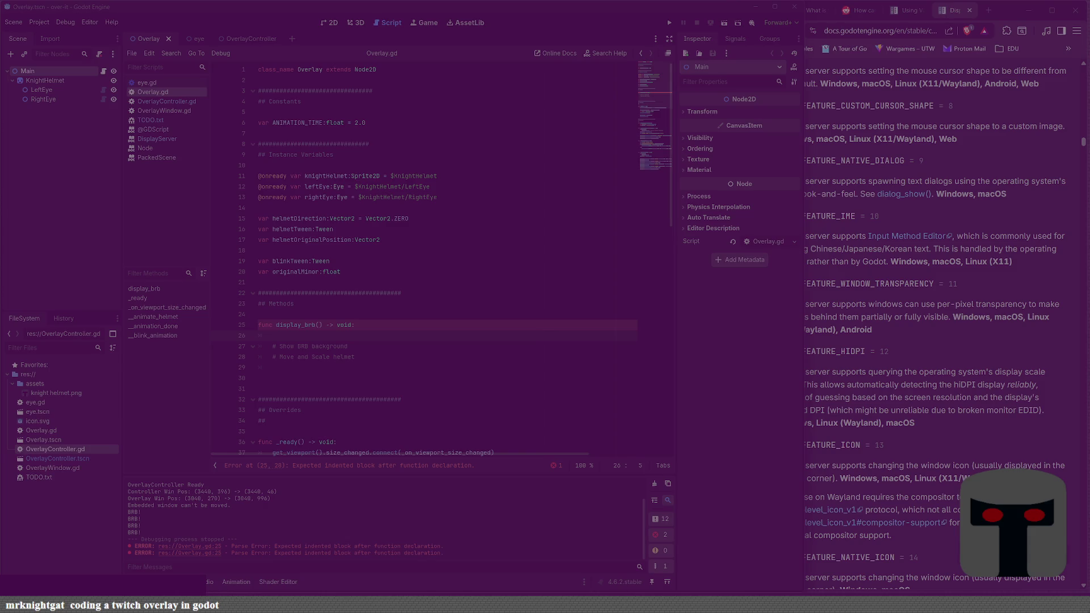
{"action": "left_click", "coordinate": [47, 384]}
Copy brb-1280-720.png into the assets folder and drop it onto the 2D canvas as a sprite.
{"action": "right_click", "coordinate": [43, 385]}
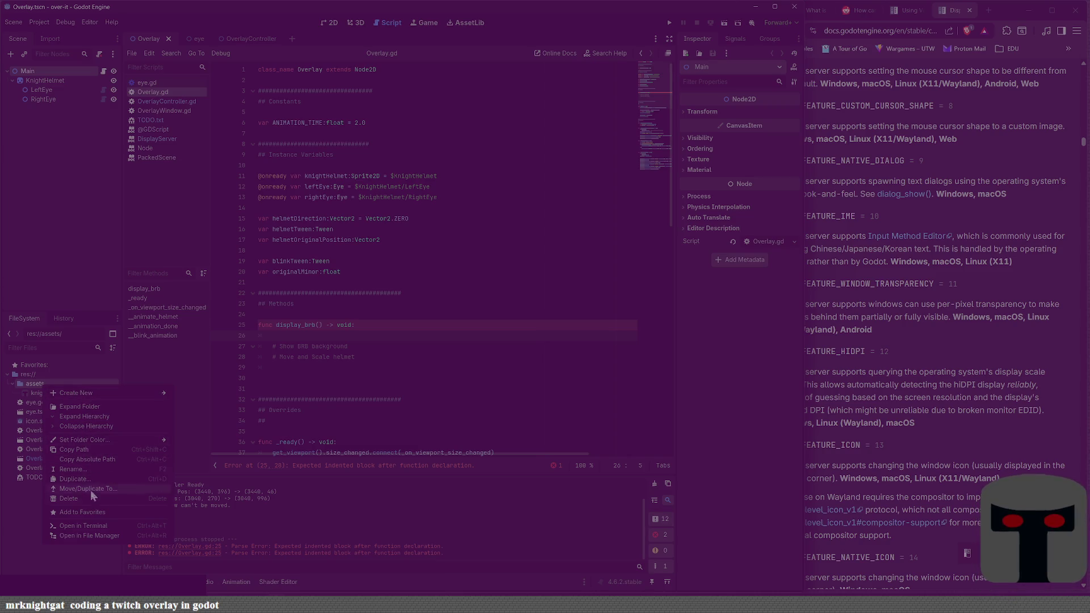
{"action": "left_click", "coordinate": [96, 535]}
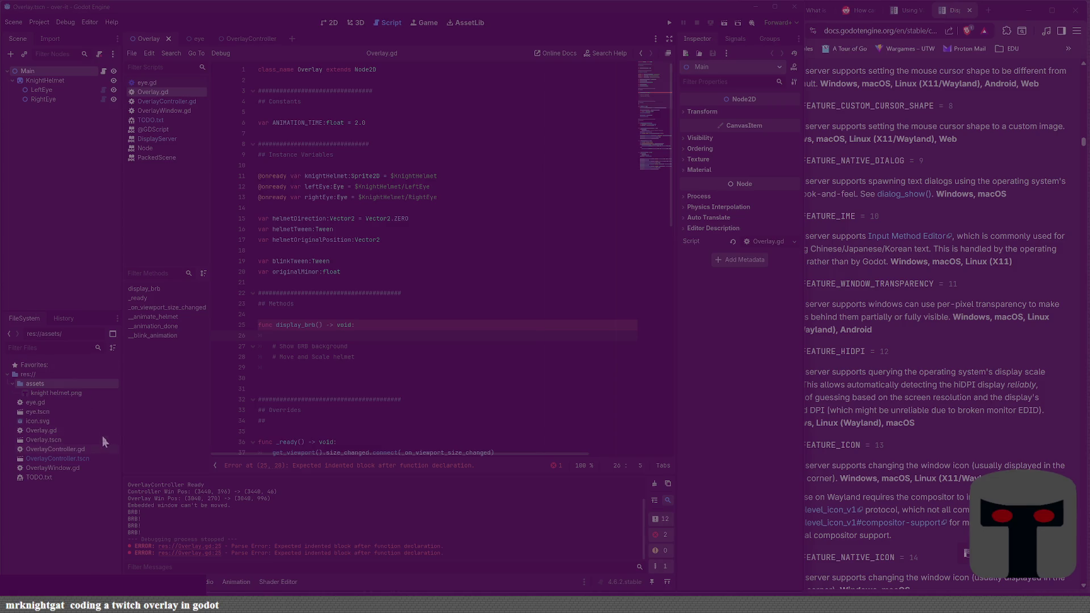
{"action": "left_click", "coordinate": [75, 391]}
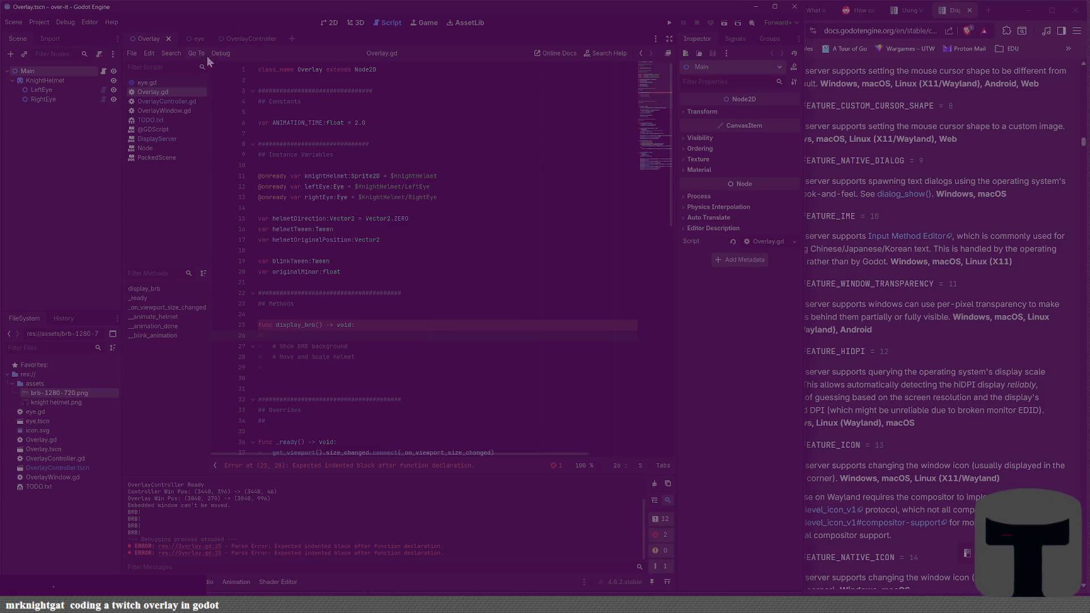
{"action": "left_click", "coordinate": [328, 22]}
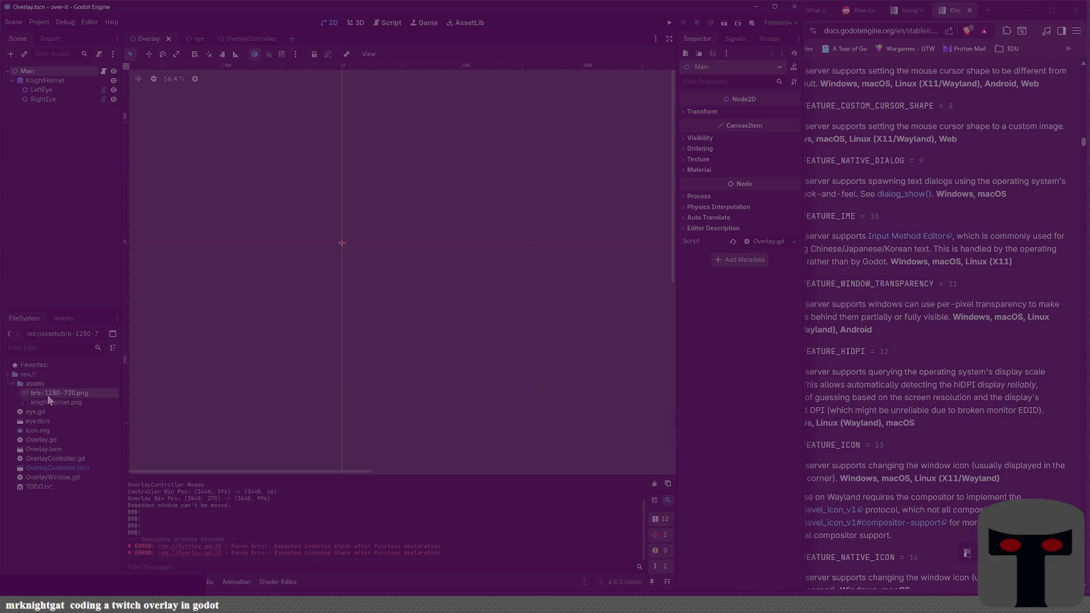
{"action": "mouse_move", "coordinate": [48, 396]}
{"action": "left_mouse_down"}
{"action": "mouse_move", "coordinate": [455, 326]}
{"action": "mouse_move", "coordinate": [504, 353]}
{"action": "left_mouse_up"}
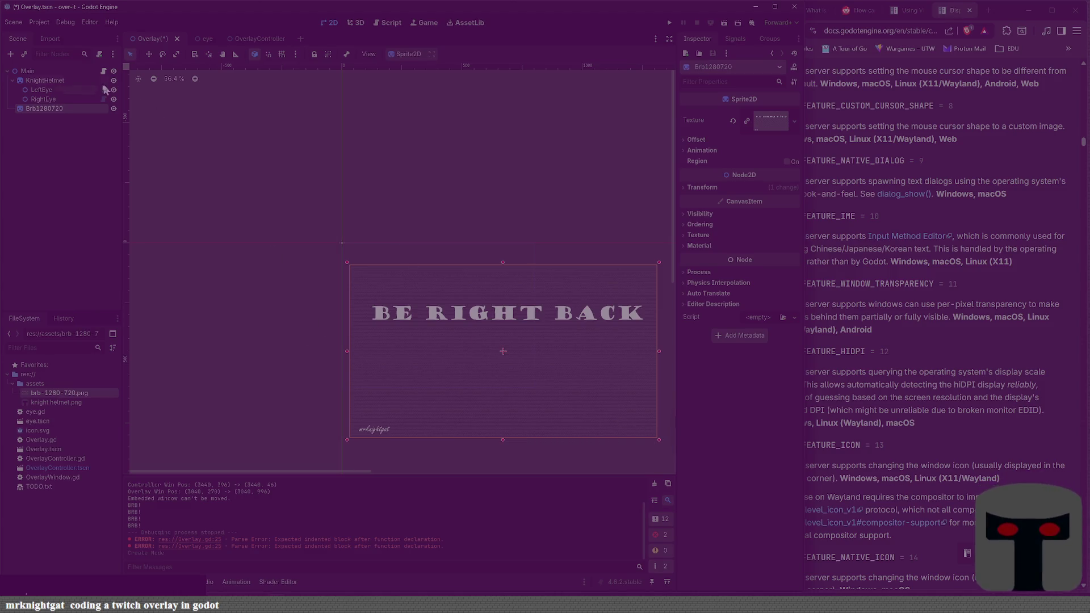
Reparent the Brb1280720 sprite under Main and shift it up-left toward the origin.
{"action": "mouse_move", "coordinate": [55, 115]}
{"action": "left_mouse_down"}
{"action": "mouse_move", "coordinate": [63, 77]}
{"action": "mouse_move", "coordinate": [29, 74]}
{"action": "left_mouse_up"}
{"action": "left_click", "coordinate": [28, 72]}
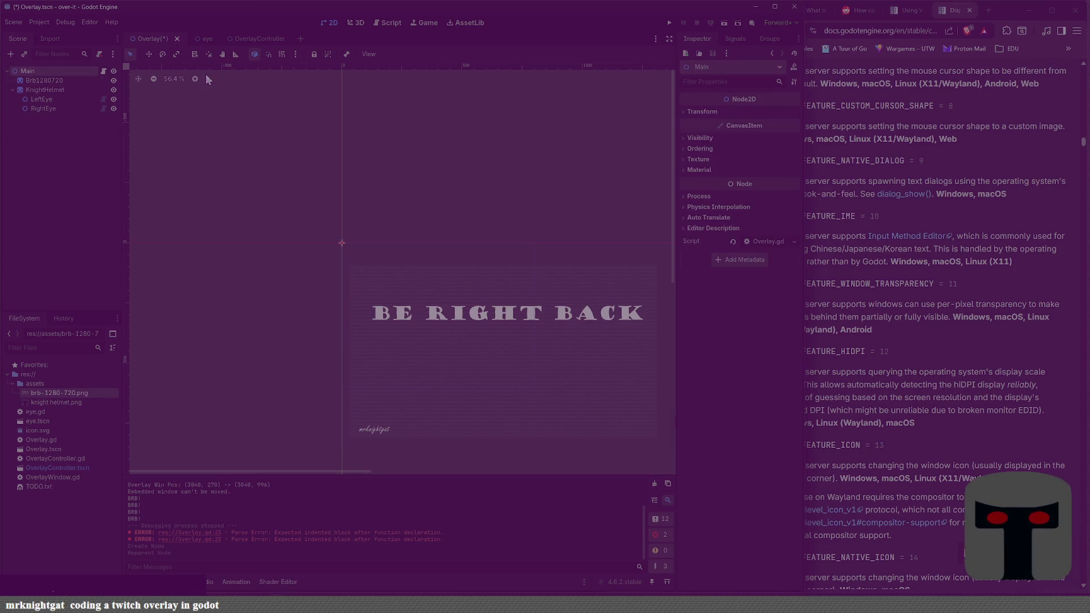
{"action": "left_click", "coordinate": [684, 112]}
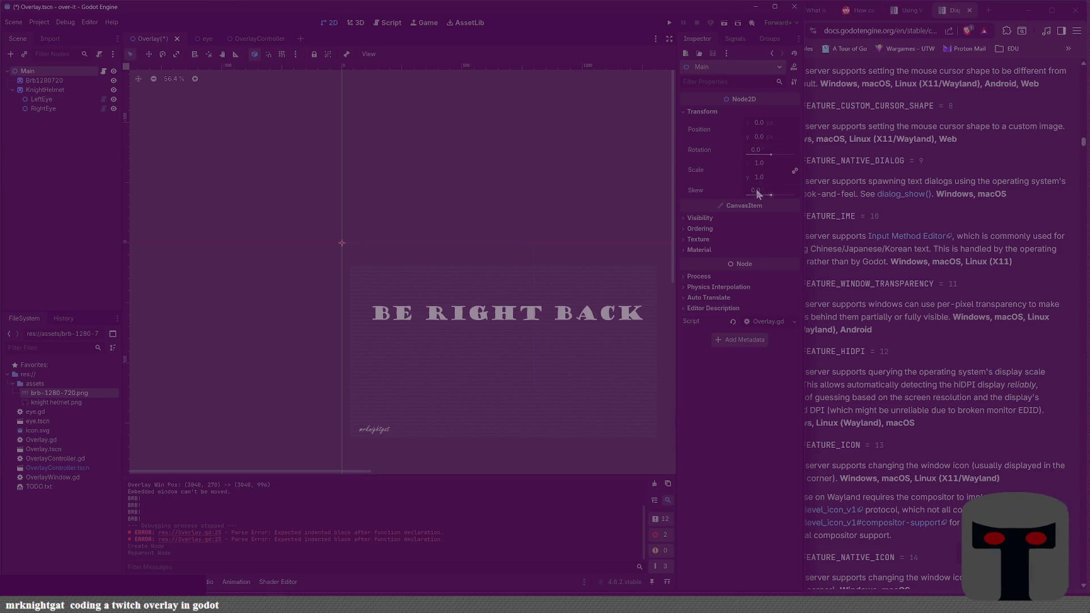
{"action": "mouse_move", "coordinate": [491, 356]}
{"action": "left_mouse_down"}
{"action": "mouse_move", "coordinate": [486, 323]}
{"action": "mouse_move", "coordinate": [484, 333]}
{"action": "left_mouse_up"}
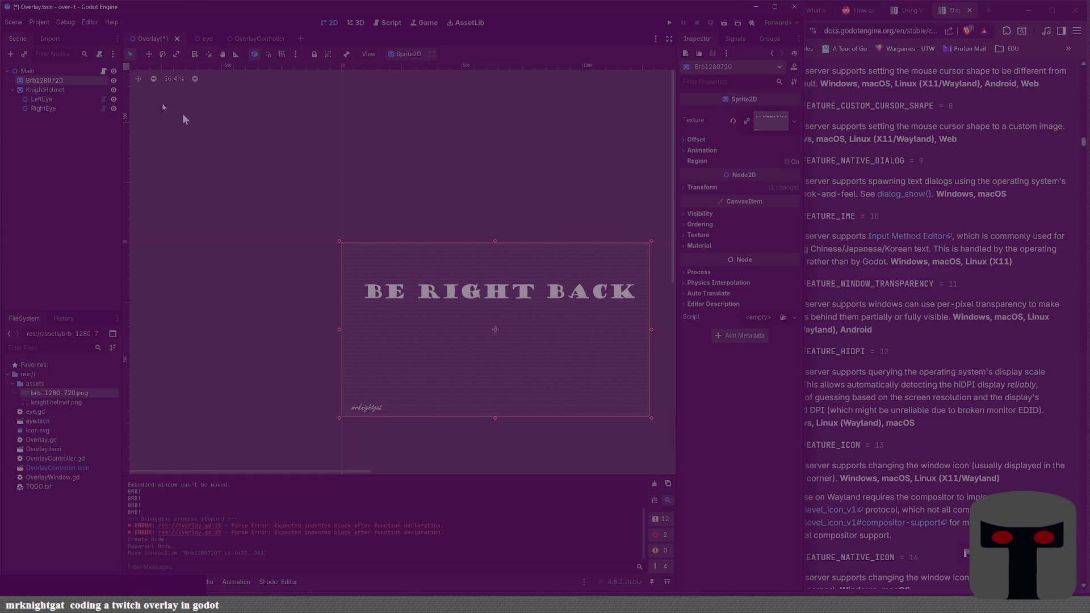
{"action": "left_click", "coordinate": [55, 72]}
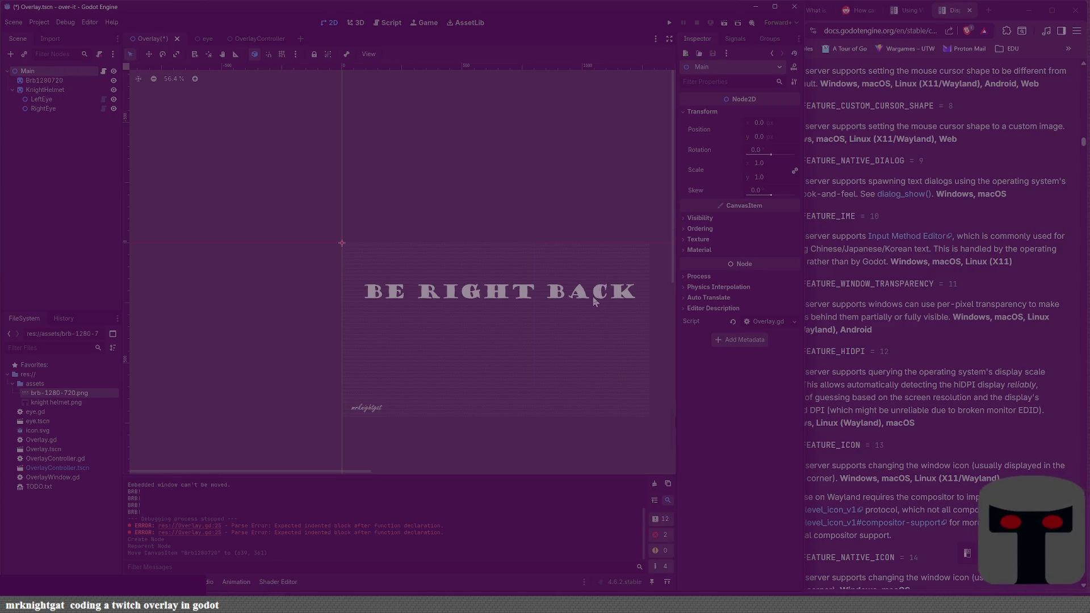
Run the project and select the overlay member flagged by the debugger error.
{"action": "key", "text": "F5"}
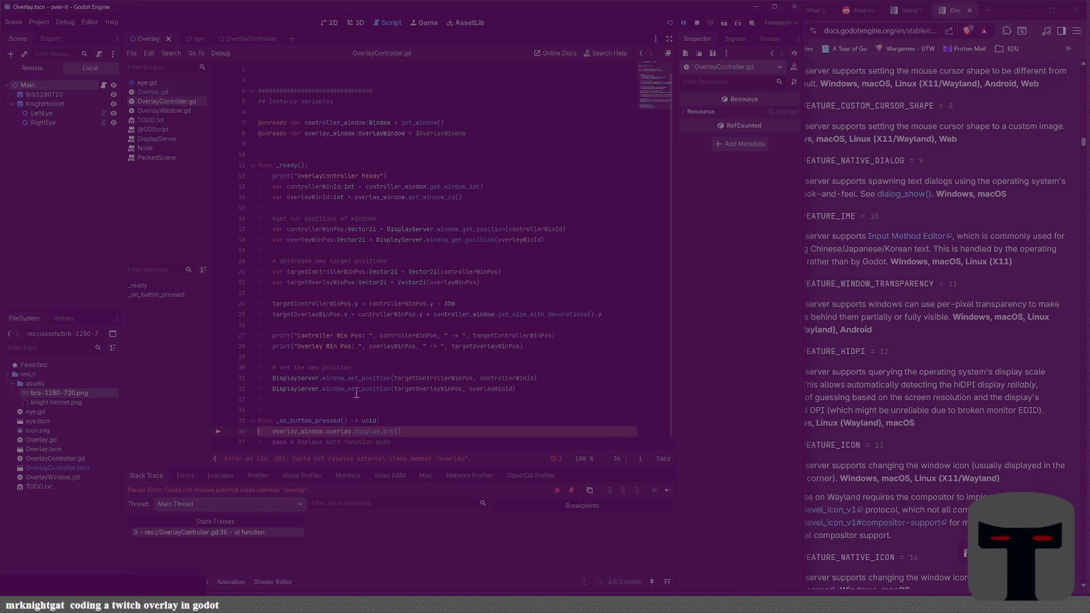
{"action": "mouse_move", "coordinate": [337, 434]}
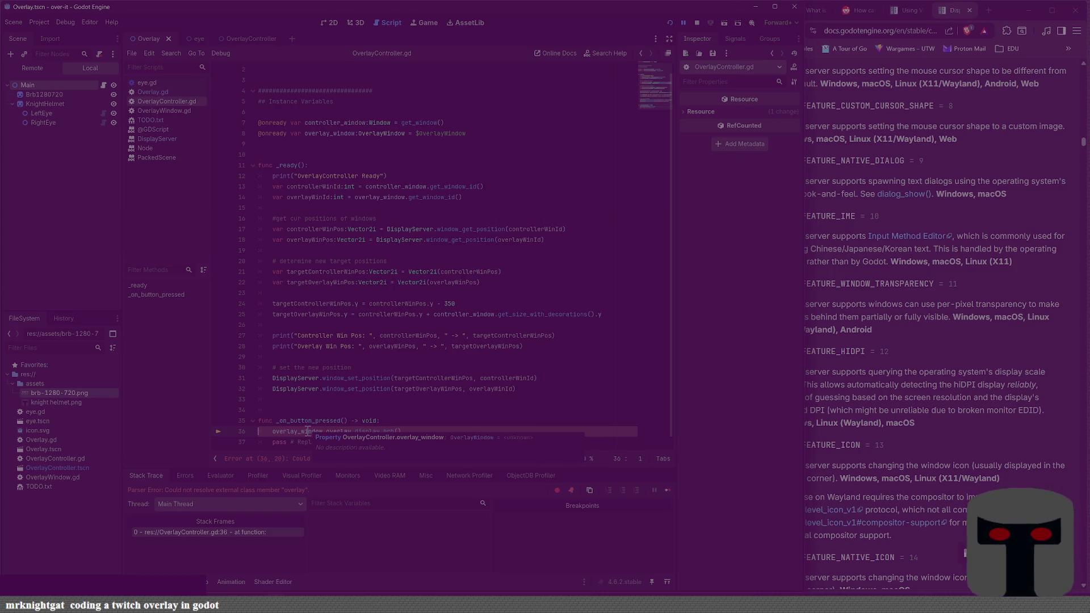
{"action": "double_click", "coordinate": [344, 431]}
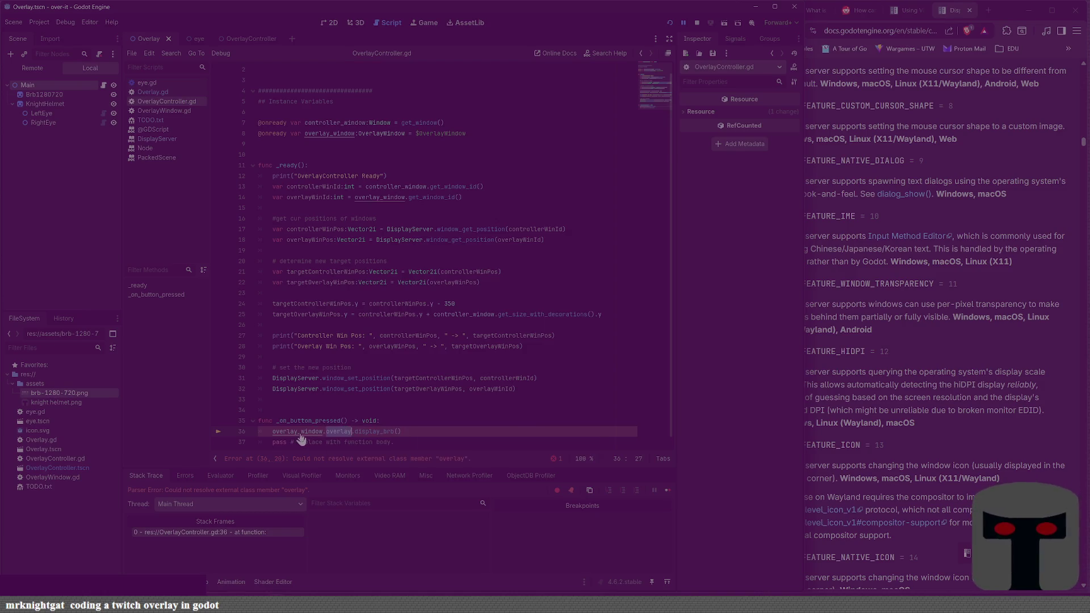
Jump to the OverlayWindow class definition, then return to the Overlay.gd script.
{"action": "left_click", "coordinate": [390, 136]}
{"action": "left_click", "coordinate": [389, 135], "text": "ctrl"}
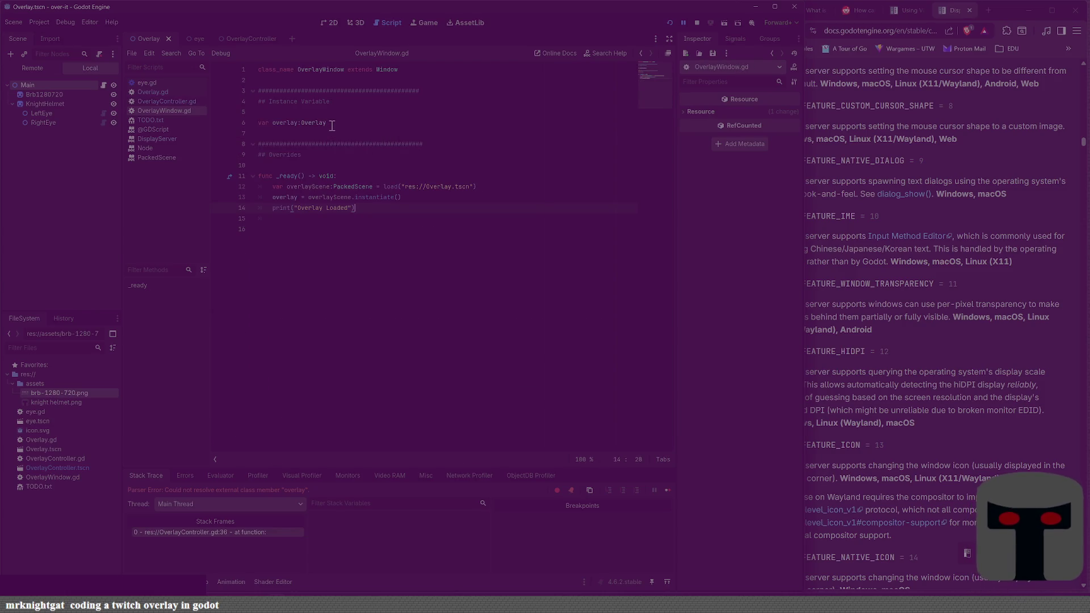
{"action": "mouse_move", "coordinate": [340, 198]}
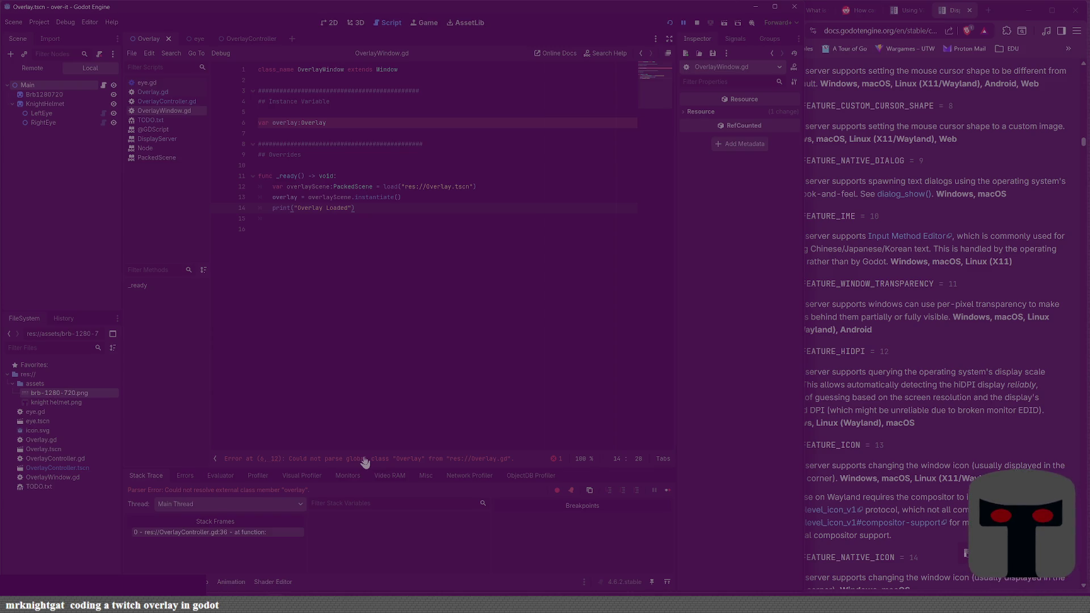
{"action": "left_click", "coordinate": [174, 93]}
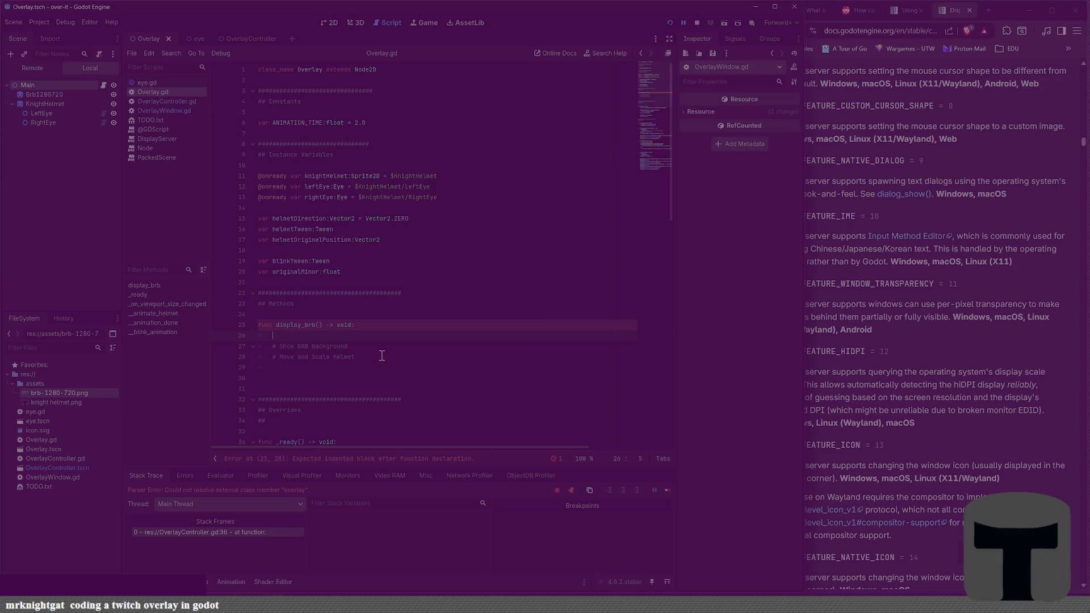
Run the project and test the 'Click if you want to test me!' label in the game window.
{"action": "type", "text": "pass"}
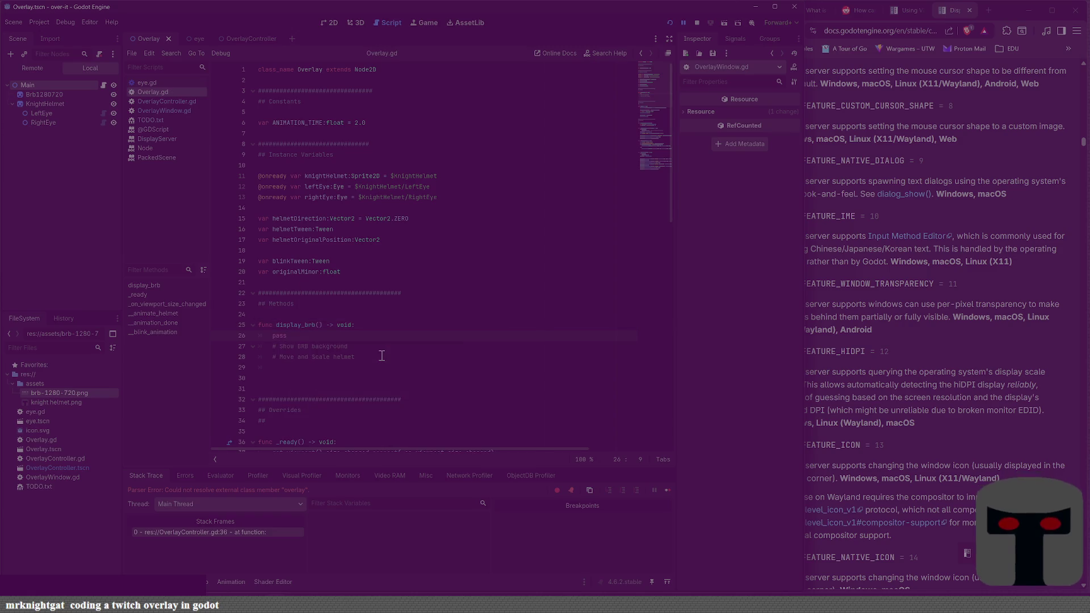
{"action": "key", "text": "F5"}
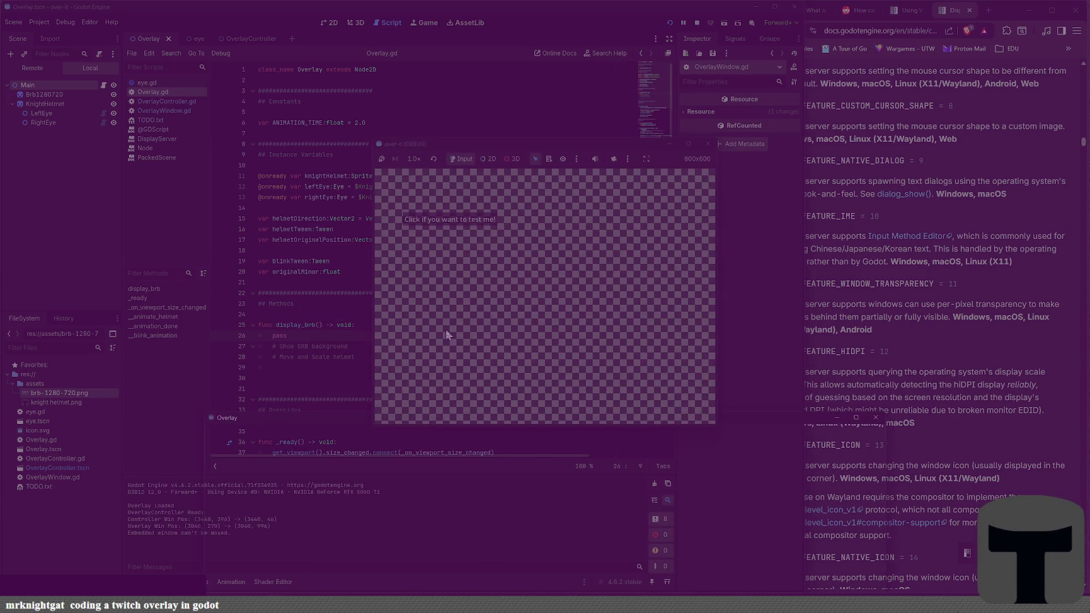
{"action": "left_click", "coordinate": [458, 218]}
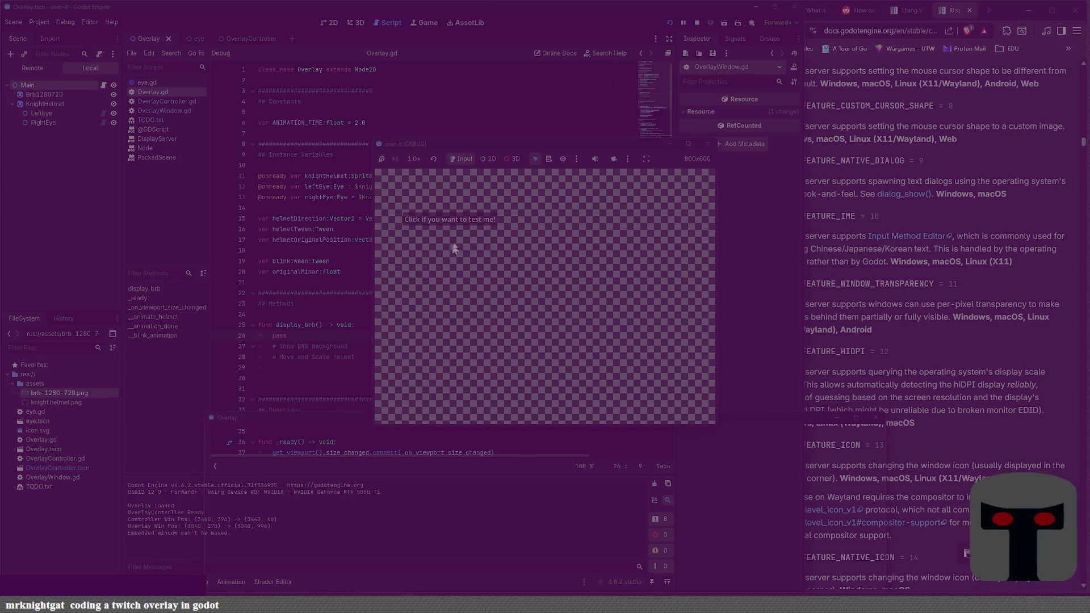
{"action": "left_click", "coordinate": [462, 218]}
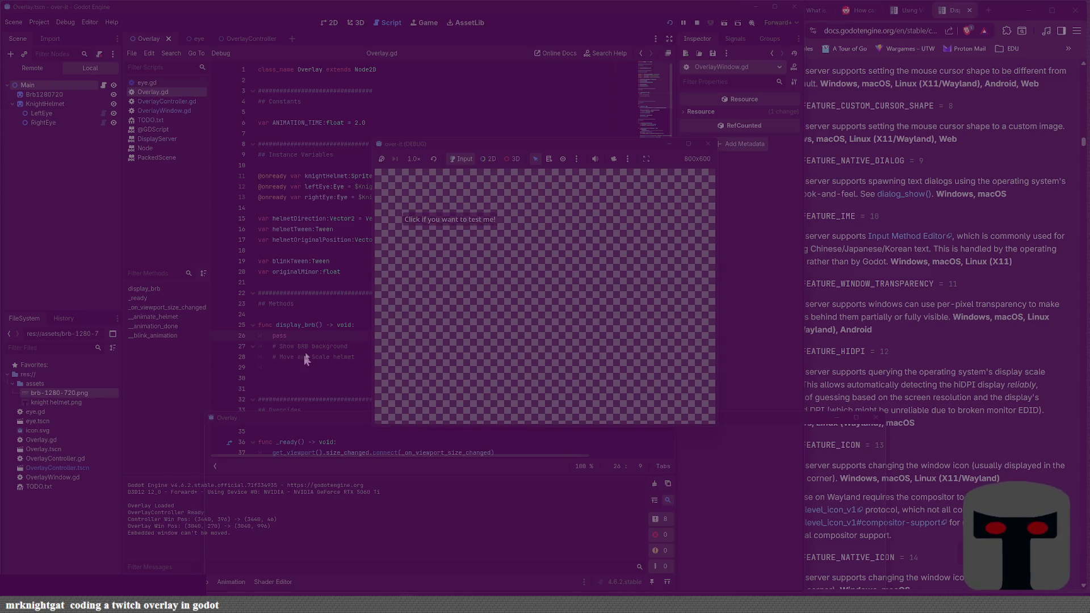
{"action": "left_click", "coordinate": [368, 325]}
Replace pass with print("BRB!!!") and add a '# Show BRB background' comment with blank lines.
{"action": "key", "text": "Down"}
{"action": "key", "text": "shift+Home"}
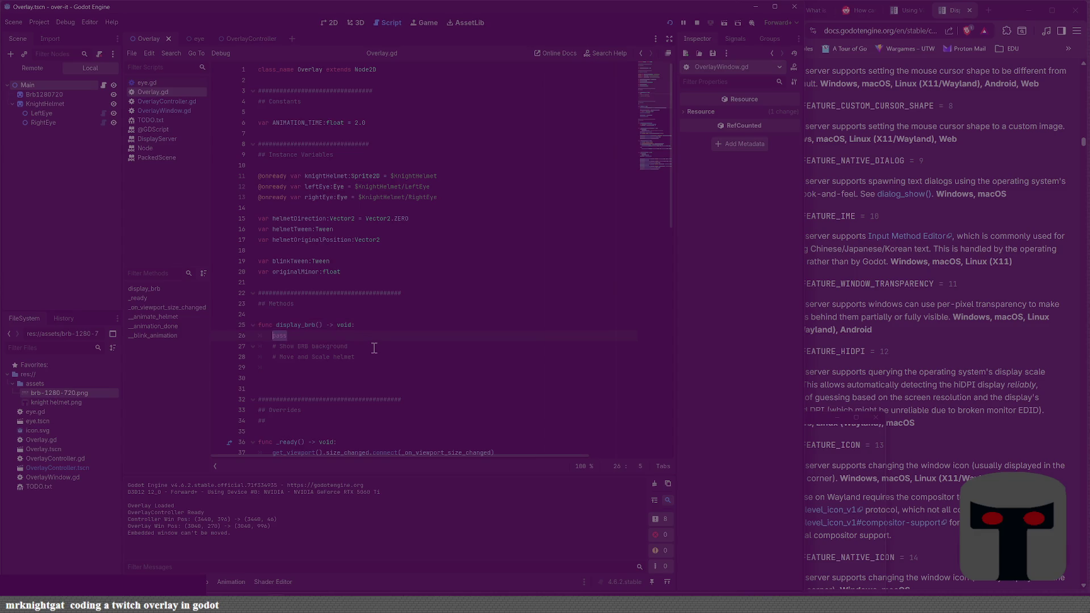
{"action": "type", "text": "print(\"BRB"}
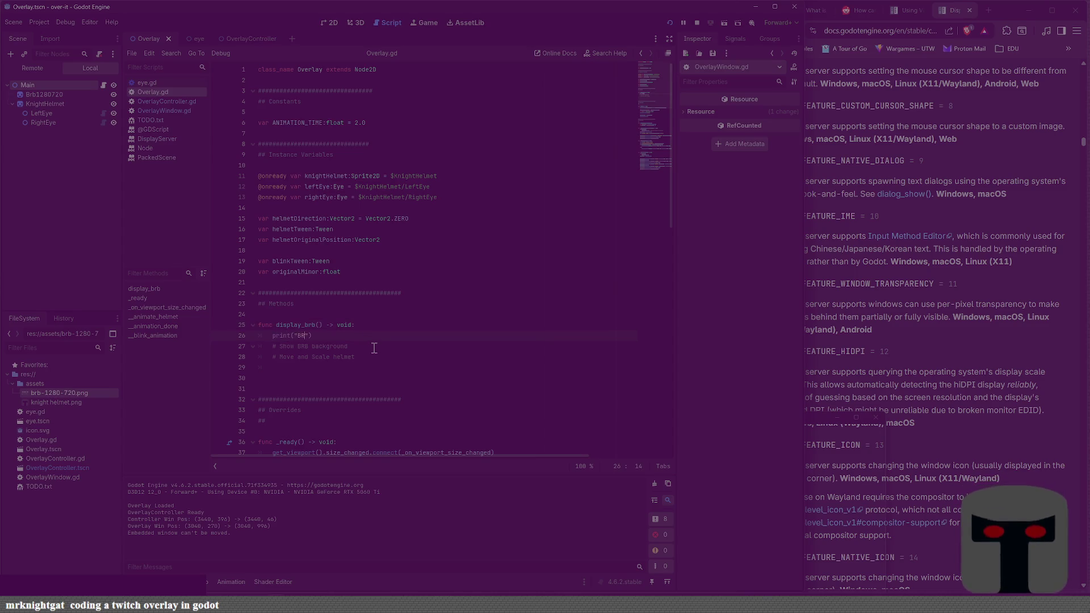
{"action": "type", "text": "!!!"}
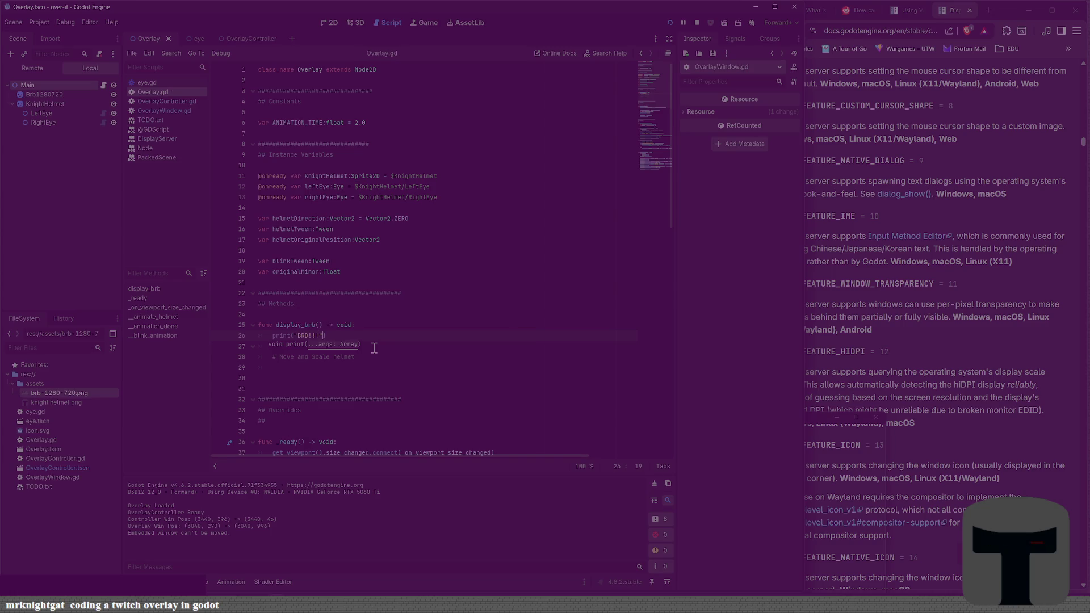
{"action": "key", "text": "Down"}
{"action": "type", "text": "# Show BRB background"}
{"action": "key", "text": "Return"}
{"action": "key", "text": "Return"}
{"action": "key", "text": "Return"}
{"action": "key", "text": "Up"}
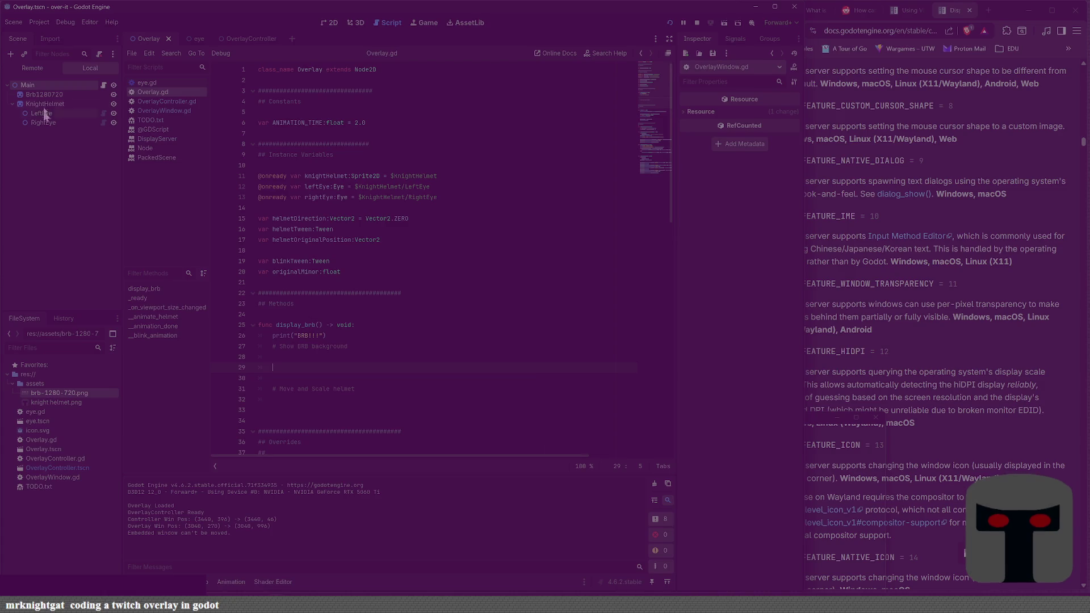
{"action": "left_click", "coordinate": [48, 96]}
Rename the Brb1280720 node to brb-bg and save the scene.
{"action": "right_click", "coordinate": [48, 97]}
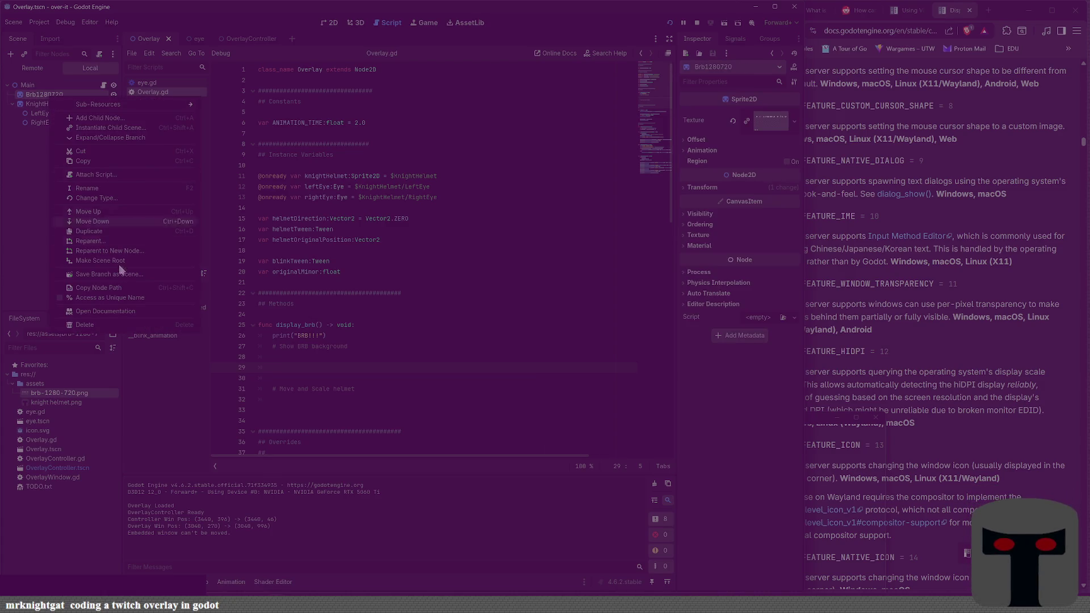
{"action": "left_click", "coordinate": [140, 189]}
{"action": "type", "text": "brb-bg"}
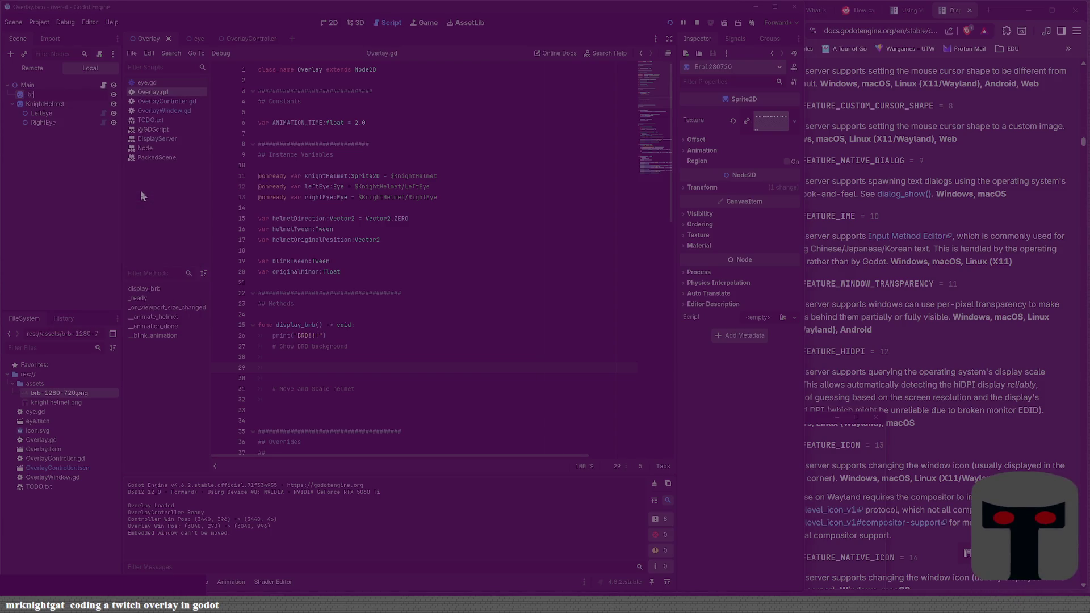
{"action": "key", "text": "Return"}
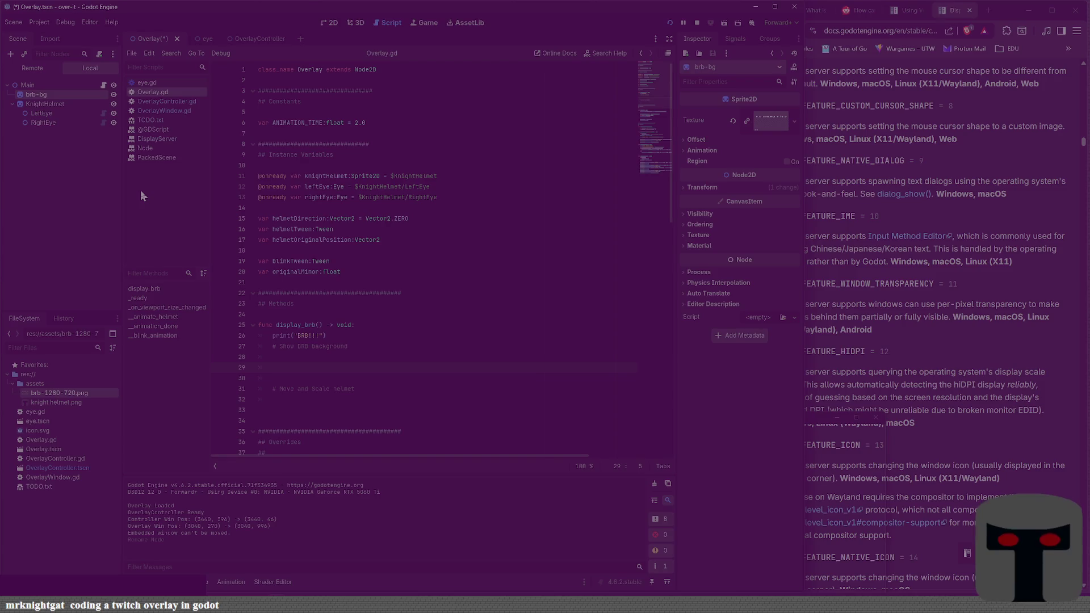
{"action": "key", "text": "ctrl+s"}
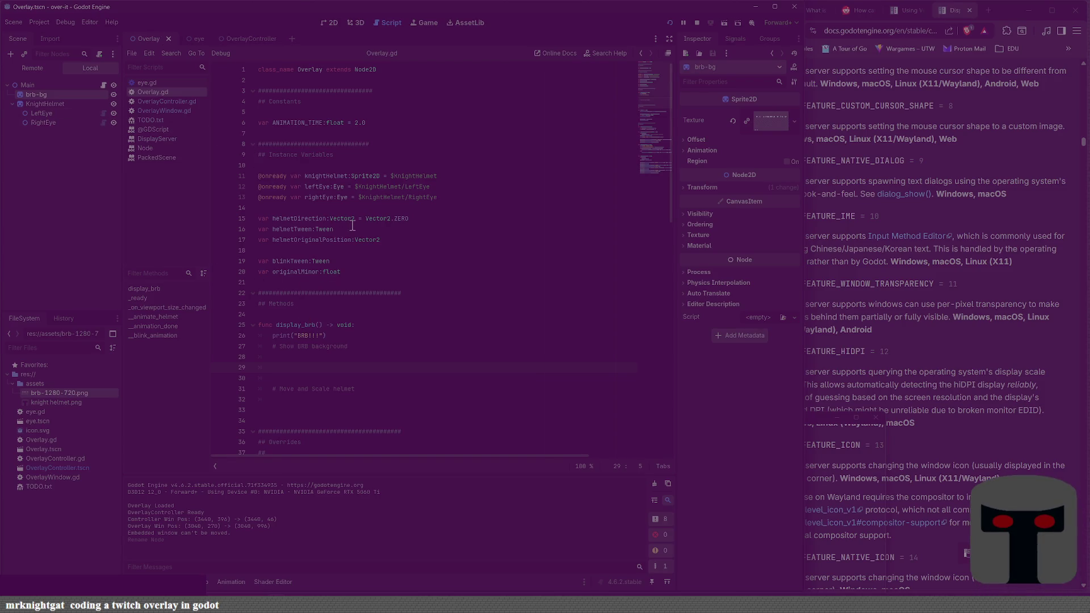
Run the project, drag the overlay window toward the upper left, then stop the run.
{"action": "key", "text": "F5"}
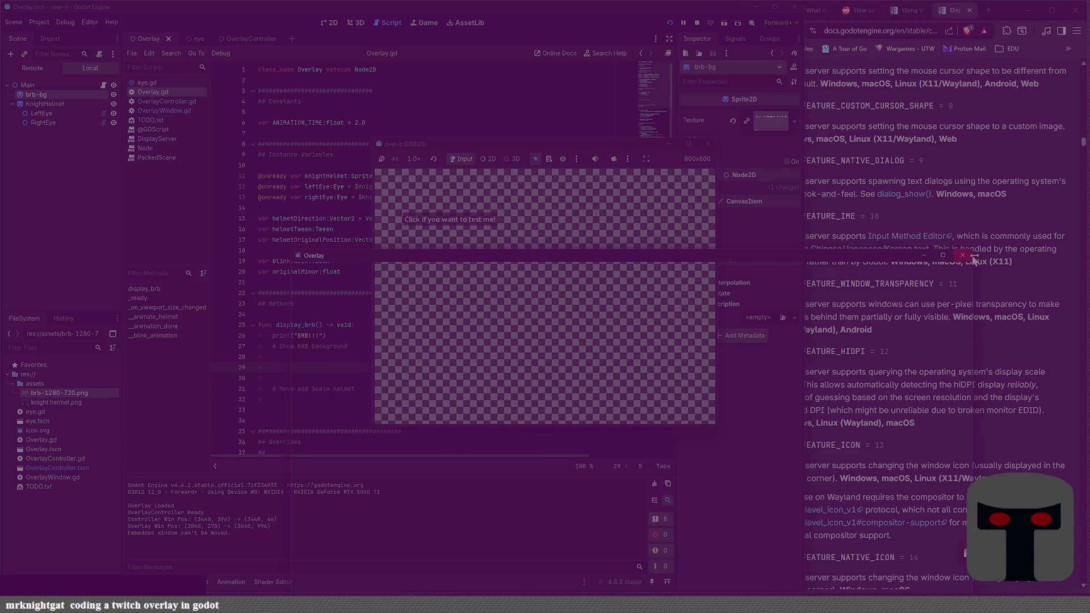
{"action": "mouse_move", "coordinate": [477, 257]}
{"action": "left_mouse_down"}
{"action": "mouse_move", "coordinate": [335, 117]}
{"action": "mouse_move", "coordinate": [264, 101]}
{"action": "mouse_move", "coordinate": [319, 110]}
{"action": "left_mouse_up"}
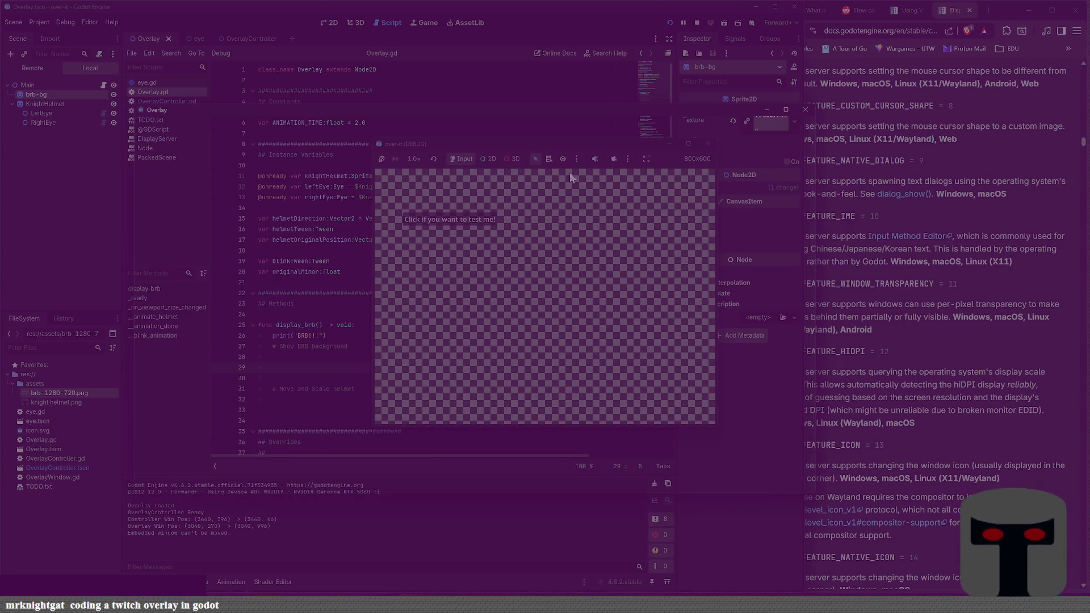
{"action": "left_click_drag", "start_coordinate": [470, 110], "coordinate": [439, 140]}
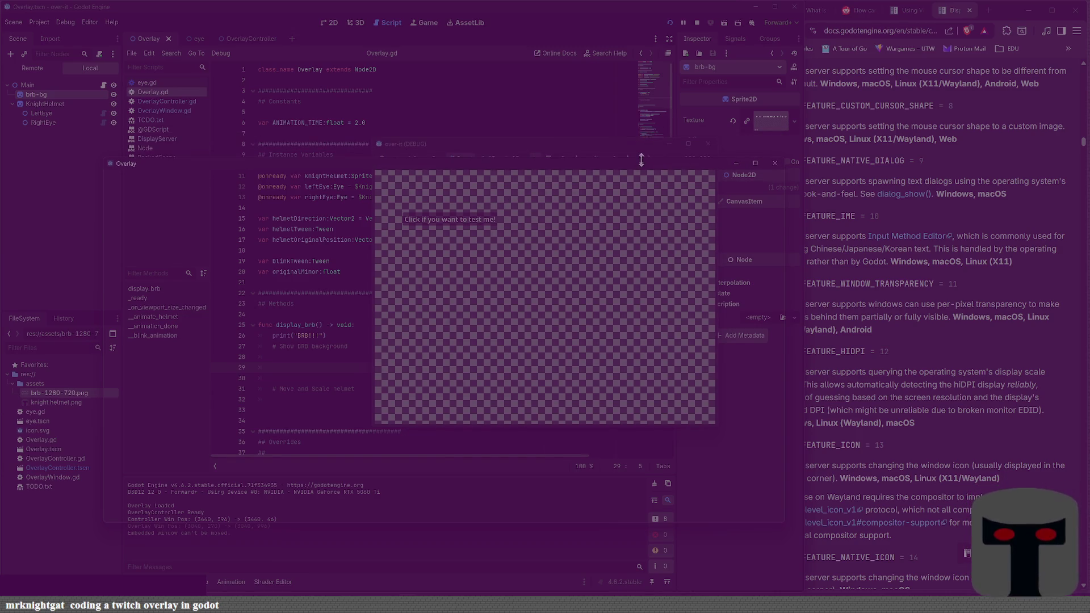
{"action": "left_click", "coordinate": [708, 144]}
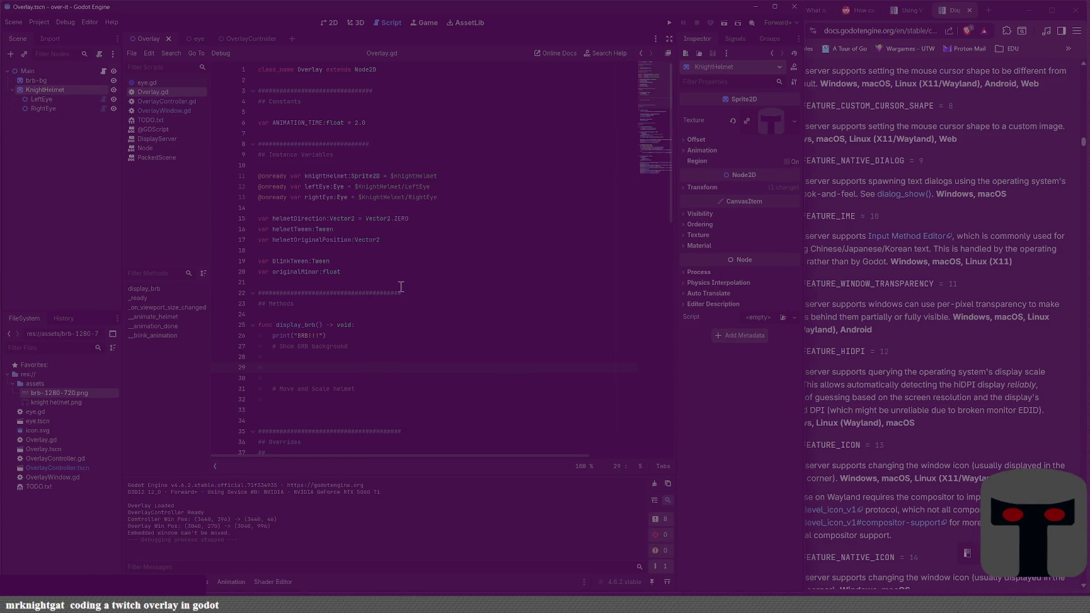
{"action": "scroll", "coordinate": [405, 265], "scroll_direction": "down", "scroll_amount": 15}
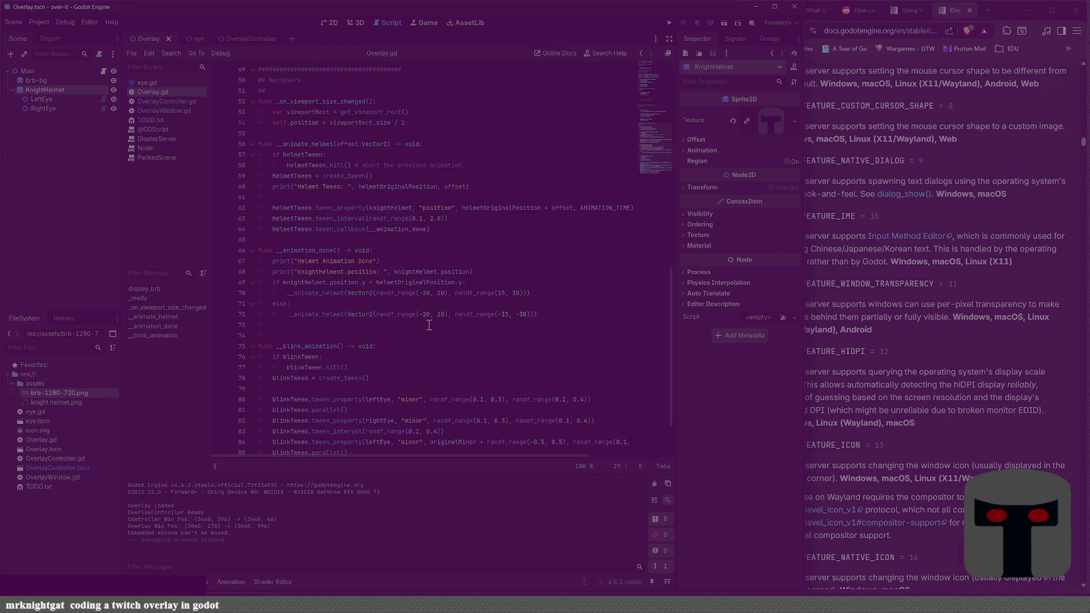
{"action": "left_click", "coordinate": [334, 23]}
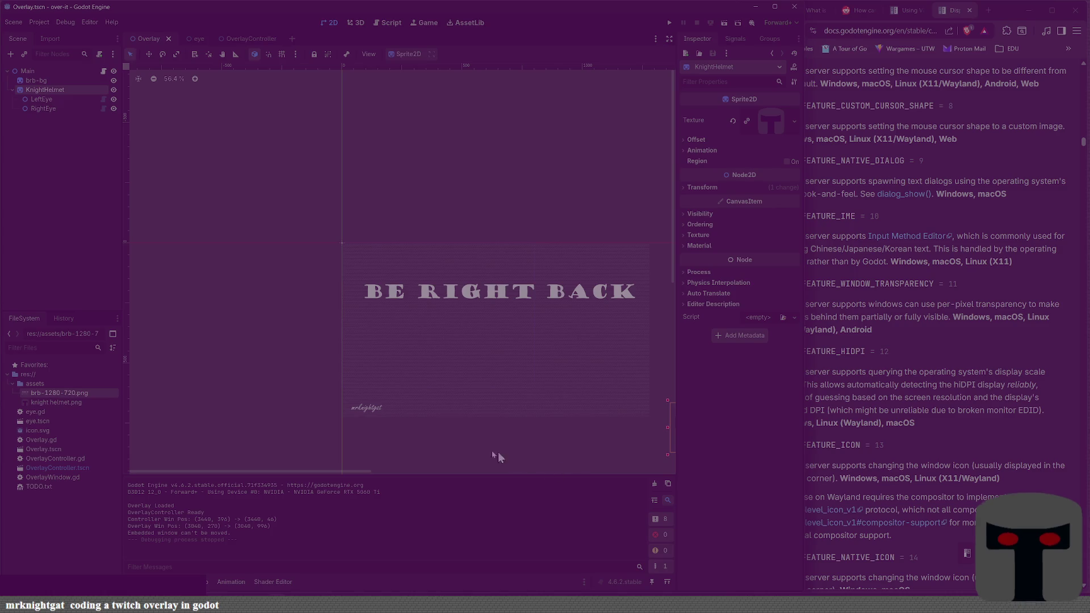
Select brb-bg and drag its bottom-right handle to enlarge the BE RIGHT BACK image.
{"action": "scroll", "coordinate": [516, 440], "scroll_direction": "down", "scroll_amount": 3}
{"action": "scroll", "coordinate": [543, 413], "scroll_direction": "down", "scroll_amount": 3}
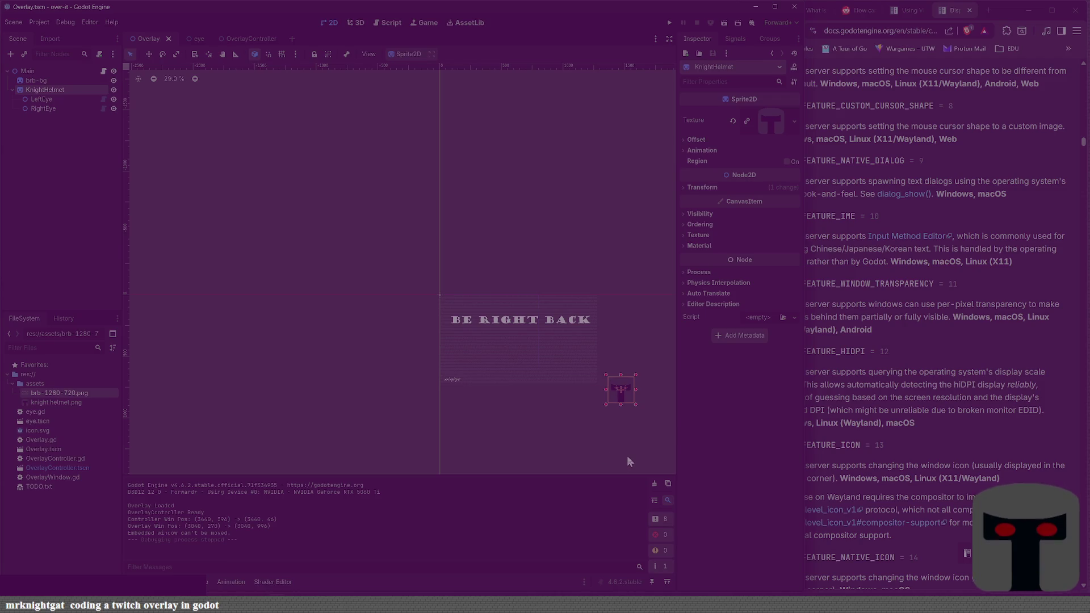
{"action": "scroll", "coordinate": [628, 459], "scroll_direction": "up", "scroll_amount": 1}
{"action": "left_click", "coordinate": [586, 404]}
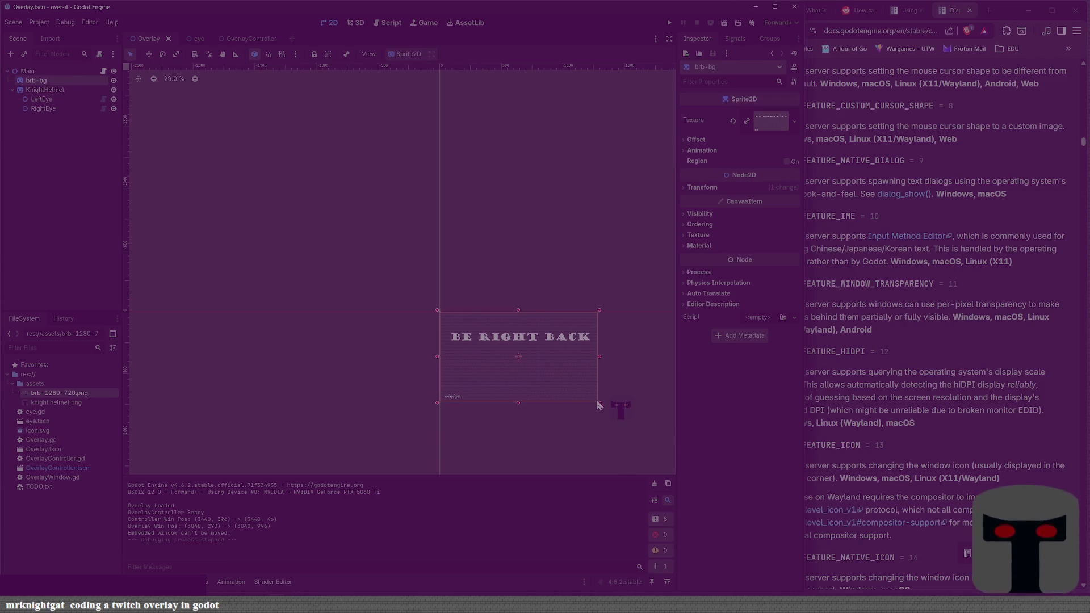
{"action": "left_click_drag", "start_coordinate": [598, 402], "coordinate": [643, 426]}
{"action": "scroll", "coordinate": [536, 389], "scroll_direction": "up", "scroll_amount": 1}
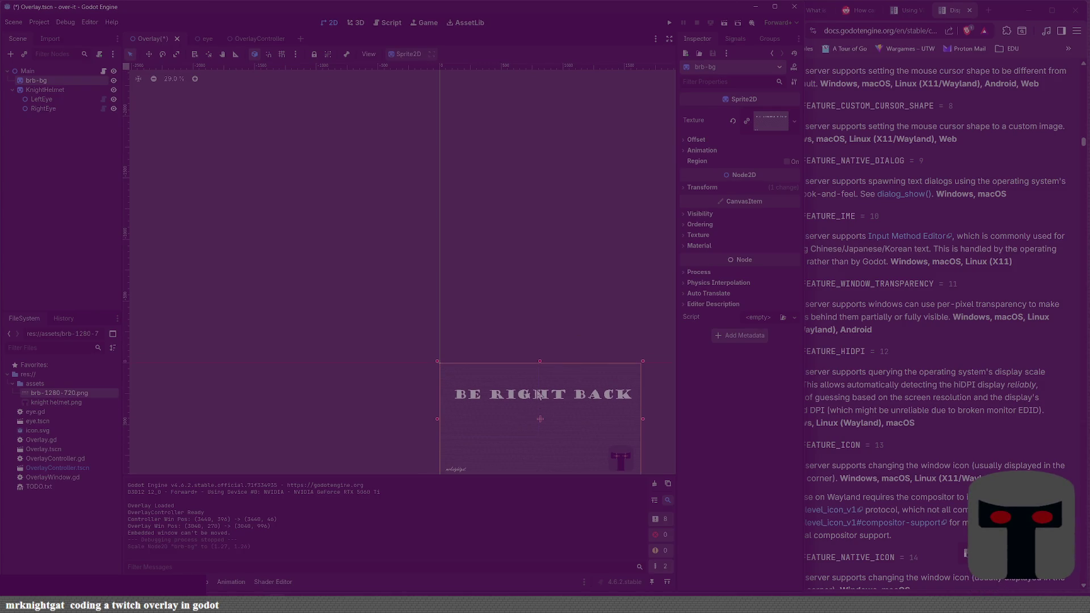
{"action": "scroll", "coordinate": [543, 410], "scroll_direction": "up", "scroll_amount": 4}
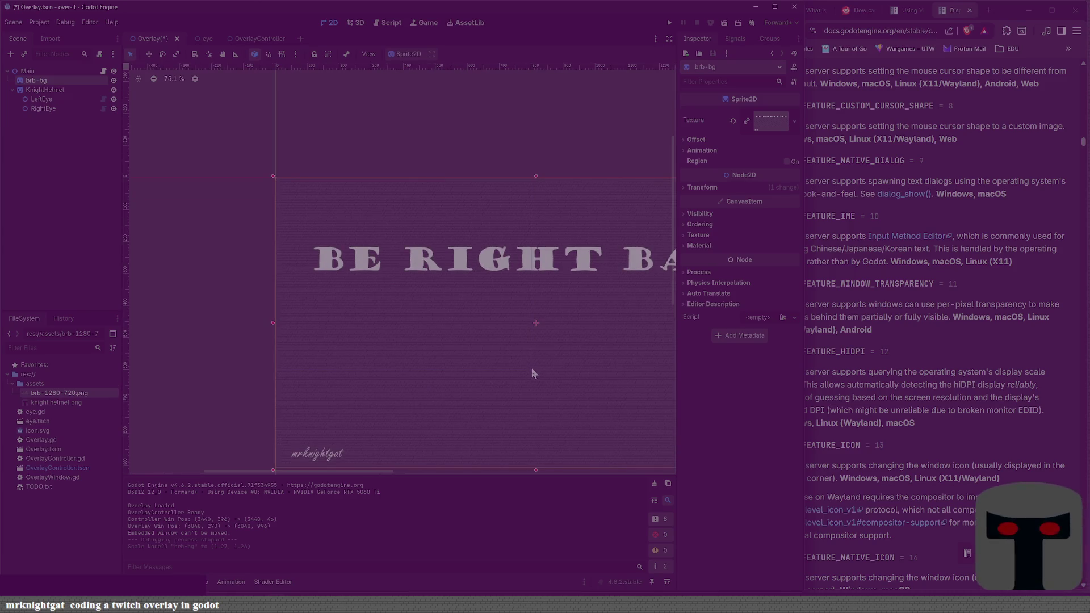
{"action": "scroll", "coordinate": [532, 369], "scroll_direction": "up", "scroll_amount": 2}
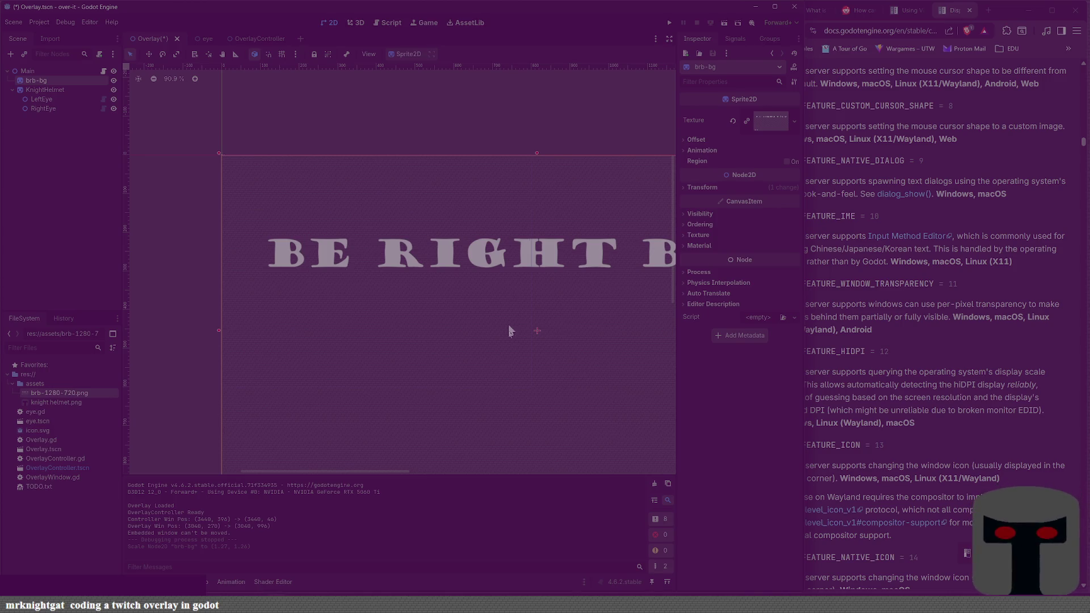
{"action": "scroll", "coordinate": [575, 390], "scroll_direction": "down", "scroll_amount": 1}
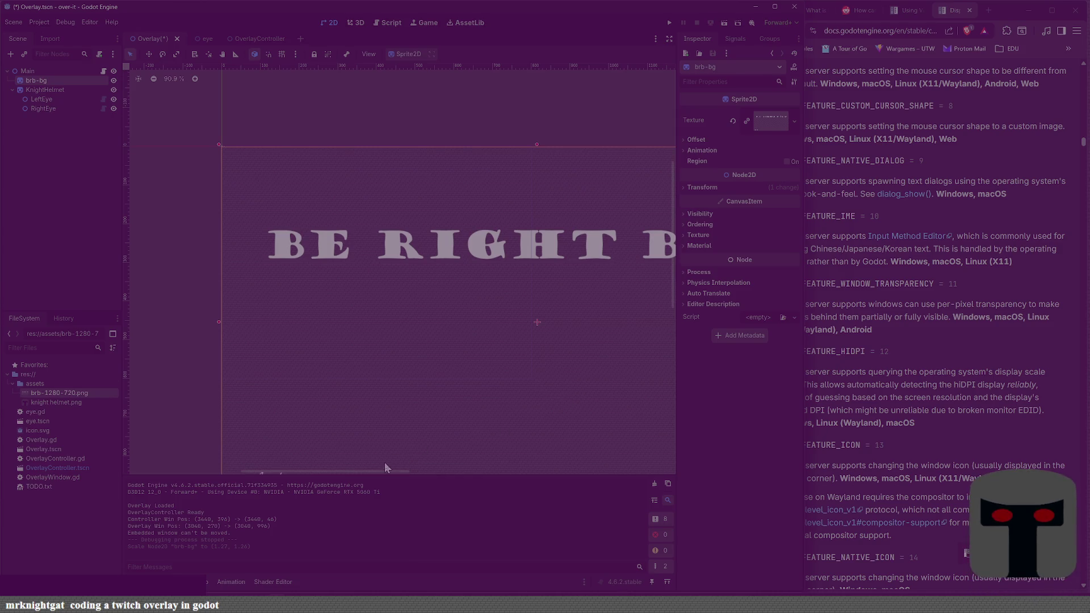
{"action": "left_click_drag", "start_coordinate": [384, 469], "coordinate": [507, 466]}
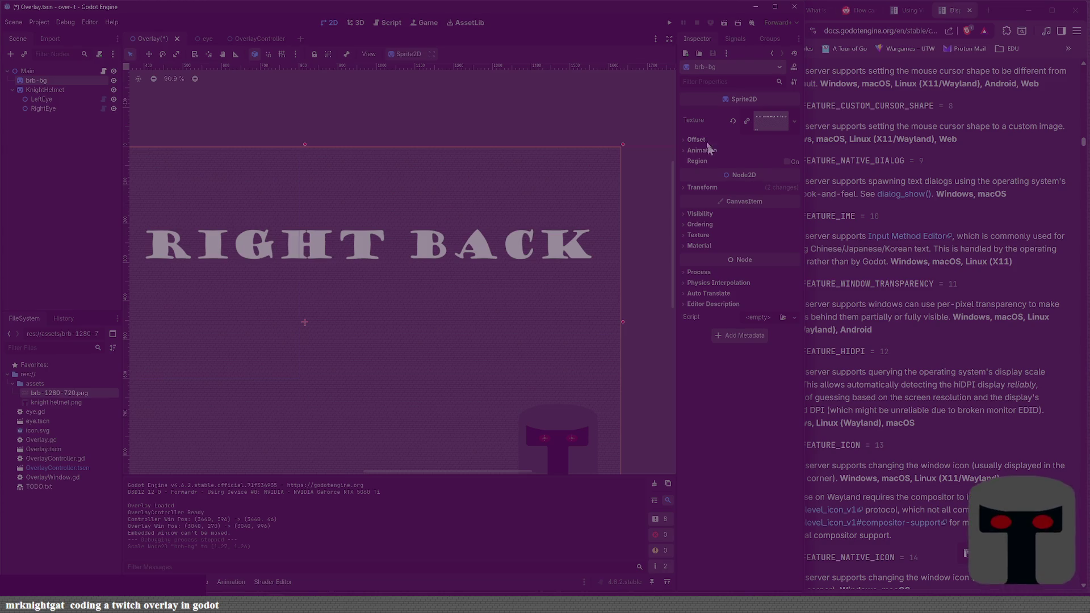
Set brb-bg's Inspector position from 815 to 0, 0.
{"action": "left_click", "coordinate": [685, 189]}
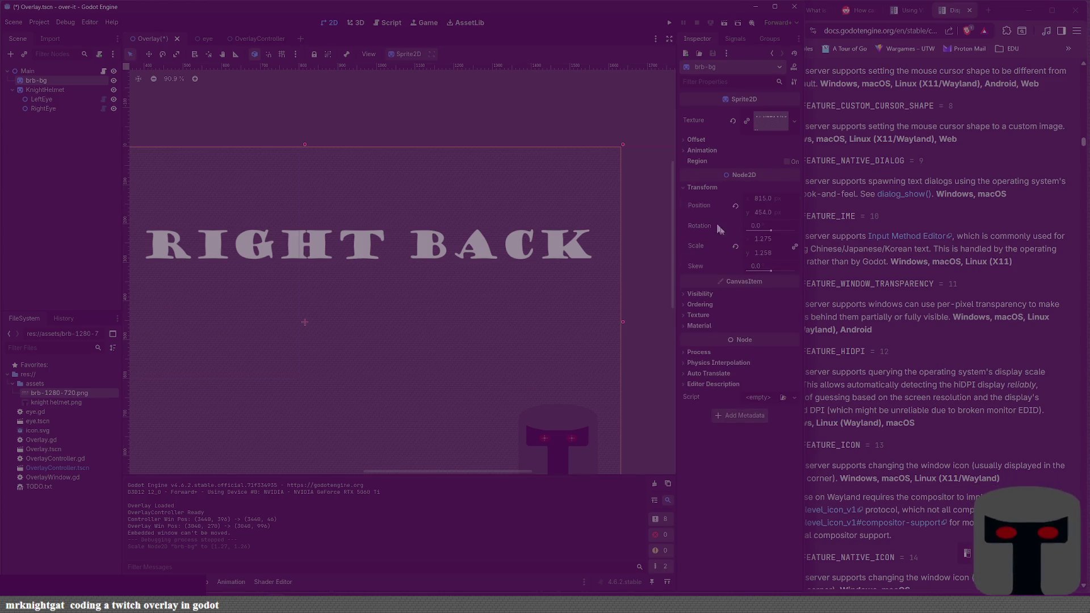
{"action": "left_click", "coordinate": [762, 198]}
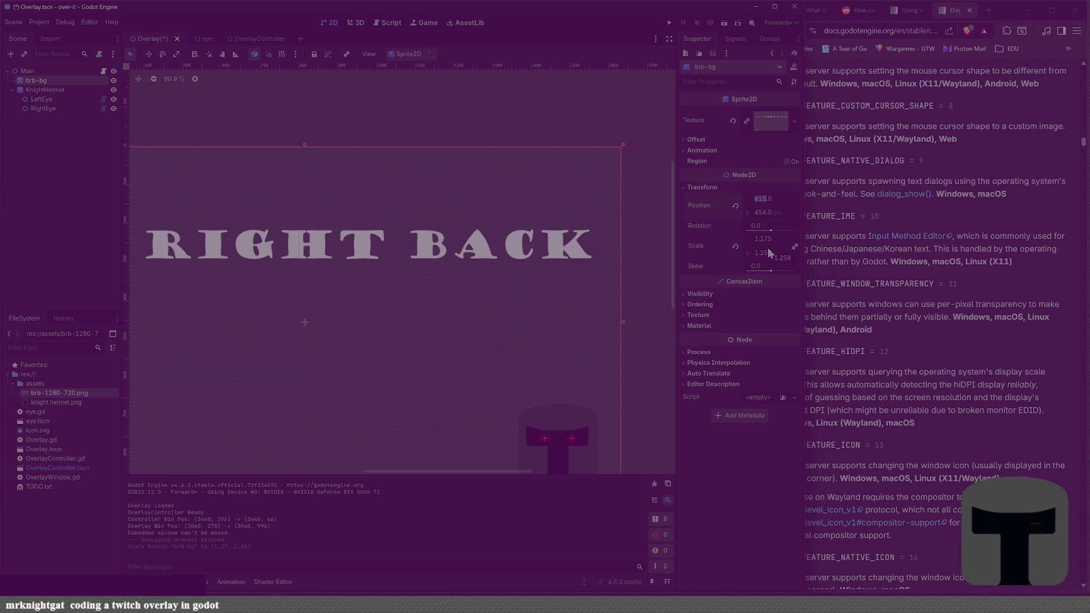
{"action": "type", "text": "0"}
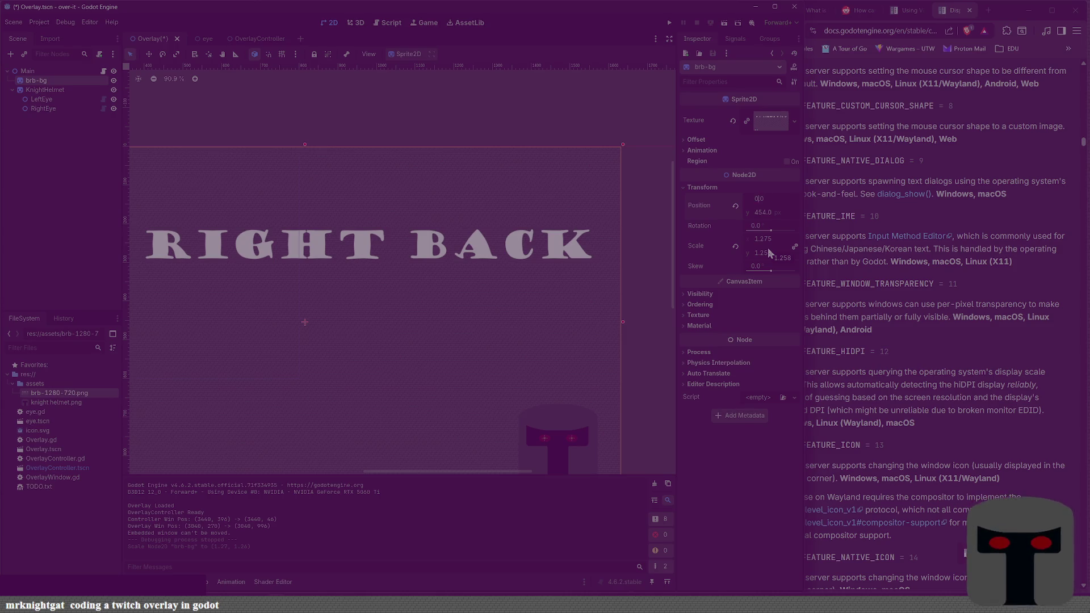
{"action": "key", "text": "Tab"}
{"action": "type", "text": "0"}
{"action": "key", "text": "Tab"}
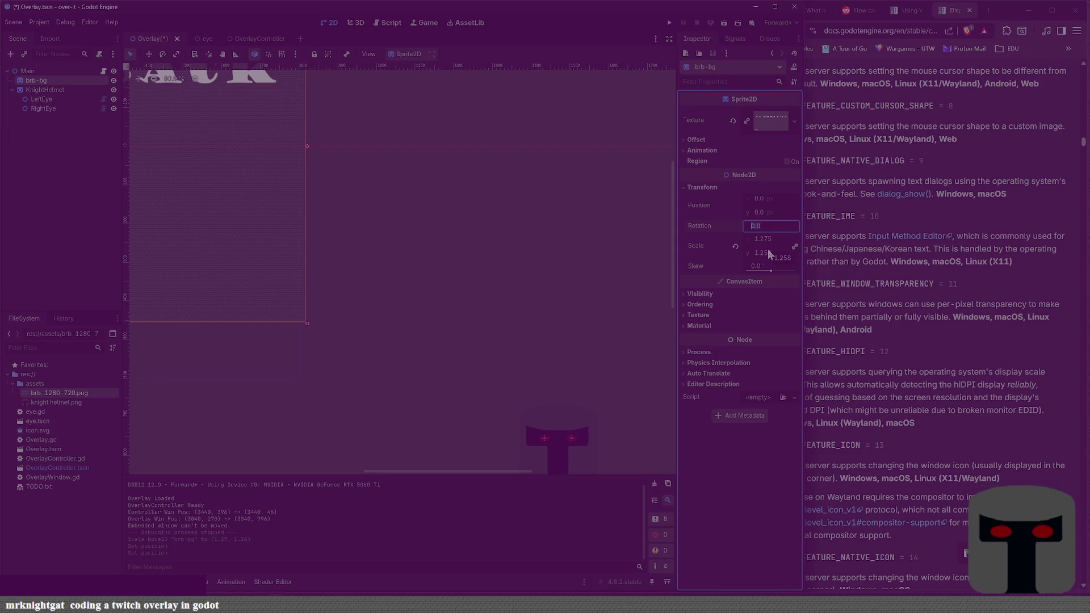
{"action": "mouse_move", "coordinate": [455, 472]}
{"action": "left_mouse_down"}
{"action": "mouse_move", "coordinate": [151, 460]}
{"action": "mouse_move", "coordinate": [378, 461]}
{"action": "left_mouse_up"}
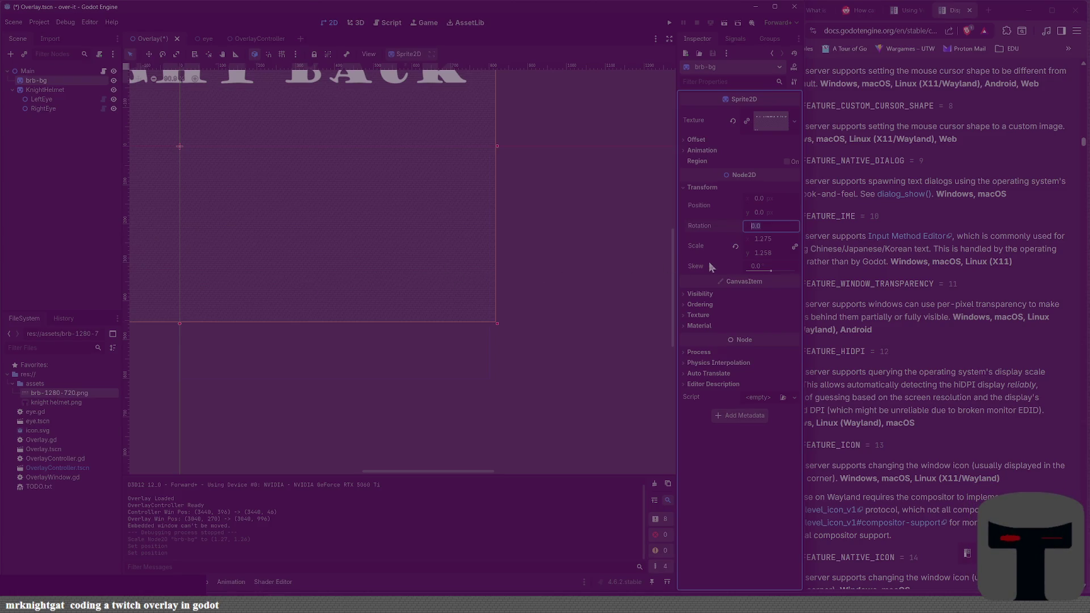
Drag the BRB background sprite across the canvas to position 815, 452.
{"action": "left_click", "coordinate": [681, 139]}
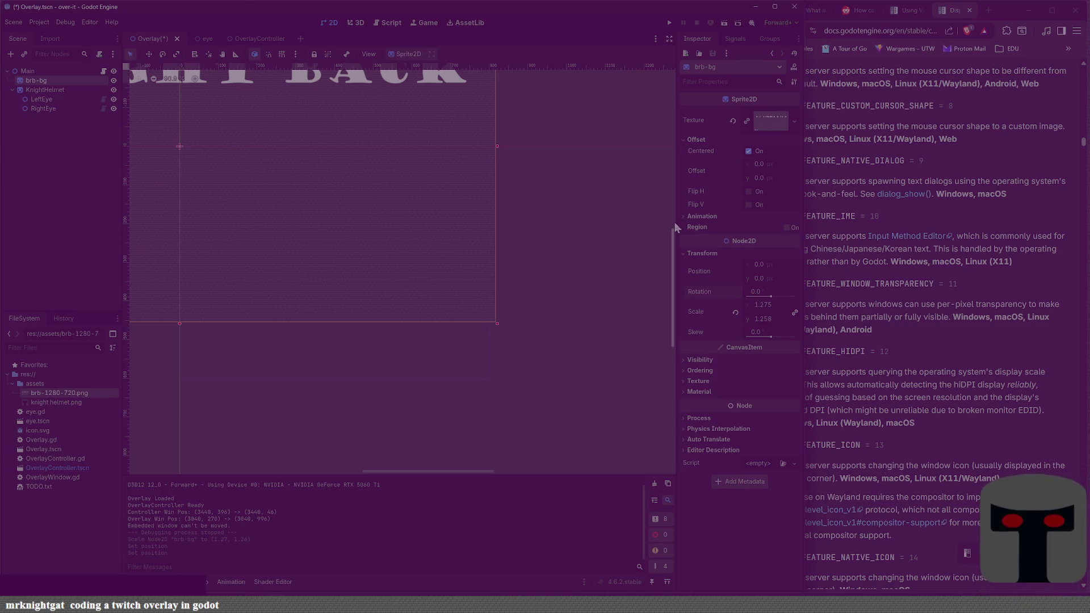
{"action": "left_click", "coordinate": [684, 141]}
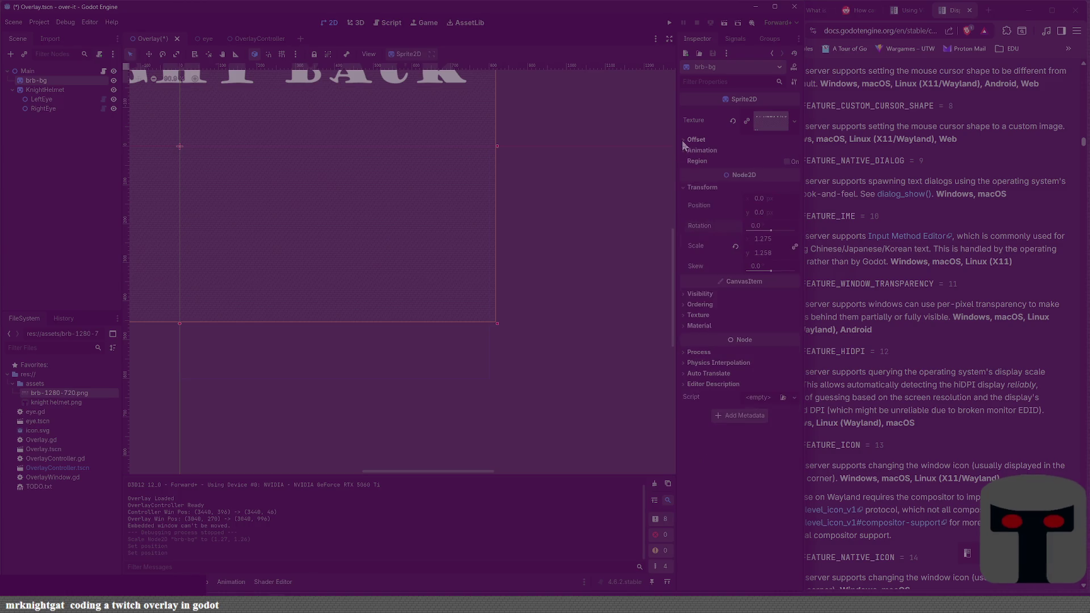
{"action": "left_click", "coordinate": [761, 196]}
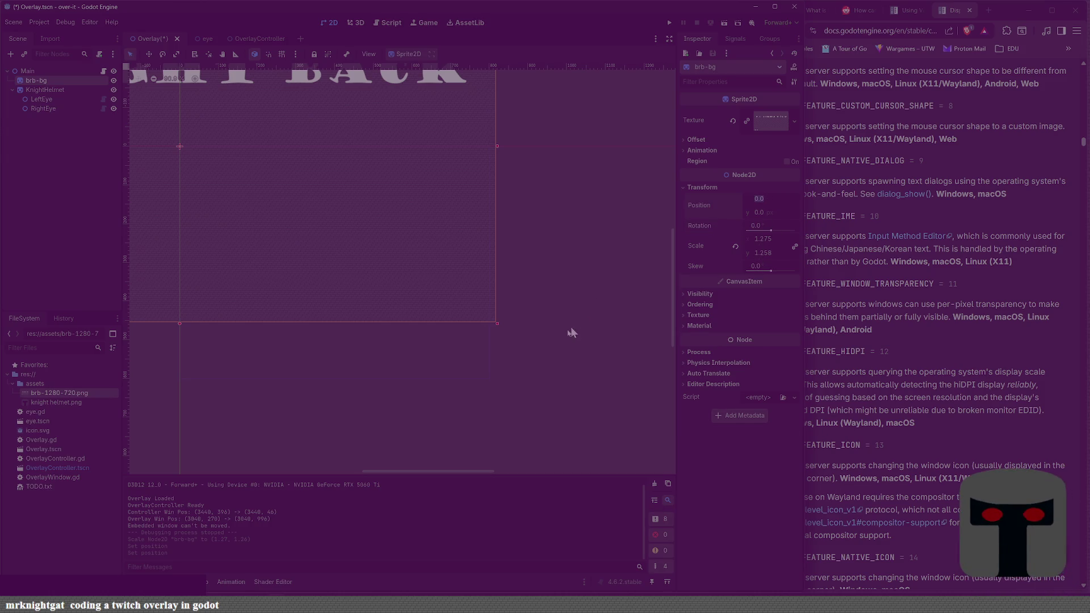
{"action": "mouse_move", "coordinate": [358, 267]}
{"action": "left_mouse_down"}
{"action": "mouse_move", "coordinate": [705, 438]}
{"action": "mouse_move", "coordinate": [669, 435]}
{"action": "left_mouse_up"}
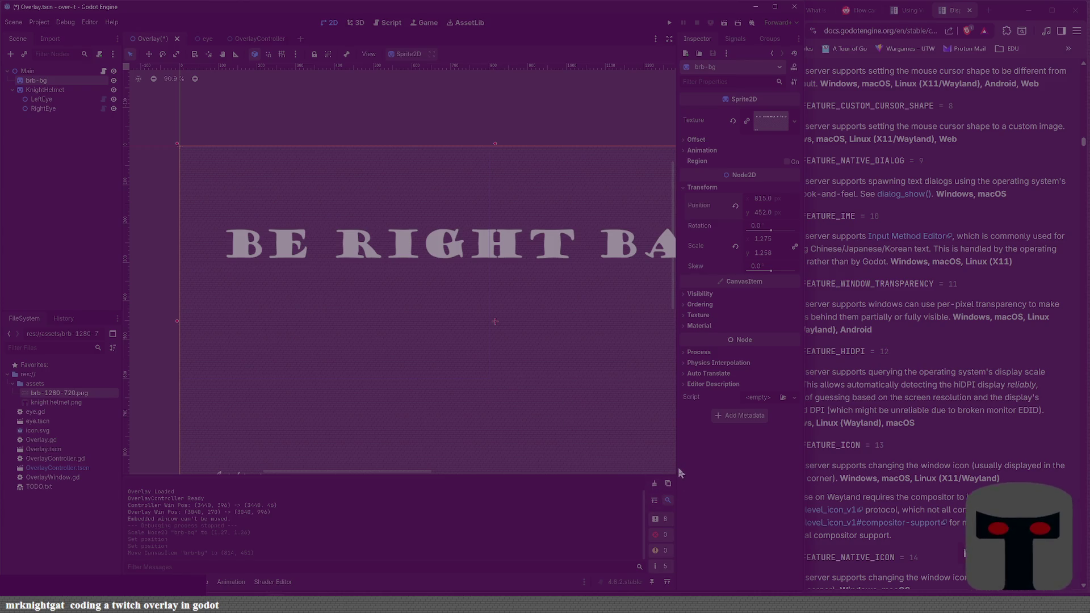
Widen the editor to full screen width, save the Overlay scene and run the project.
{"action": "left_click_drag", "start_coordinate": [678, 467], "coordinate": [710, 467]}
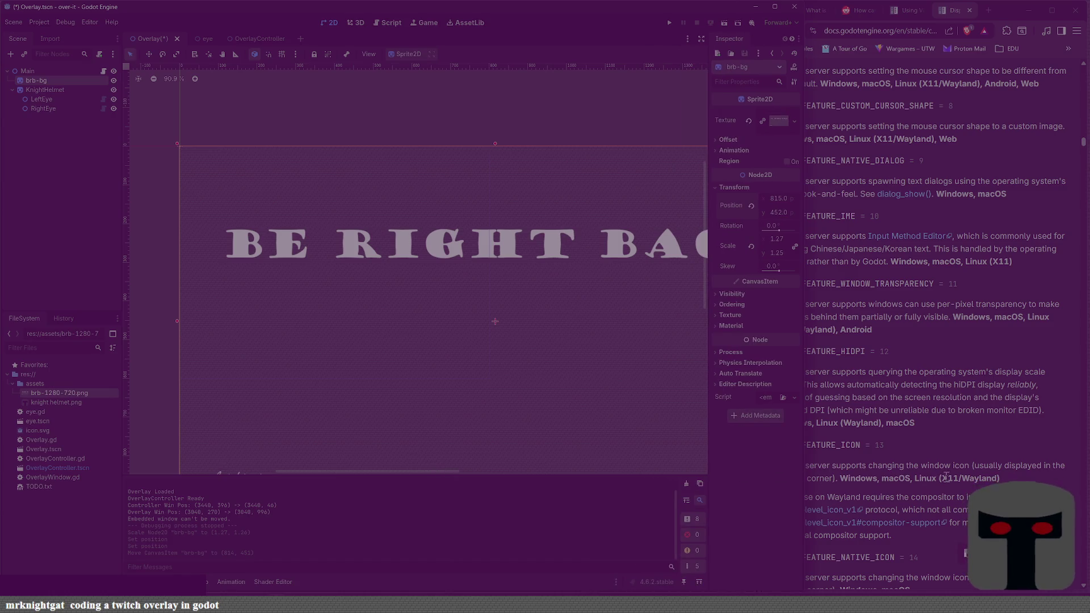
{"action": "left_click_drag", "start_coordinate": [801, 464], "coordinate": [1082, 459]}
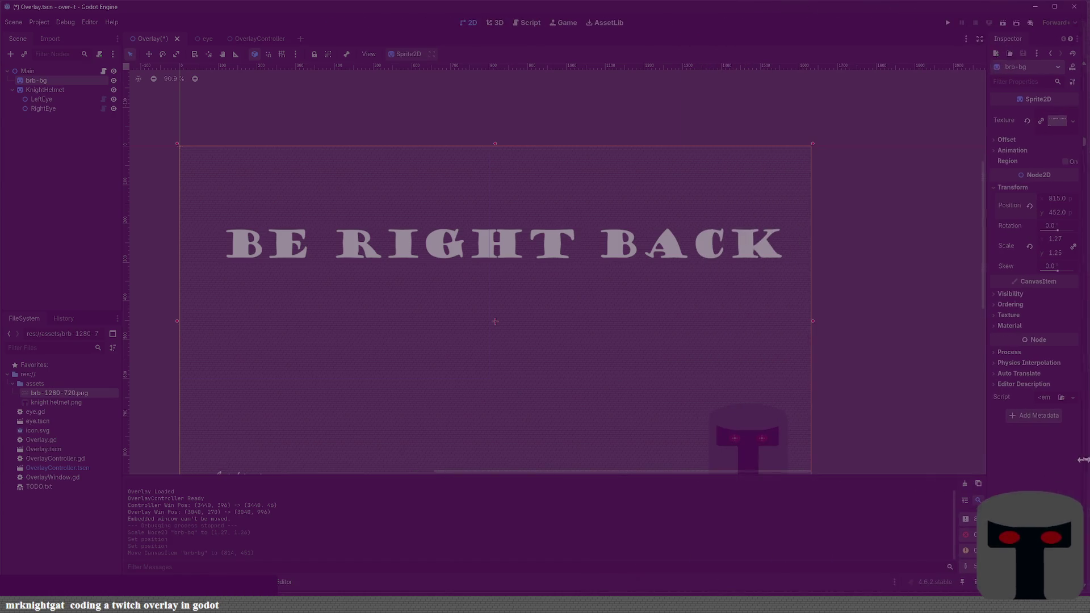
{"action": "scroll", "coordinate": [741, 365], "scroll_direction": "down", "scroll_amount": 3}
{"action": "scroll", "coordinate": [741, 370], "scroll_direction": "down", "scroll_amount": 2}
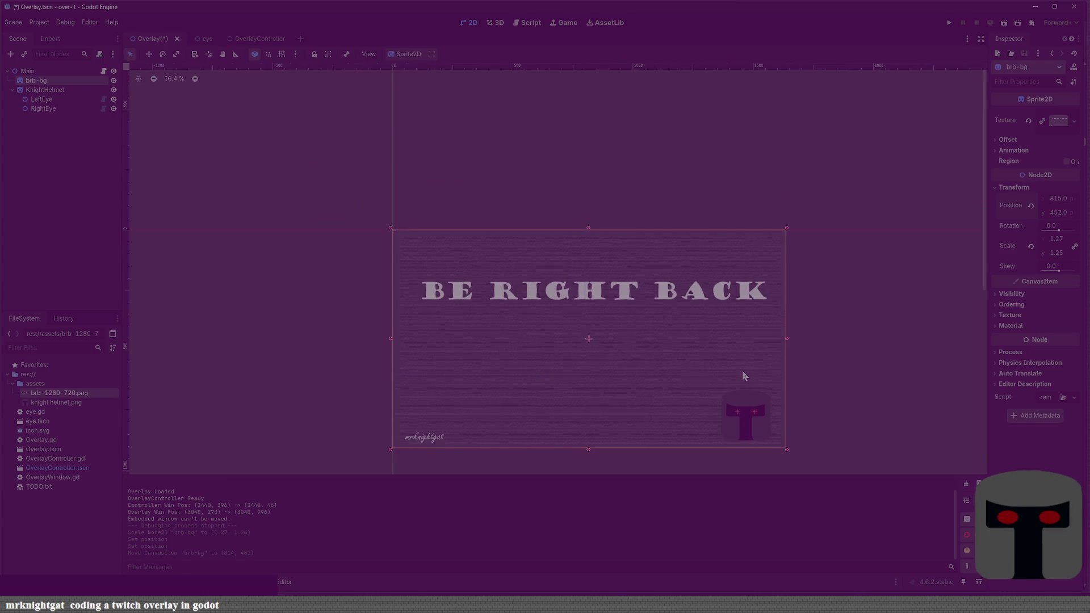
{"action": "scroll", "coordinate": [744, 441], "scroll_direction": "up", "scroll_amount": 2}
{"action": "scroll", "coordinate": [742, 443], "scroll_direction": "up", "scroll_amount": 2}
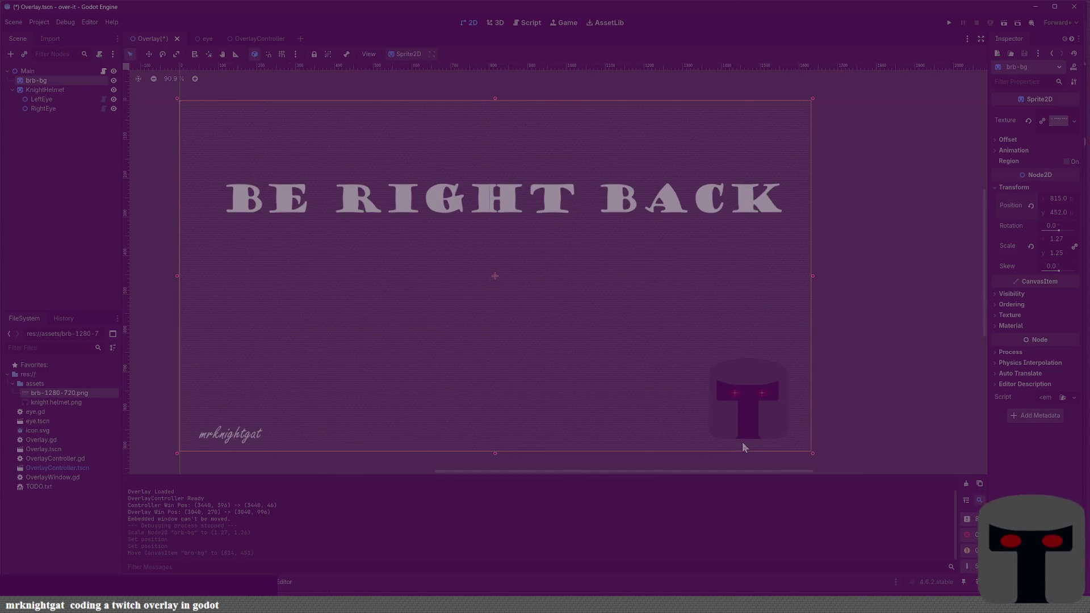
{"action": "key", "text": "ctrl+s"}
{"action": "key", "text": "F5"}
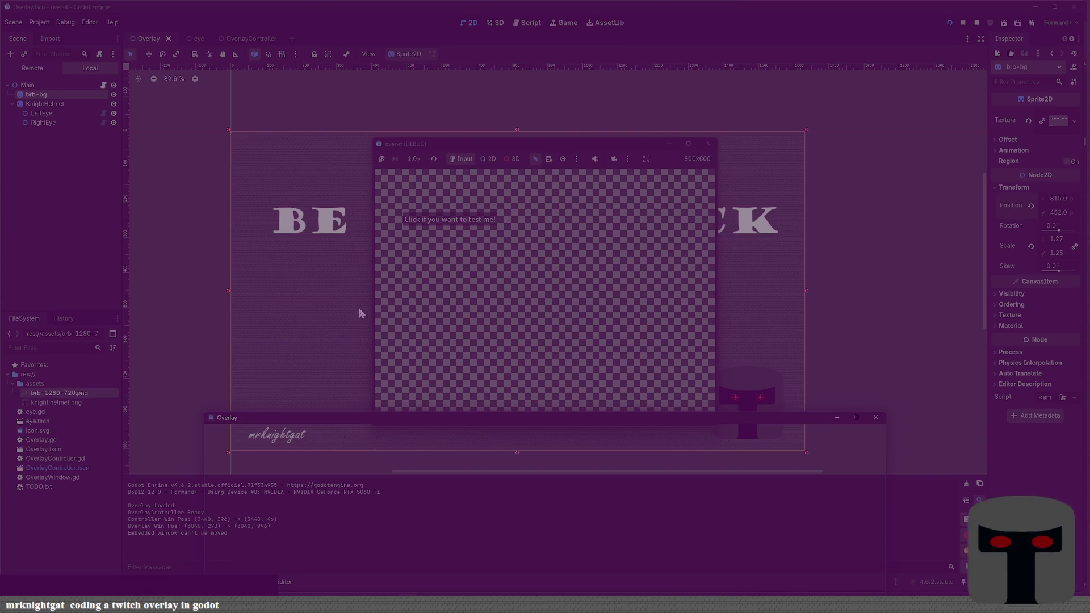
Drag the running Overlay window up to inspect it, then stop the test run.
{"action": "mouse_move", "coordinate": [537, 414]}
{"action": "left_mouse_down"}
{"action": "mouse_move", "coordinate": [518, 152]}
{"action": "mouse_move", "coordinate": [520, 241]}
{"action": "left_mouse_up"}
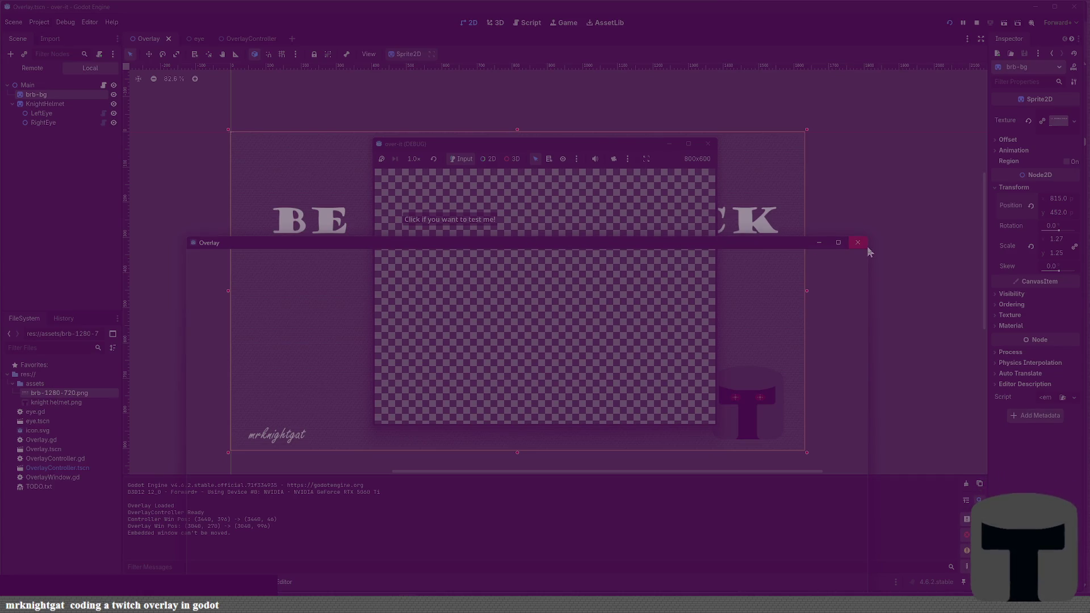
{"action": "mouse_move", "coordinate": [643, 240]}
{"action": "left_mouse_down"}
{"action": "mouse_move", "coordinate": [654, 111]}
{"action": "mouse_move", "coordinate": [533, 106]}
{"action": "mouse_move", "coordinate": [635, 189]}
{"action": "left_mouse_up"}
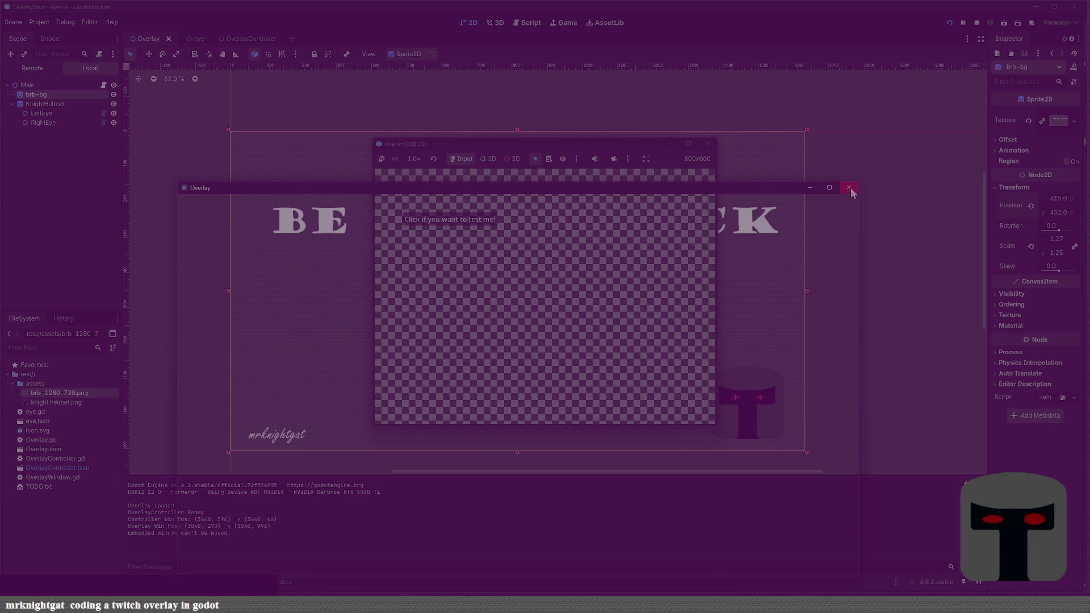
{"action": "left_click", "coordinate": [710, 145]}
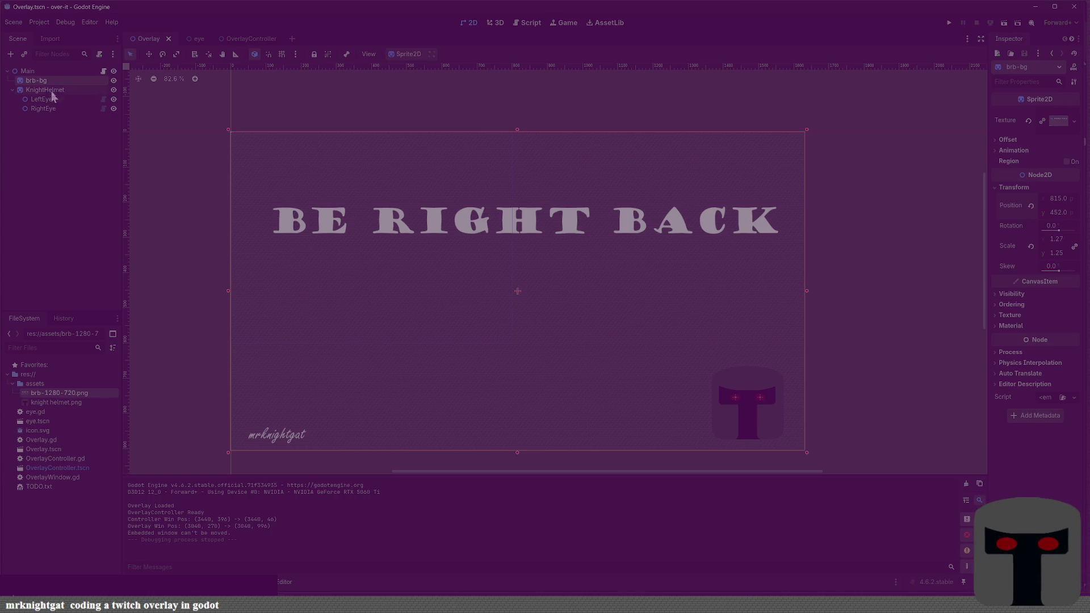
Add a Camera2D child under Main, then drag brb-bg toward the upper left.
{"action": "left_click", "coordinate": [54, 70]}
{"action": "key", "text": "ctrl+a"}
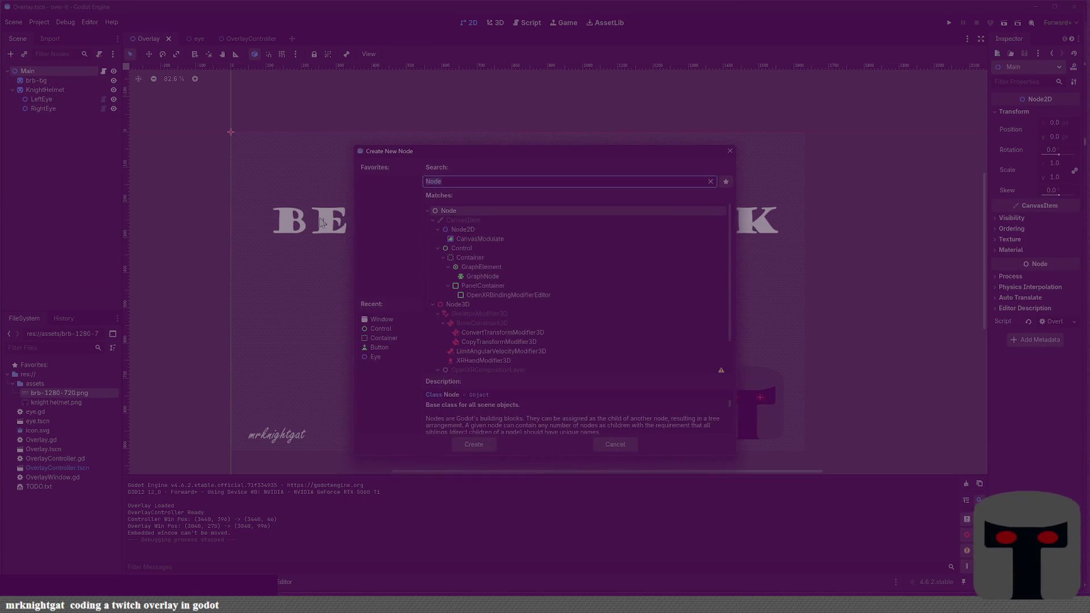
{"action": "type", "text": "Camer"}
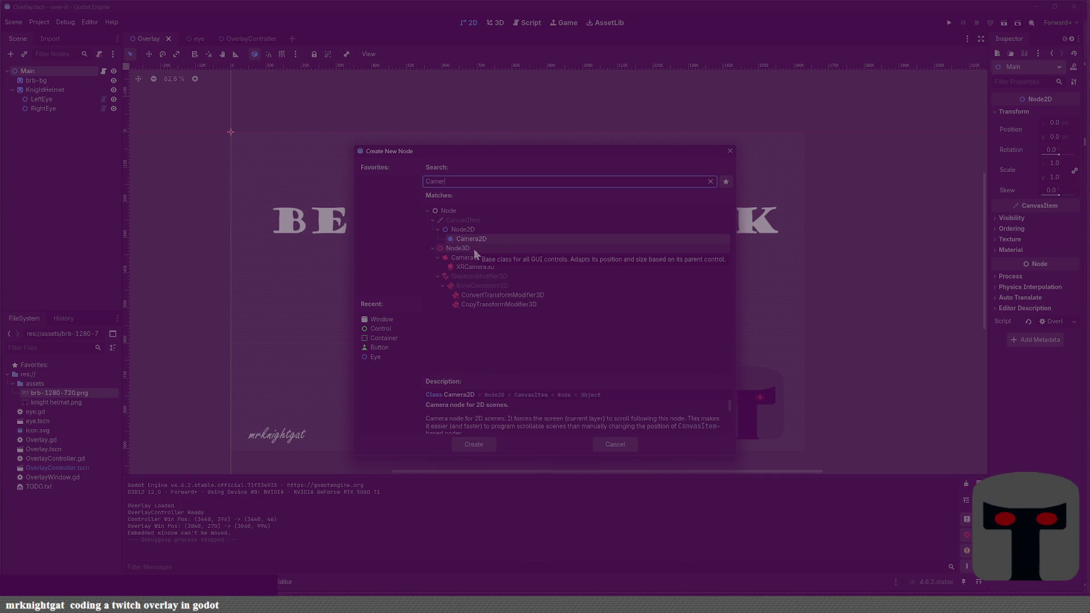
{"action": "key", "text": "Down"}
{"action": "key", "text": "Return"}
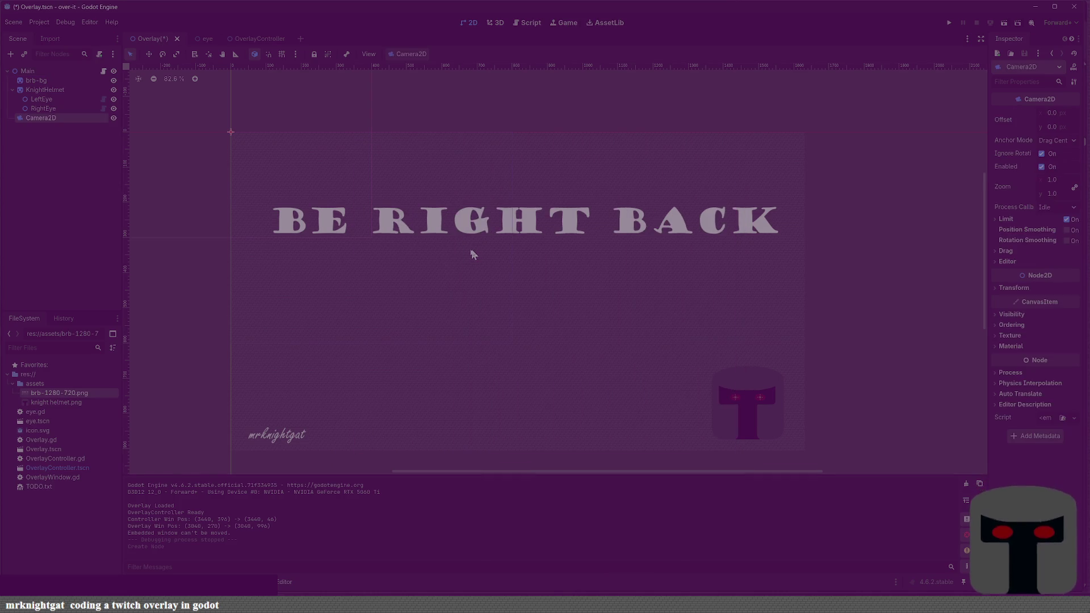
{"action": "mouse_move", "coordinate": [191, 205]}
{"action": "left_mouse_down"}
{"action": "mouse_move", "coordinate": [352, 287]}
{"action": "mouse_move", "coordinate": [192, 260]}
{"action": "left_mouse_up"}
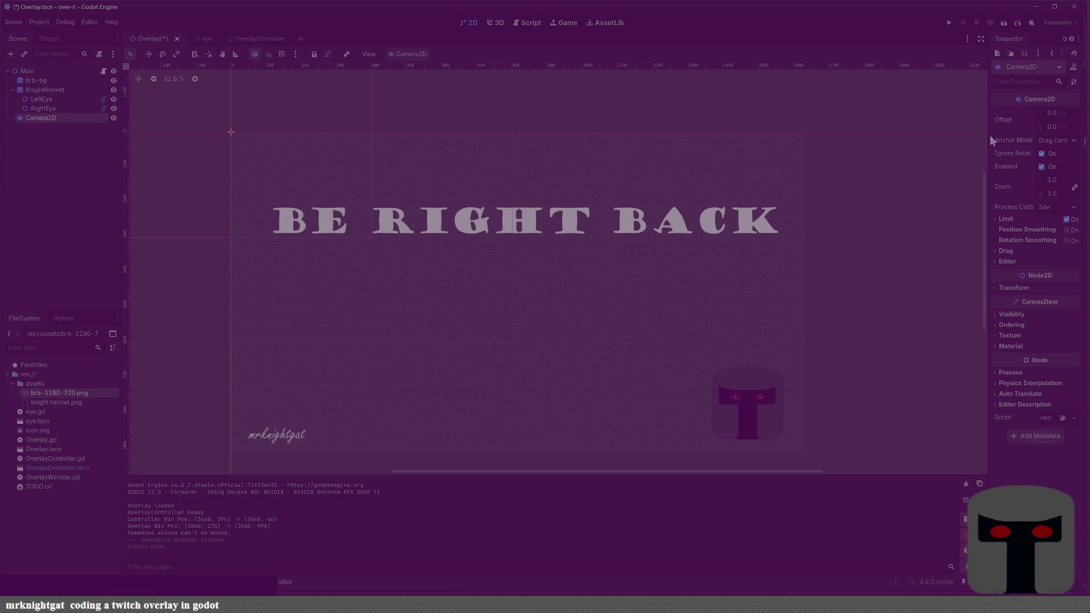
{"action": "left_click", "coordinate": [591, 308]}
{"action": "left_click_drag", "start_coordinate": [590, 309], "coordinate": [353, 185]}
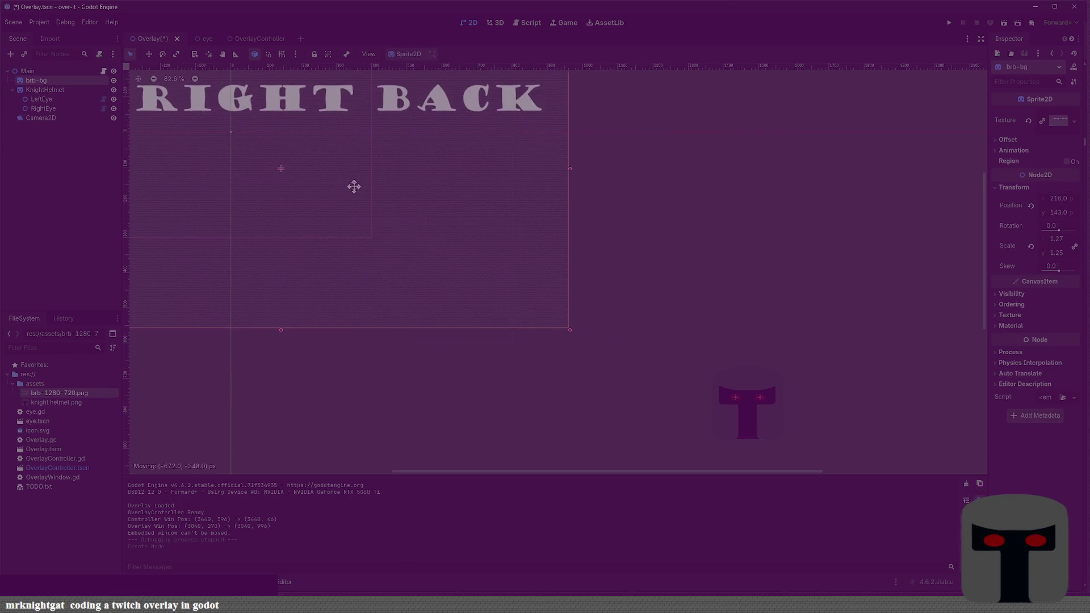
Move brb-bg to the scene origin and align it with the Camera2D view.
{"action": "scroll", "coordinate": [455, 471], "scroll_direction": "left", "scroll_amount": 5}
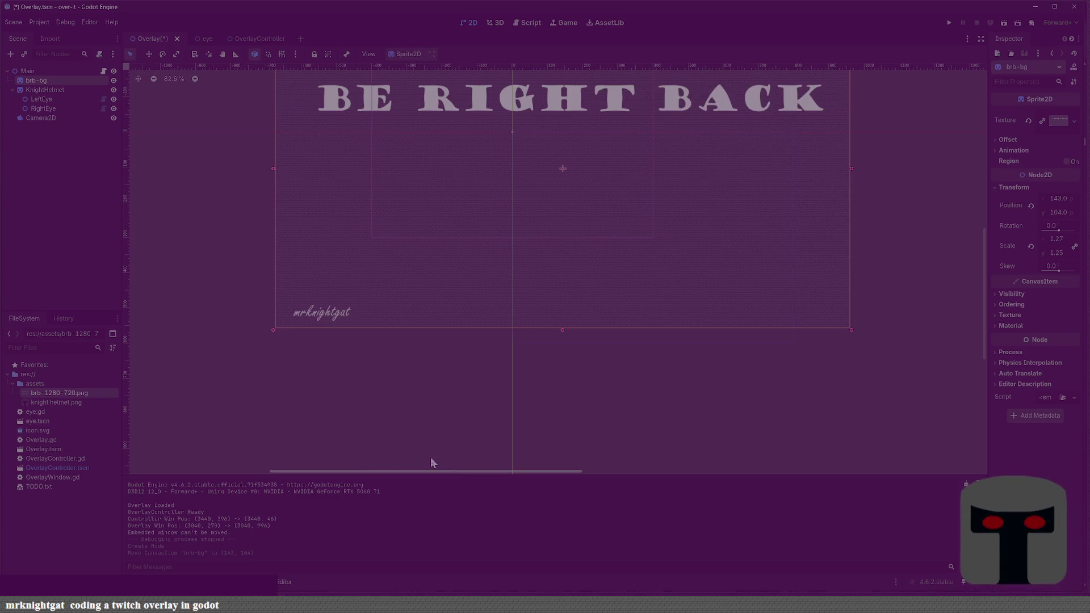
{"action": "scroll", "coordinate": [498, 339], "scroll_direction": "down", "scroll_amount": 4}
{"action": "left_click_drag", "start_coordinate": [604, 304], "coordinate": [557, 268]}
{"action": "mouse_move", "coordinate": [850, 384]}
{"action": "left_mouse_down"}
{"action": "mouse_move", "coordinate": [662, 282]}
{"action": "mouse_move", "coordinate": [644, 261]}
{"action": "mouse_move", "coordinate": [662, 276]}
{"action": "left_mouse_up"}
{"action": "left_click", "coordinate": [580, 243]}
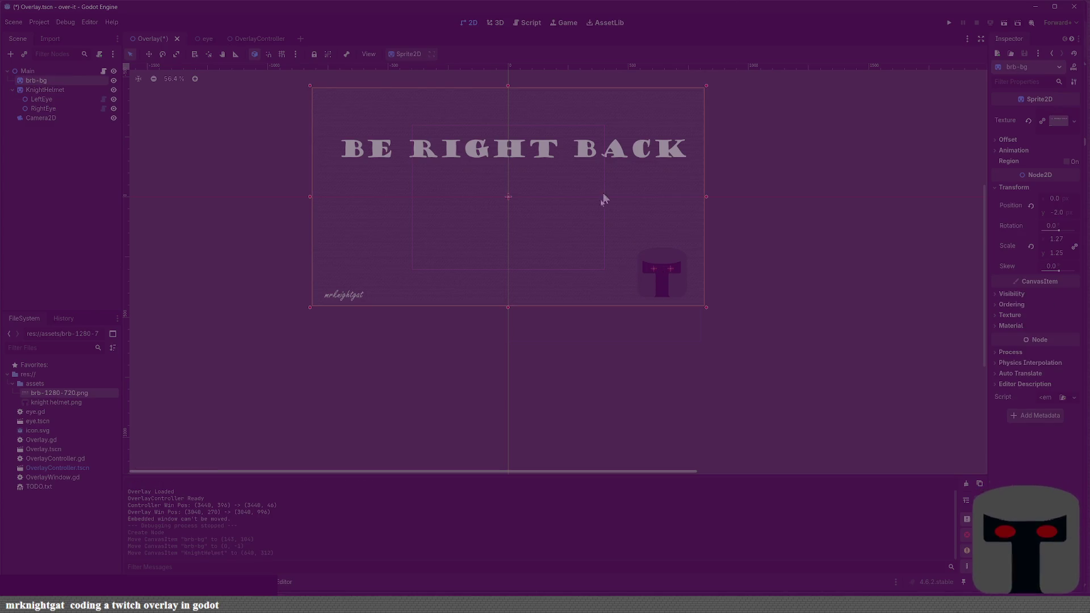
{"action": "left_click", "coordinate": [72, 120]}
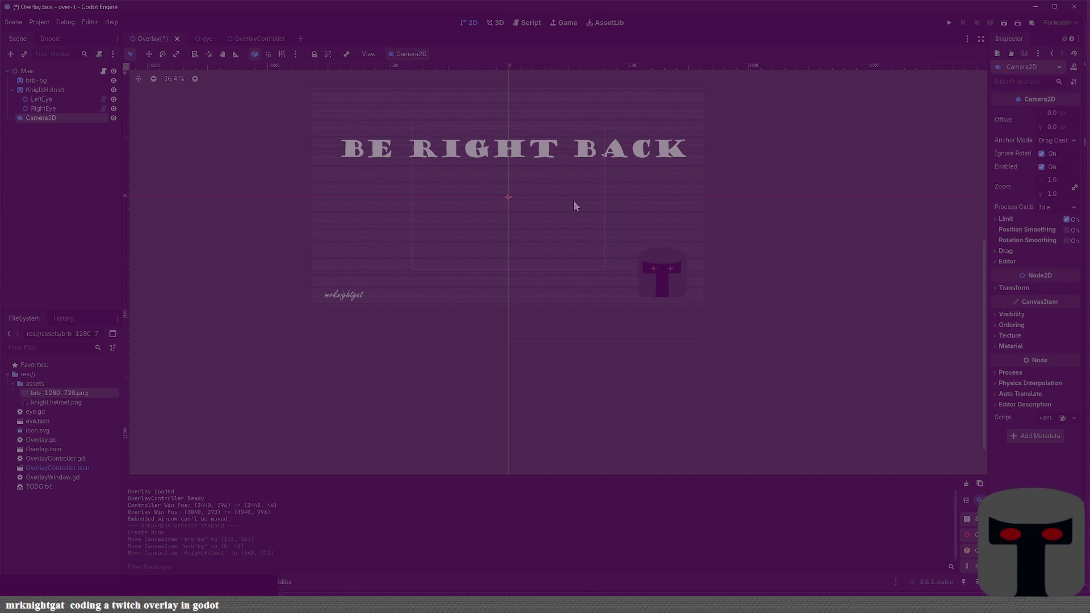
{"action": "left_click_drag", "start_coordinate": [622, 282], "coordinate": [621, 281]}
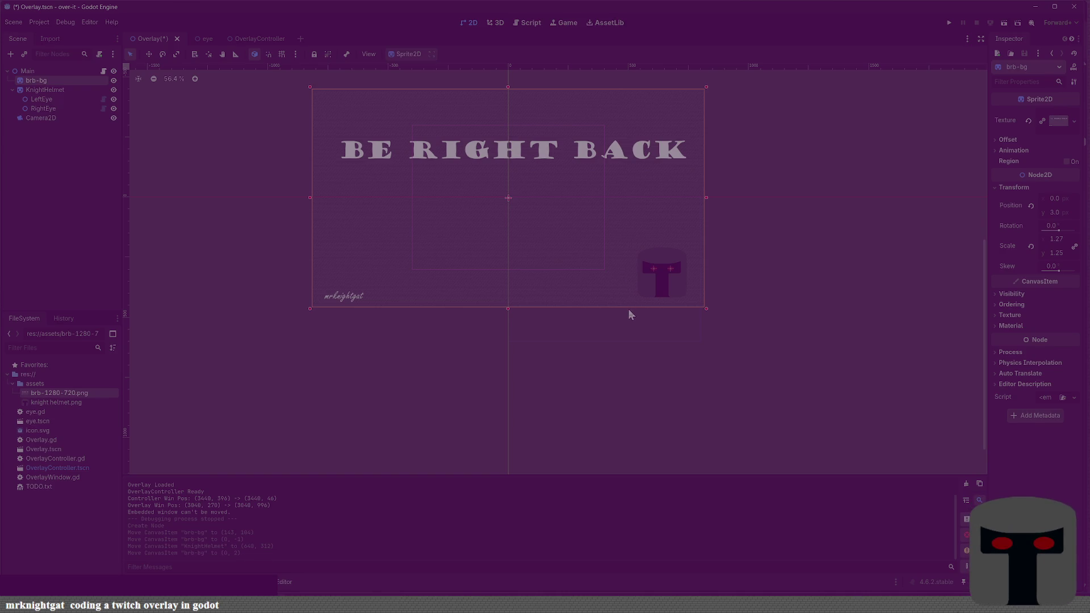
{"action": "left_click_drag", "start_coordinate": [629, 274], "coordinate": [631, 275]}
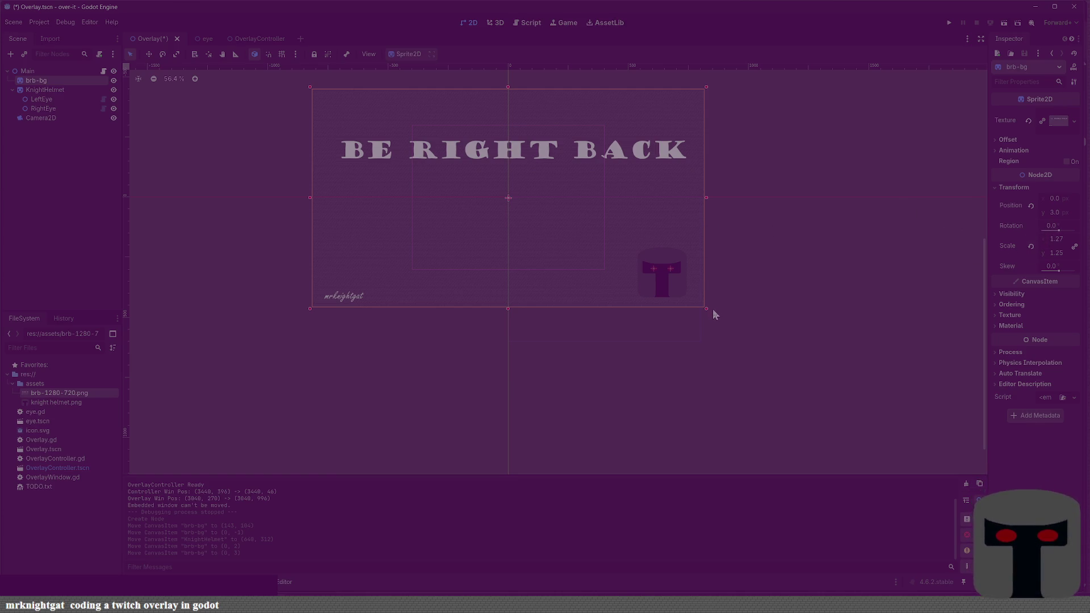
Resize brb-bg to fill the camera view, place the knight helmet lower right, and run.
{"action": "mouse_move", "coordinate": [706, 309]}
{"action": "left_mouse_down"}
{"action": "mouse_move", "coordinate": [472, 171]}
{"action": "mouse_move", "coordinate": [468, 200]}
{"action": "mouse_move", "coordinate": [490, 221]}
{"action": "left_mouse_up"}
{"action": "mouse_move", "coordinate": [460, 179]}
{"action": "left_mouse_down"}
{"action": "mouse_move", "coordinate": [545, 221]}
{"action": "mouse_move", "coordinate": [584, 222]}
{"action": "mouse_move", "coordinate": [561, 217]}
{"action": "left_mouse_up"}
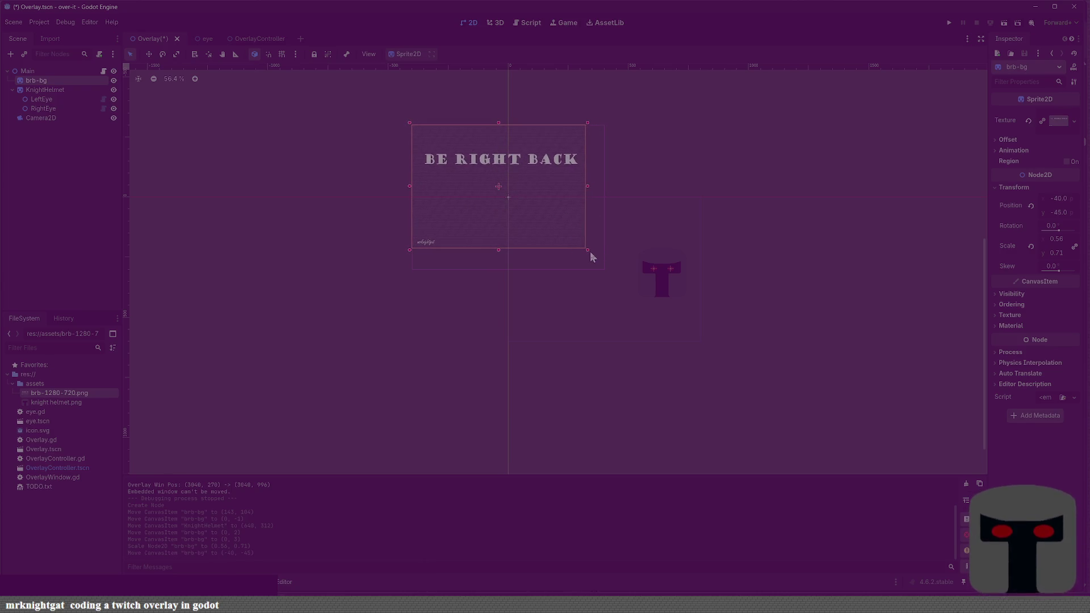
{"action": "left_click_drag", "start_coordinate": [588, 251], "coordinate": [604, 270]}
{"action": "mouse_move", "coordinate": [673, 284]}
{"action": "left_mouse_down"}
{"action": "mouse_move", "coordinate": [649, 323]}
{"action": "mouse_move", "coordinate": [581, 250]}
{"action": "left_mouse_up"}
{"action": "key", "text": "F5"}
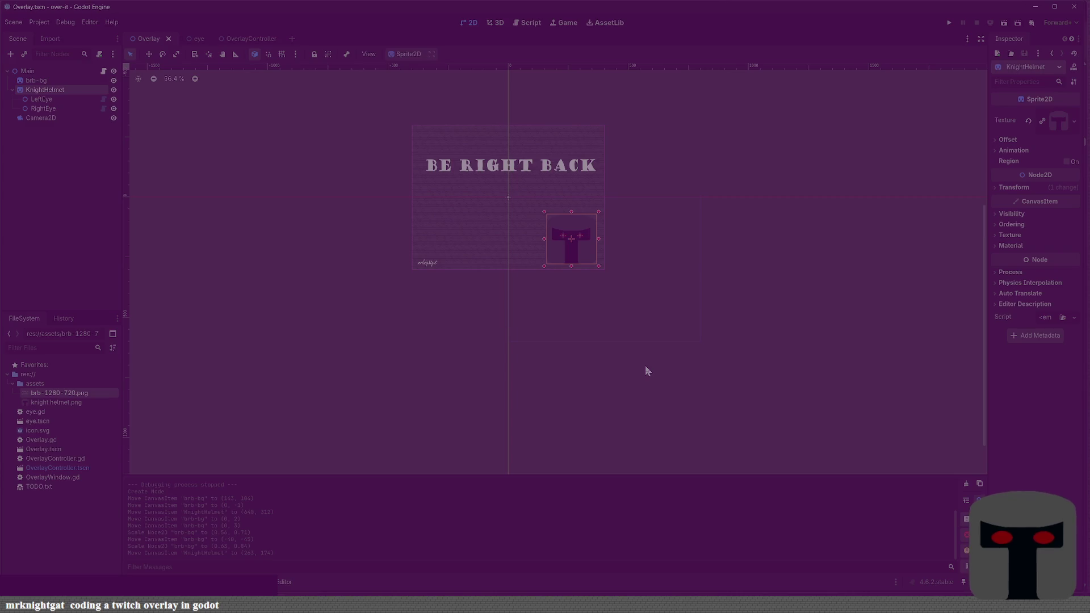
{"action": "left_click_drag", "start_coordinate": [602, 417], "coordinate": [617, 147]}
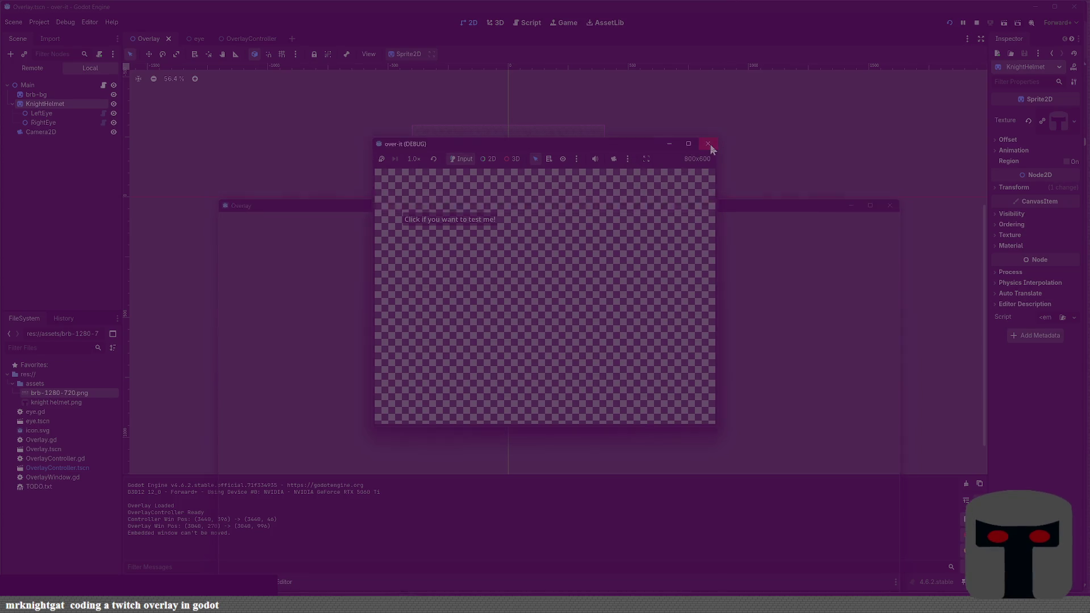
Stop the overlay test run and start renaming the Main root node.
{"action": "left_click", "coordinate": [708, 147]}
{"action": "left_click", "coordinate": [74, 70]}
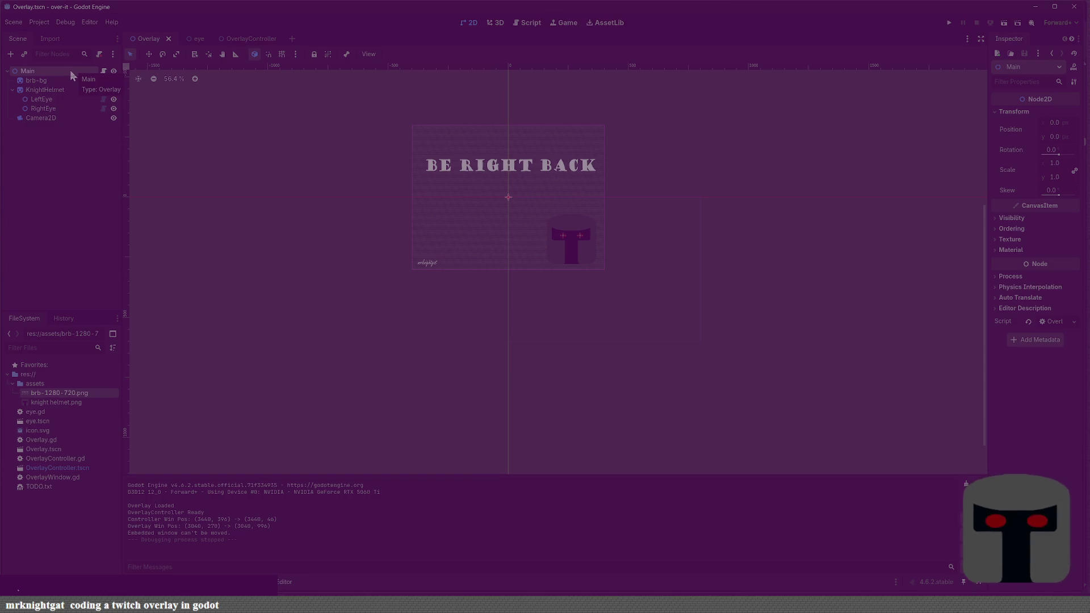
{"action": "double_click", "coordinate": [70, 70]}
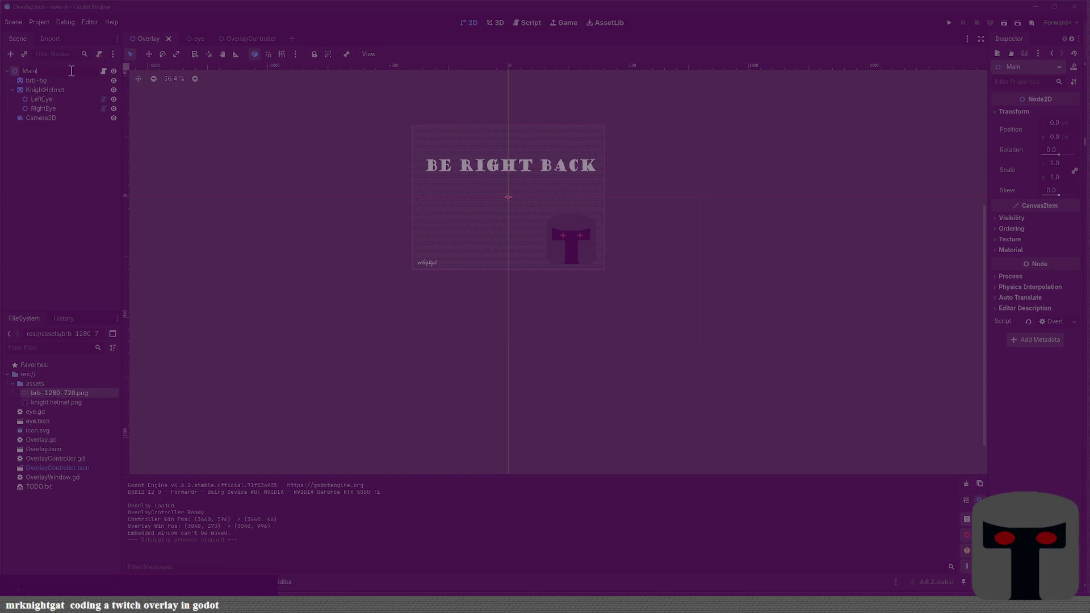
Name the root node Overlay, open Overlay.gd from FileSystem, and run the project.
{"action": "type", "text": "Overlay"}
{"action": "key", "text": "Return"}
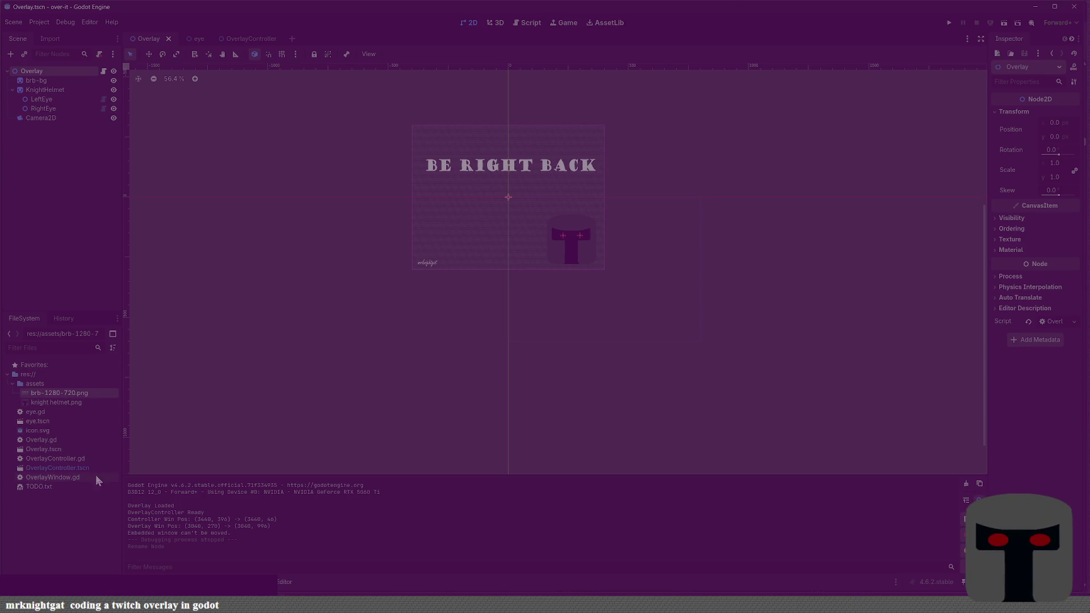
{"action": "left_click", "coordinate": [79, 441]}
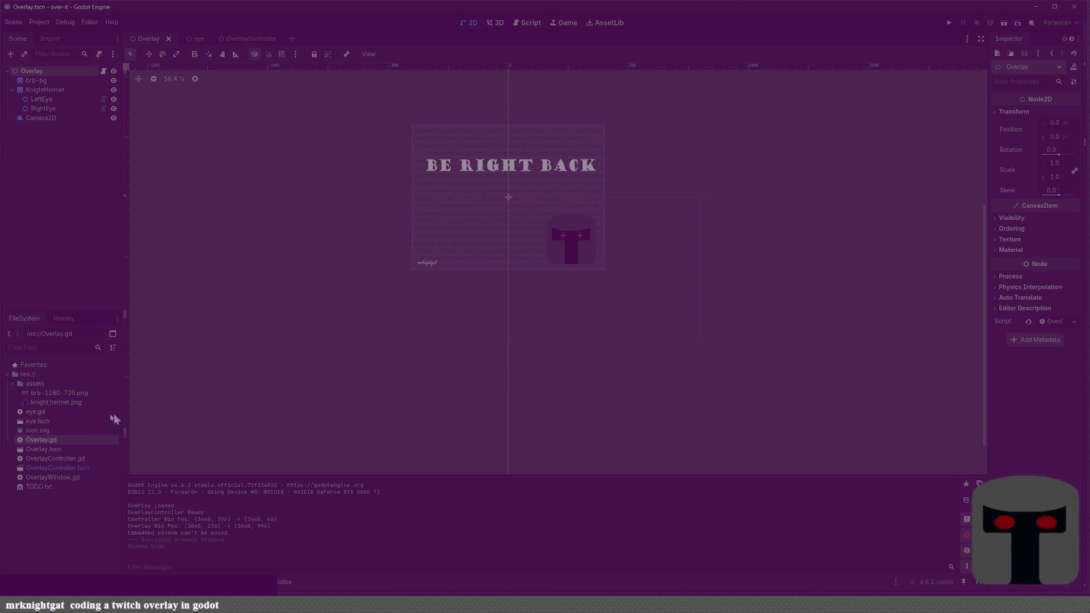
{"action": "double_click", "coordinate": [62, 441]}
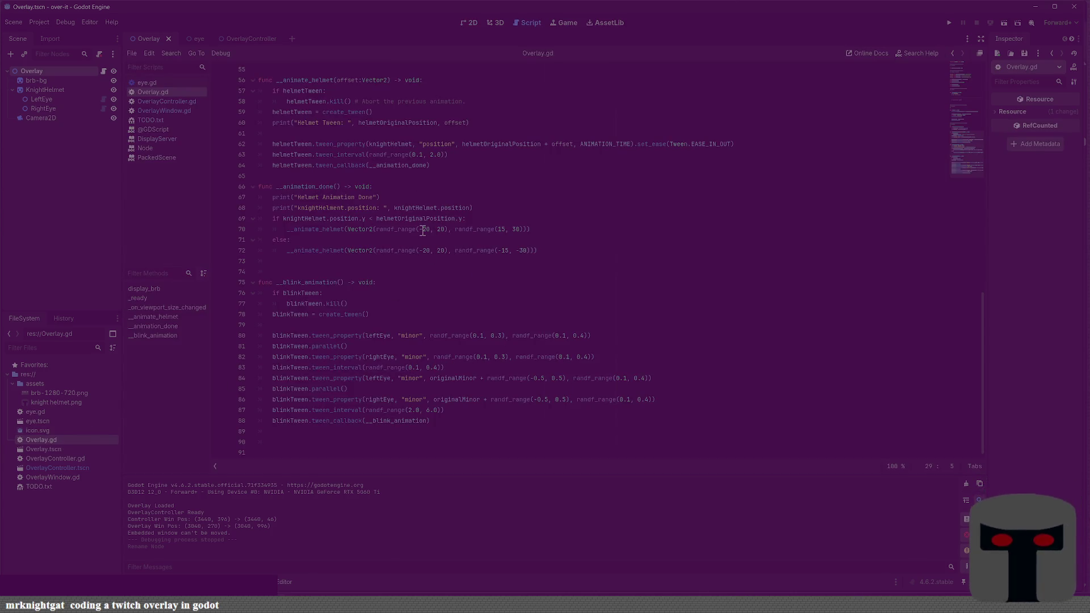
{"action": "scroll", "coordinate": [421, 243], "scroll_direction": "up", "scroll_amount": 5}
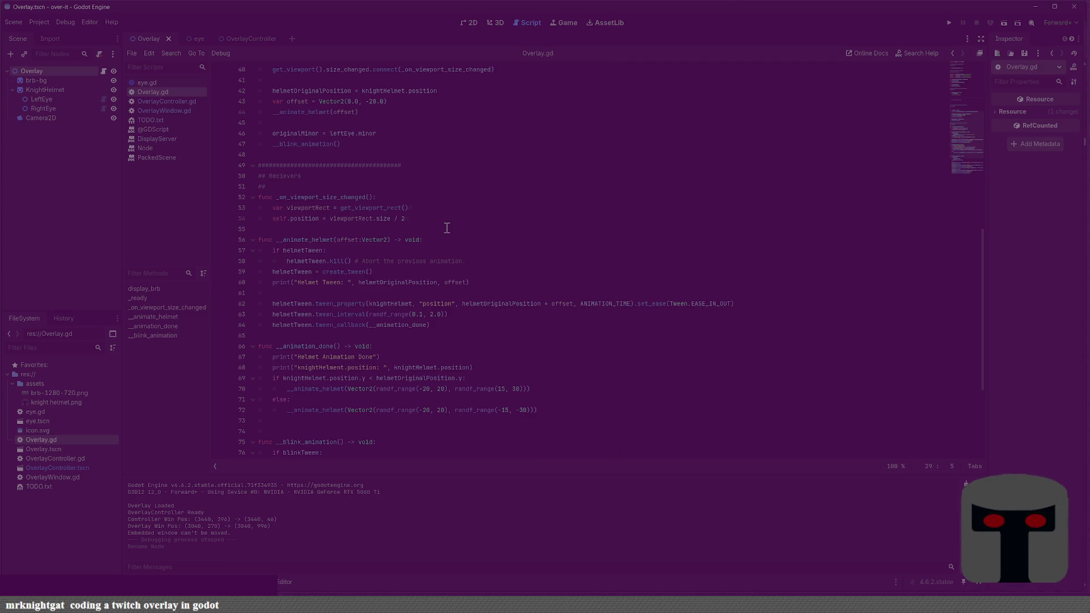
{"action": "key", "text": "F5"}
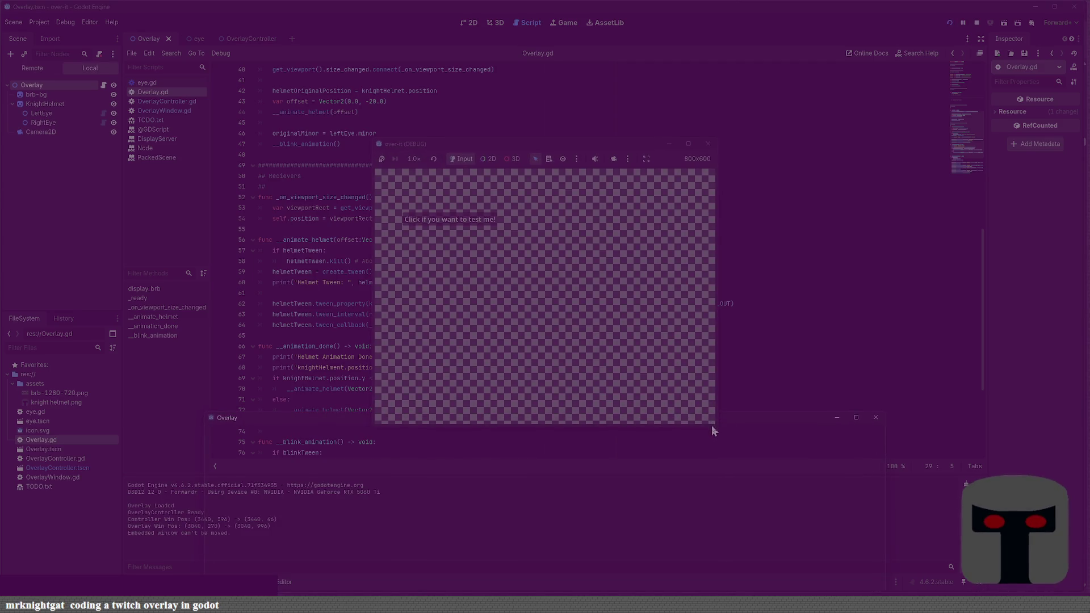
Move and enlarge the floating Overlay window, then stop the running game.
{"action": "mouse_move", "coordinate": [746, 423]}
{"action": "left_mouse_down"}
{"action": "mouse_move", "coordinate": [703, 188]}
{"action": "mouse_move", "coordinate": [704, 83]}
{"action": "left_mouse_up"}
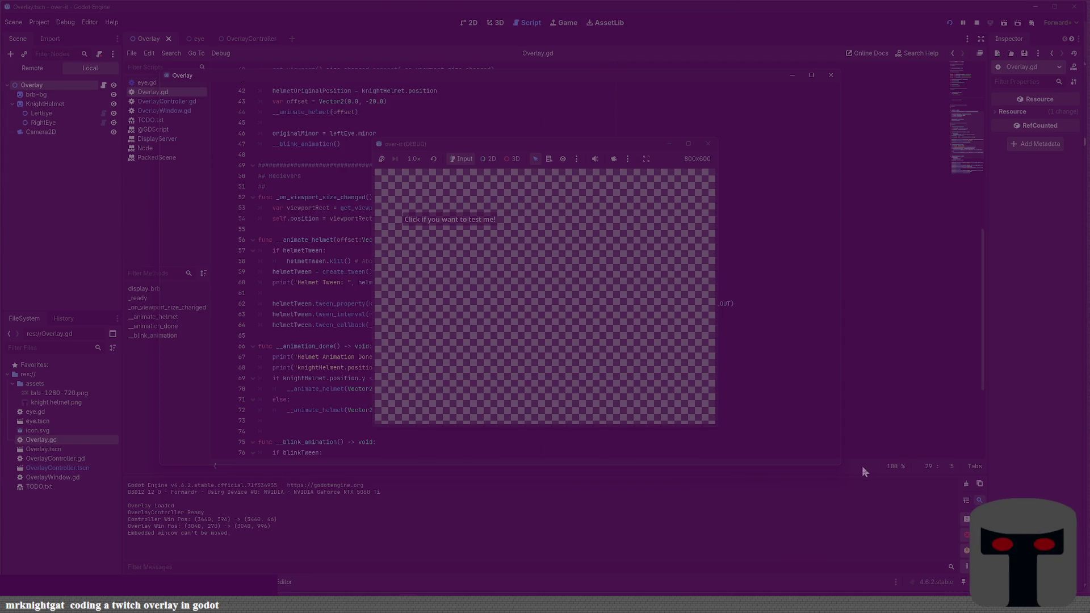
{"action": "left_click_drag", "start_coordinate": [840, 462], "coordinate": [959, 464]}
{"action": "left_click_drag", "start_coordinate": [959, 283], "coordinate": [1038, 284]}
{"action": "left_click_drag", "start_coordinate": [567, 71], "coordinate": [568, 2]}
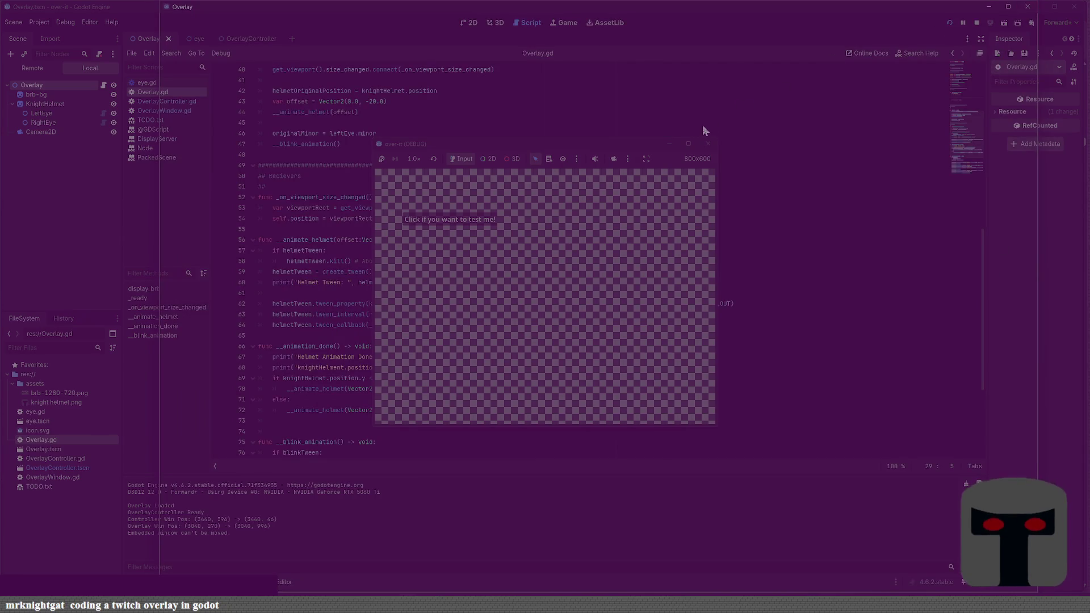
{"action": "left_click", "coordinate": [708, 147]}
{"action": "left_click", "coordinate": [441, 217]}
Replace the self.position recentring line with print(viewportRect), then save and rerun the project.
{"action": "key", "text": "shift+Up"}
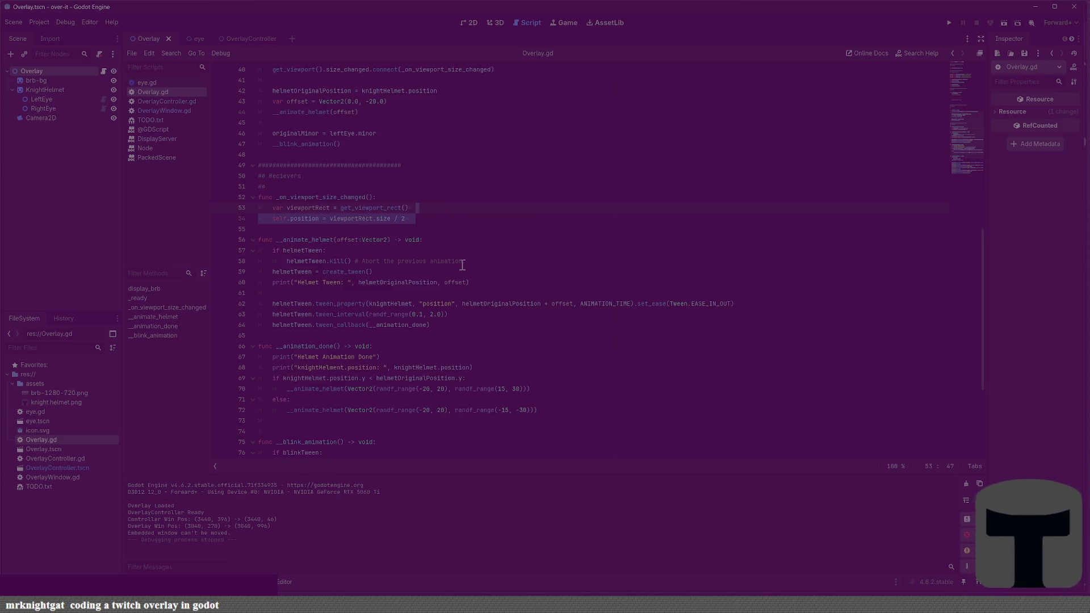
{"action": "key", "text": "shift+Down"}
{"action": "key", "text": "ctrl+k"}
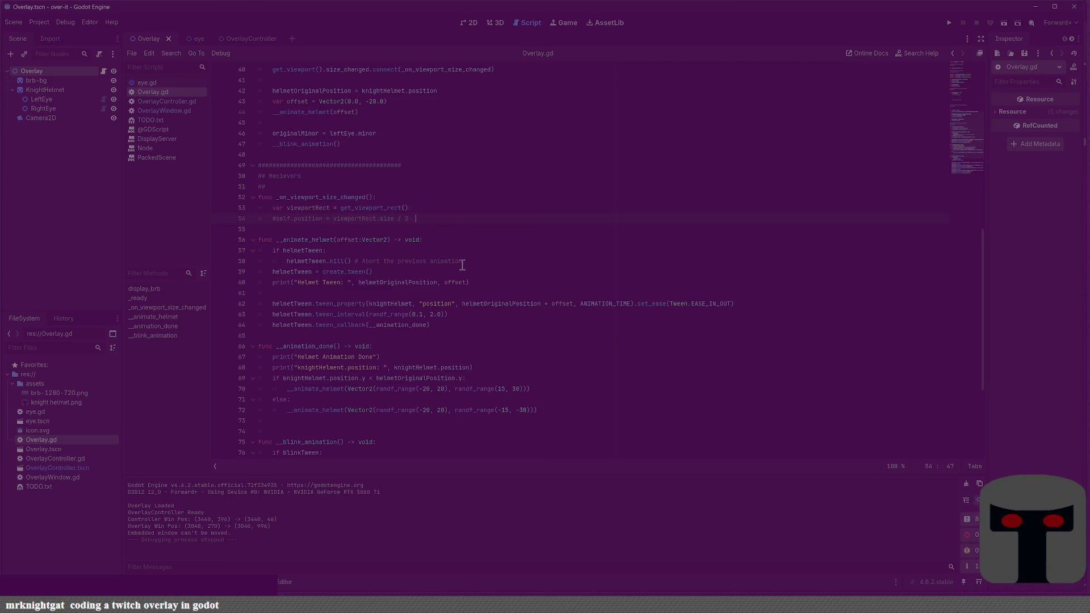
{"action": "scroll", "coordinate": [469, 312], "scroll_direction": "up", "scroll_amount": 5}
{"action": "scroll", "coordinate": [488, 333], "scroll_direction": "up", "scroll_amount": 2}
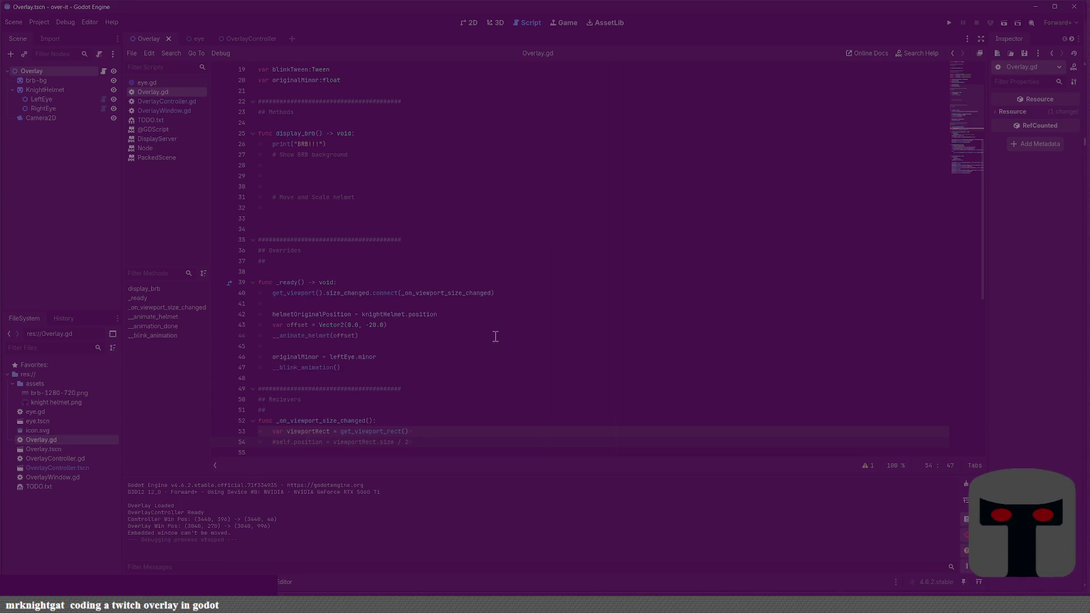
{"action": "scroll", "coordinate": [495, 337], "scroll_direction": "down", "scroll_amount": 3}
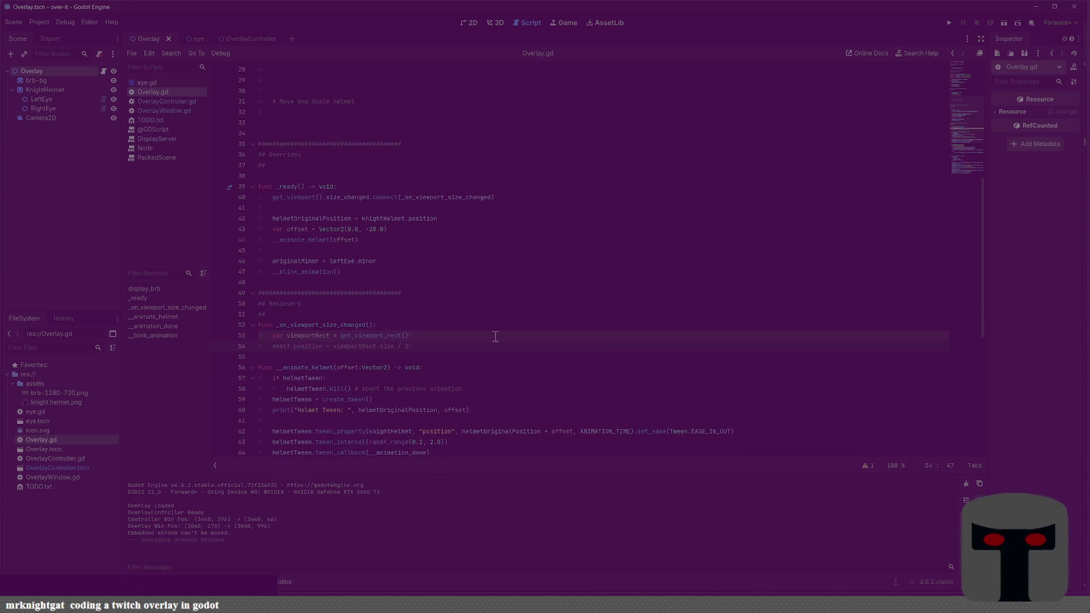
{"action": "scroll", "coordinate": [495, 337], "scroll_direction": "down", "scroll_amount": 2}
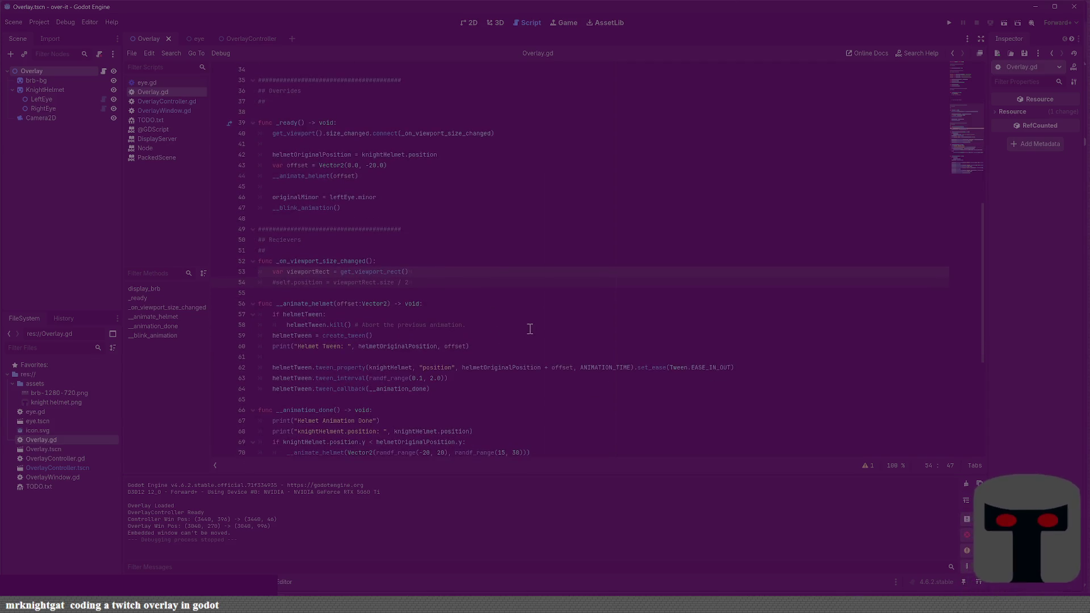
{"action": "key", "text": "BackSpace"}
{"action": "type", "text": "rint(viewpor"}
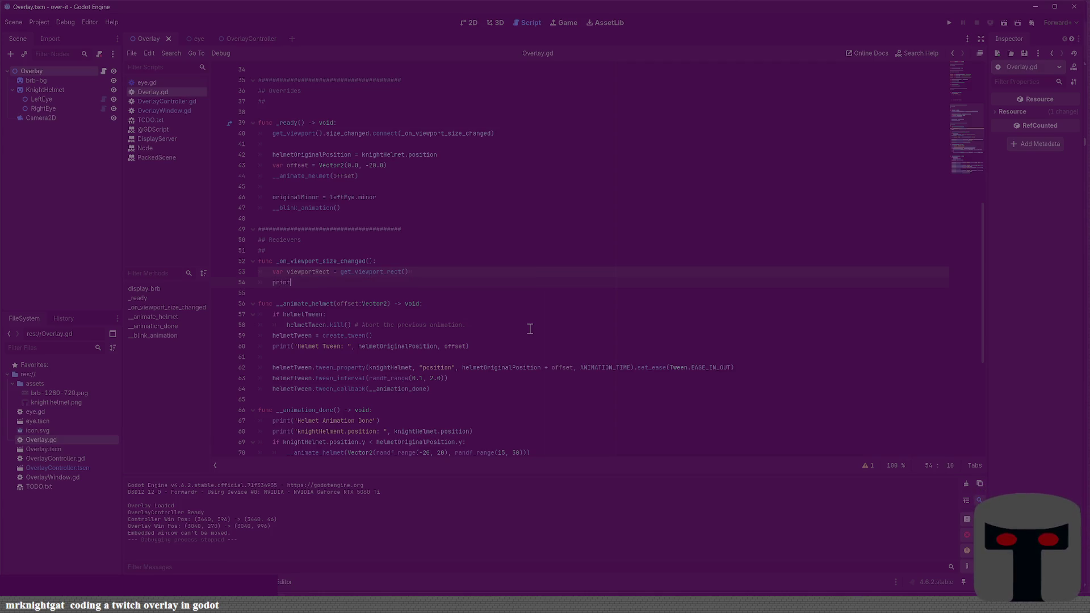
{"action": "type", "text": "t"}
{"action": "key", "text": "Return"}
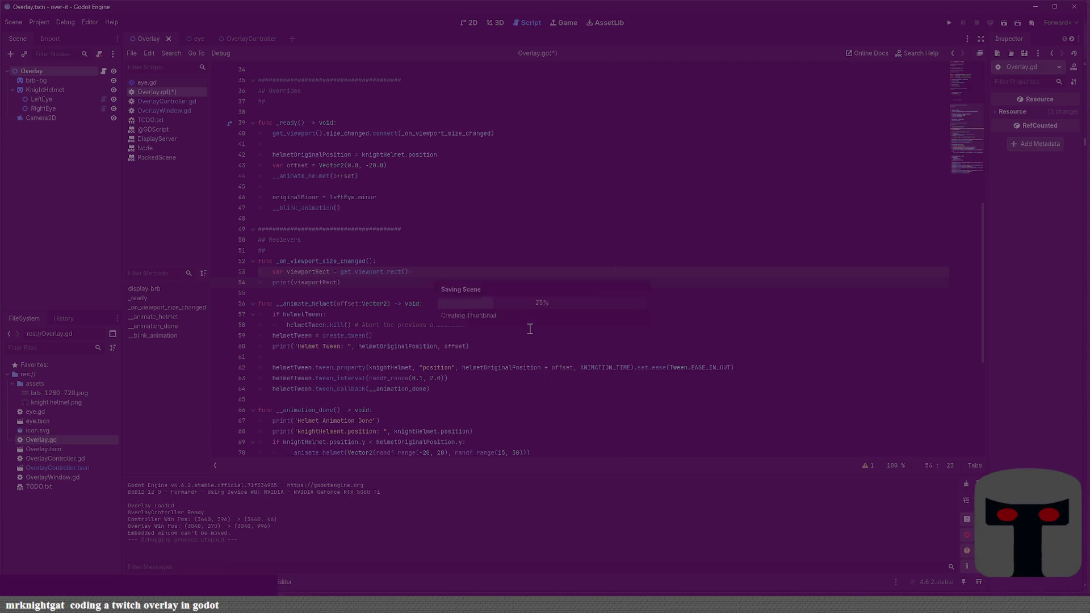
{"action": "key", "text": "F5"}
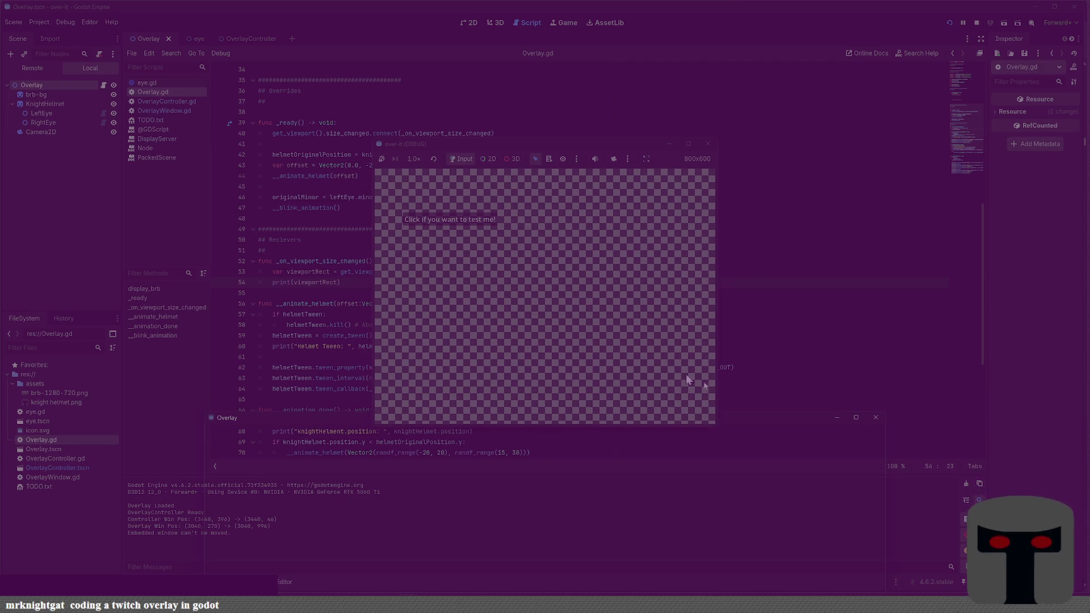
Move the Overlay window higher and stop the running game.
{"action": "left_click_drag", "start_coordinate": [745, 419], "coordinate": [758, 203]}
{"action": "left_click", "coordinate": [892, 177]}
{"action": "left_click", "coordinate": [709, 145]}
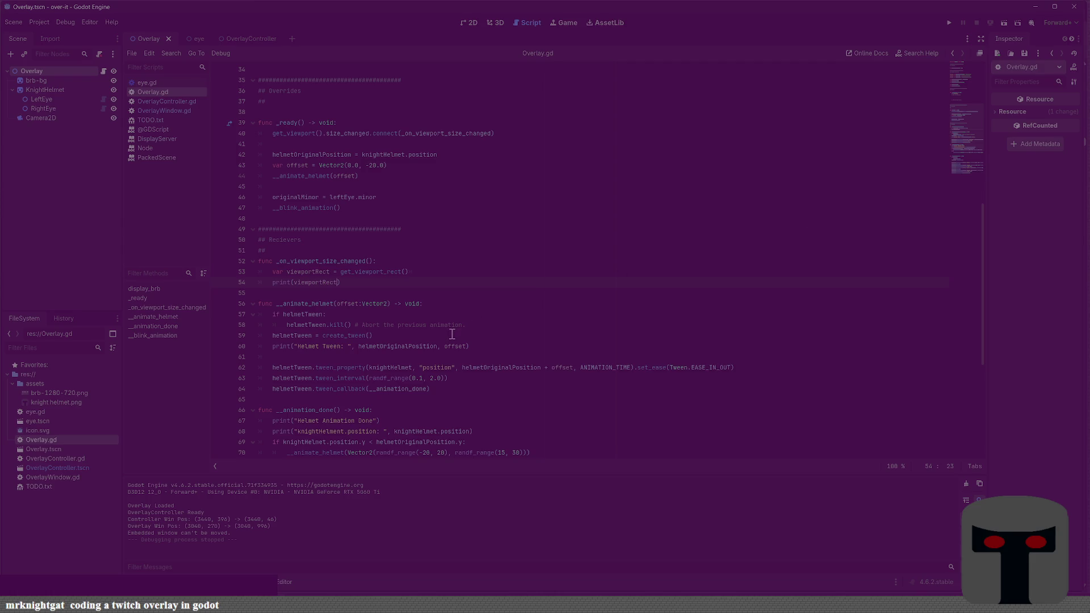
Change line 54 to print("viewportRectSize Changed:", viewportRect).
{"action": "type", "text": ")"}
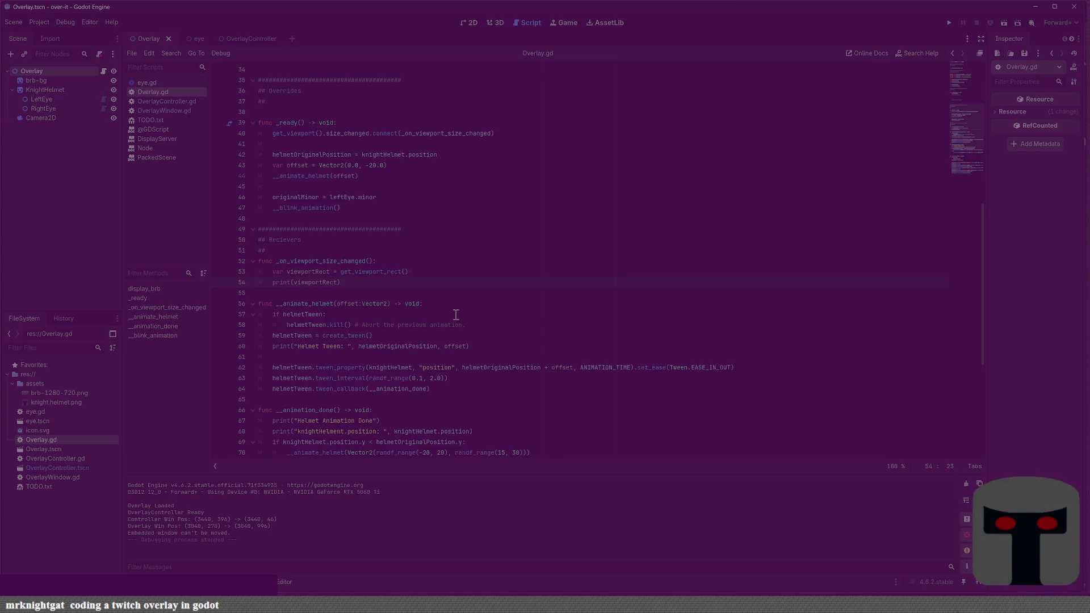
{"action": "key", "text": "ctrl+Left"}
{"action": "type", "text": "\""}
{"action": "type", "text": "viewportRe"}
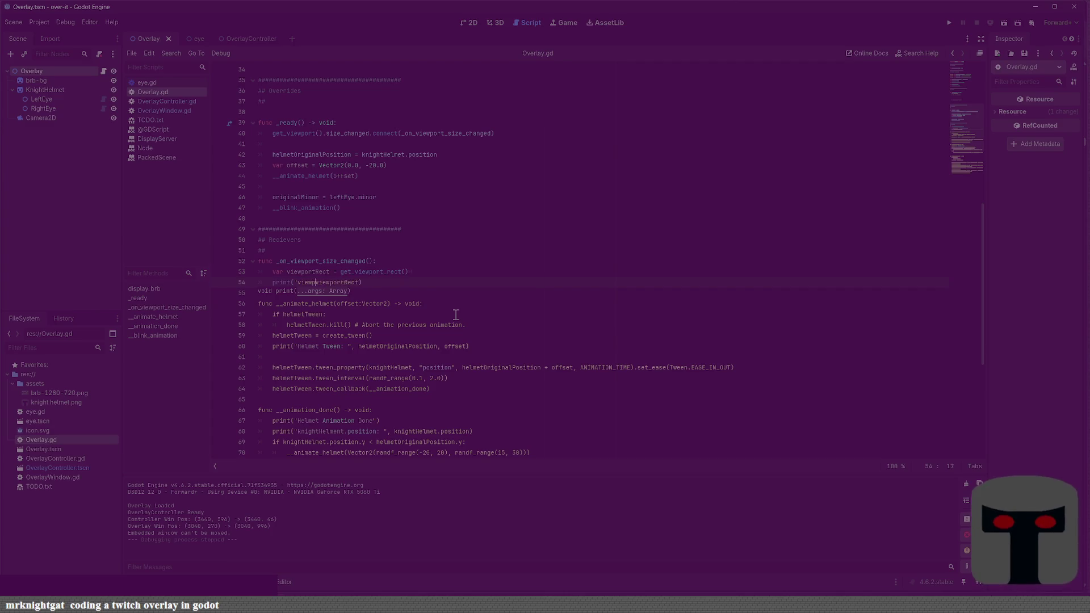
{"action": "type", "text": "ctSize Chan"}
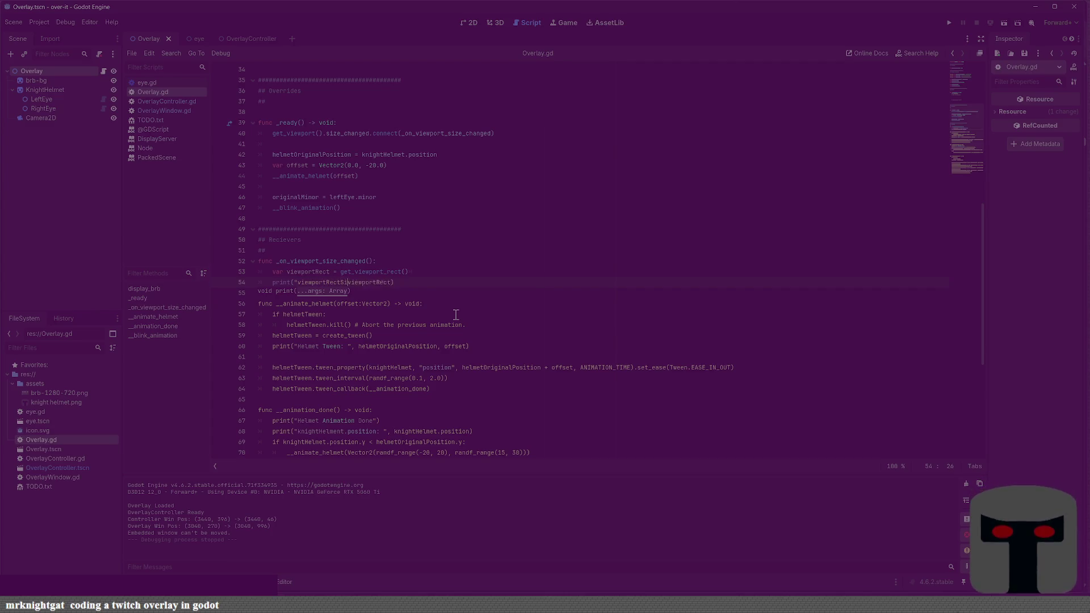
{"action": "type", "text": "ged"}
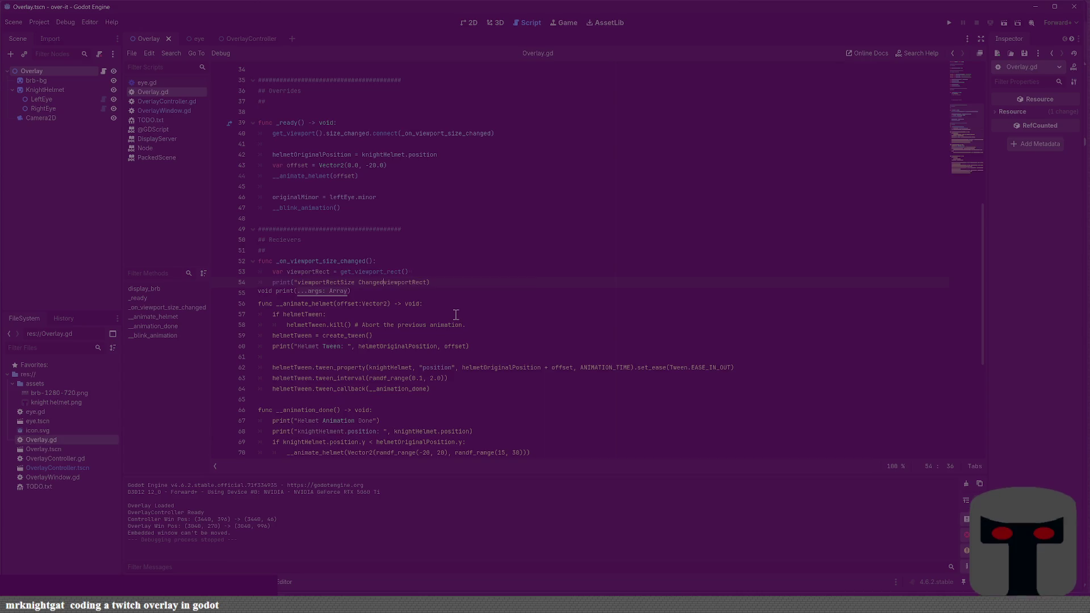
{"action": "type", "text": ":\","}
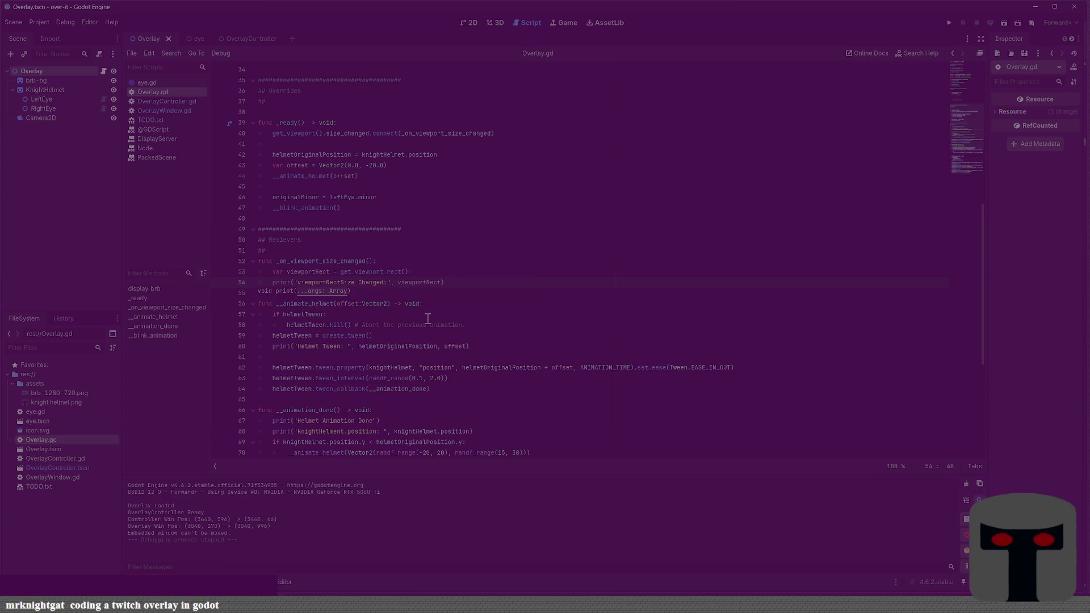
{"action": "left_click", "coordinate": [501, 295]}
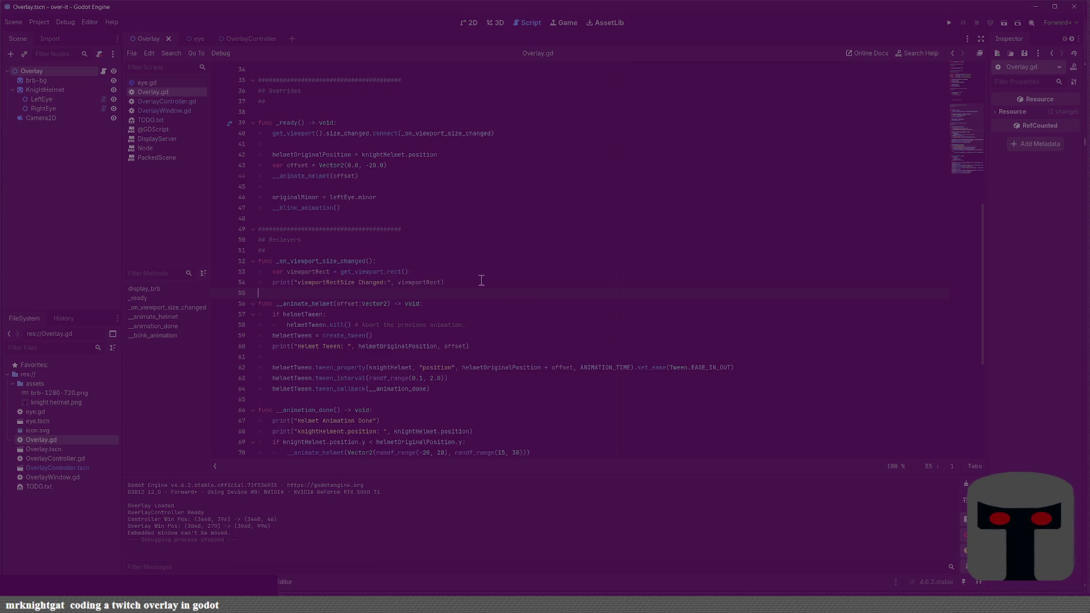
{"action": "scroll", "coordinate": [443, 265], "scroll_direction": "up", "scroll_amount": 8}
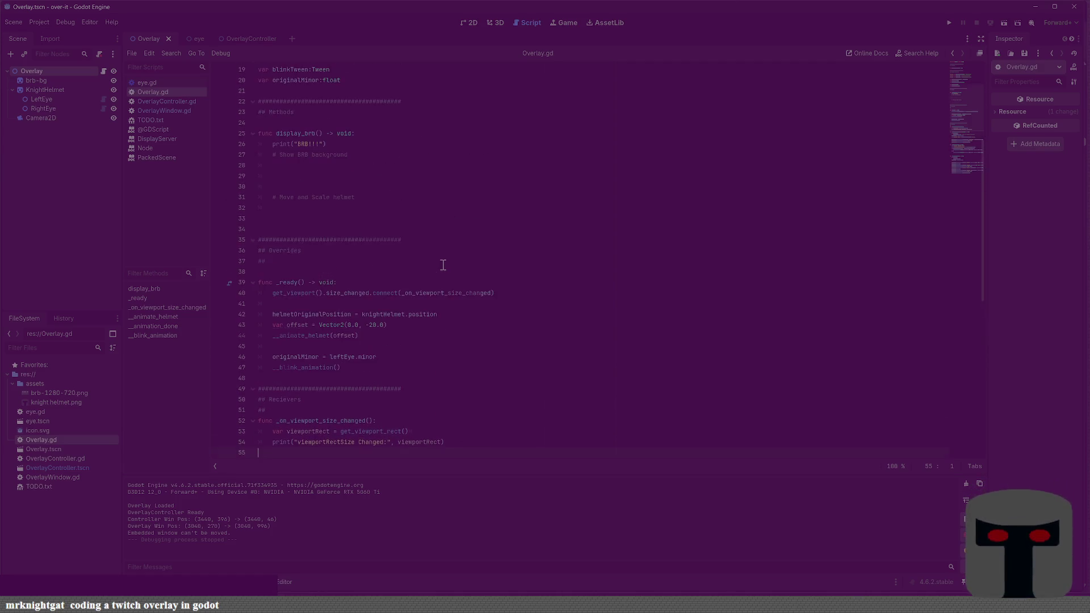
Remove the blank lines above the Move and Scale helmet comment.
{"action": "scroll", "coordinate": [442, 265], "scroll_direction": "up", "scroll_amount": 1}
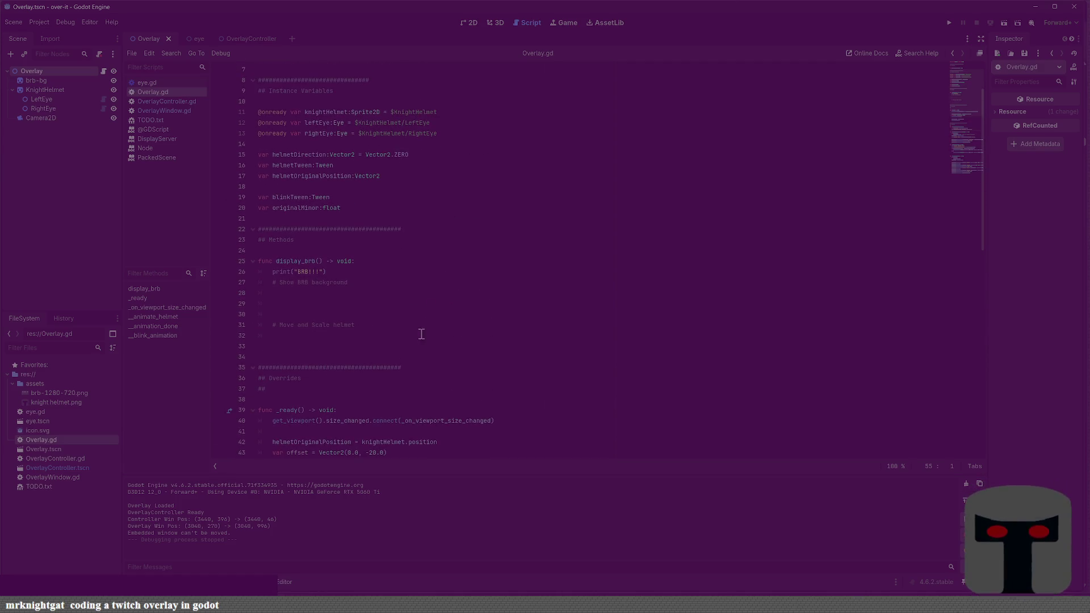
{"action": "left_click", "coordinate": [406, 325]}
{"action": "key", "text": "BackSpace"}
{"action": "key", "text": "BackSpace"}
{"action": "key", "text": "BackSpace"}
{"action": "key", "text": "BackSpace"}
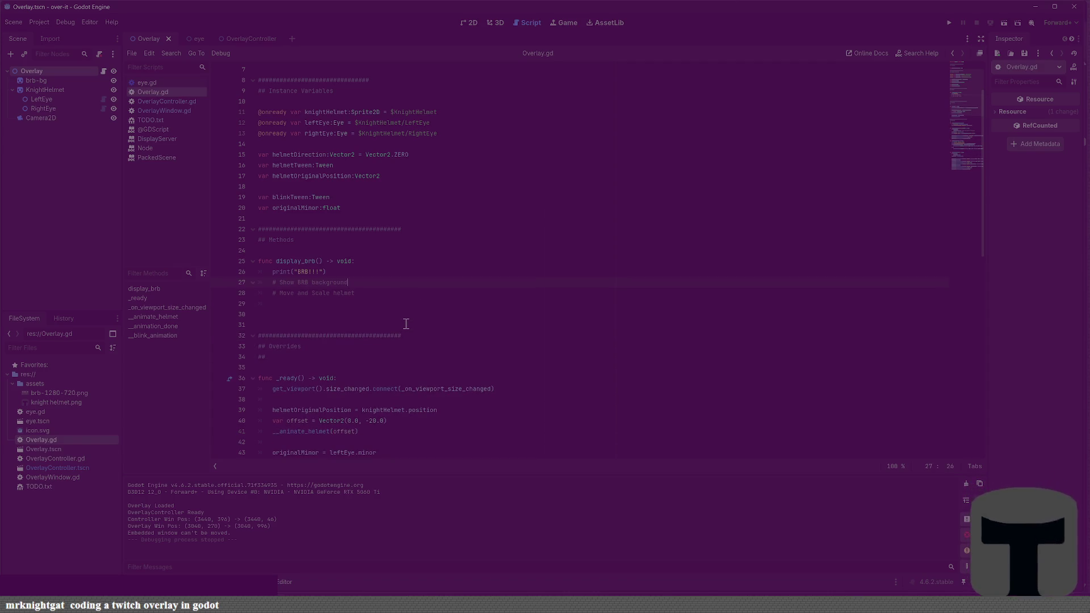
{"action": "scroll", "coordinate": [391, 323], "scroll_direction": "down", "scroll_amount": 3}
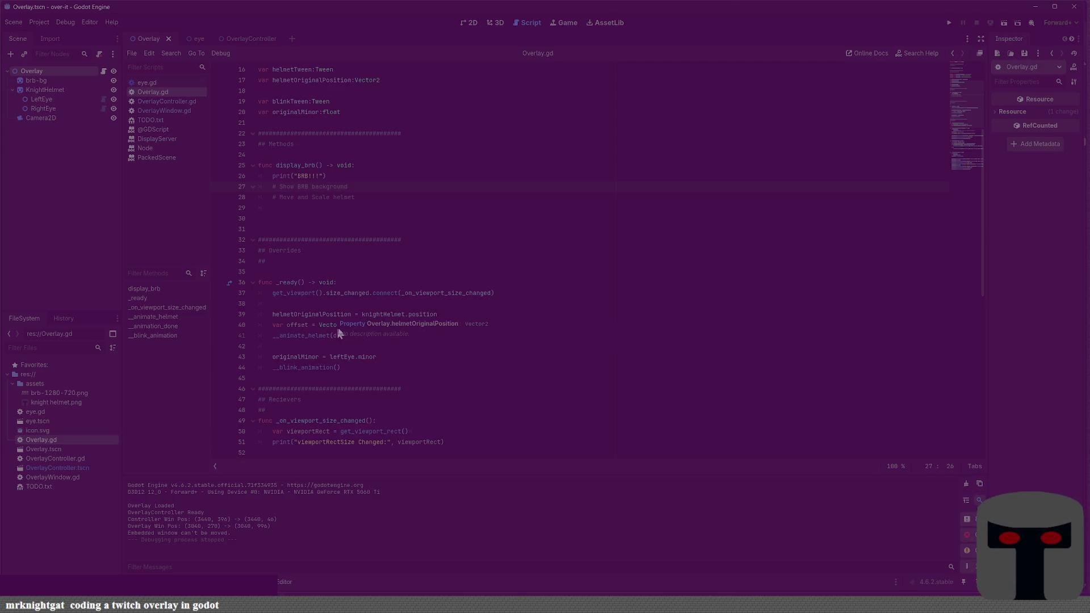
Make _ready print "Overlay Ready" together with get_viewport_rect().
{"action": "left_click", "coordinate": [320, 346]}
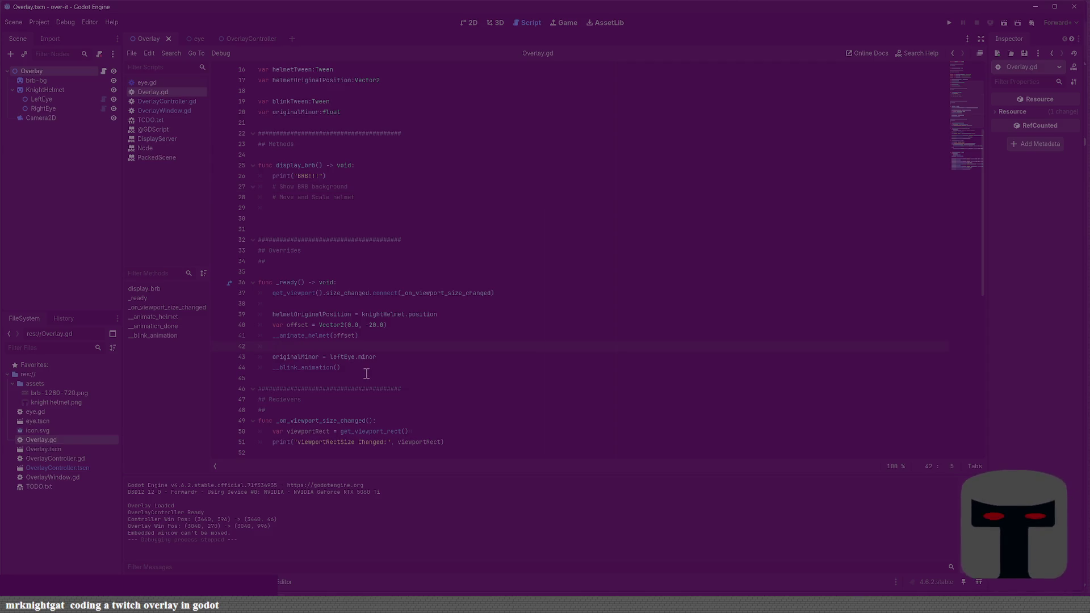
{"action": "scroll", "coordinate": [394, 370], "scroll_direction": "down", "scroll_amount": 2}
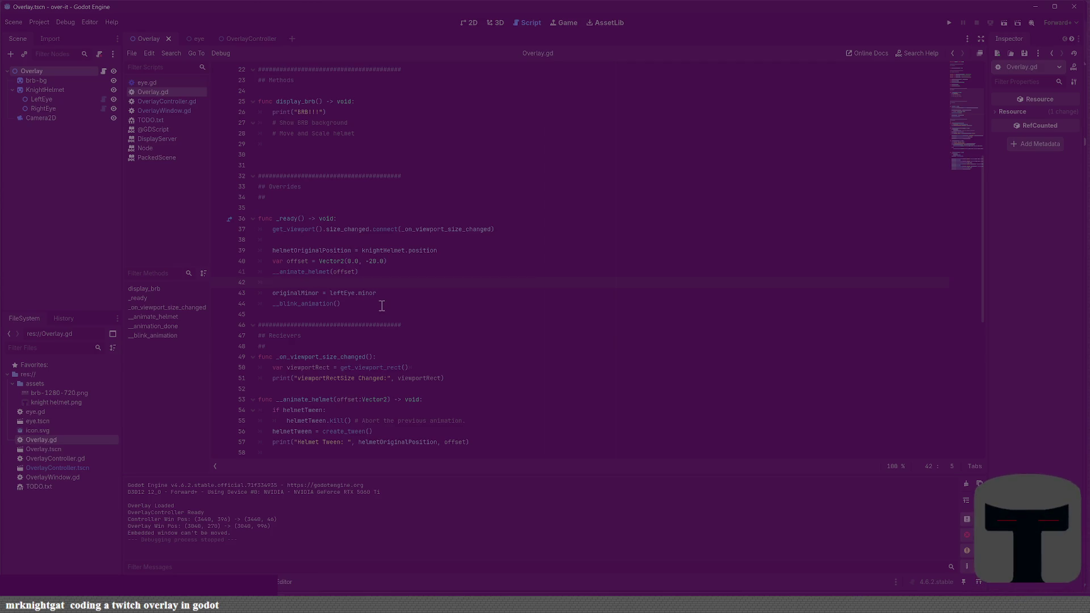
{"action": "key", "text": "Return"}
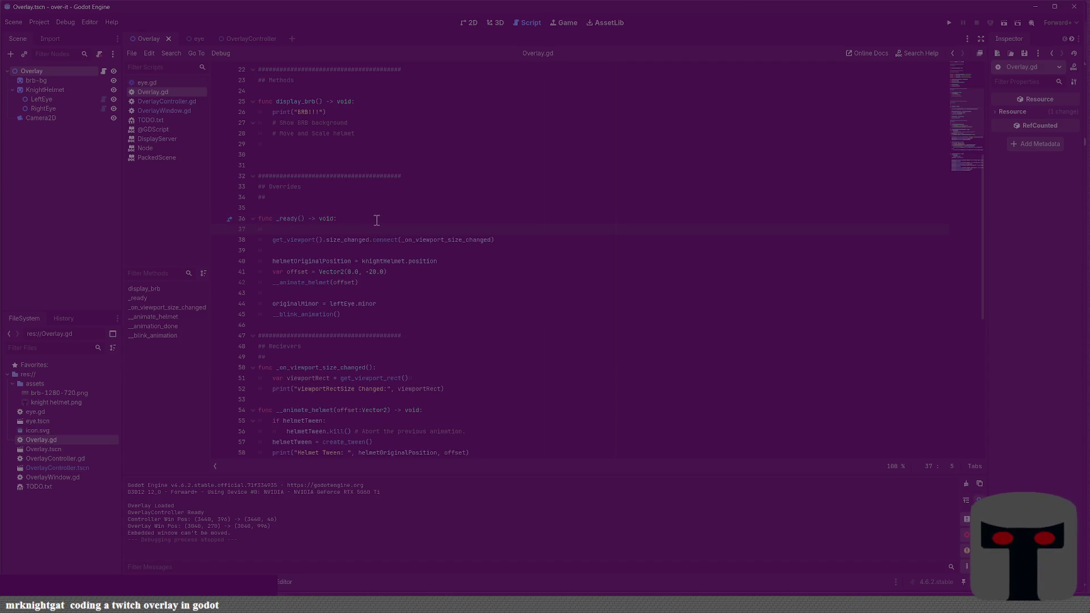
{"action": "type", "text": "int(\"Overl"}
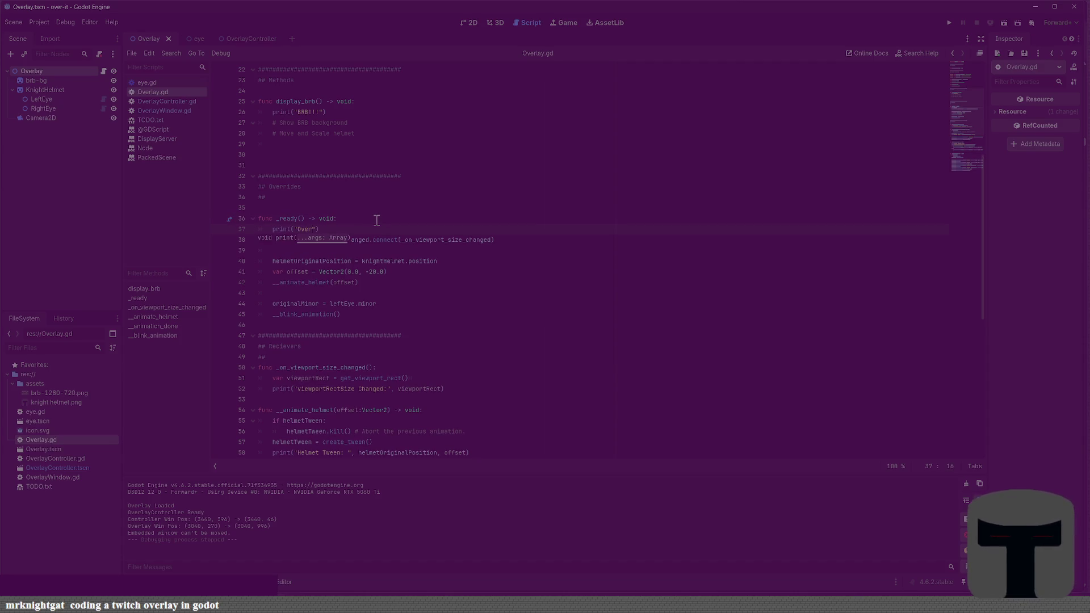
{"action": "type", "text": "ay Ready\""}
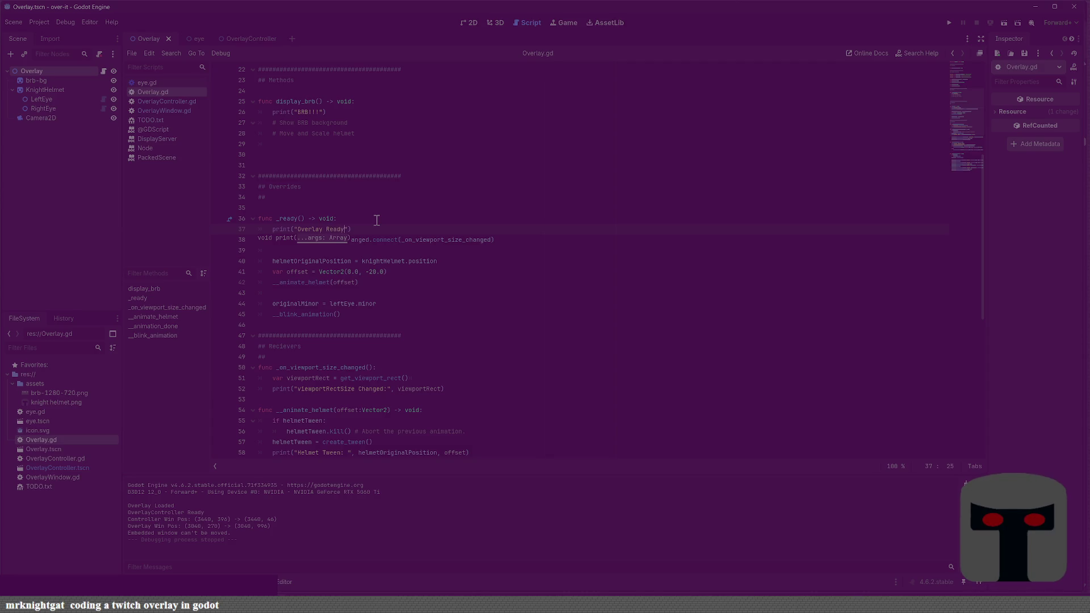
{"action": "type", "text": ")"}
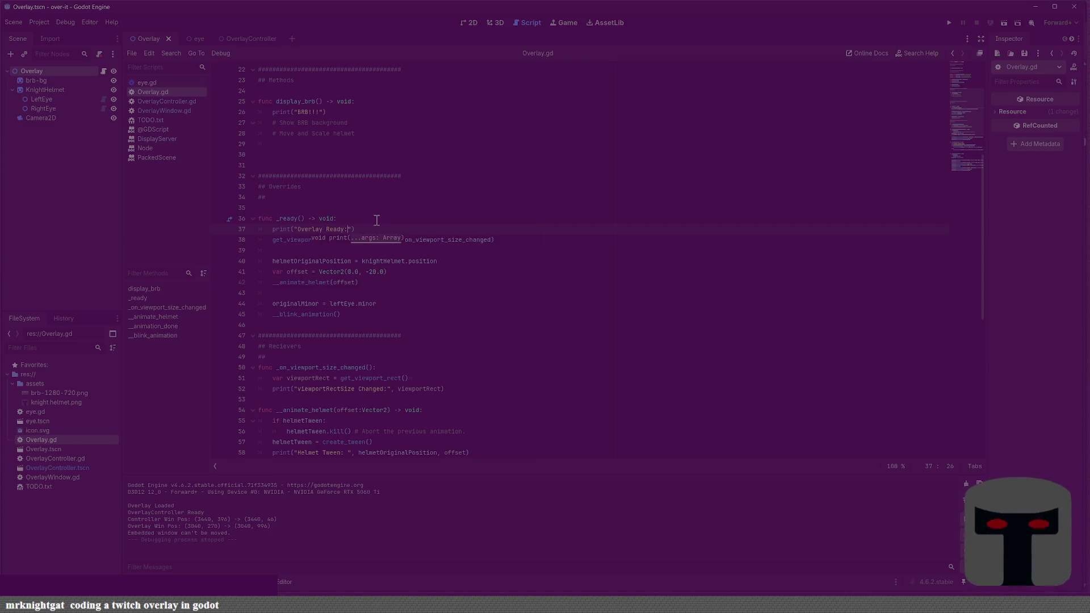
{"action": "type", "text": ", get_vi"}
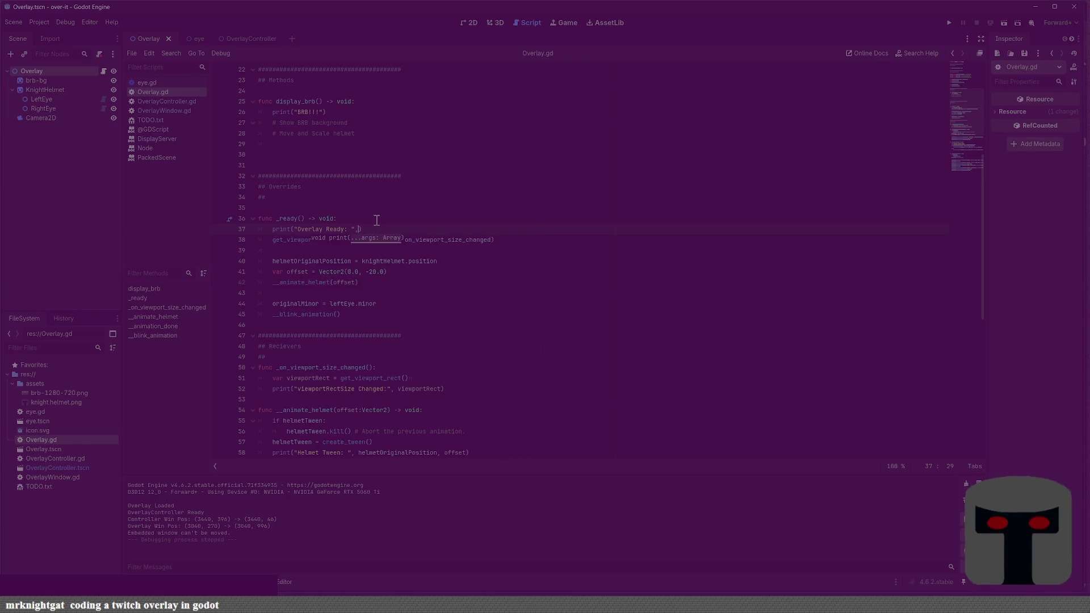
{"action": "type", "text": "ewpo"}
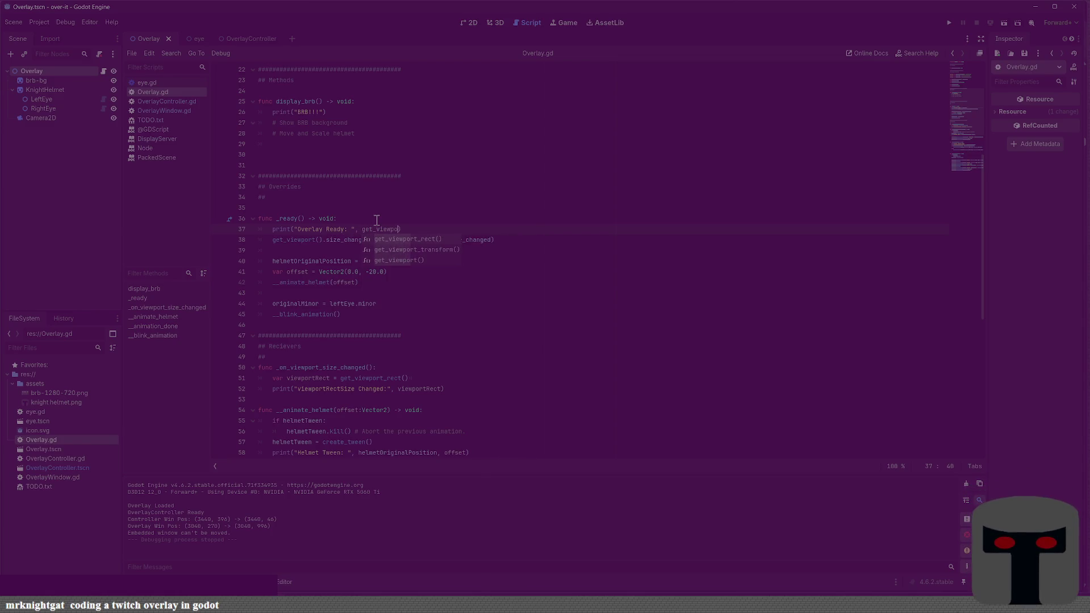
{"action": "key", "text": "Return"}
Test-run the overlay, move its window higher, then stop the game.
{"action": "key", "text": "F5"}
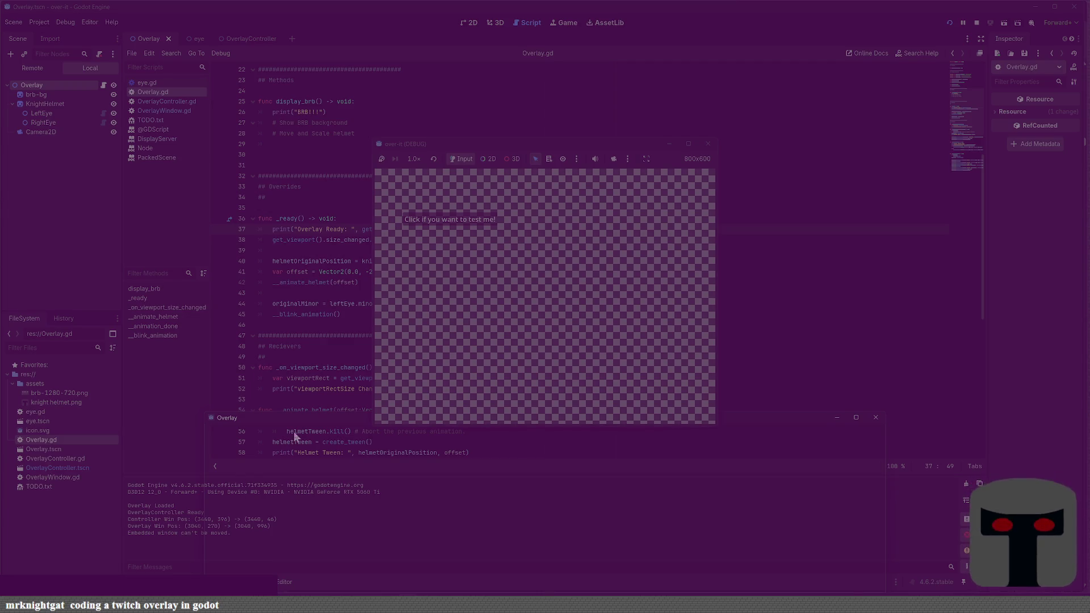
{"action": "mouse_move", "coordinate": [302, 420]}
{"action": "left_mouse_down"}
{"action": "mouse_move", "coordinate": [400, 391]}
{"action": "mouse_move", "coordinate": [269, 418]}
{"action": "mouse_move", "coordinate": [285, 441]}
{"action": "left_mouse_up"}
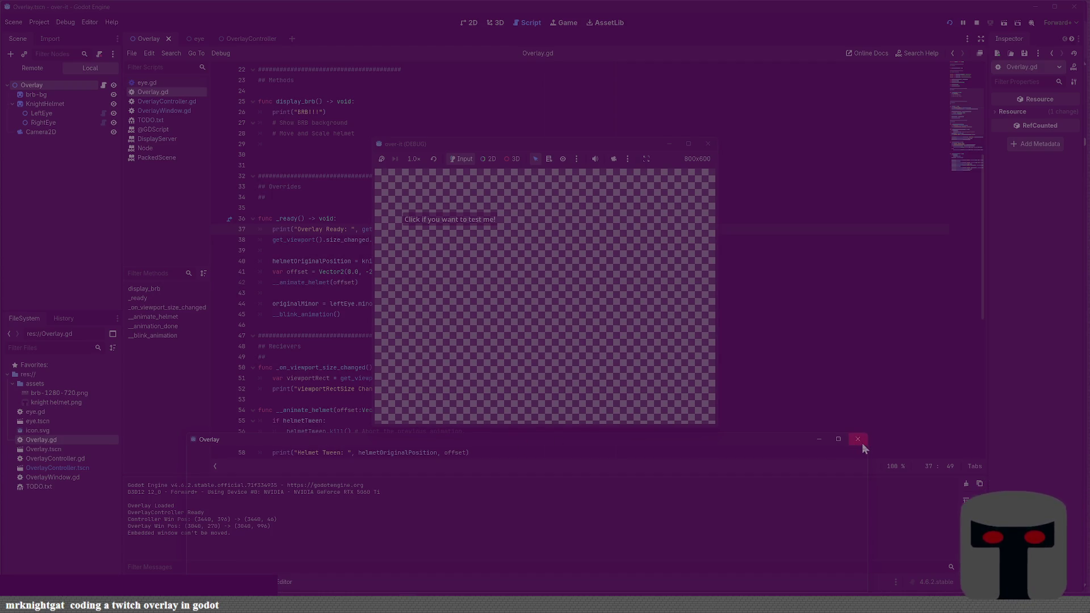
{"action": "left_click", "coordinate": [711, 145]}
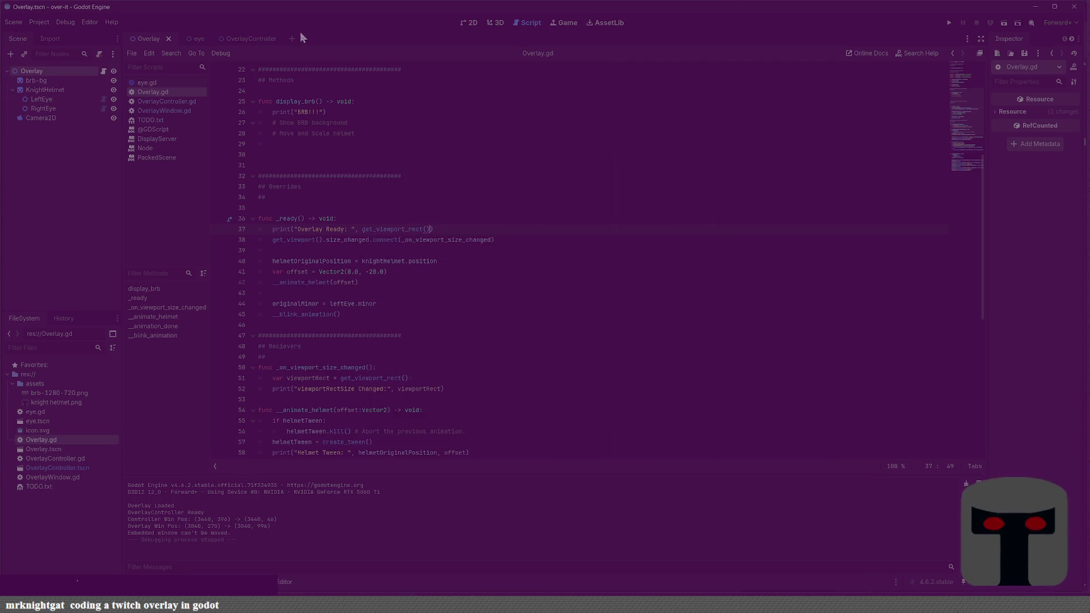
Add add_child(overlay) after line 13 of OverlayWindow.gd and run the project.
{"action": "left_click", "coordinate": [180, 111]}
{"action": "left_click", "coordinate": [433, 198]}
{"action": "key", "text": "Return"}
{"action": "type", "text": "d_child(over"}
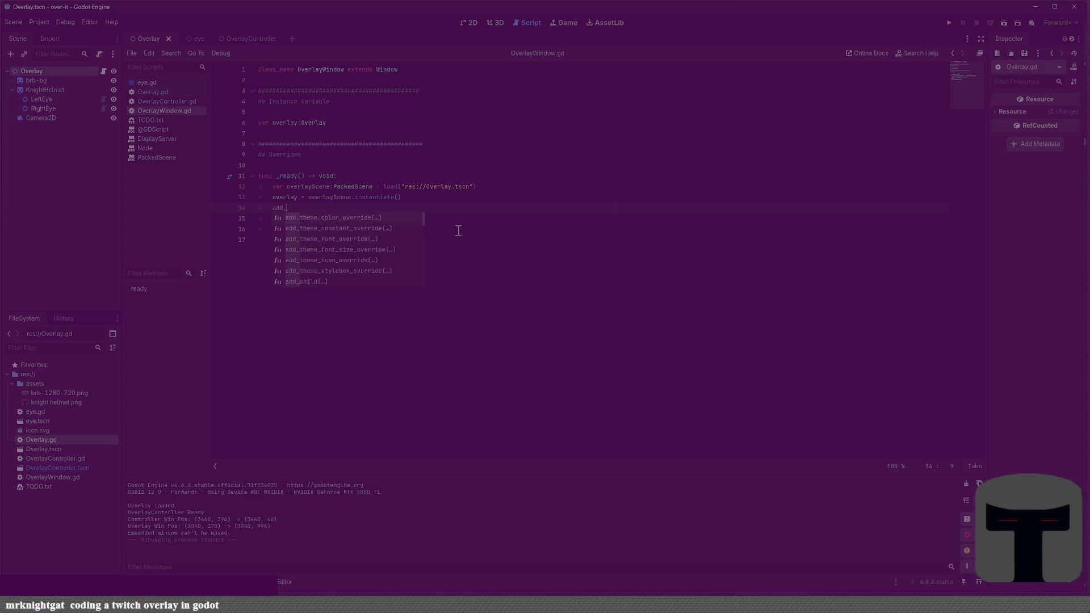
{"action": "type", "text": "lay)"}
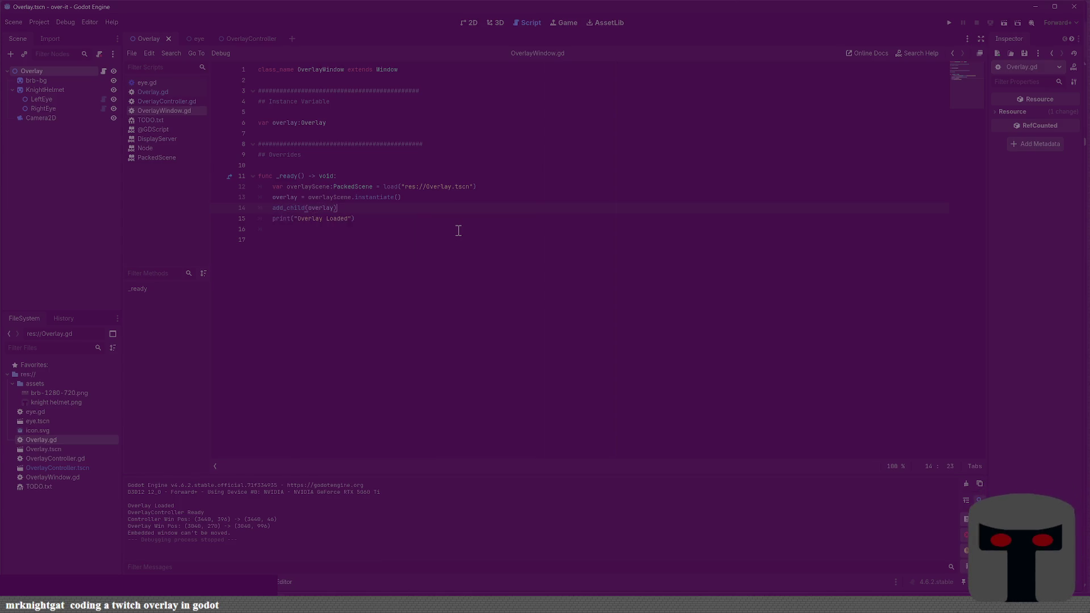
{"action": "key", "text": "Down"}
{"action": "key", "text": "F5"}
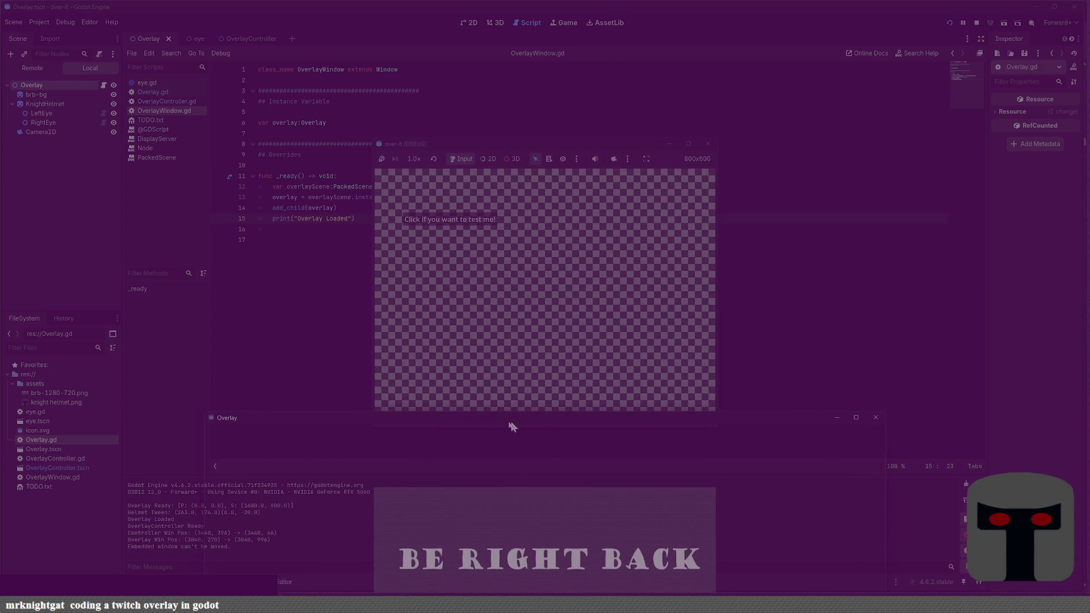
Move and resize the running Overlay window, stop the game, and select the Overlay node.
{"action": "left_click_drag", "start_coordinate": [379, 426], "coordinate": [325, 117]}
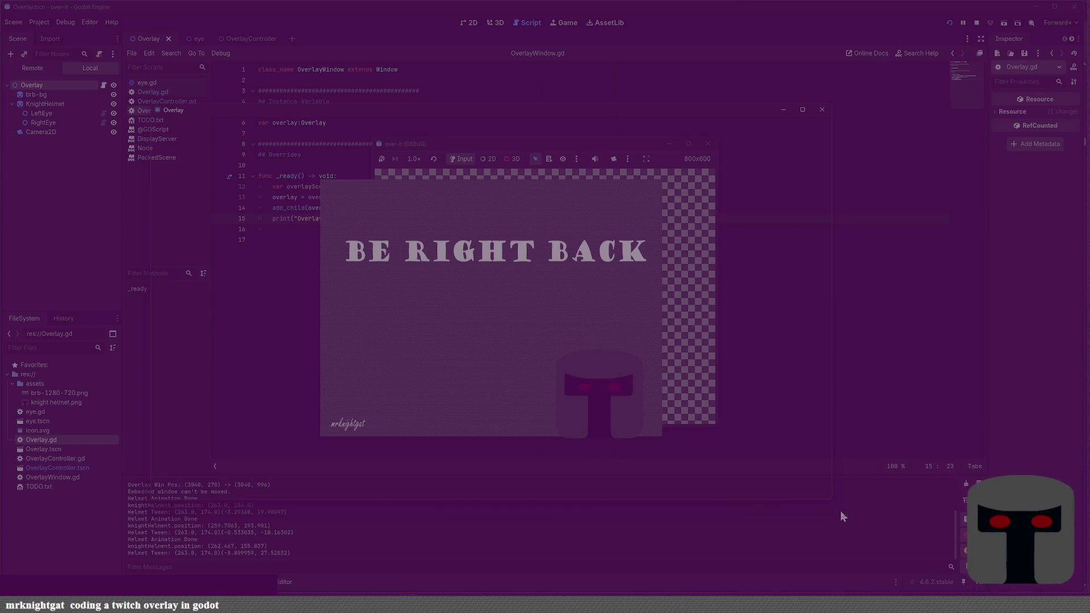
{"action": "mouse_move", "coordinate": [831, 501]}
{"action": "left_mouse_down"}
{"action": "mouse_move", "coordinate": [900, 533]}
{"action": "mouse_move", "coordinate": [843, 498]}
{"action": "left_mouse_up"}
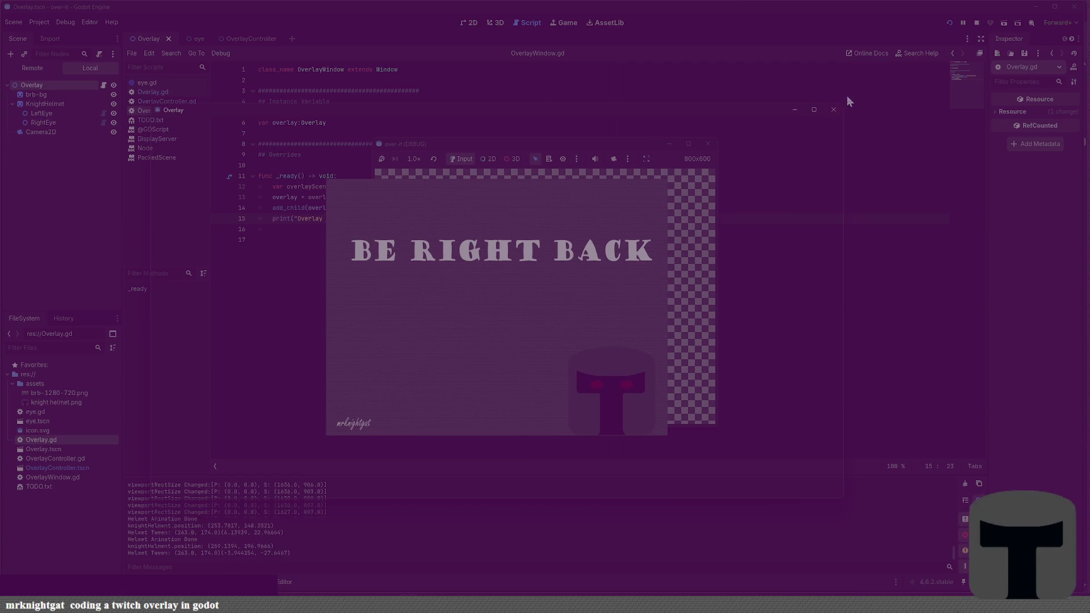
{"action": "left_click", "coordinate": [708, 143]}
{"action": "left_click", "coordinate": [53, 73]}
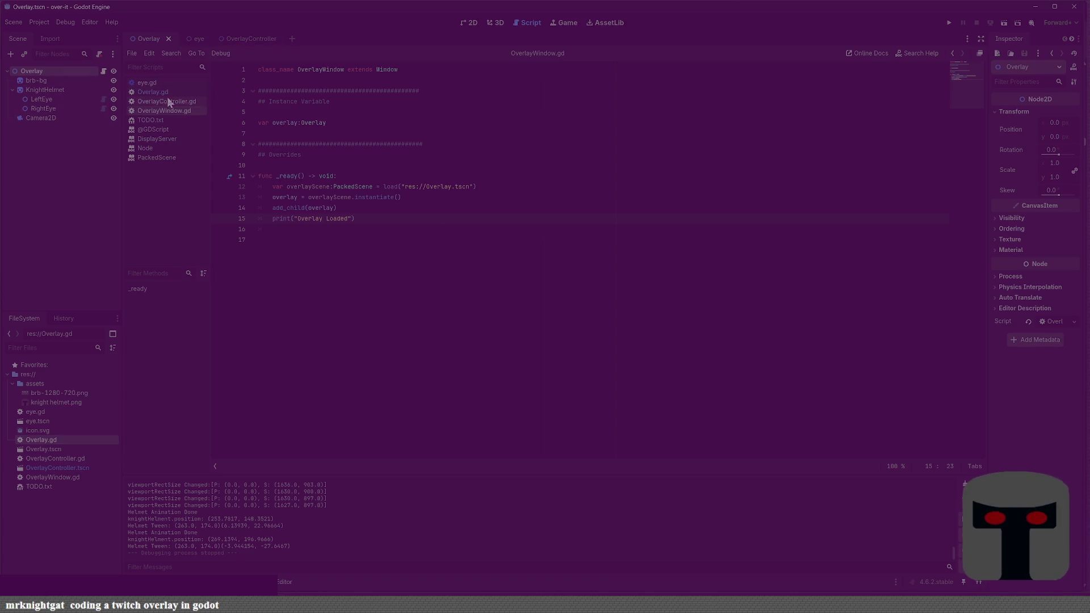
Delete the Camera2D node from the Overlay scene.
{"action": "left_click", "coordinate": [32, 119]}
{"action": "right_click", "coordinate": [32, 120]}
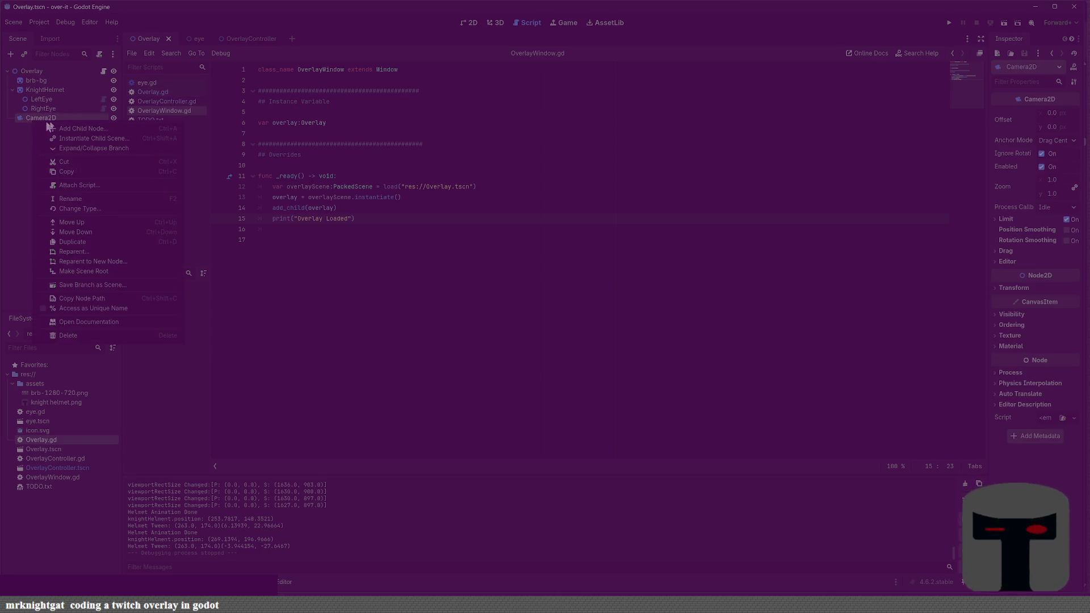
{"action": "left_click", "coordinate": [100, 335]}
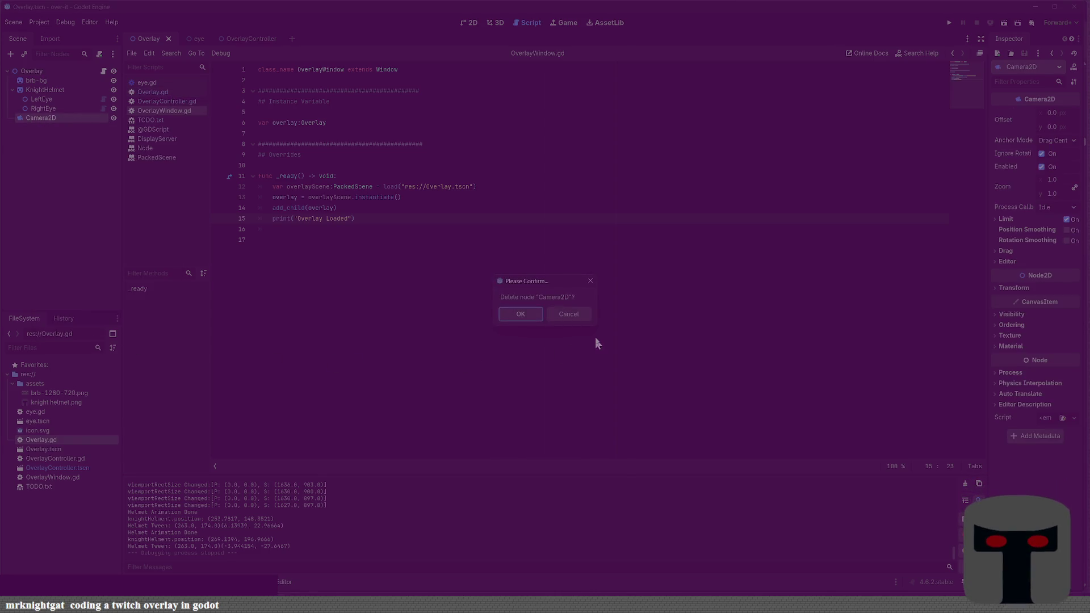
{"action": "left_click", "coordinate": [532, 314]}
Run the overlay without the camera, move its window higher, then close it.
{"action": "key", "text": "F5"}
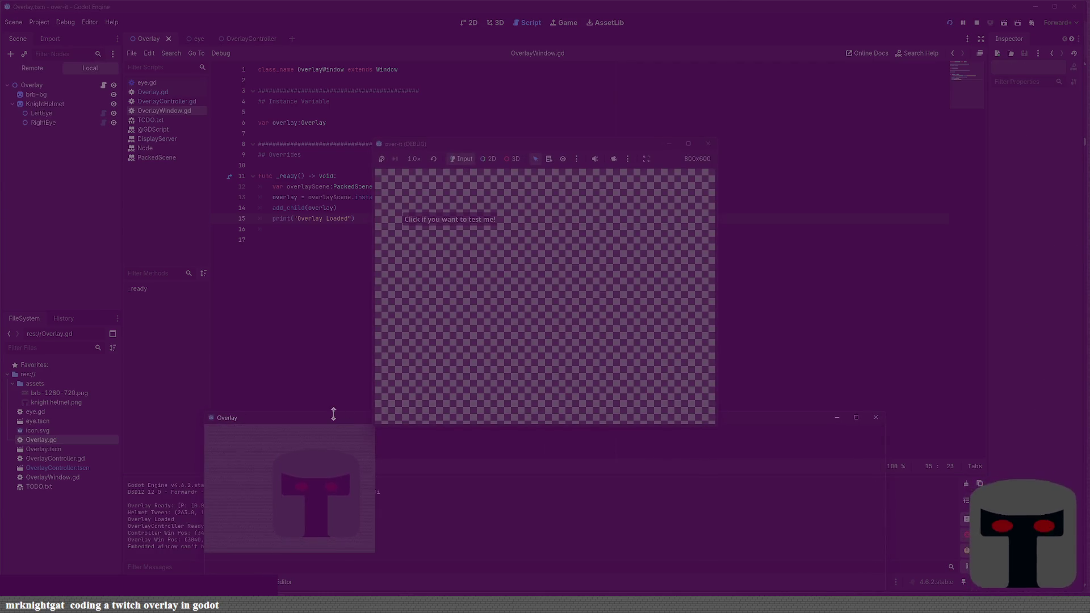
{"action": "left_click_drag", "start_coordinate": [328, 416], "coordinate": [319, 228]}
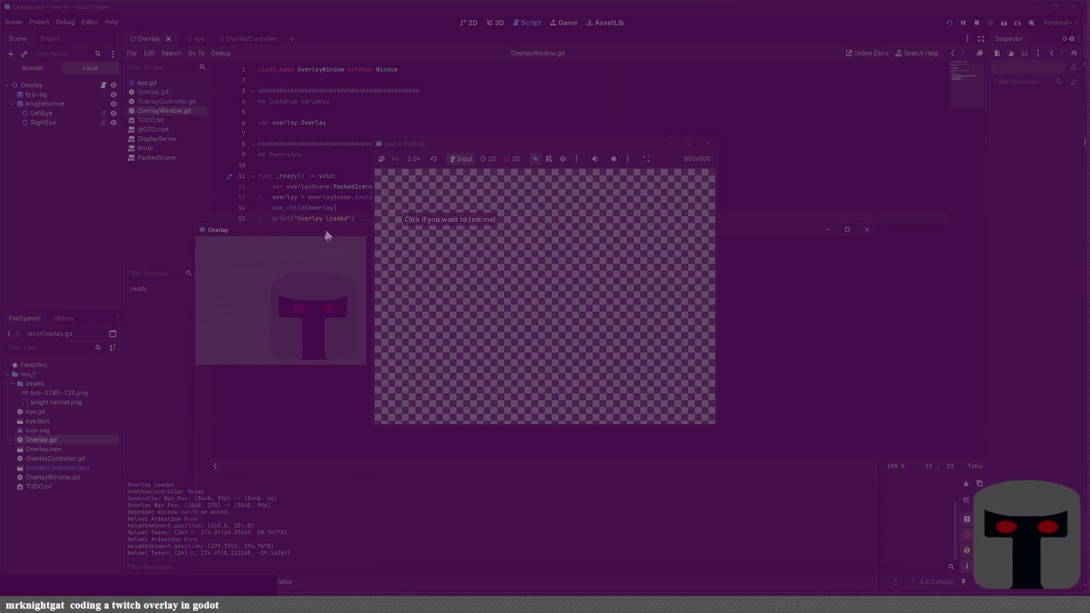
{"action": "left_click", "coordinate": [704, 145]}
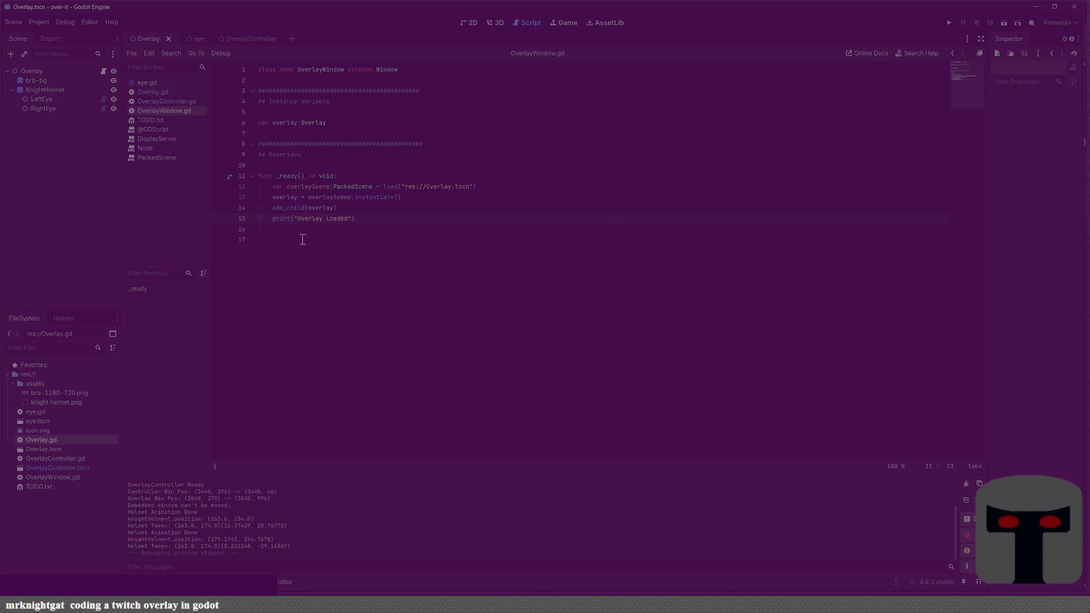
Drag the brb-bg background and the KnightHelmet to new positions in the 2D view.
{"action": "left_click", "coordinate": [466, 23]}
{"action": "mouse_move", "coordinate": [441, 205]}
{"action": "left_mouse_down"}
{"action": "mouse_move", "coordinate": [568, 298]}
{"action": "mouse_move", "coordinate": [536, 288]}
{"action": "left_mouse_up"}
{"action": "mouse_move", "coordinate": [560, 253]}
{"action": "left_mouse_down"}
{"action": "mouse_move", "coordinate": [601, 305]}
{"action": "mouse_move", "coordinate": [662, 328]}
{"action": "left_mouse_up"}
Save and run the overlay, stretch its window taller, stop it, and open the OverlayController scene.
{"action": "key", "text": "F5"}
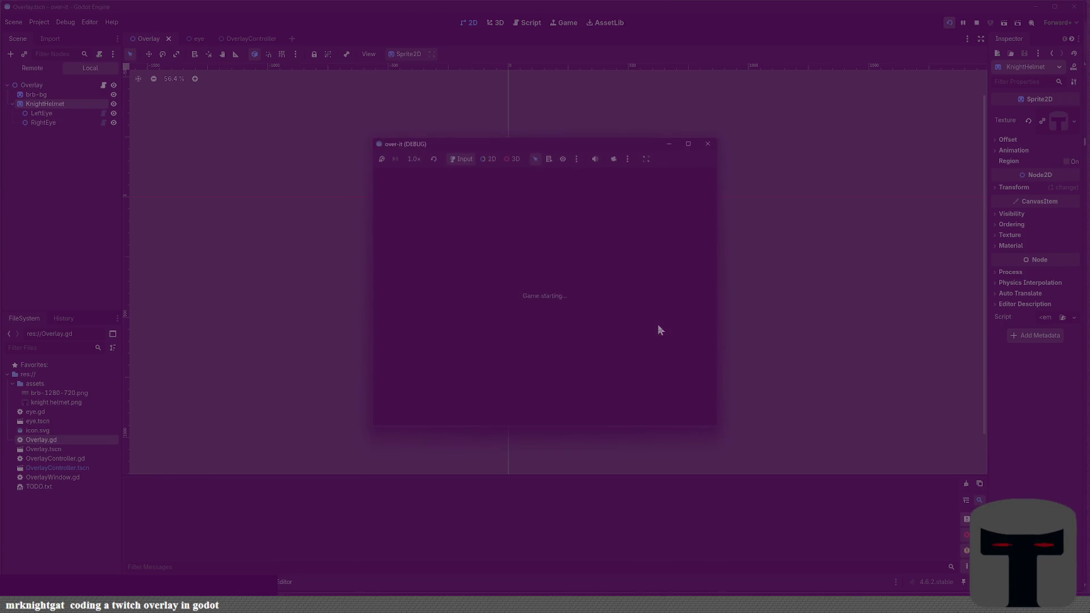
{"action": "left_click_drag", "start_coordinate": [579, 411], "coordinate": [578, 180]}
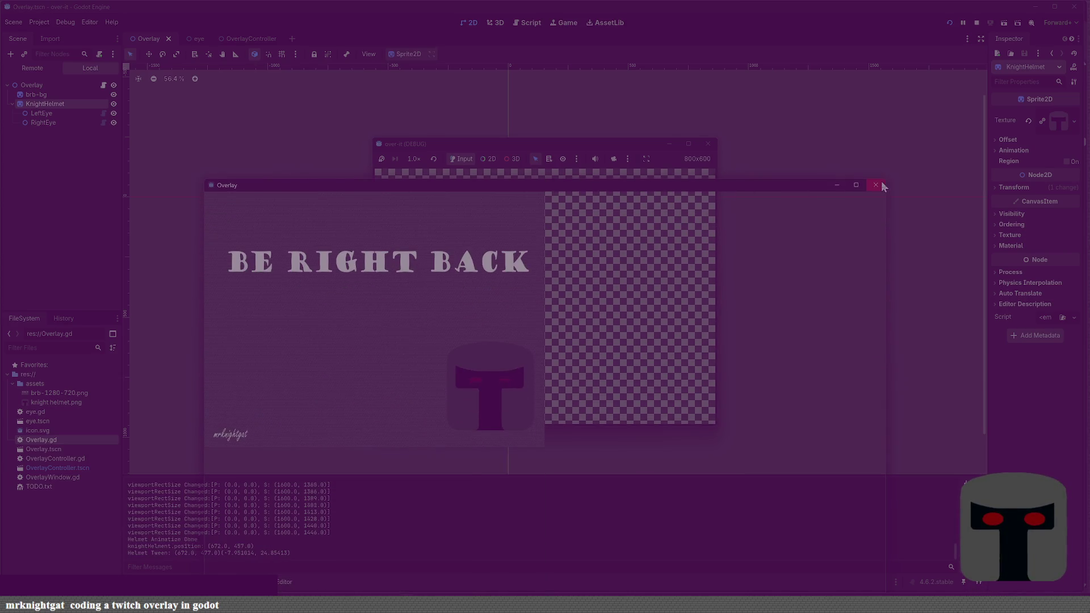
{"action": "left_click", "coordinate": [707, 143]}
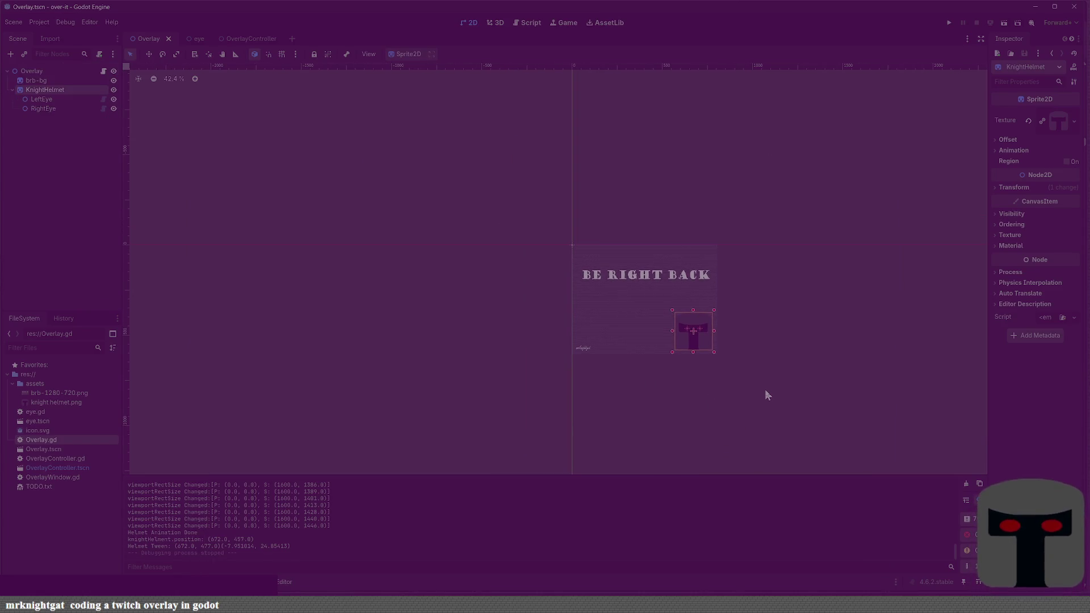
{"action": "scroll", "coordinate": [772, 346], "scroll_direction": "up", "scroll_amount": 2}
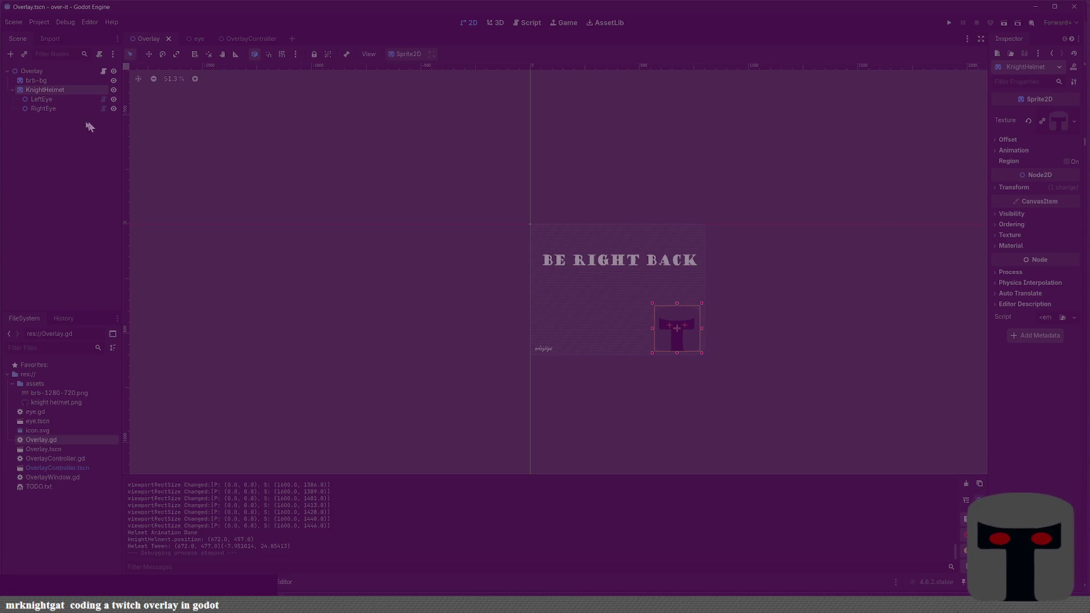
{"action": "left_click", "coordinate": [23, 71]}
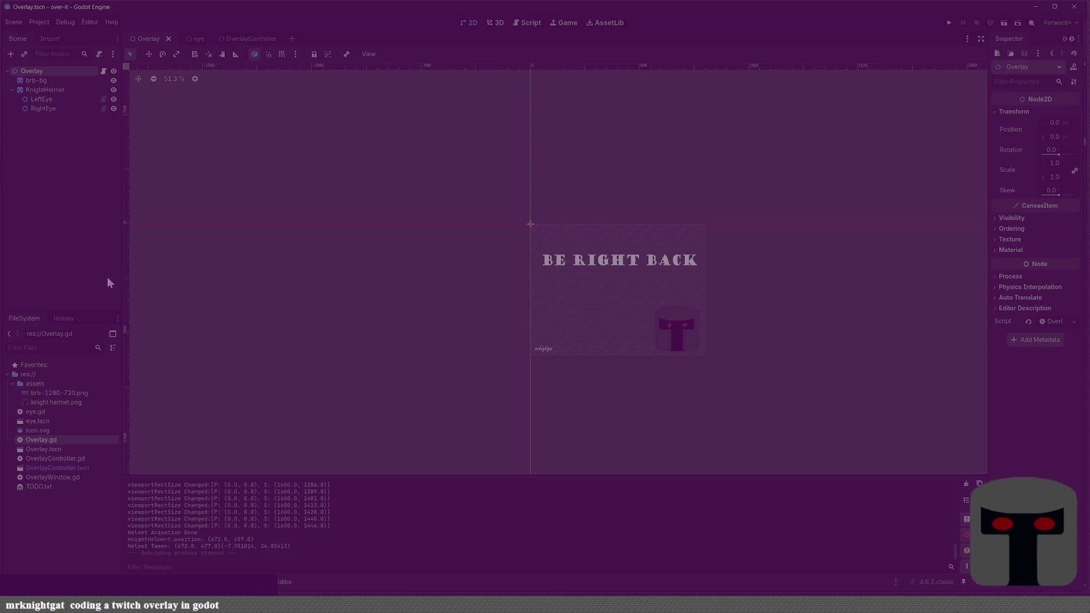
{"action": "left_click", "coordinate": [243, 39]}
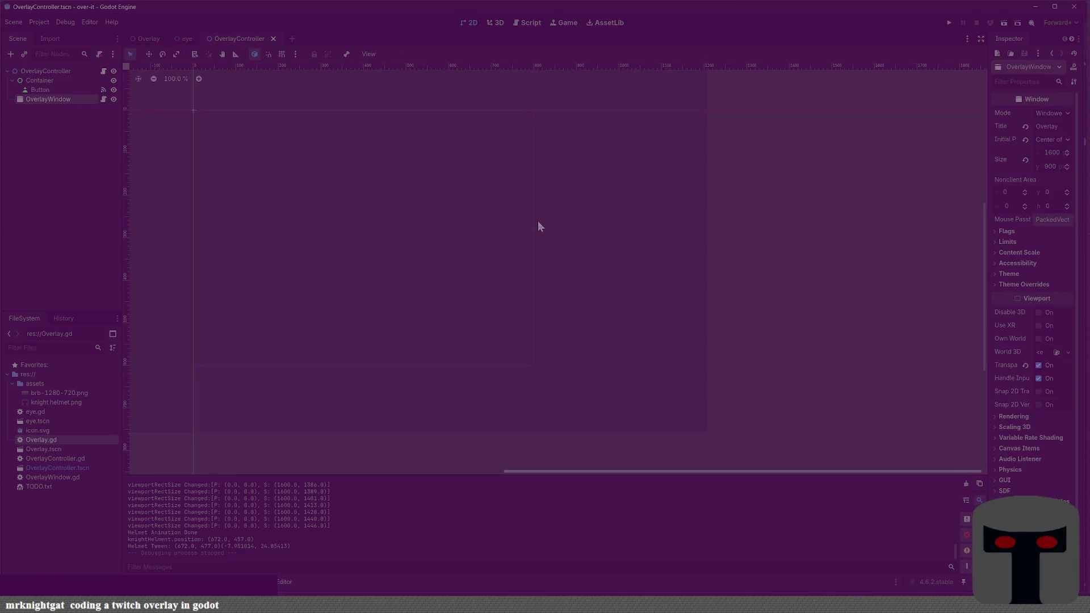
{"action": "left_click", "coordinate": [474, 224]}
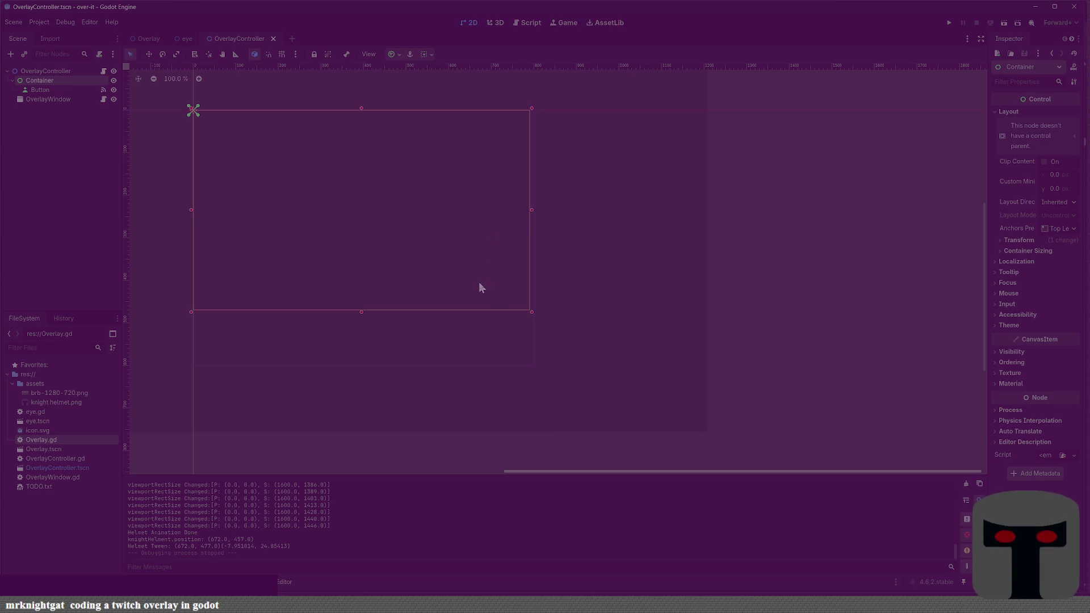
{"action": "left_click", "coordinate": [480, 346]}
{"action": "left_click", "coordinate": [67, 71]}
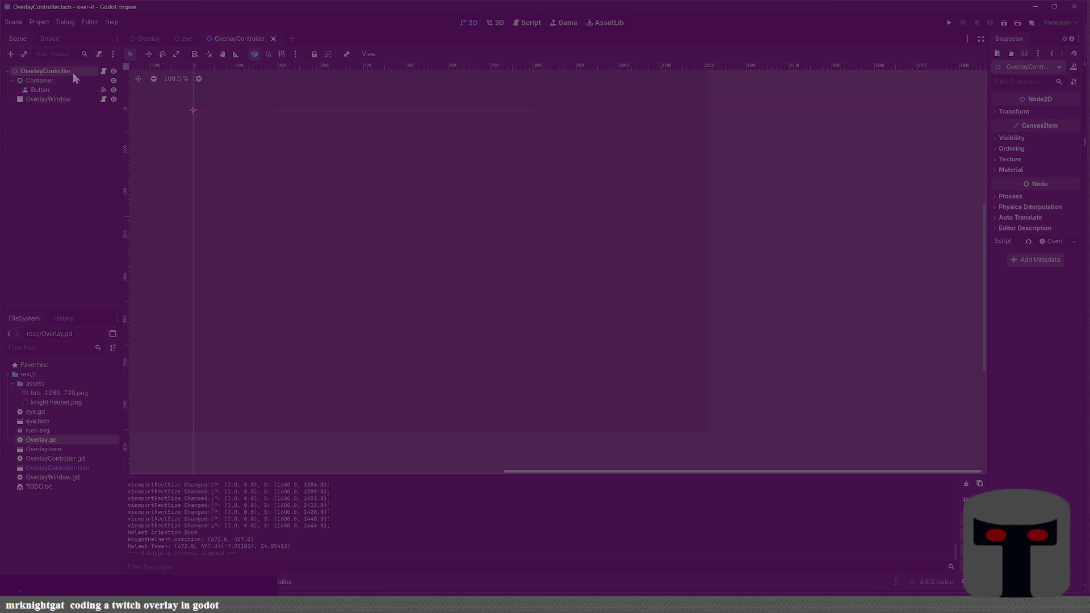
{"action": "left_click", "coordinate": [35, 101]}
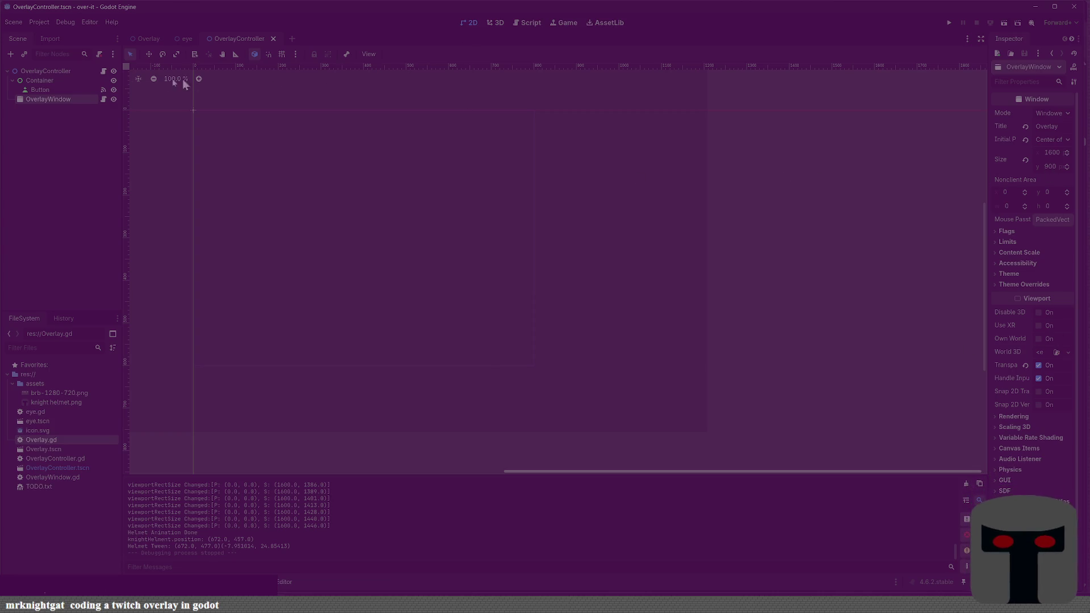
{"action": "left_click", "coordinate": [152, 38]}
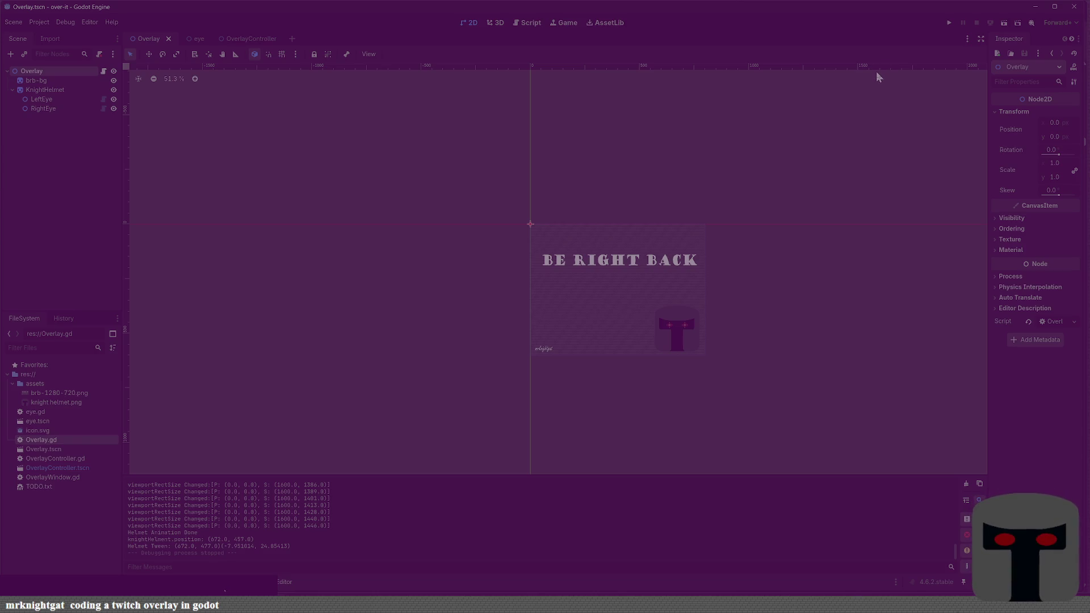
{"action": "scroll", "coordinate": [876, 72], "scroll_direction": "up", "scroll_amount": 1}
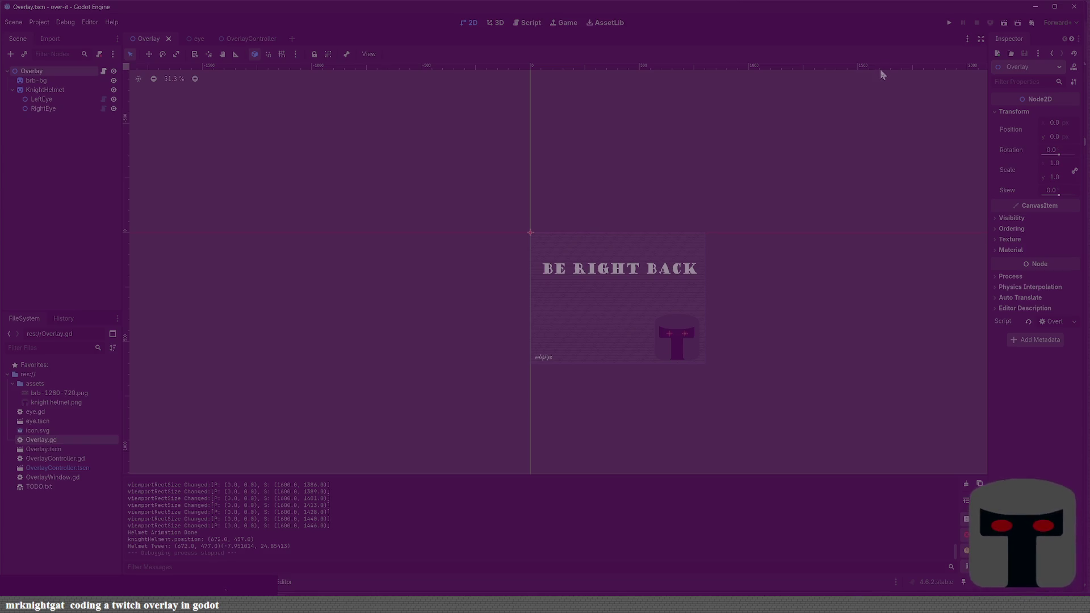
{"action": "right_click", "coordinate": [879, 69]}
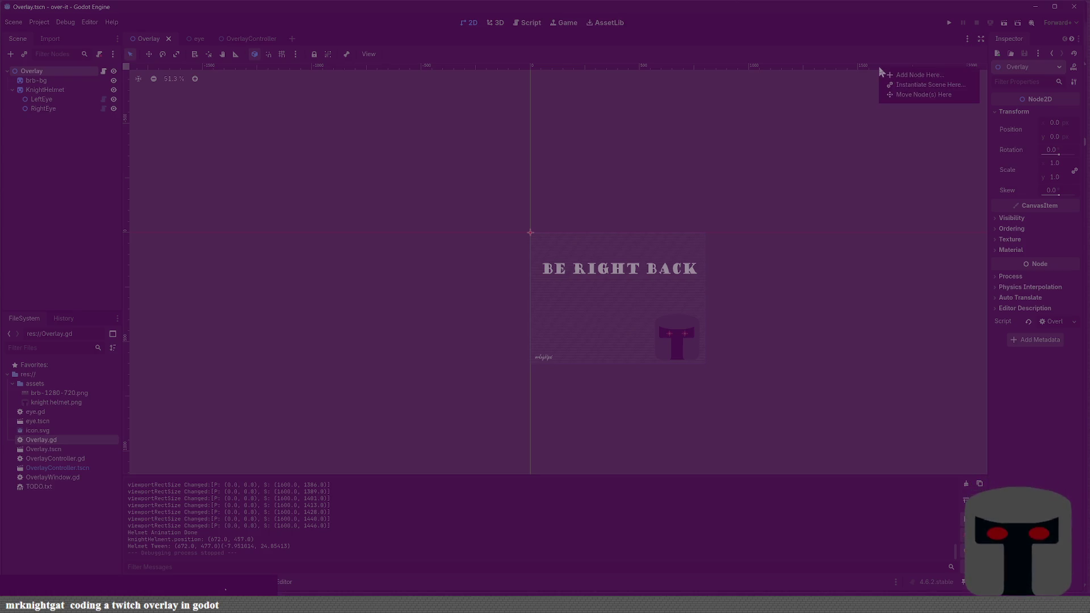
{"action": "left_click", "coordinate": [785, 271]}
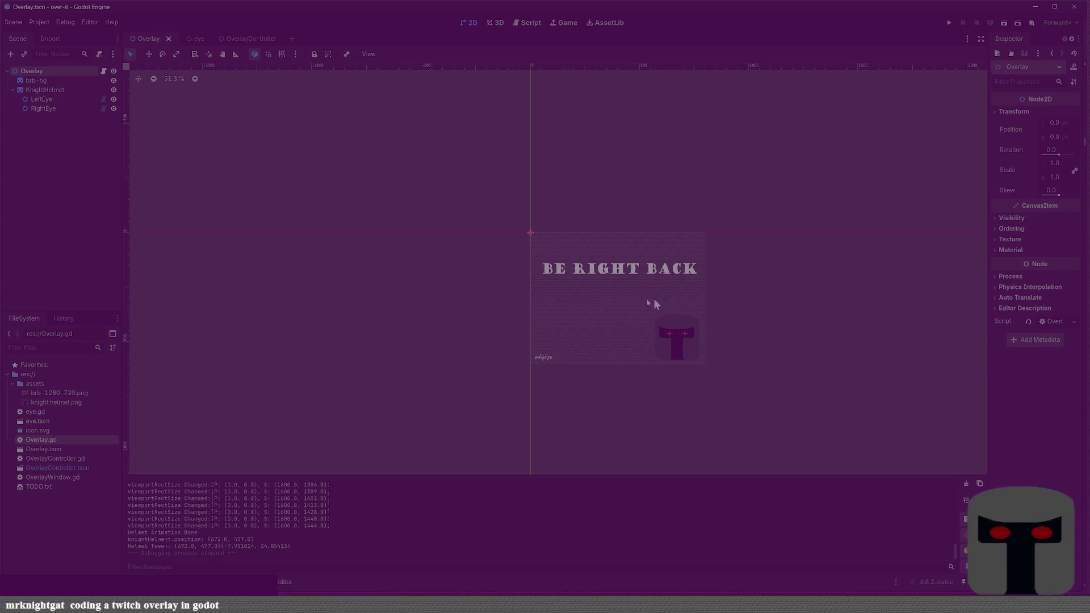
Set the brb-bg sprite's Position to 400, 300.
{"action": "left_click", "coordinate": [663, 298]}
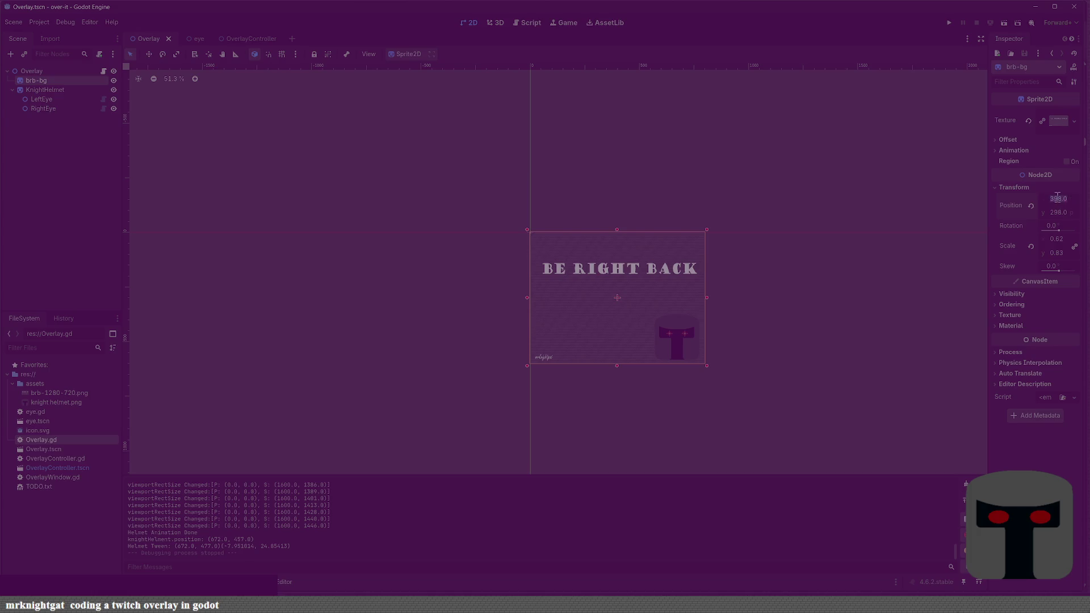
{"action": "key", "text": "ctrl+a"}
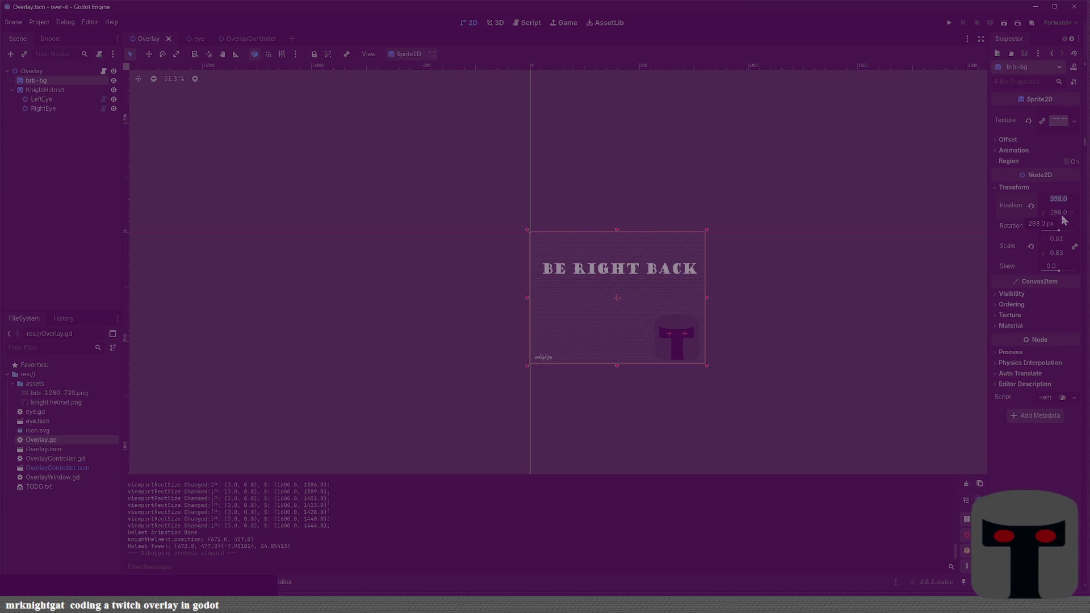
{"action": "type", "text": "400"}
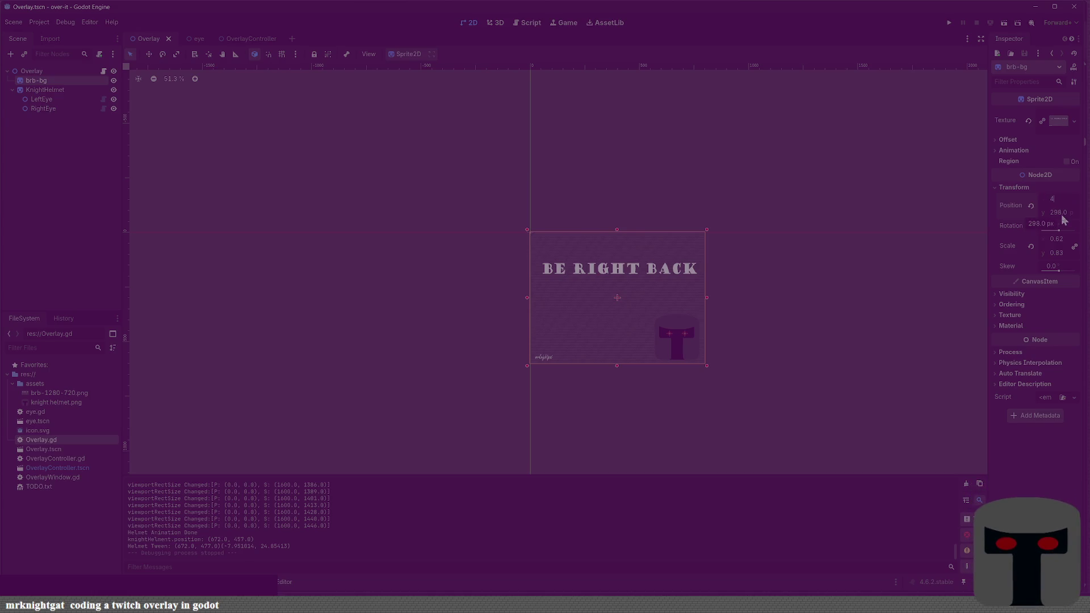
{"action": "key", "text": "Tab"}
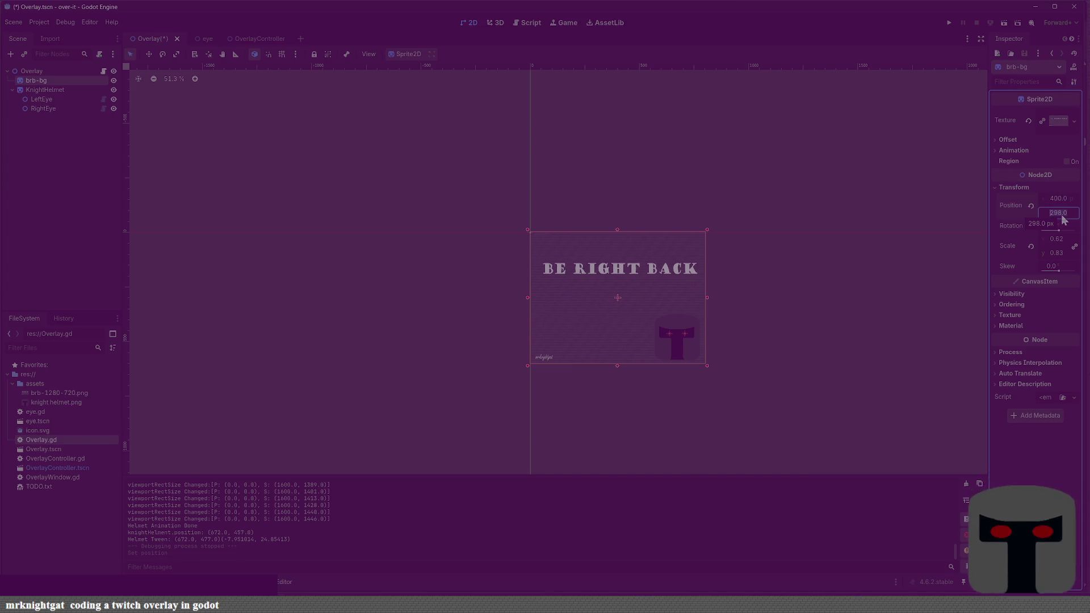
{"action": "type", "text": "300"}
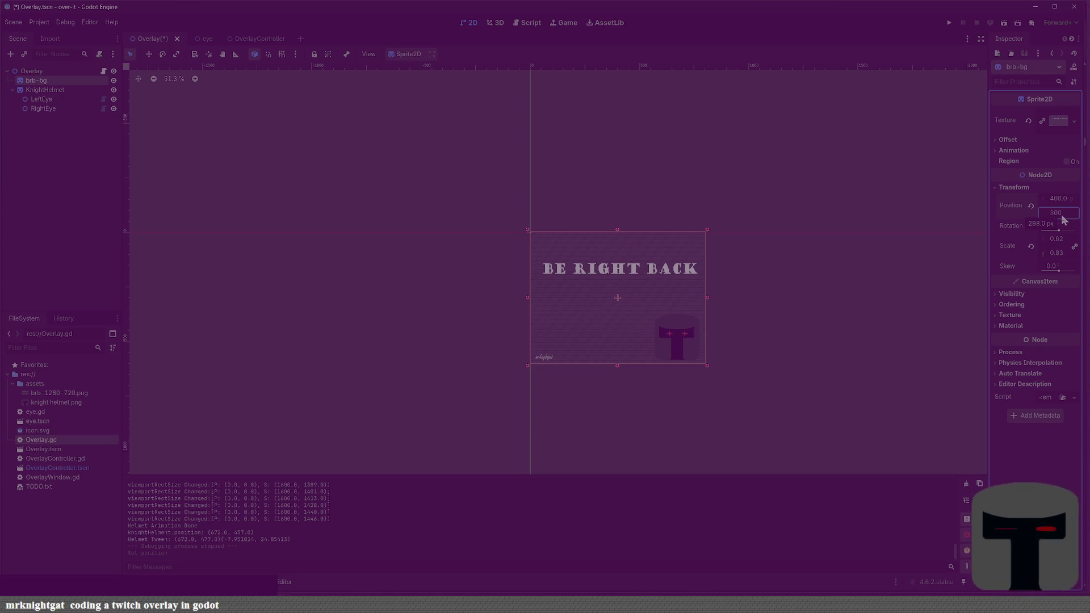
{"action": "key", "text": "Tab"}
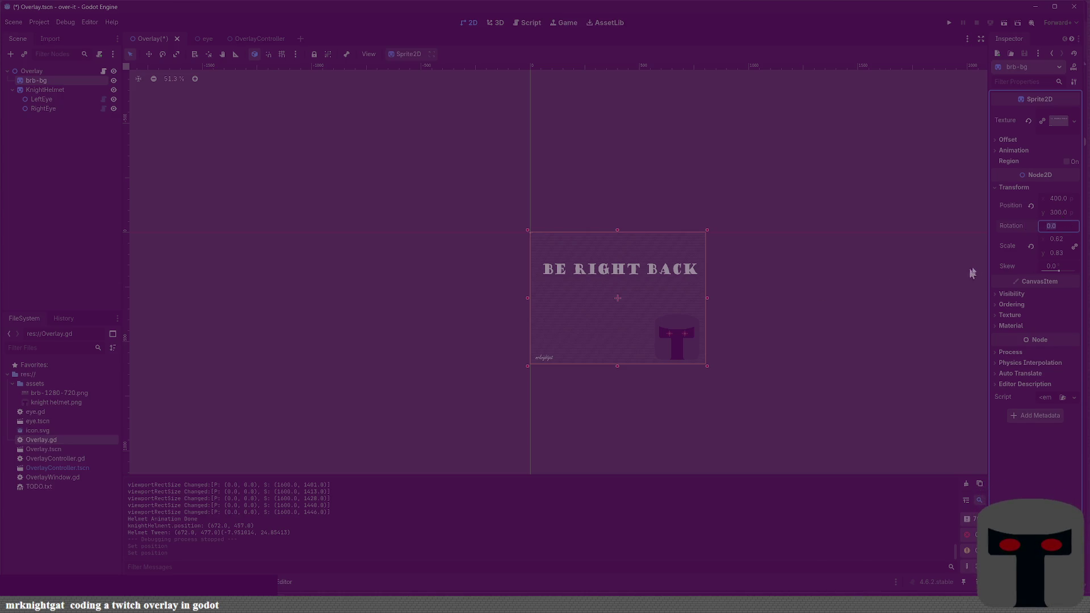
Set the brb-bg sprite's Scale x to 1.0.
{"action": "left_click", "coordinate": [1058, 243]}
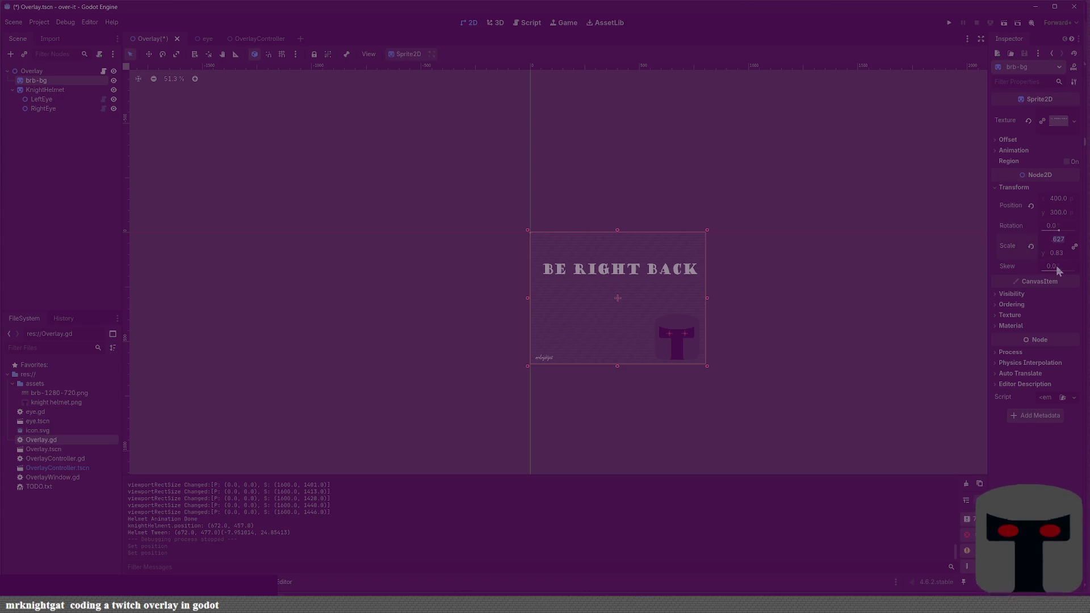
{"action": "double_click", "coordinate": [1059, 243]}
{"action": "type", "text": "1"}
{"action": "key", "text": "Return"}
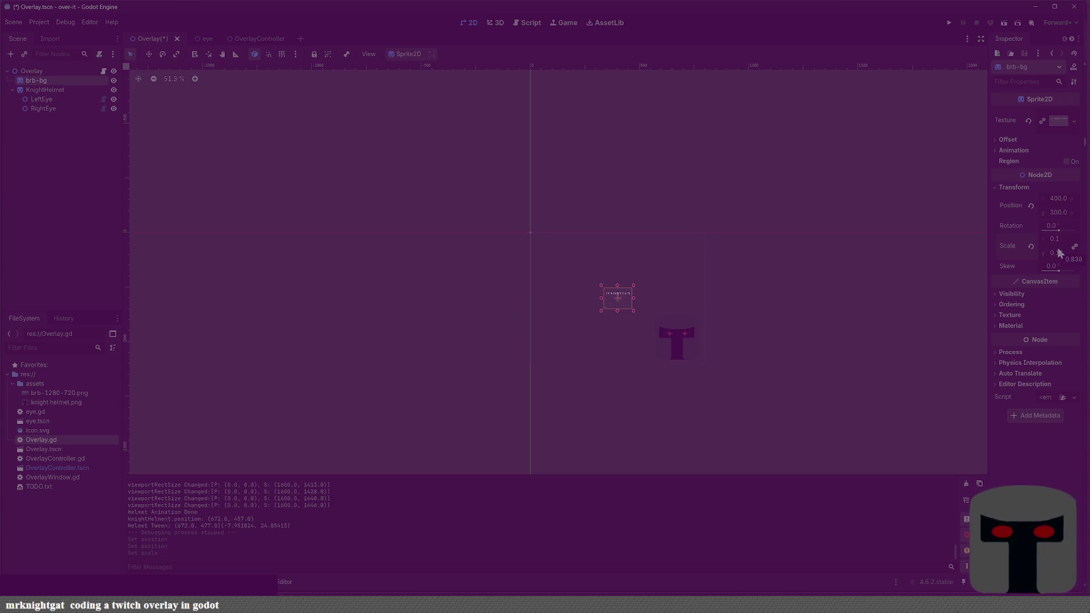
{"action": "left_click", "coordinate": [1067, 239]}
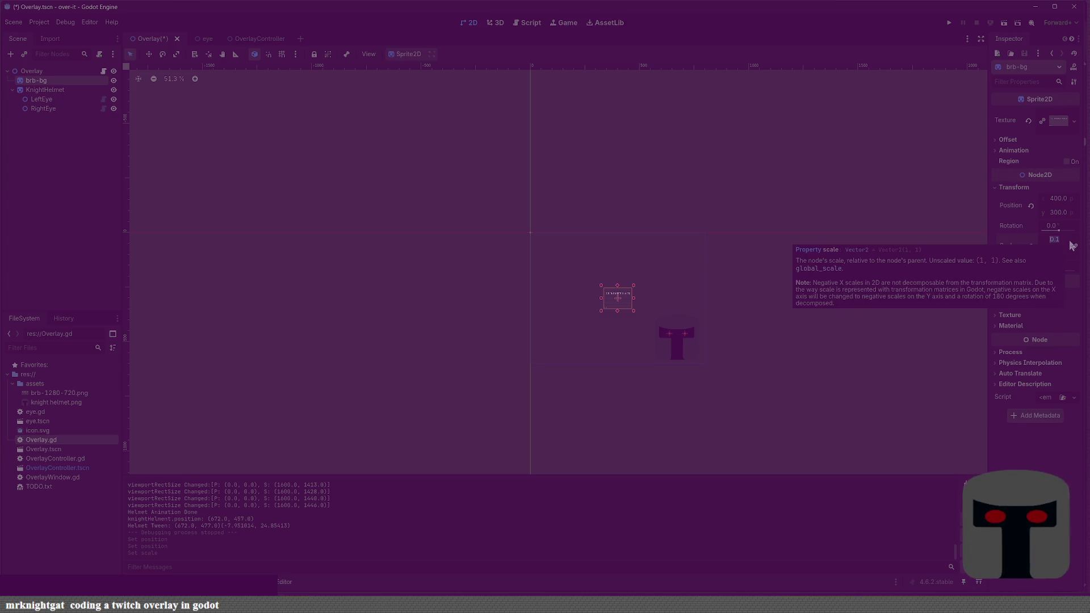
{"action": "type", "text": "1"}
{"action": "key", "text": "Return"}
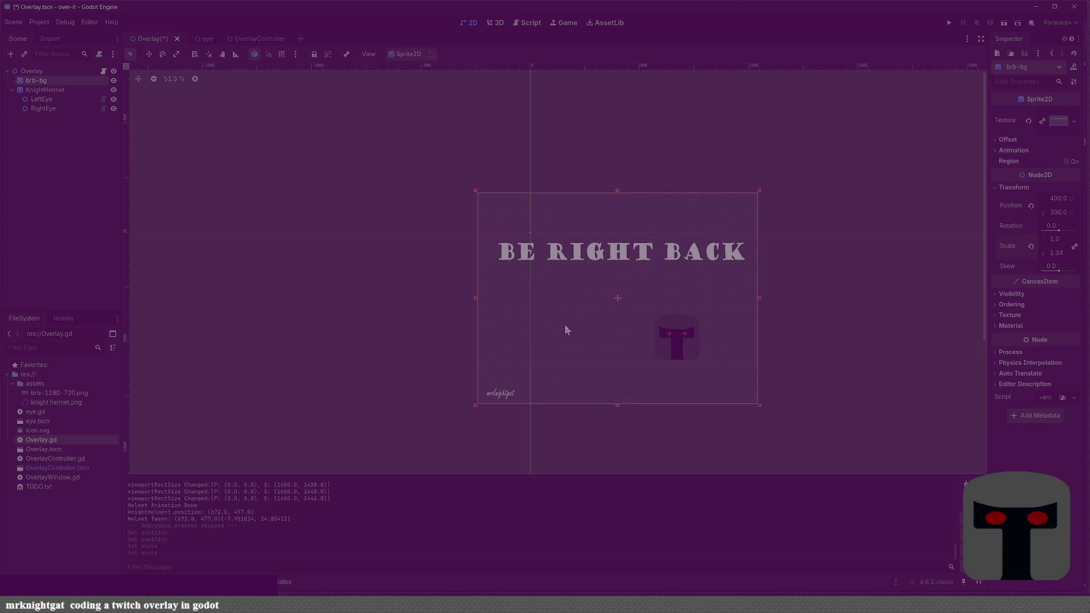
Drag the sprite so its corner meets the origin, then set Position y to 480.
{"action": "mouse_move", "coordinate": [582, 332]}
{"action": "left_mouse_down"}
{"action": "mouse_move", "coordinate": [650, 369]}
{"action": "mouse_move", "coordinate": [632, 370]}
{"action": "left_mouse_up"}
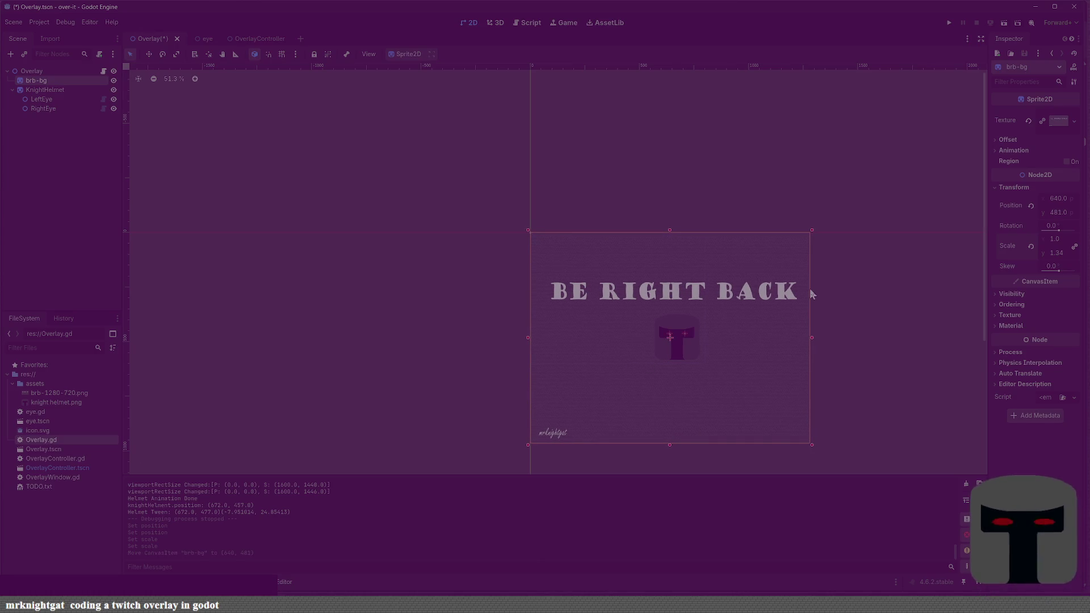
{"action": "double_click", "coordinate": [1057, 212]}
{"action": "type", "text": "480"}
{"action": "key", "text": "Return"}
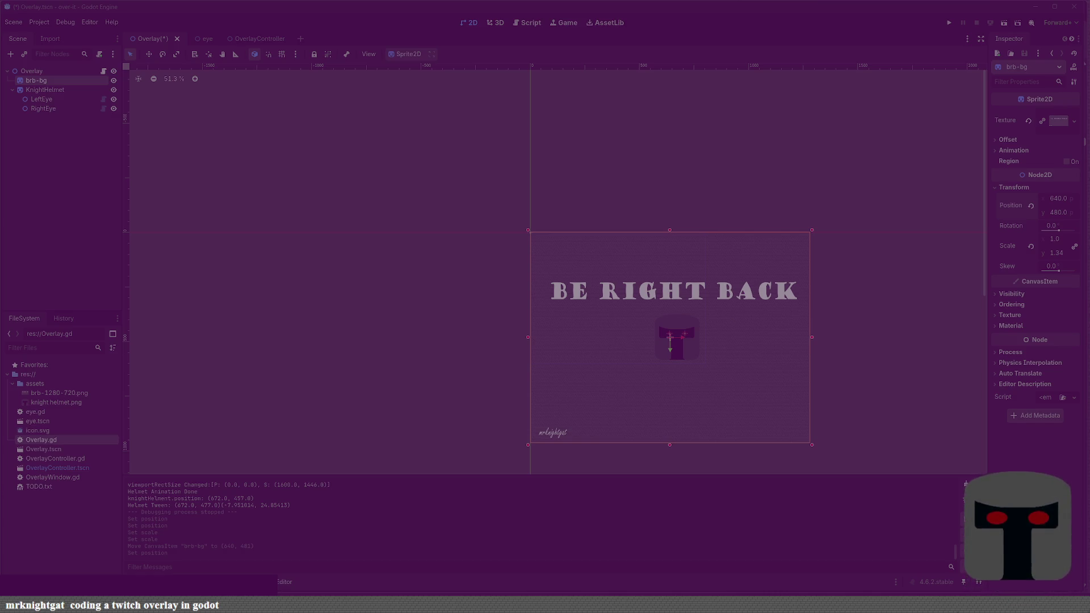
{"action": "key", "text": "super+space"}
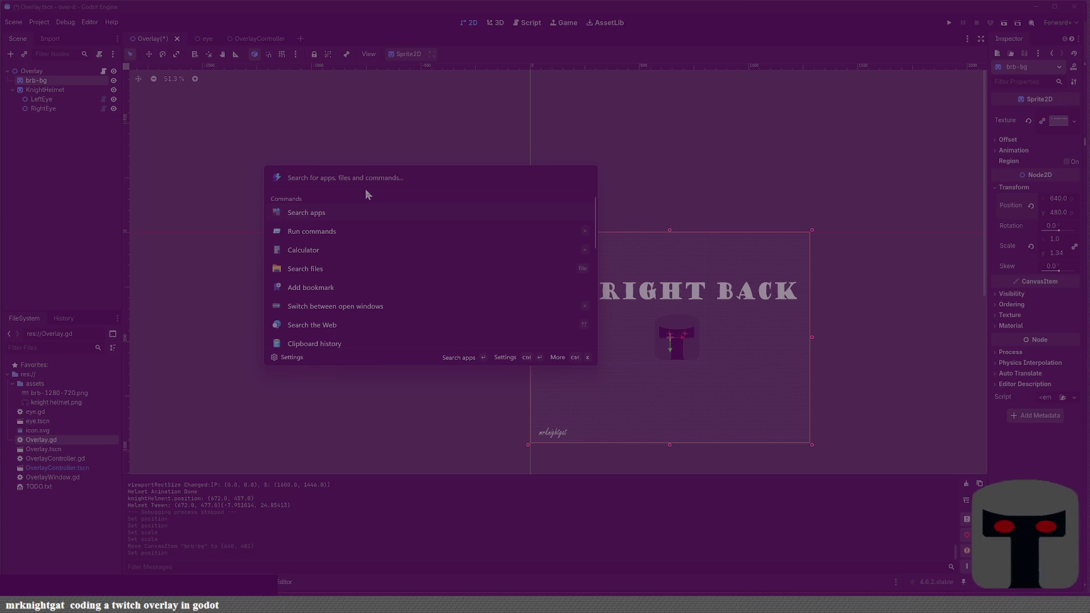
Compute 1600/1280 = 1.25 in the launcher, then return to Godot's Scale x field.
{"action": "type", "text": "1600/"}
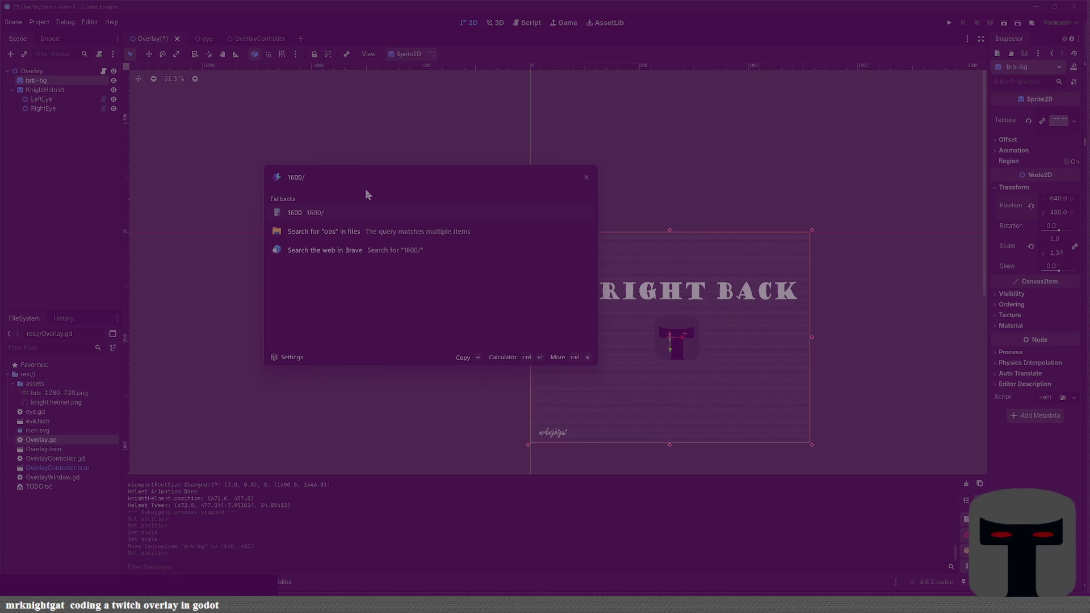
{"action": "type", "text": "1280"}
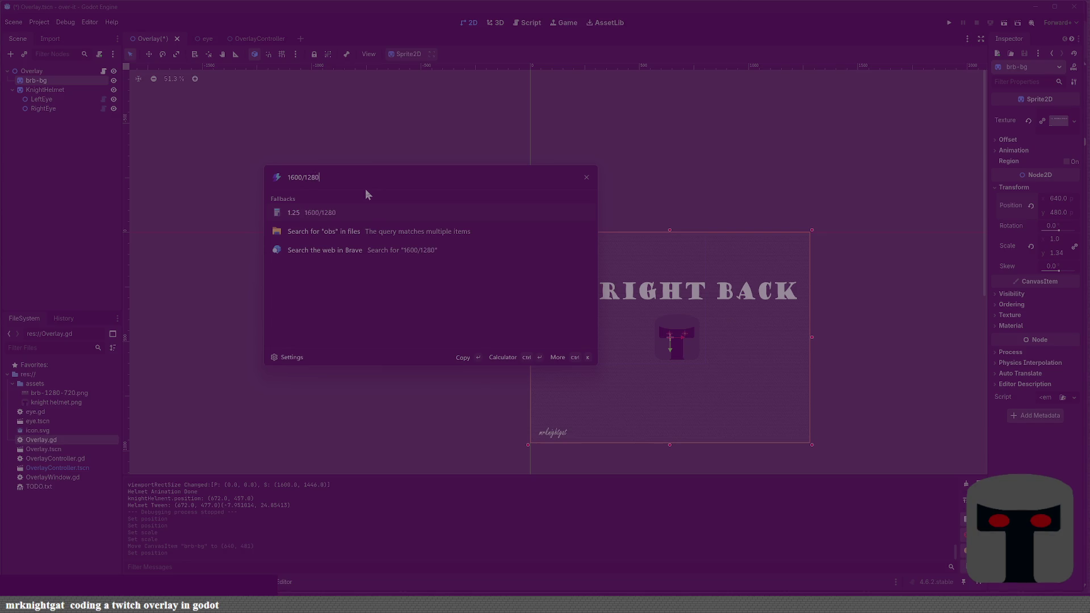
{"action": "left_click", "coordinate": [587, 177]}
{"action": "left_click", "coordinate": [1054, 239]}
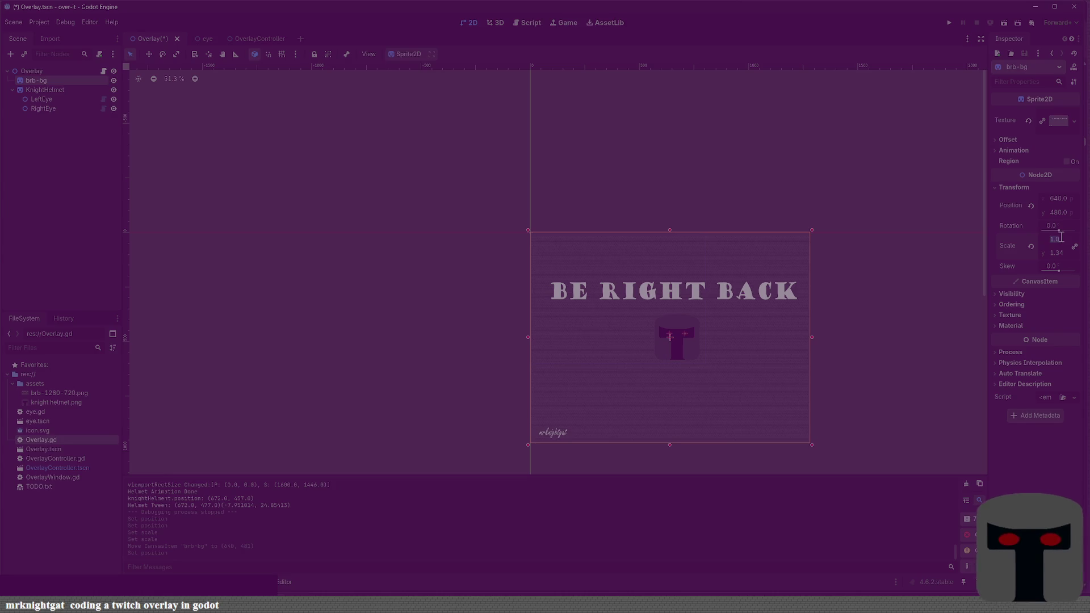
Set the brb-bg sprite's Scale x to 1.25.
{"action": "type", "text": ".25"}
{"action": "key", "text": "Return"}
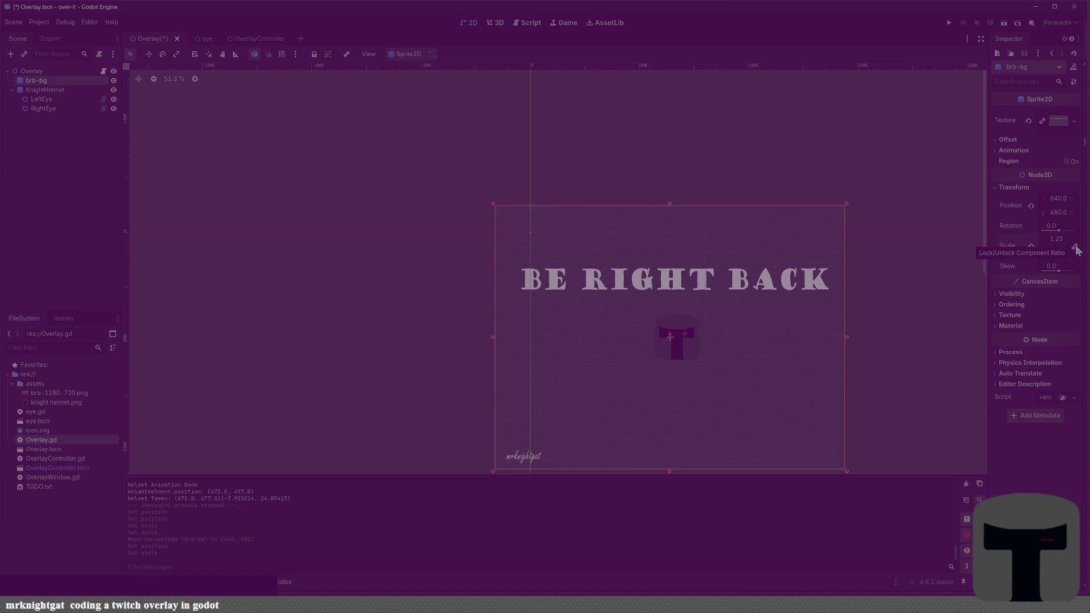
{"action": "left_click", "coordinate": [1058, 213]}
{"action": "key", "text": "Home"}
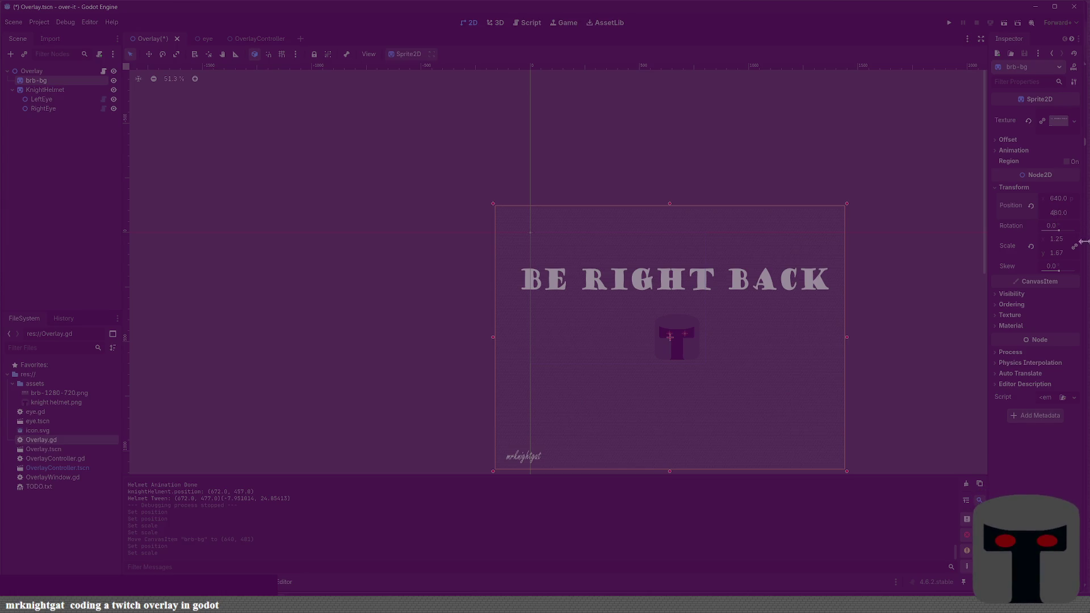
Reset scale and position, then apply a uniform 1.25 scale and Position x 800.
{"action": "left_click", "coordinate": [1028, 248]}
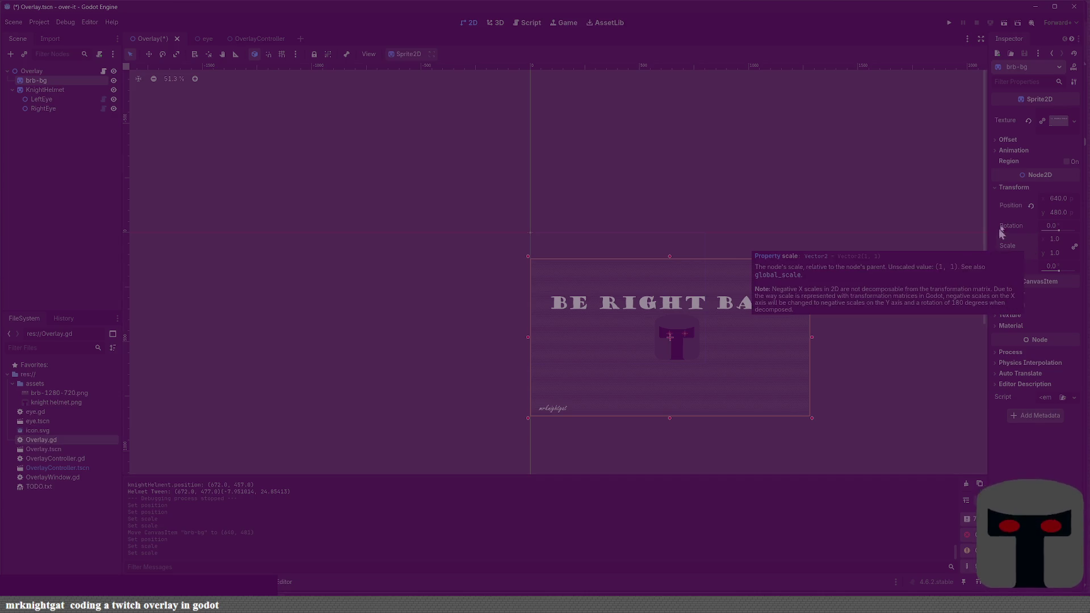
{"action": "left_click", "coordinate": [1031, 206]}
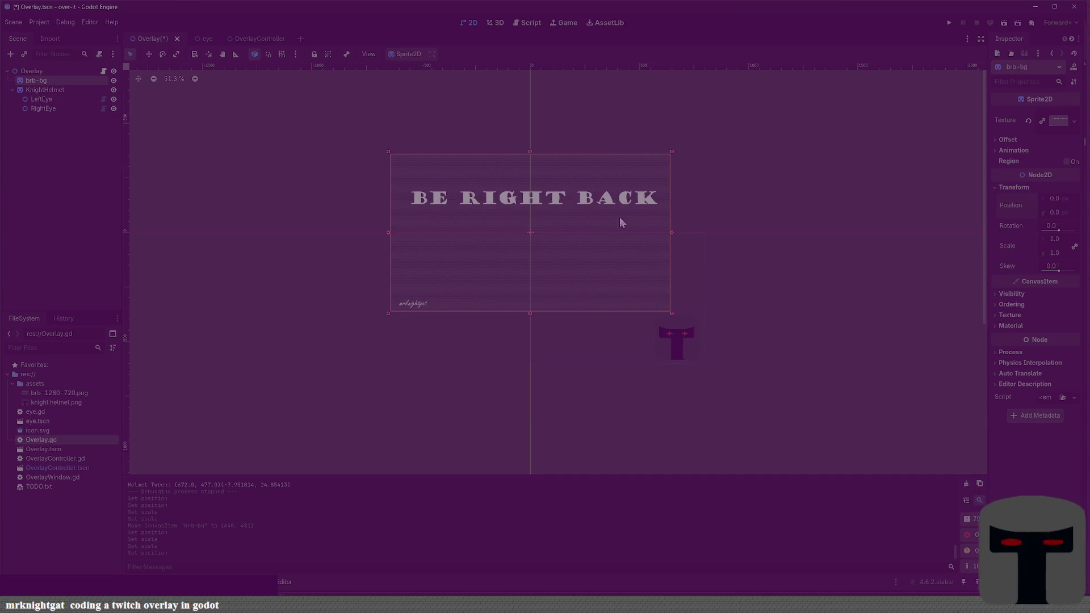
{"action": "left_click", "coordinate": [1058, 236]}
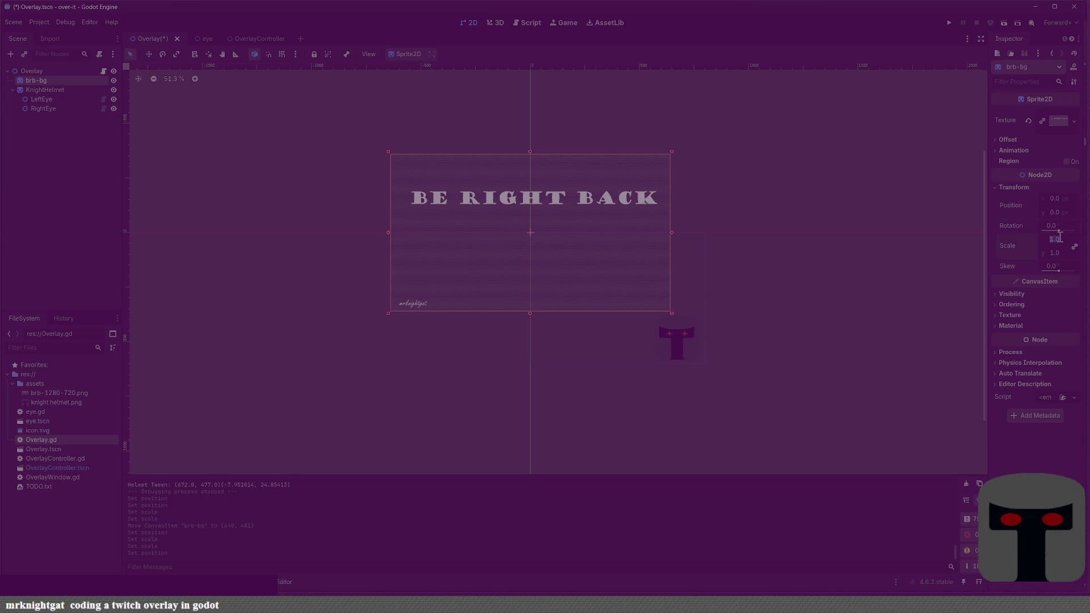
{"action": "type", "text": ".25"}
{"action": "key", "text": "Return"}
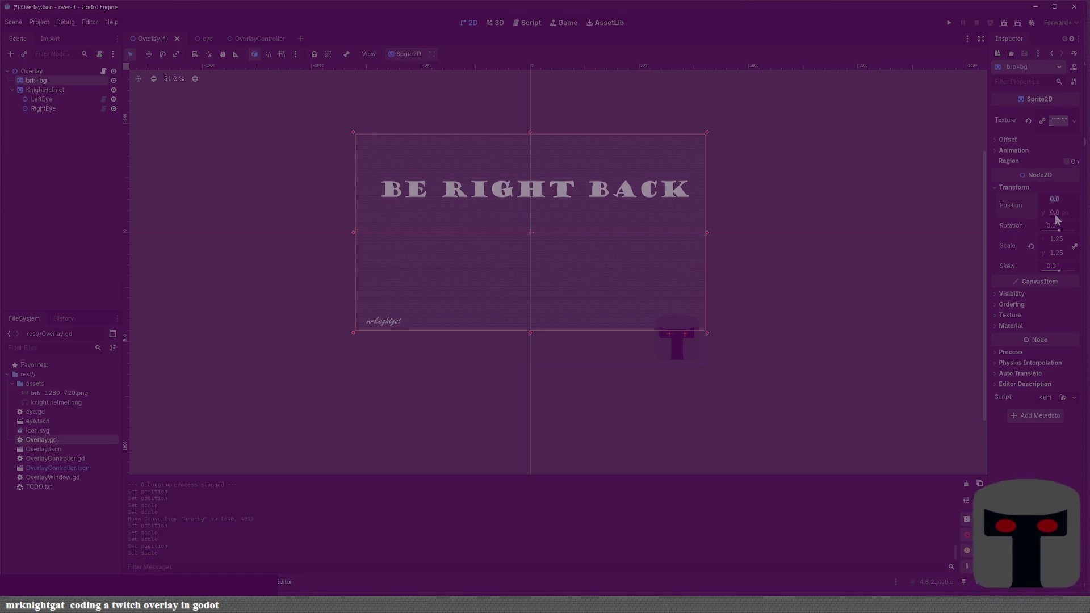
{"action": "type", "text": "80"}
{"action": "key", "text": "Return"}
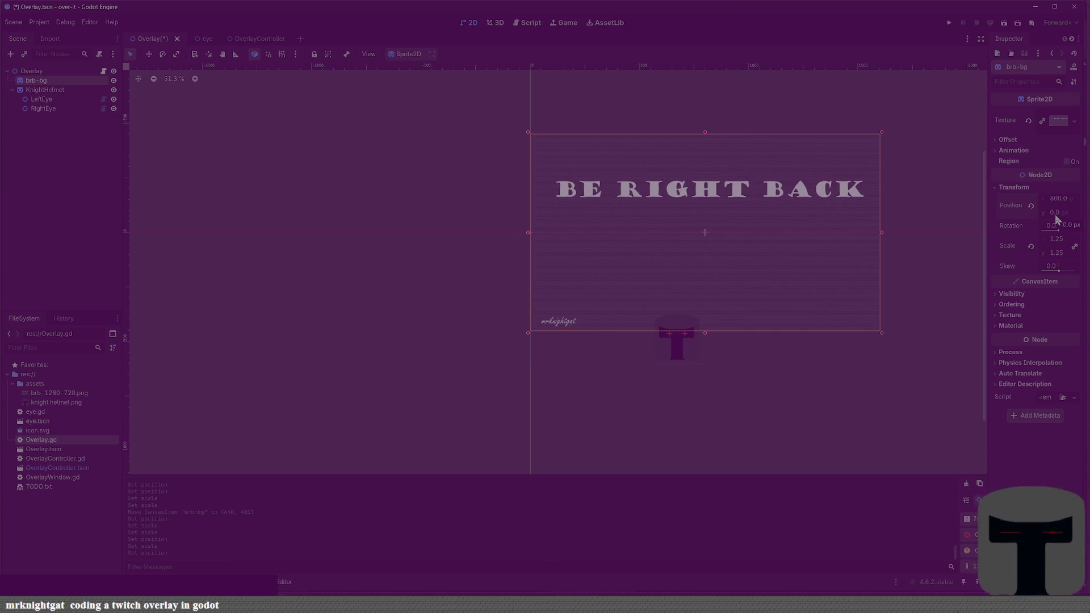